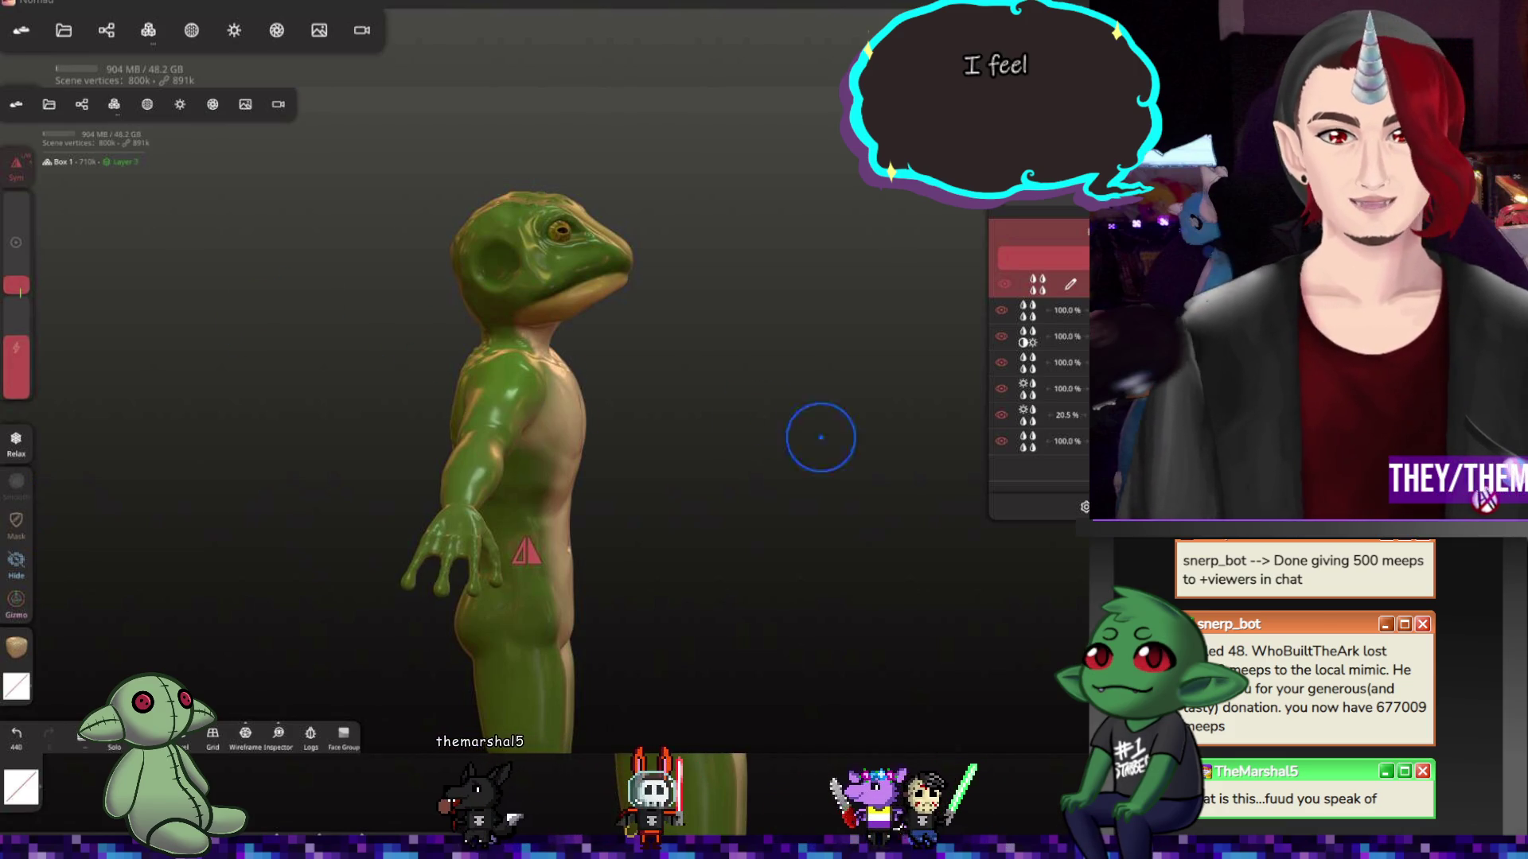
Check the frog's shading and environment settings while orbiting around its head and torso
drag(819, 437, 599, 468)
scroll(753, 588, down, 3)
scroll(752, 589, down, 2)
drag(760, 600, 851, 552)
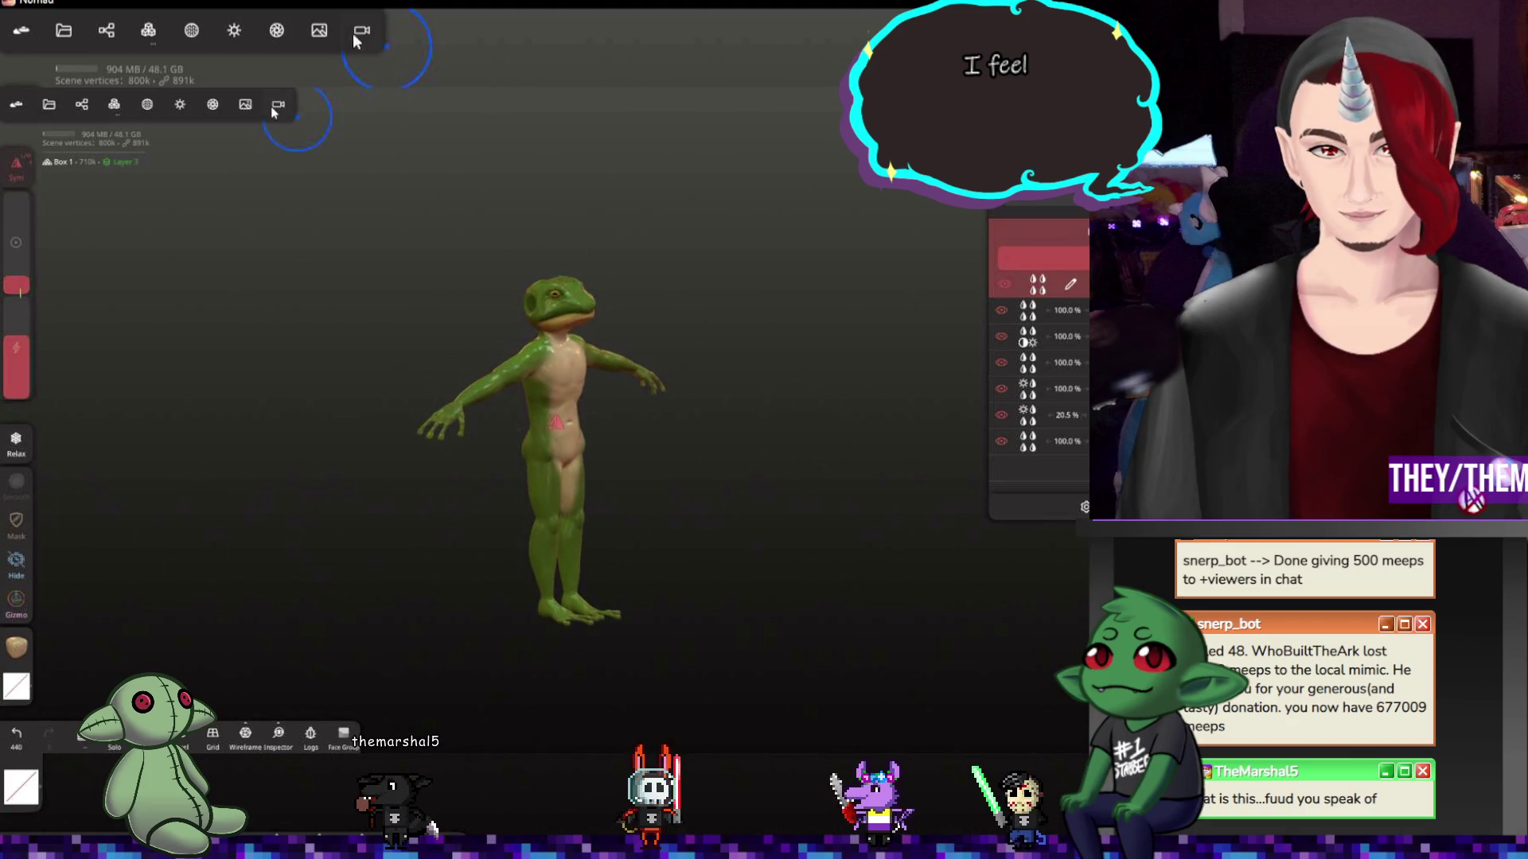
click(204, 28)
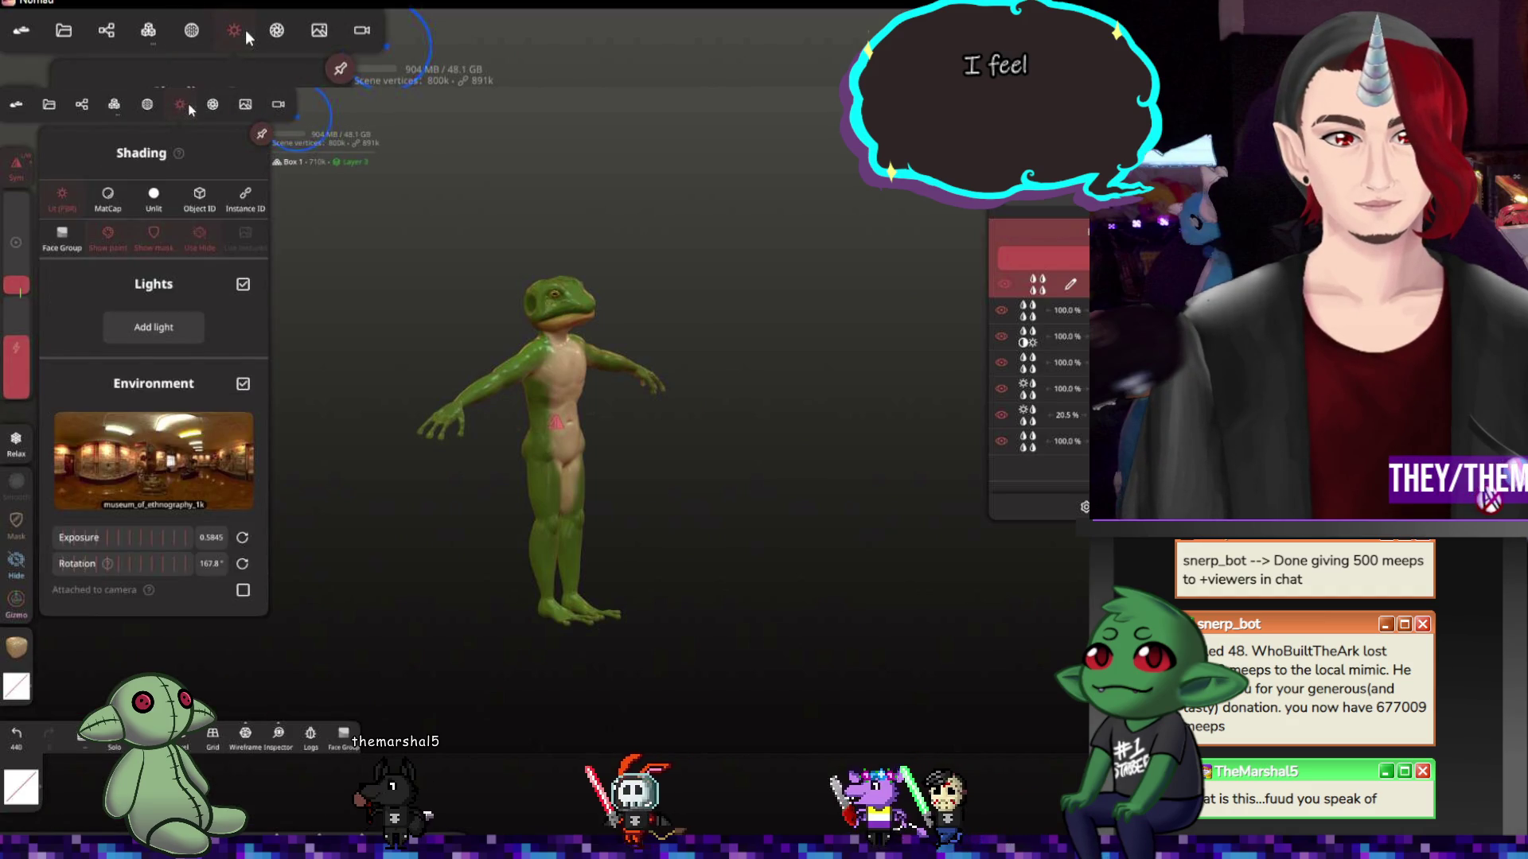
click(527, 216)
drag(526, 216, 356, 205)
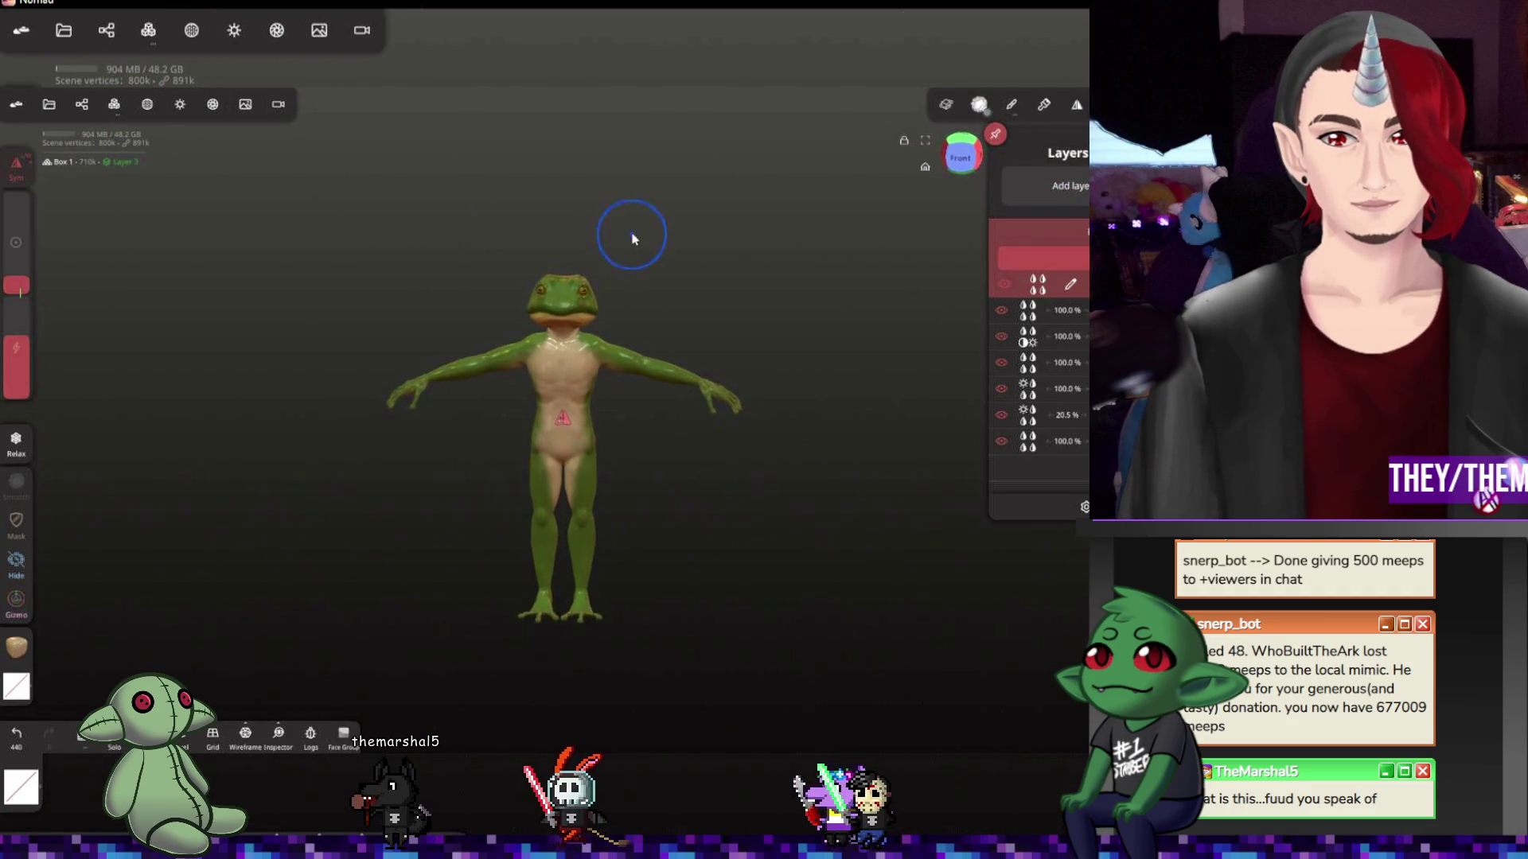
scroll(632, 239, up, 2)
scroll(664, 335, up, 2)
scroll(630, 323, up, 2)
scroll(483, 325, up, 3)
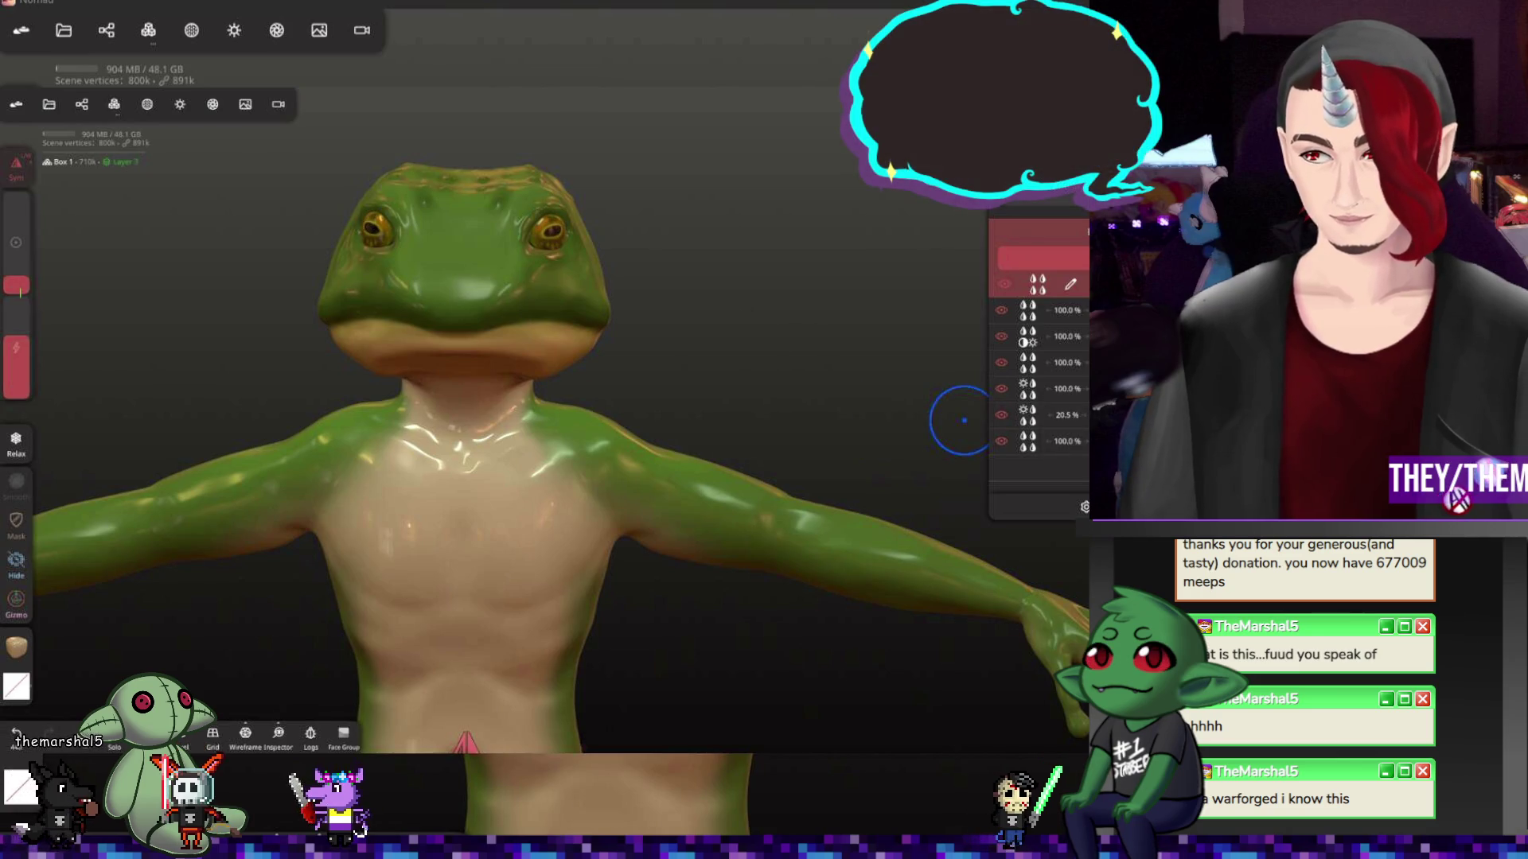
scroll(632, 341, up, 2)
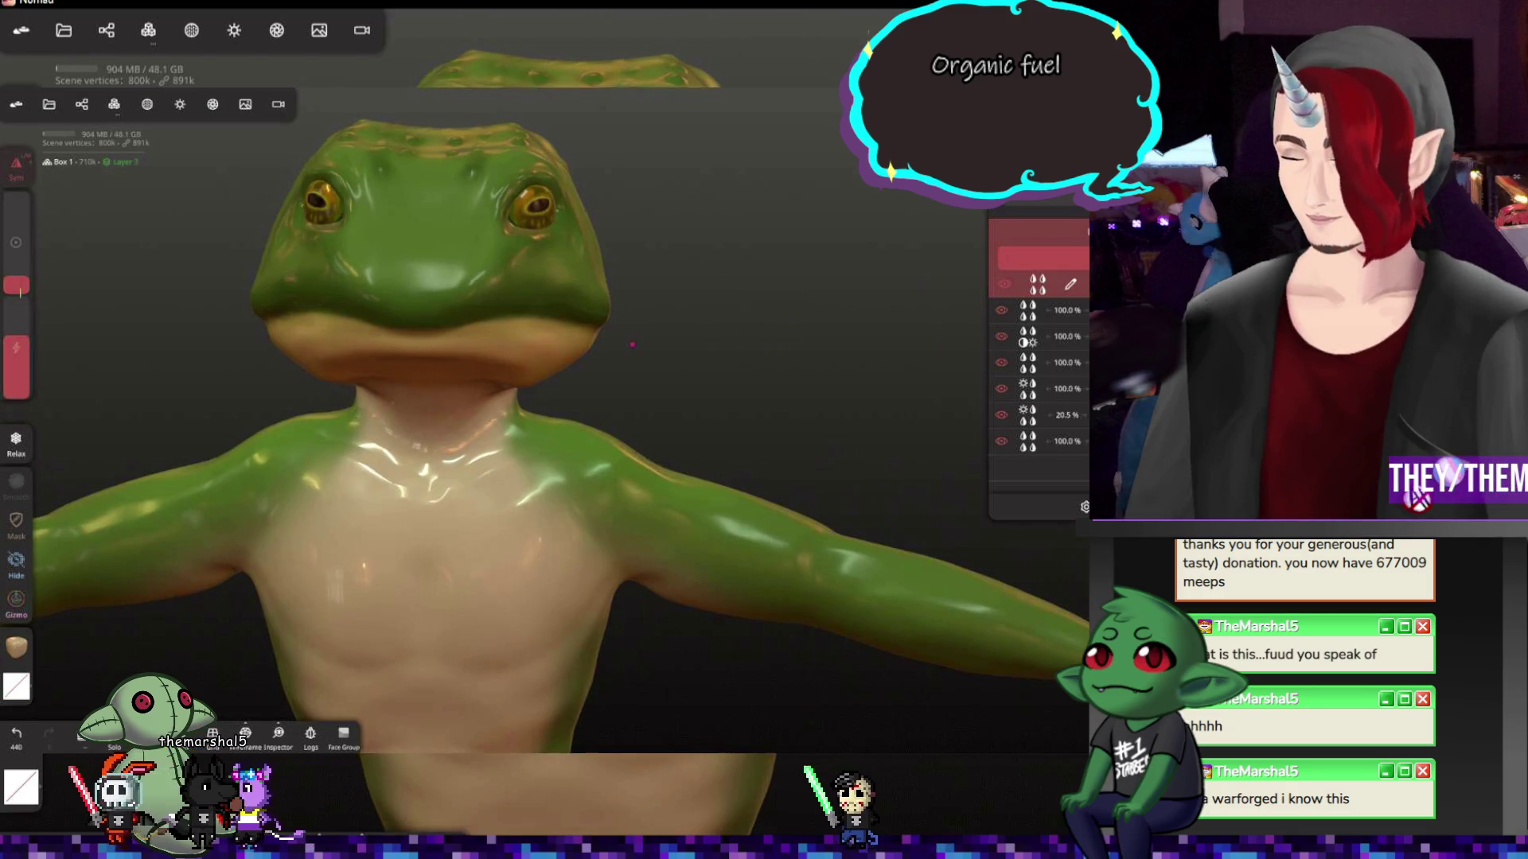
drag(969, 335, 767, 309)
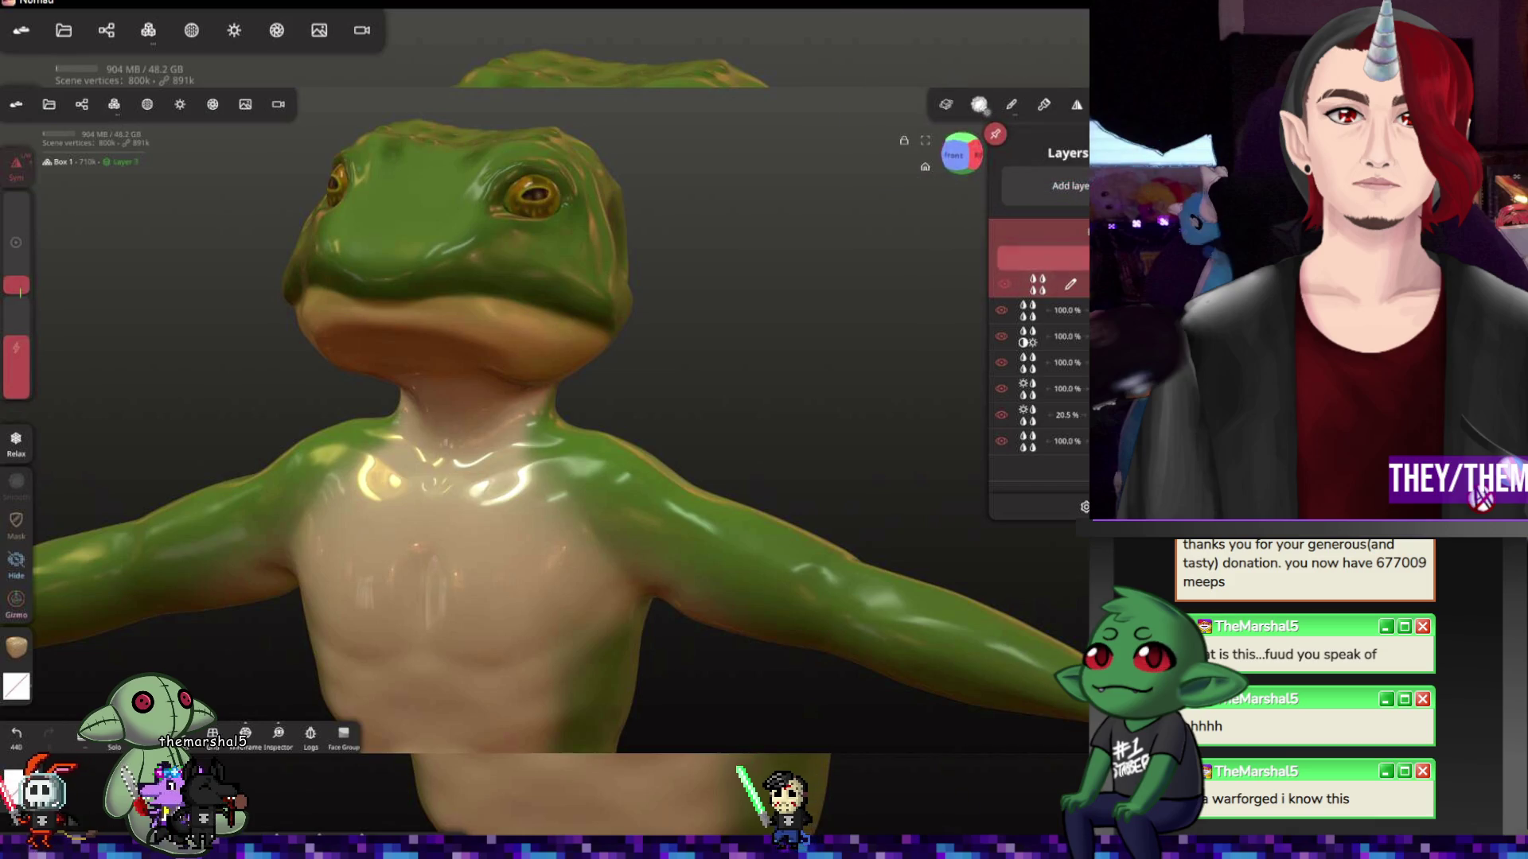
Add a new paint layer, raise the paint intensity slightly and bring up Stroke painting
click(1044, 184)
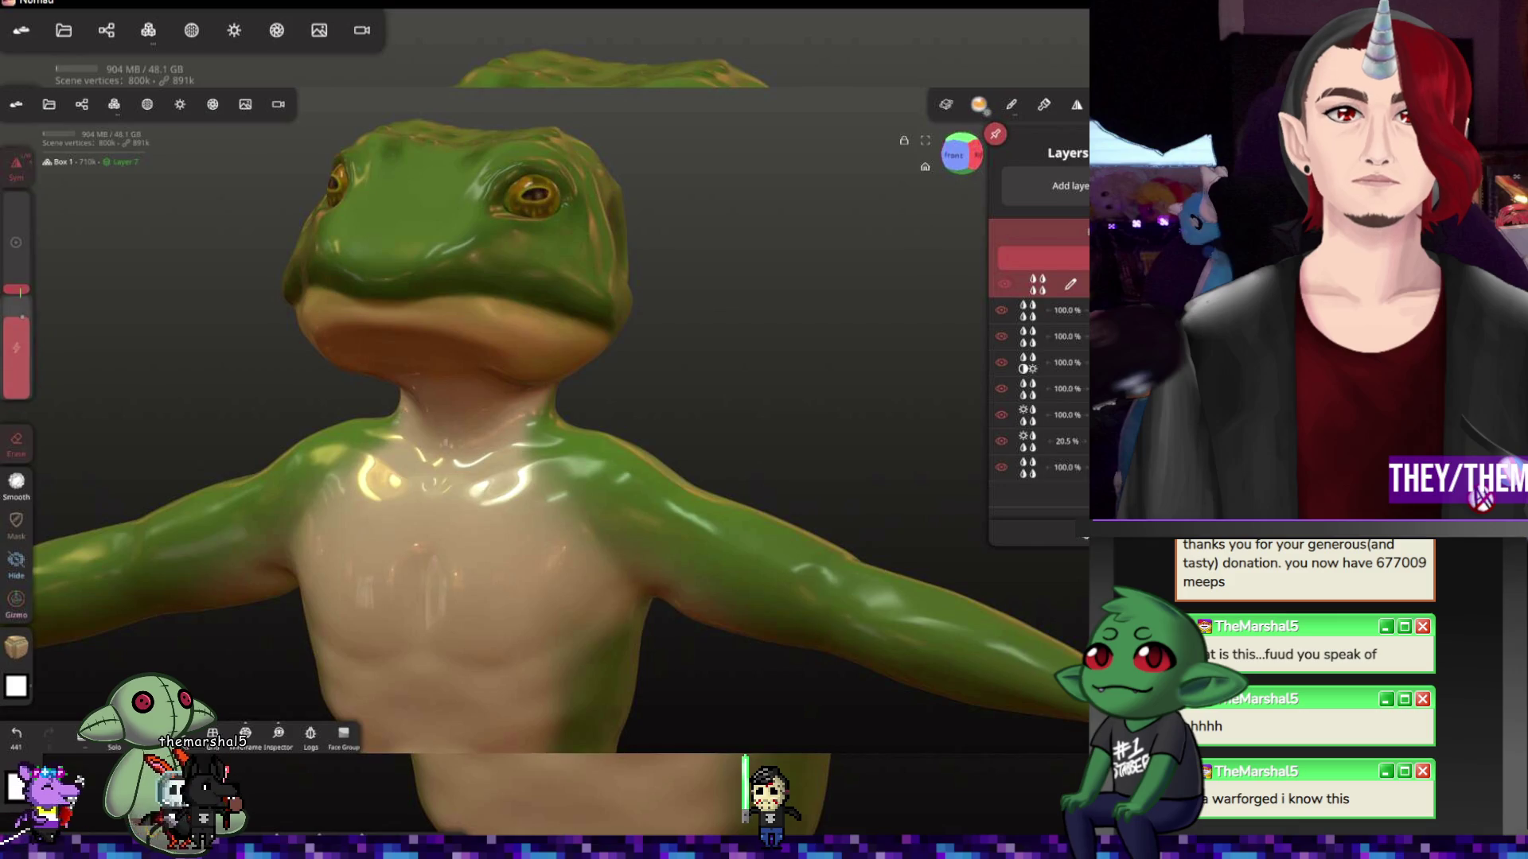
drag(17, 318, 18, 313)
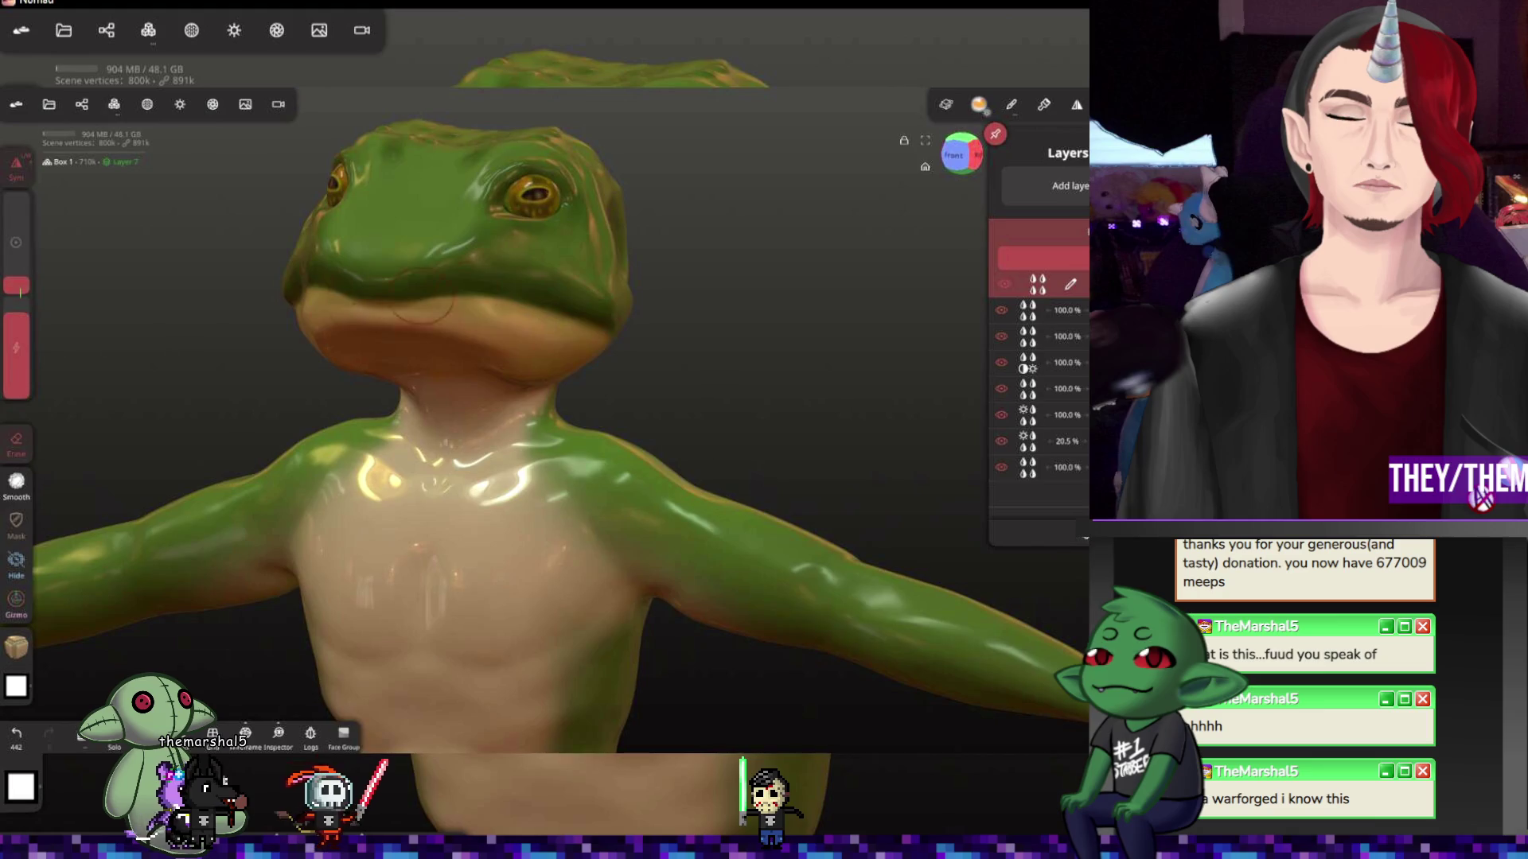
drag(955, 382, 842, 379)
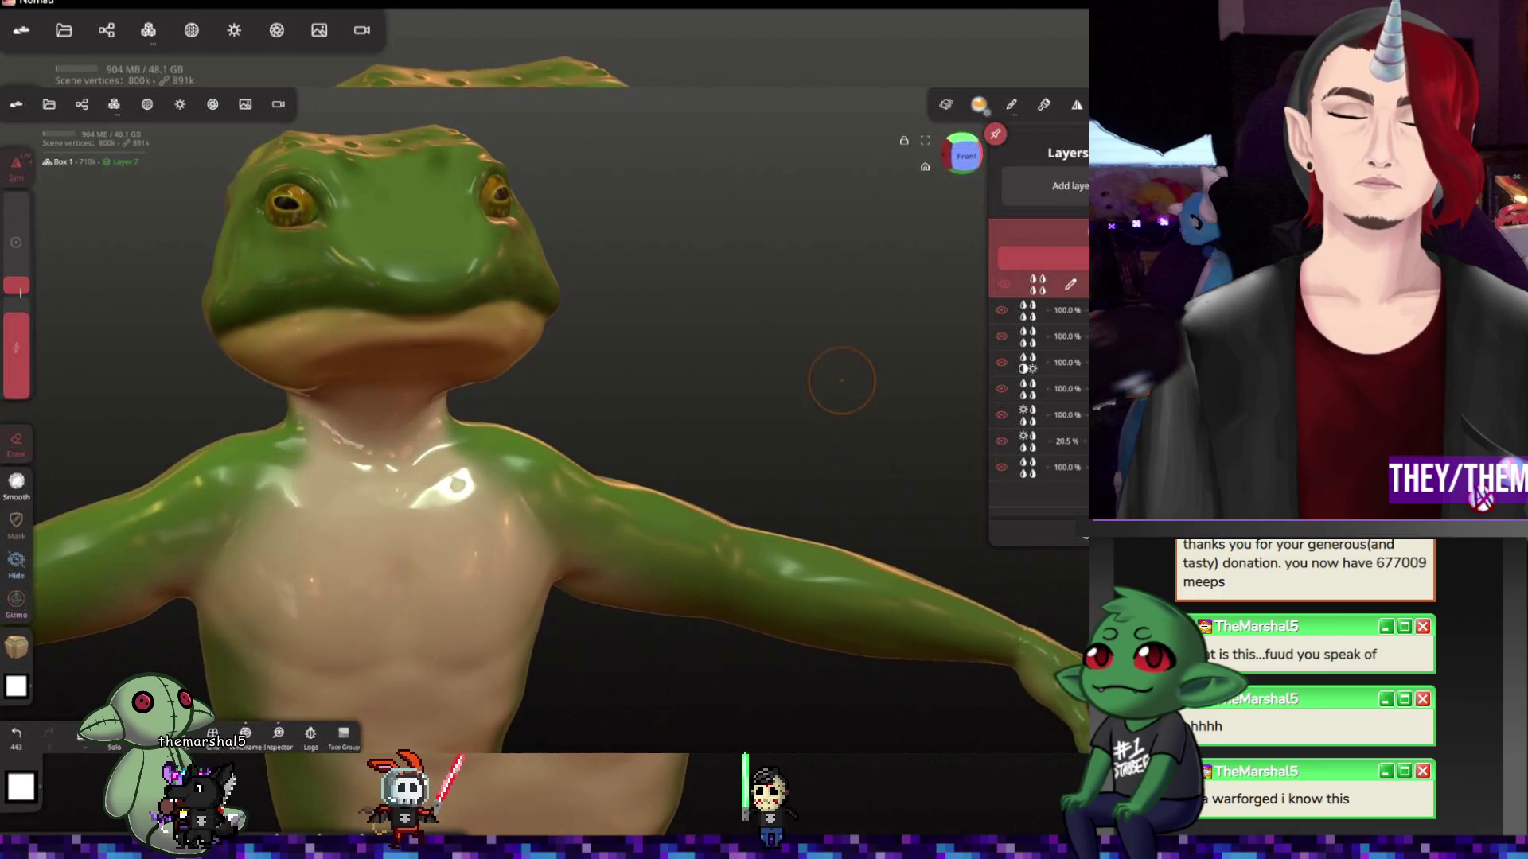
click(17, 648)
Fill the whole model with cream via Paint all, then undo it so the frog is green again
click(103, 368)
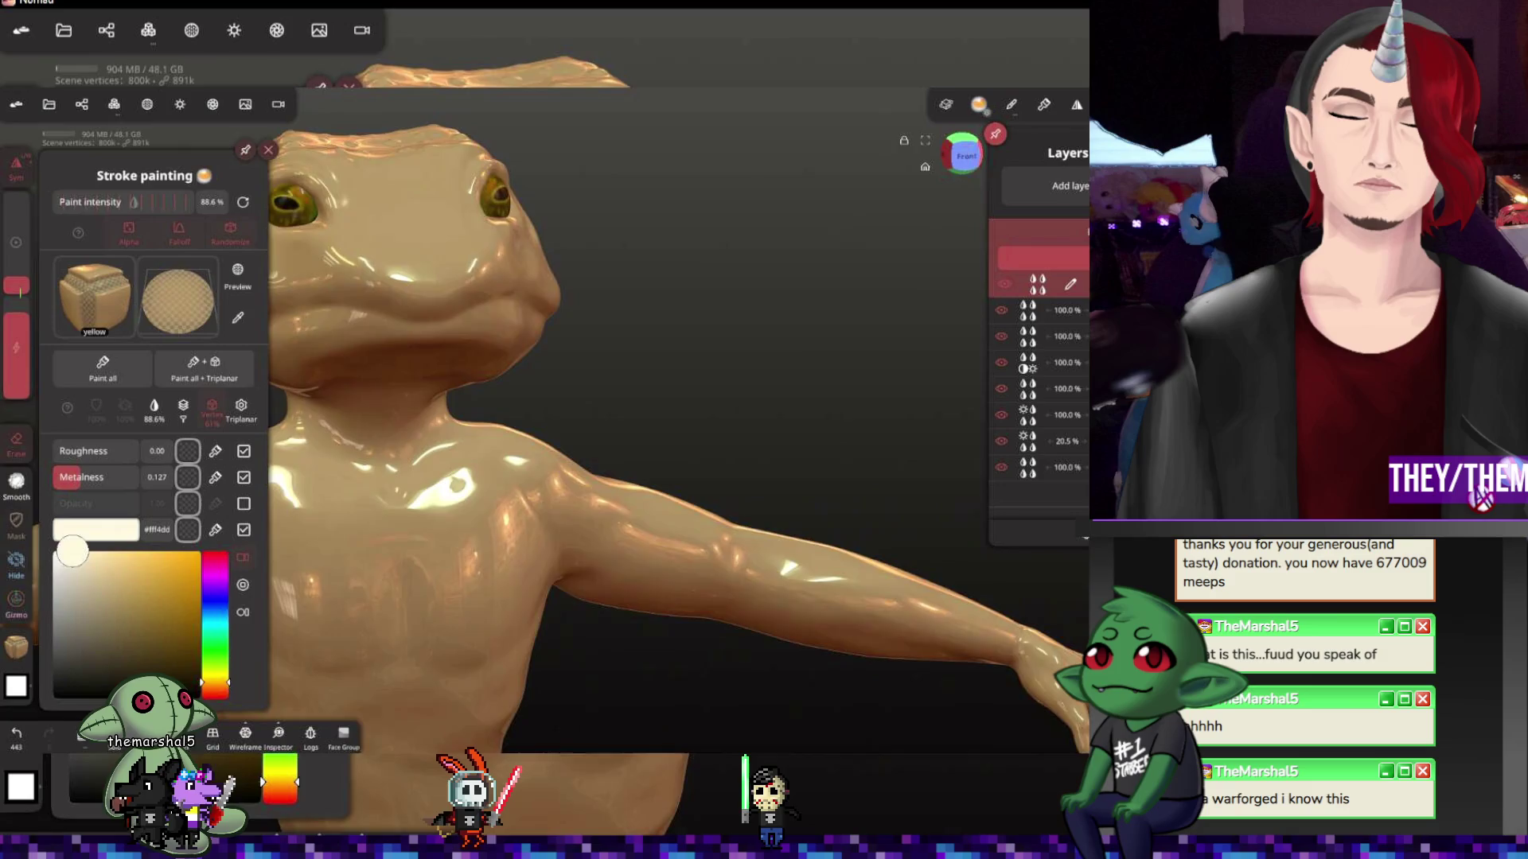
click(17, 733)
click(18, 647)
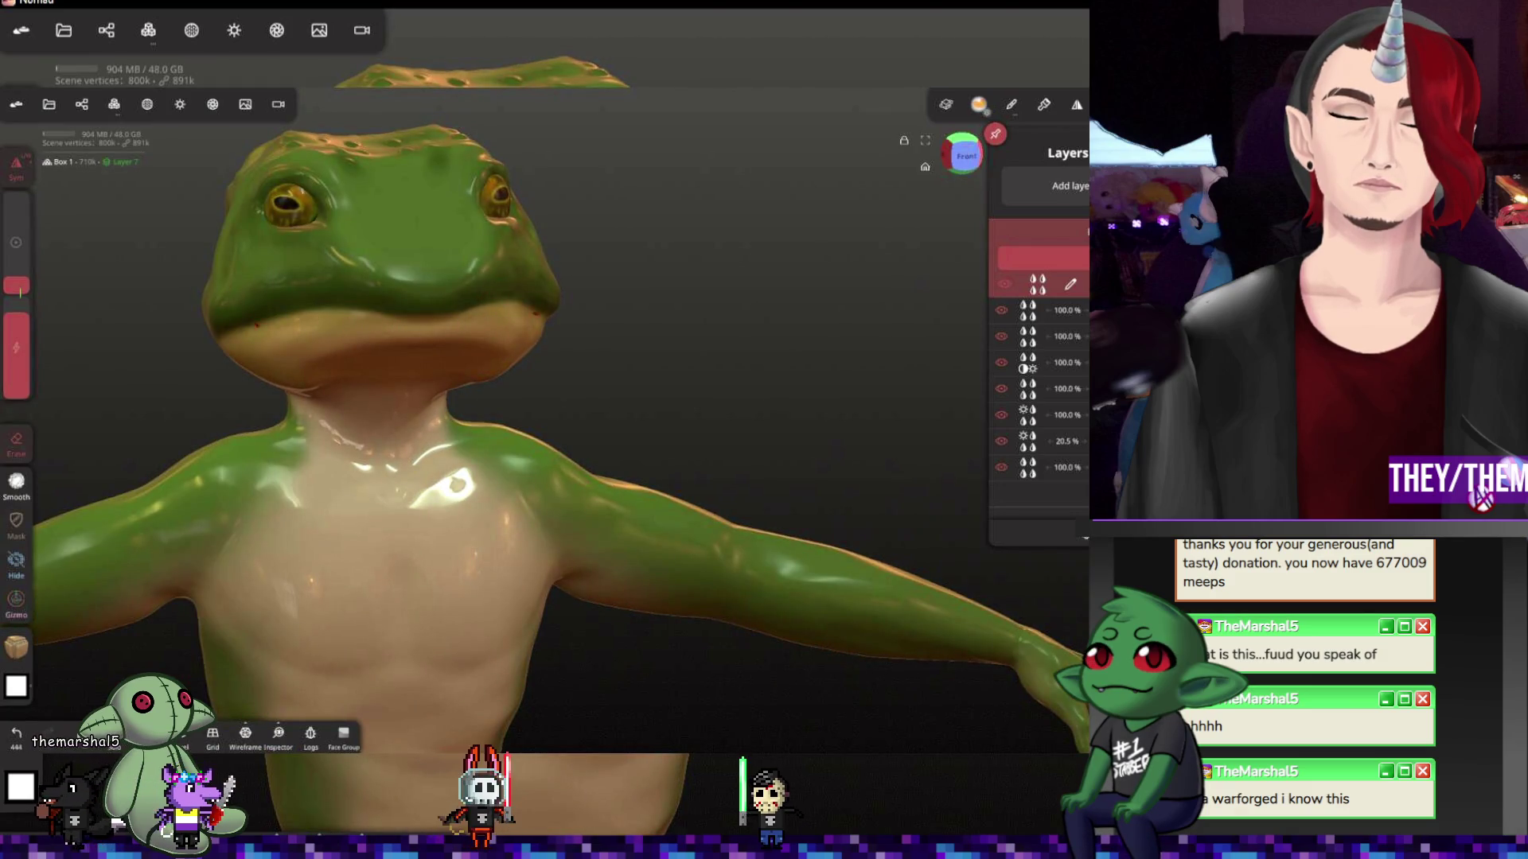
drag(17, 313, 17, 286)
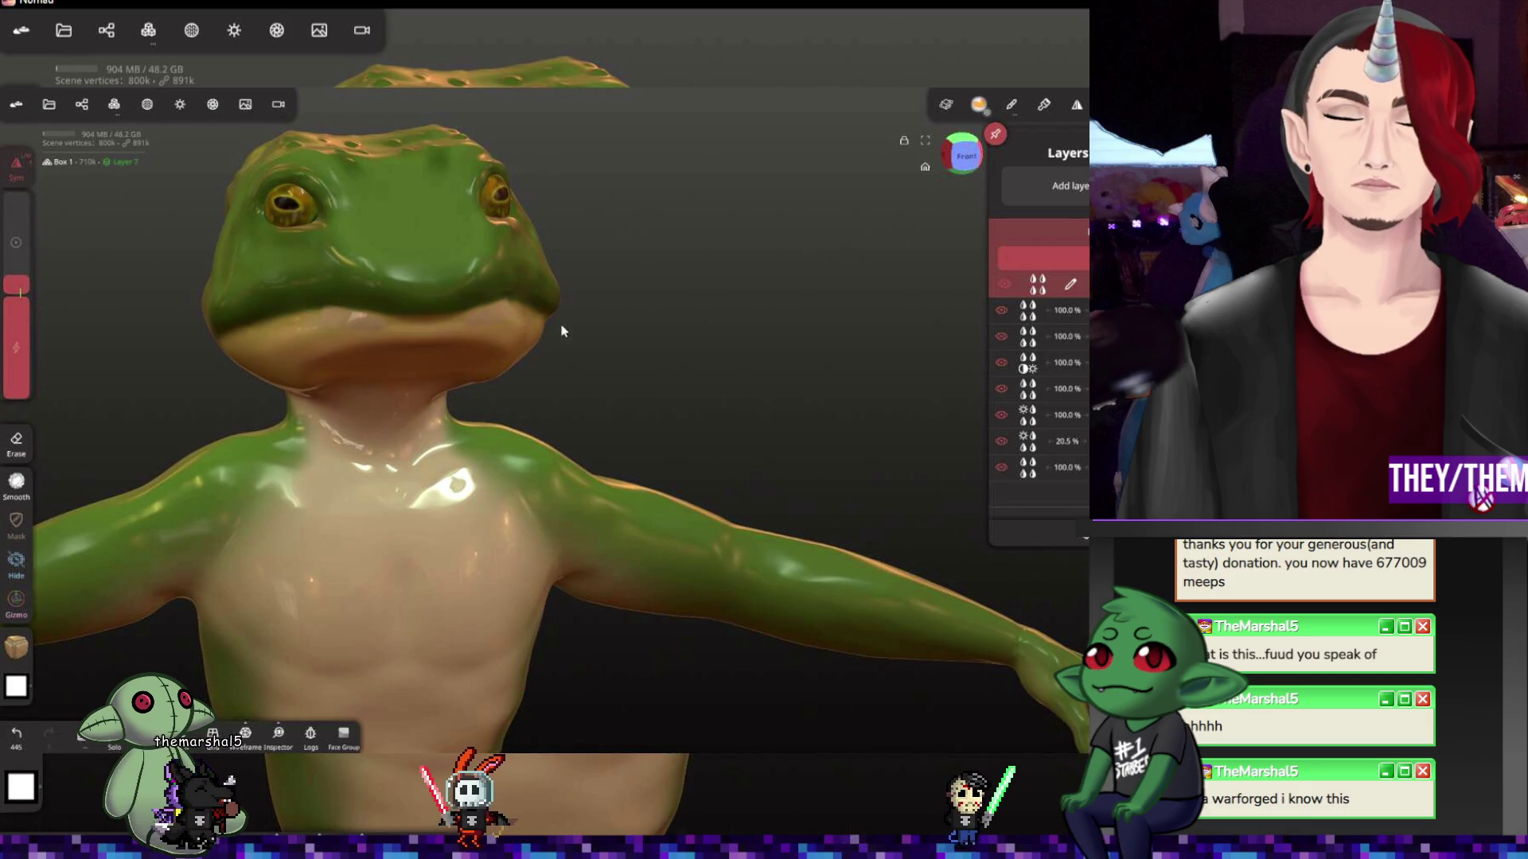
key(ctrl+z)
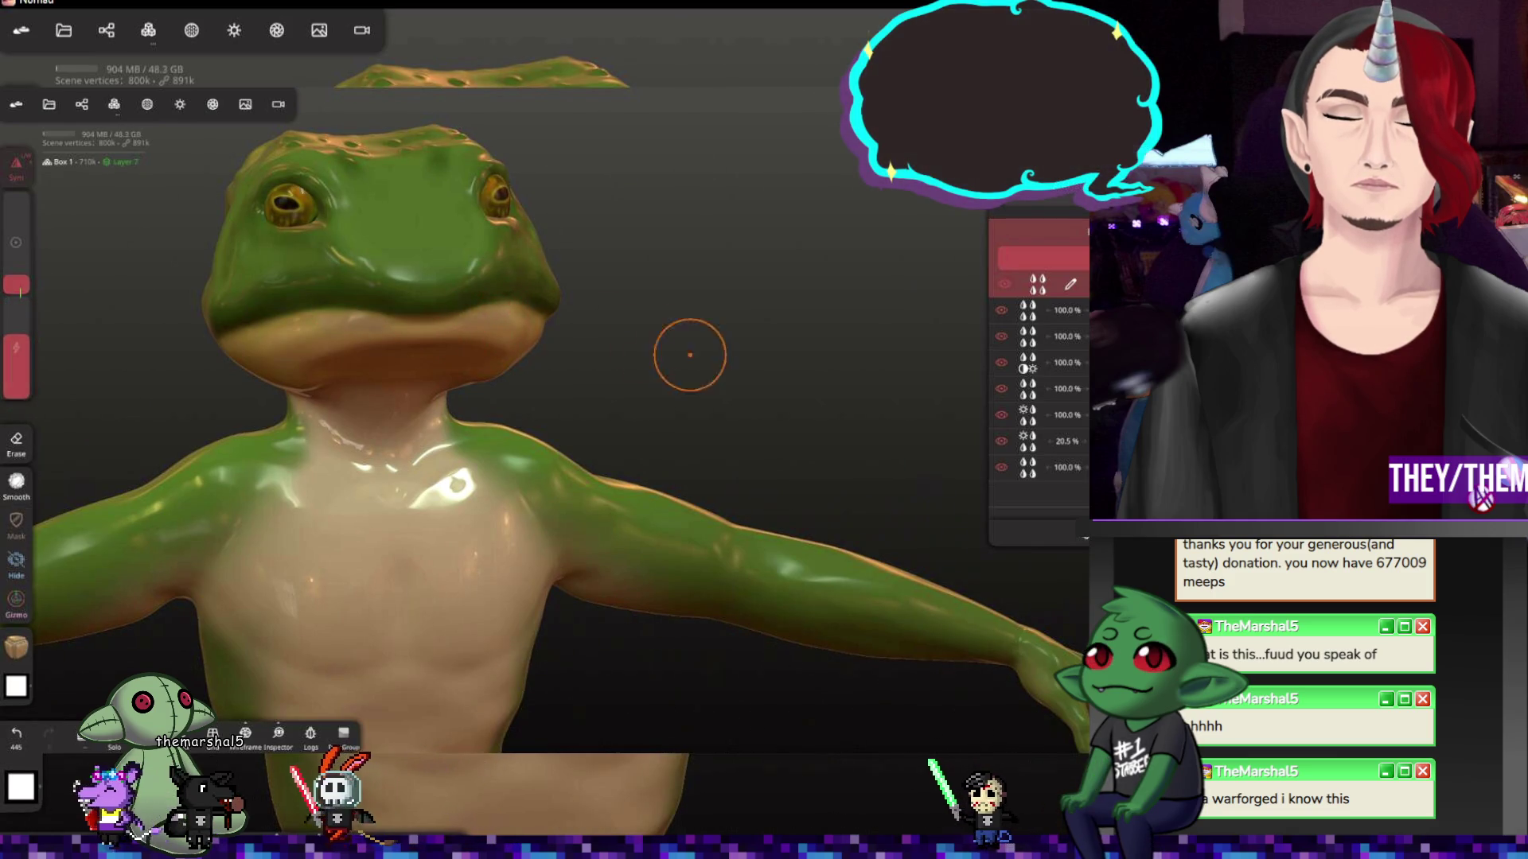
Inspect the frog from the side and three-quarter views, then bring up the layer's blend modes
drag(689, 351, 555, 324)
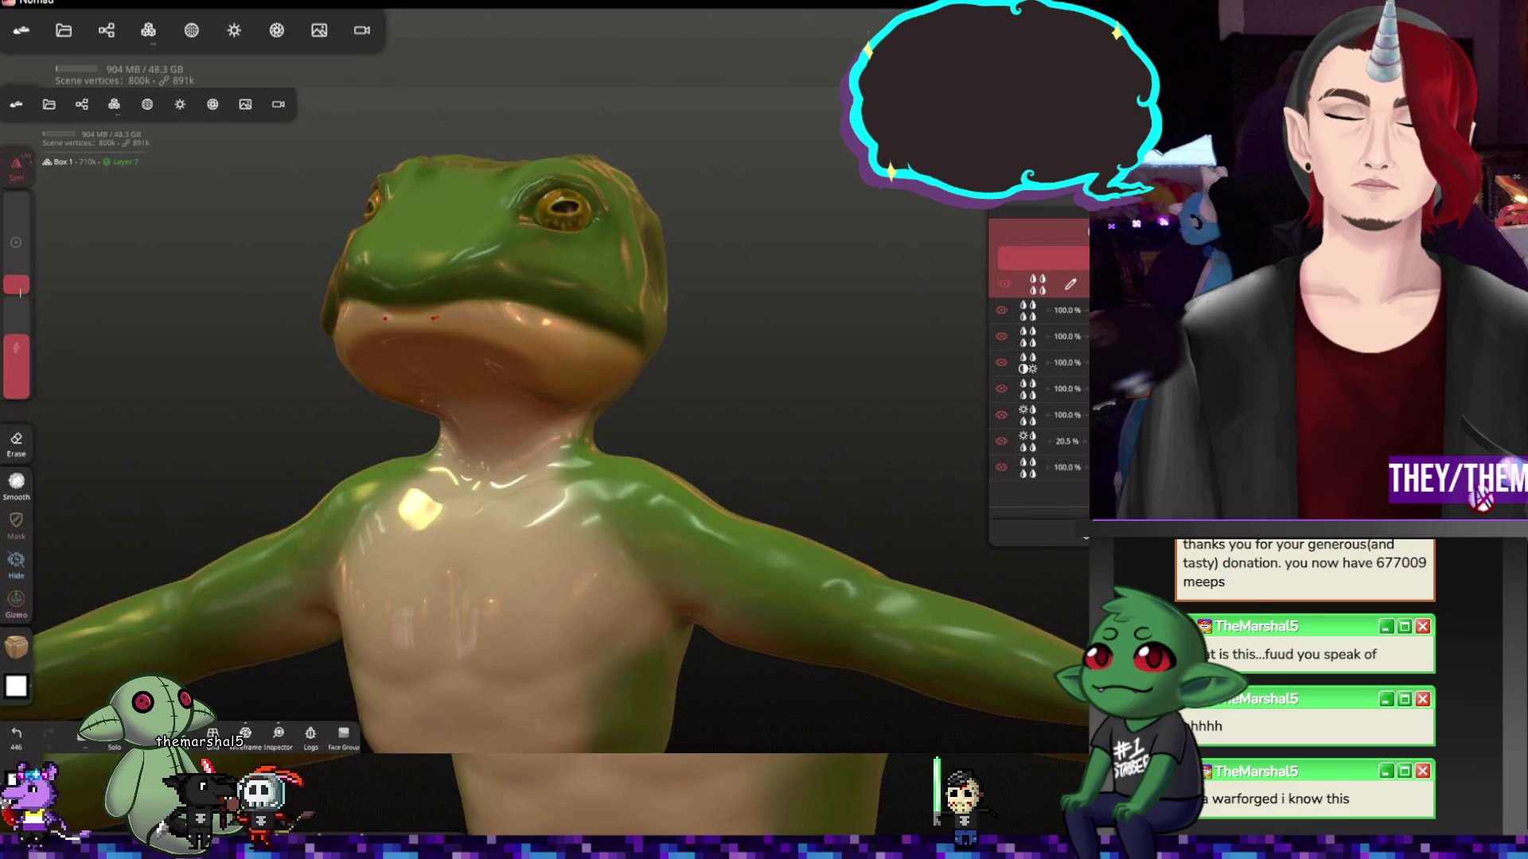
drag(478, 322, 568, 317)
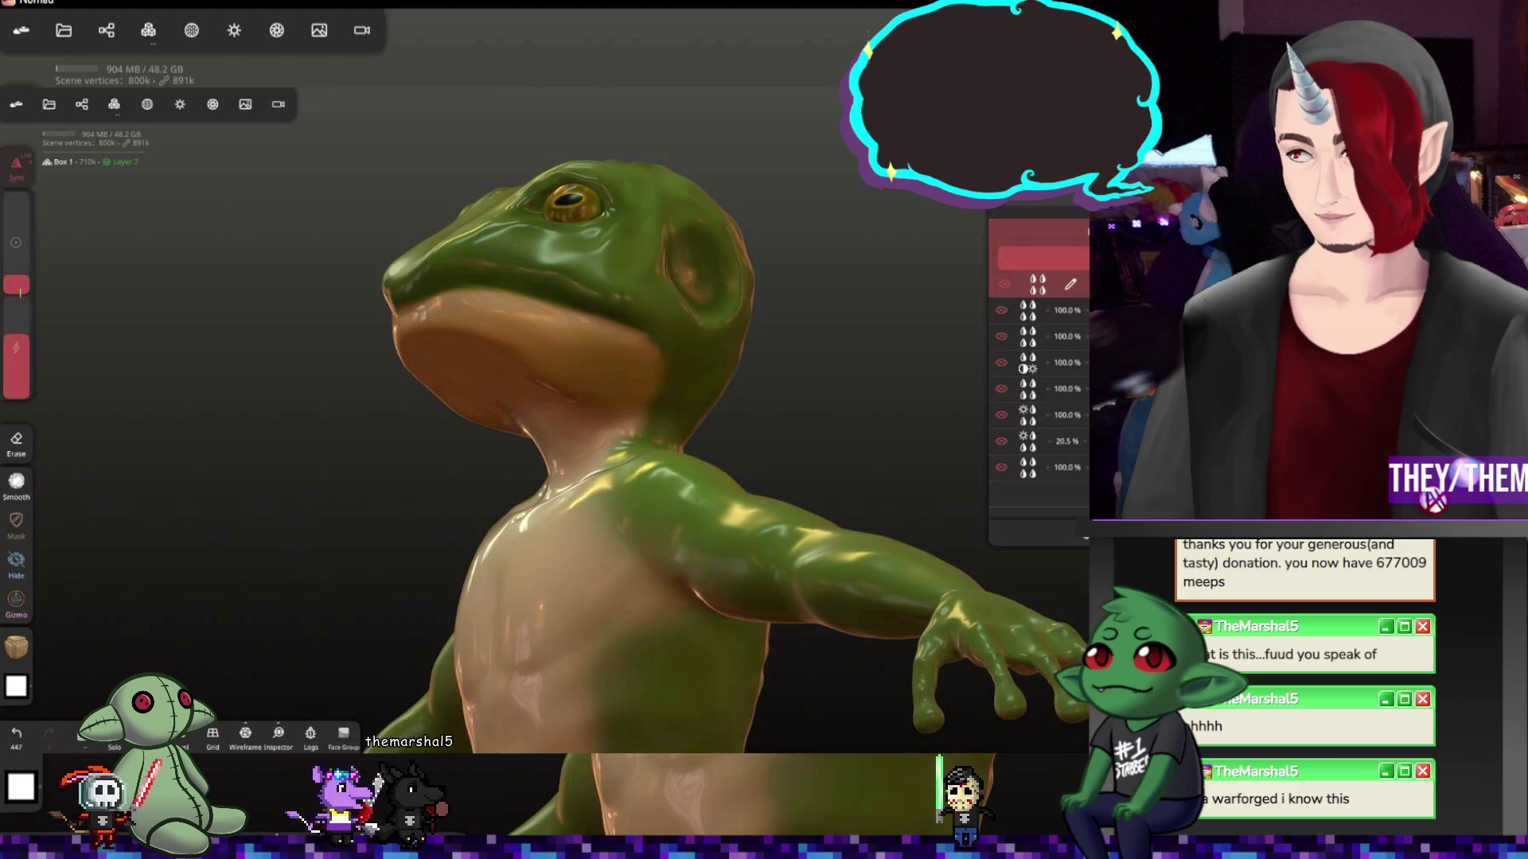
mouse_move(764, 346)
mouse_down()
mouse_move(872, 454)
mouse_move(757, 300)
mouse_move(881, 481)
mouse_move(699, 366)
mouse_up()
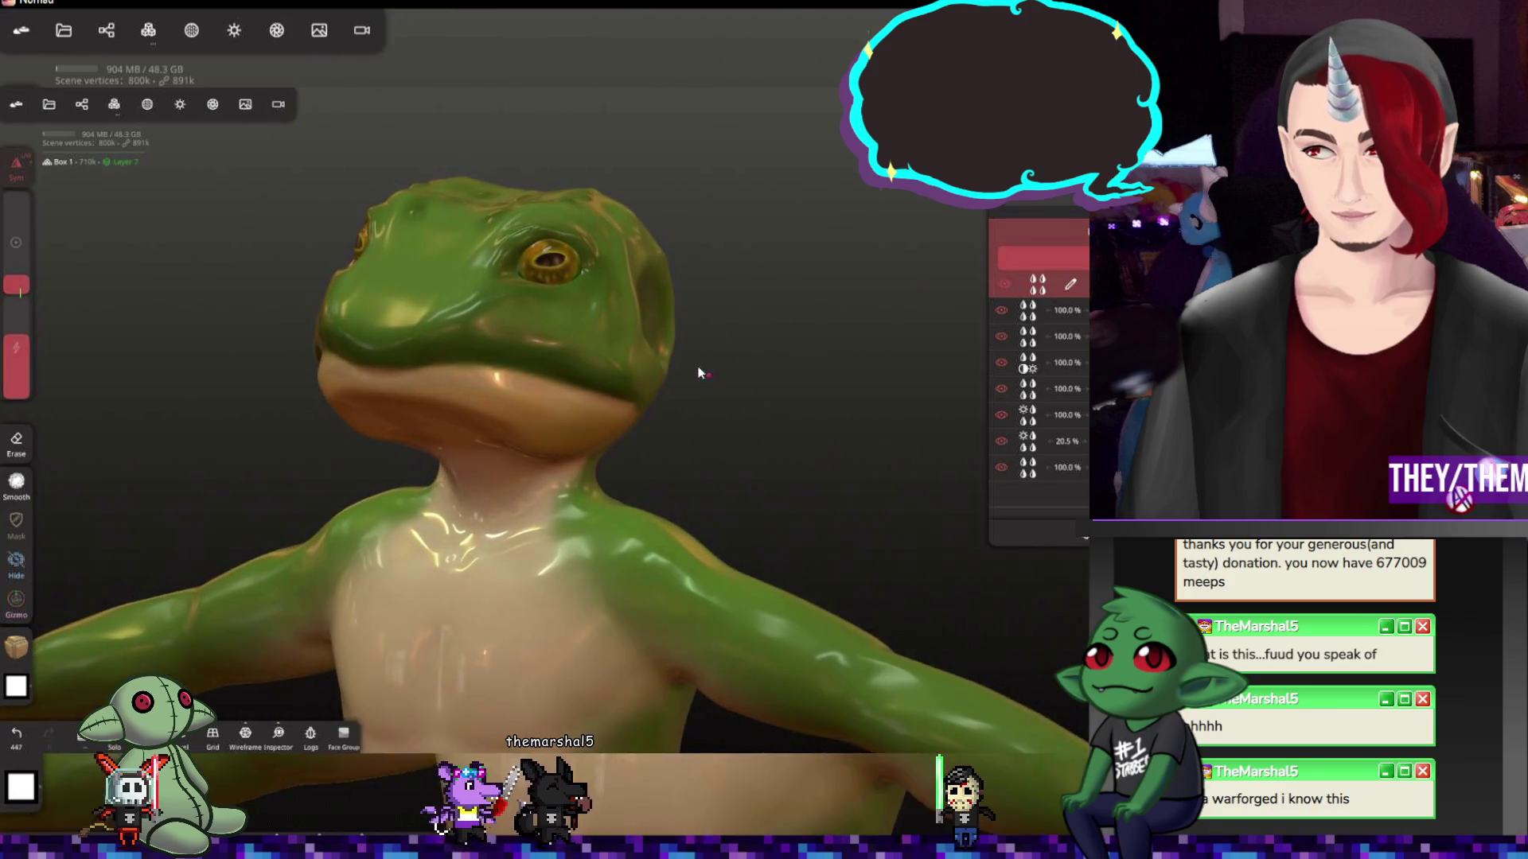
scroll(686, 366, up, 3)
scroll(704, 423, up, 3)
mouse_move(702, 424)
mouse_down()
mouse_move(725, 496)
mouse_move(830, 510)
mouse_move(819, 409)
mouse_move(759, 433)
mouse_move(630, 404)
mouse_move(862, 415)
mouse_move(536, 380)
mouse_up()
scroll(800, 499, down, 3)
scroll(757, 487, down, 3)
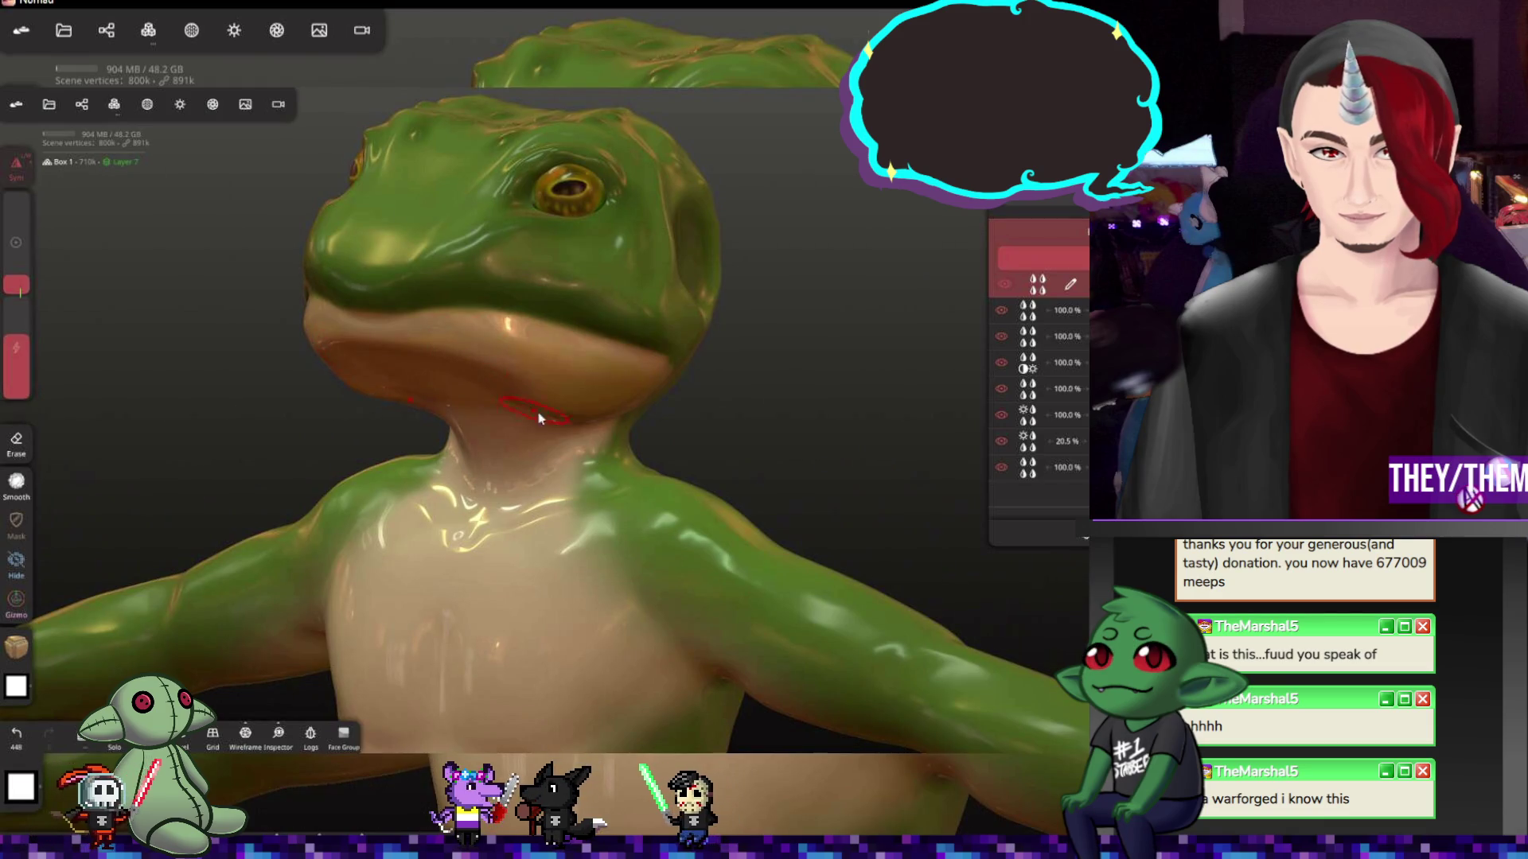
click(1042, 287)
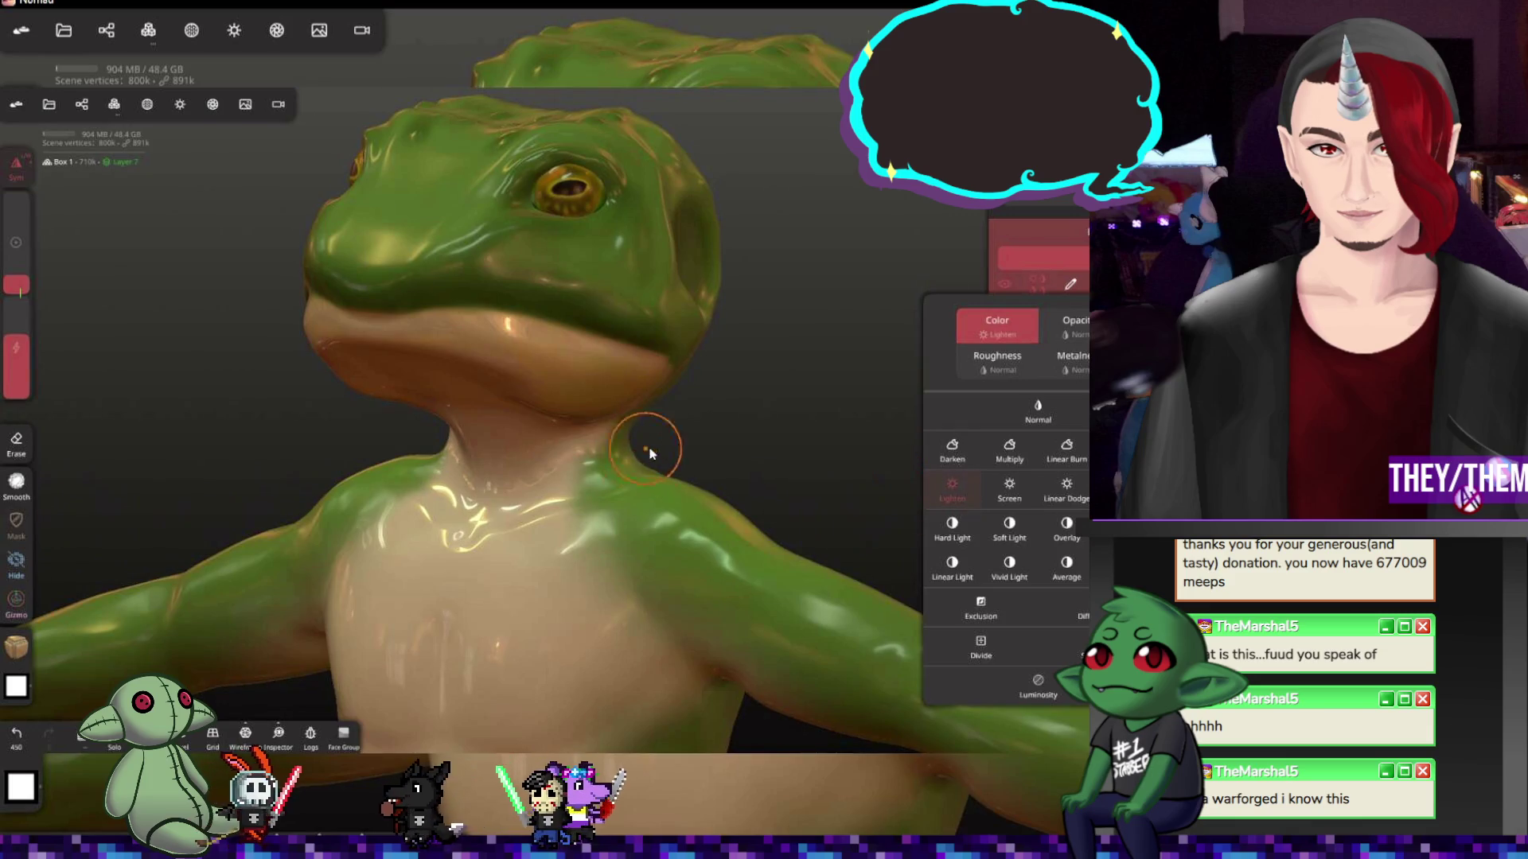
Dismiss the blend mode popup and turn the frog to view its head from the side
mouse_move(649, 452)
mouse_down()
mouse_move(852, 402)
mouse_move(907, 426)
mouse_move(757, 448)
mouse_move(784, 444)
mouse_move(654, 439)
mouse_move(562, 400)
mouse_move(706, 375)
mouse_move(682, 402)
mouse_move(894, 410)
mouse_up()
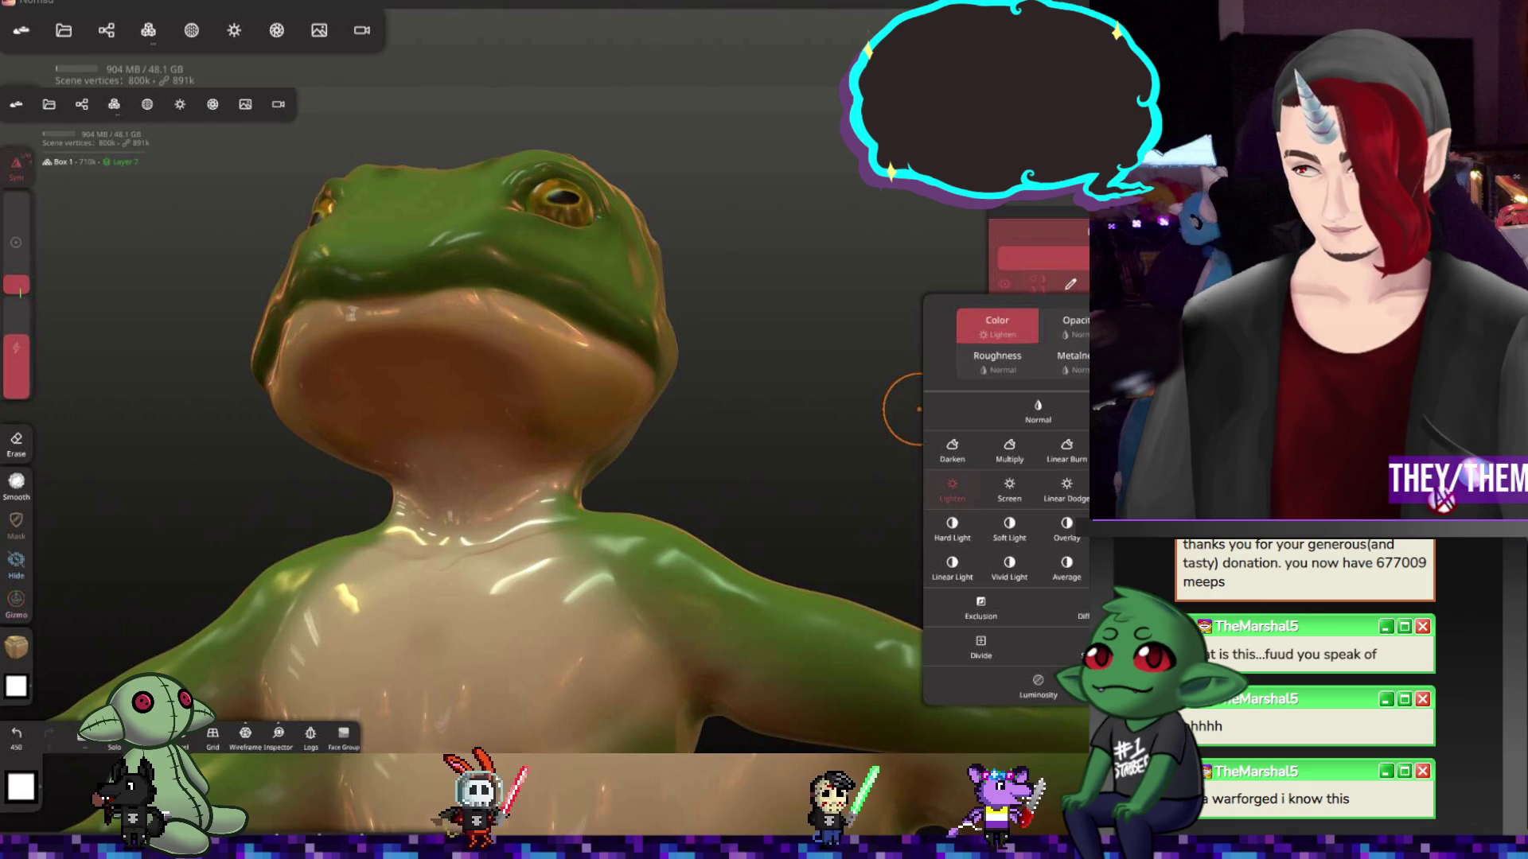
mouse_move(903, 409)
middle_down()
mouse_move(608, 538)
mouse_move(671, 540)
middle_up()
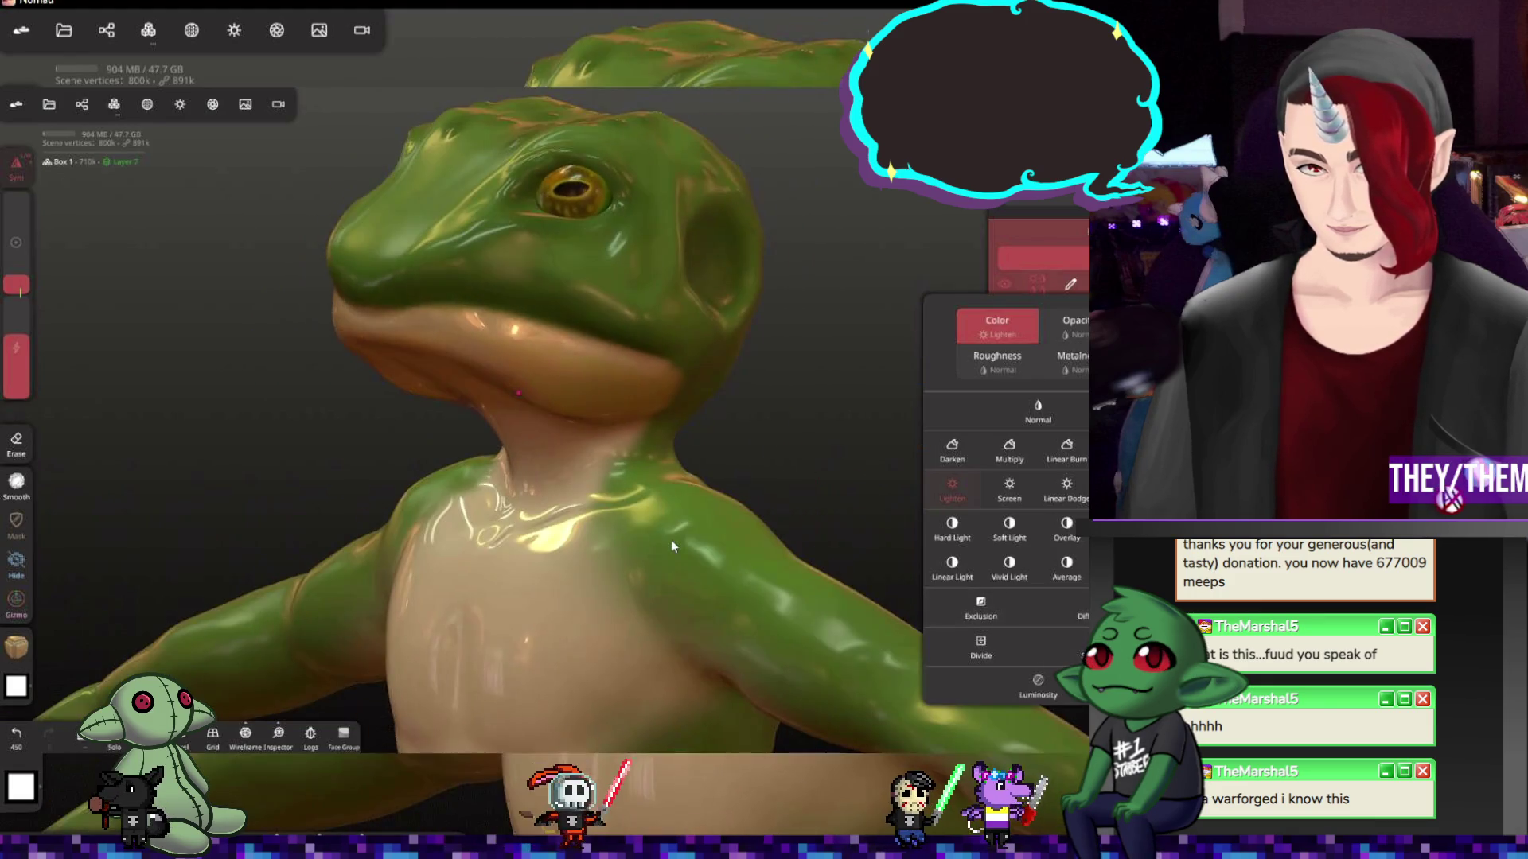
click(907, 465)
mouse_move(920, 471)
middle_down()
mouse_move(767, 318)
mouse_move(768, 384)
mouse_move(738, 432)
mouse_move(580, 450)
mouse_move(552, 430)
middle_up()
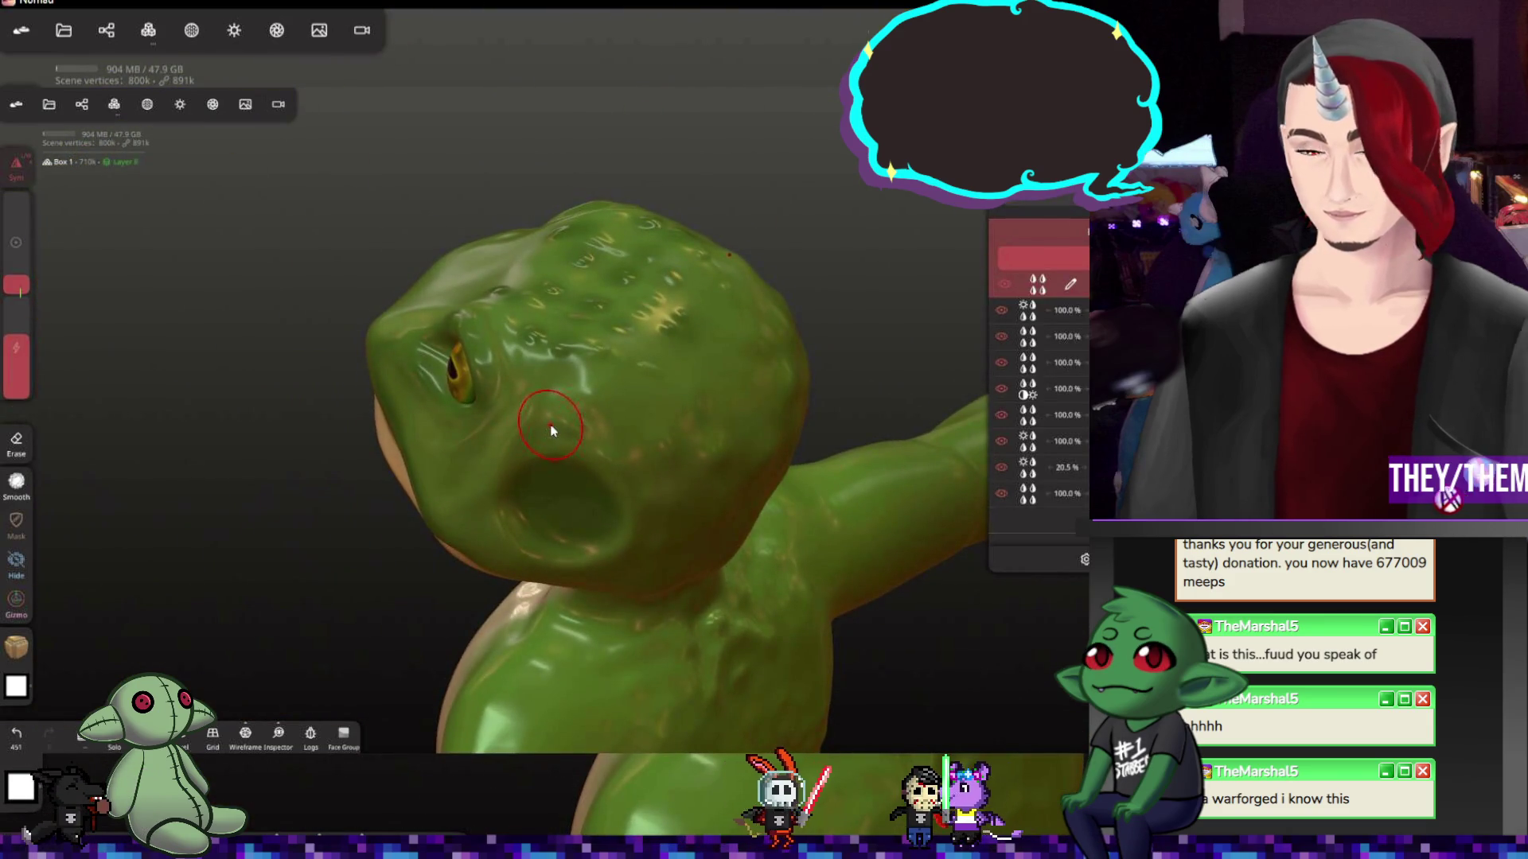
Pick a dark brown stroke colour, undo the accidental whole-model fill, and dab spots on the head
click(17, 646)
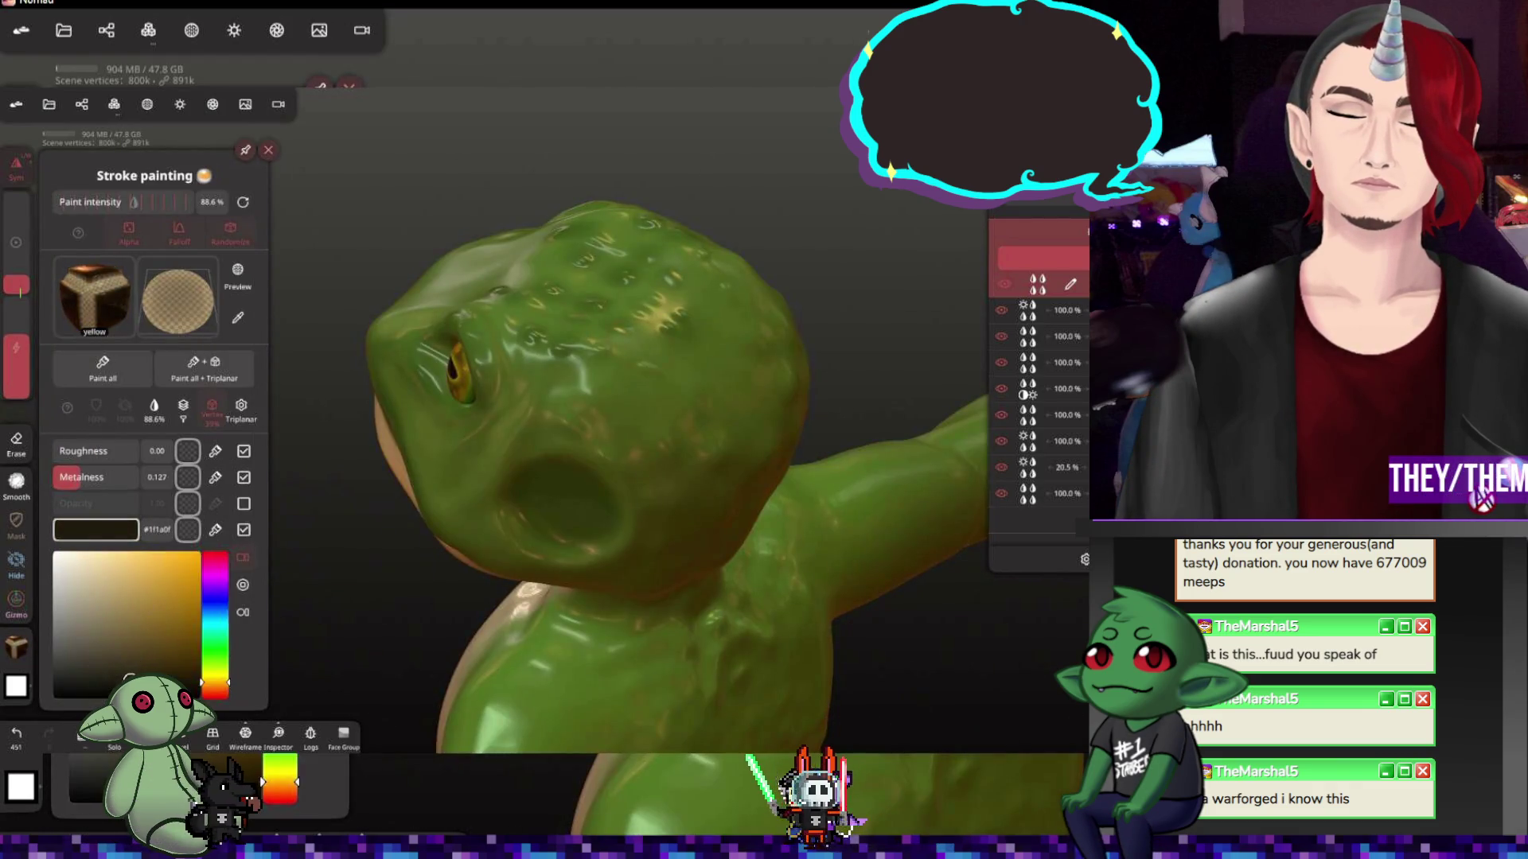
click(656, 368)
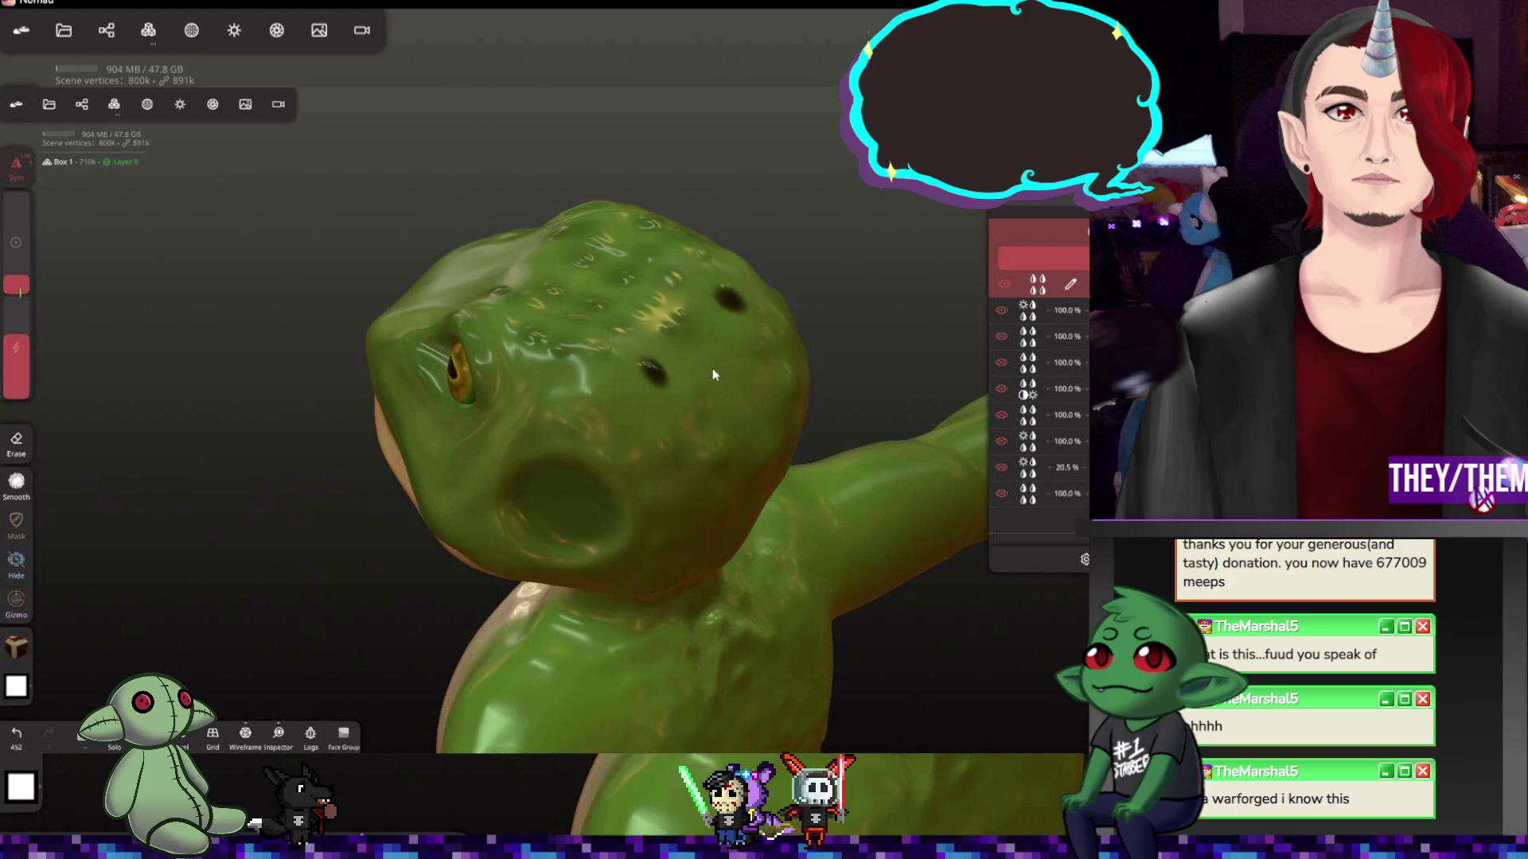
click(17, 645)
click(103, 367)
key(ctrl+z)
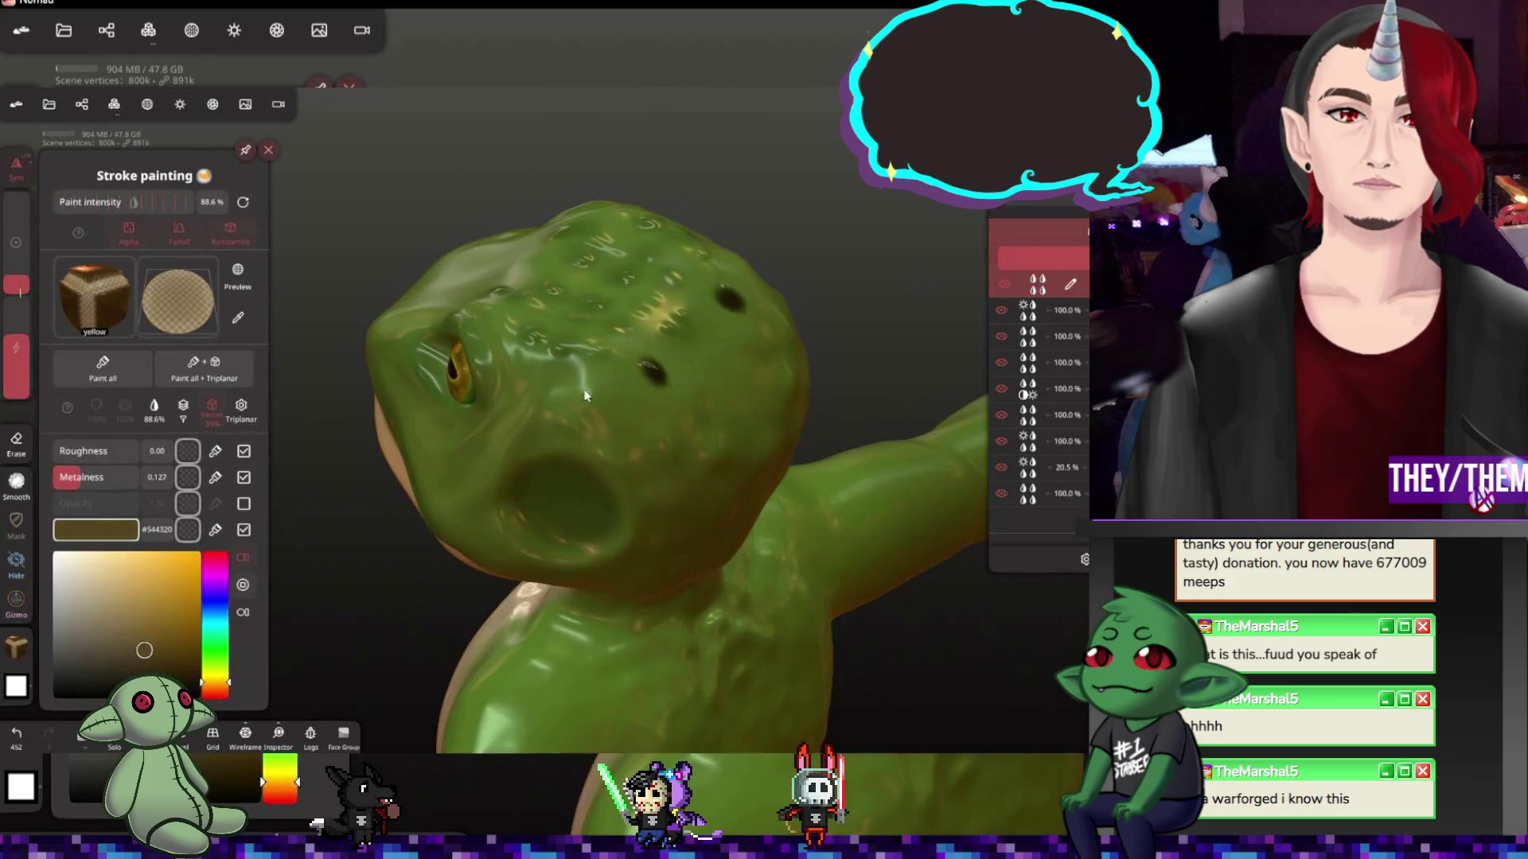
click(705, 380)
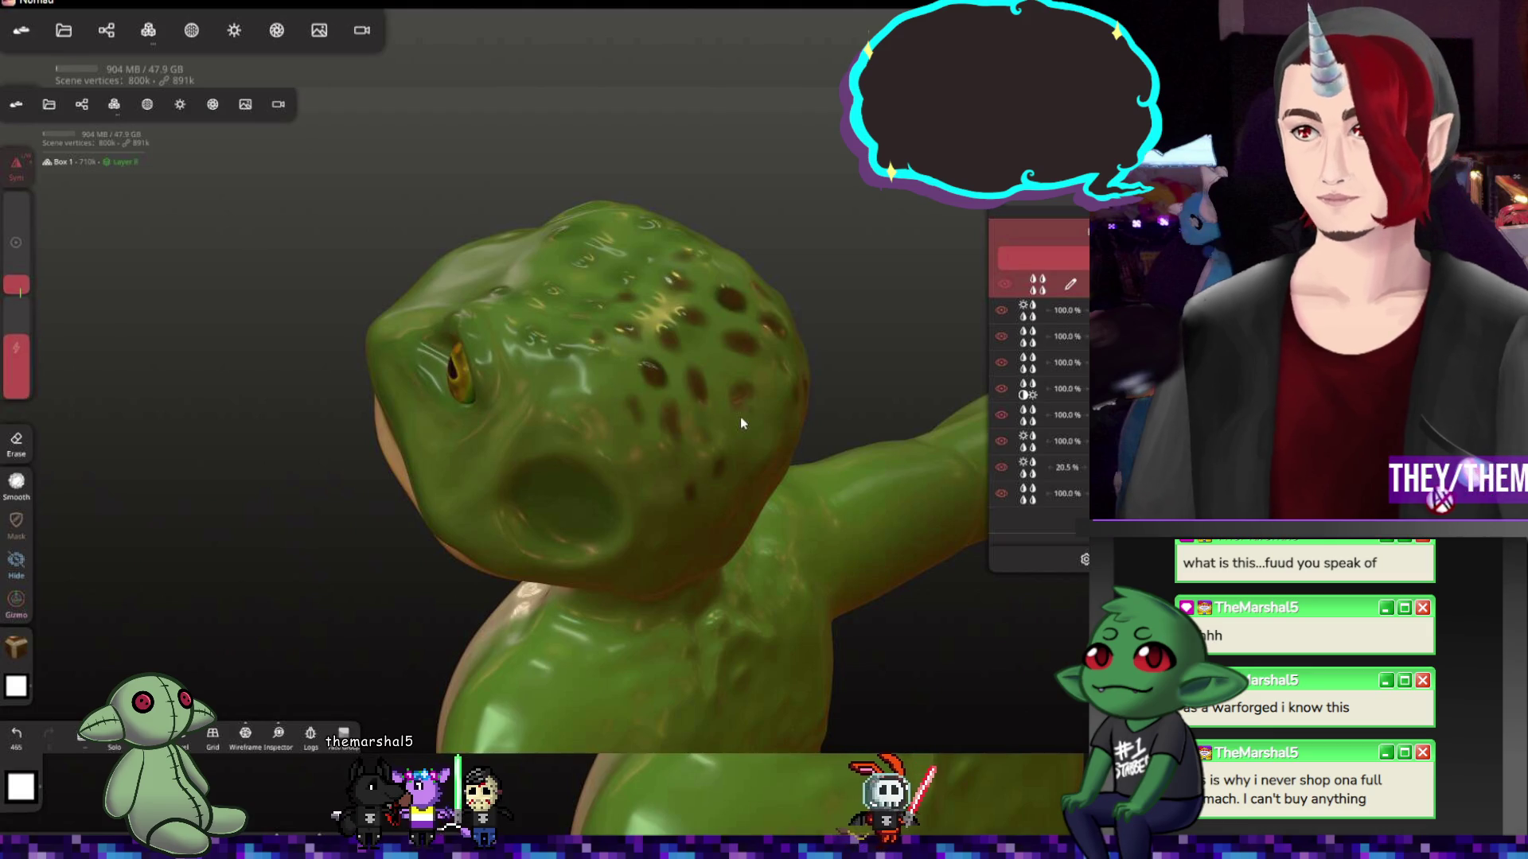
scroll(792, 365, down, 5)
Adjust the brush radius and wash a dark brown tone over the top of the head
middle_drag(875, 453, 862, 375)
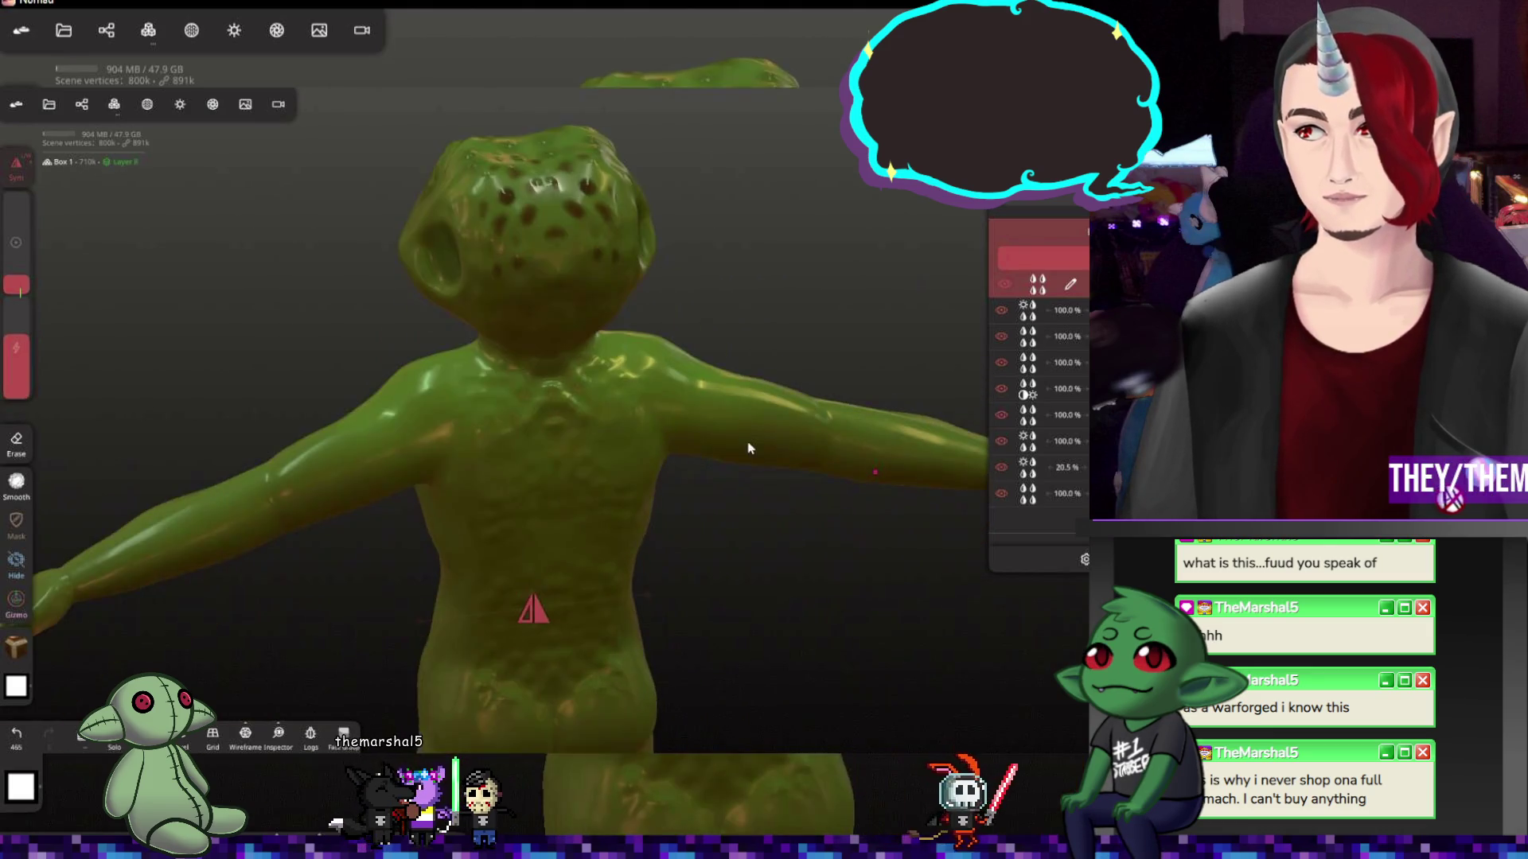
drag(16, 285, 16, 240)
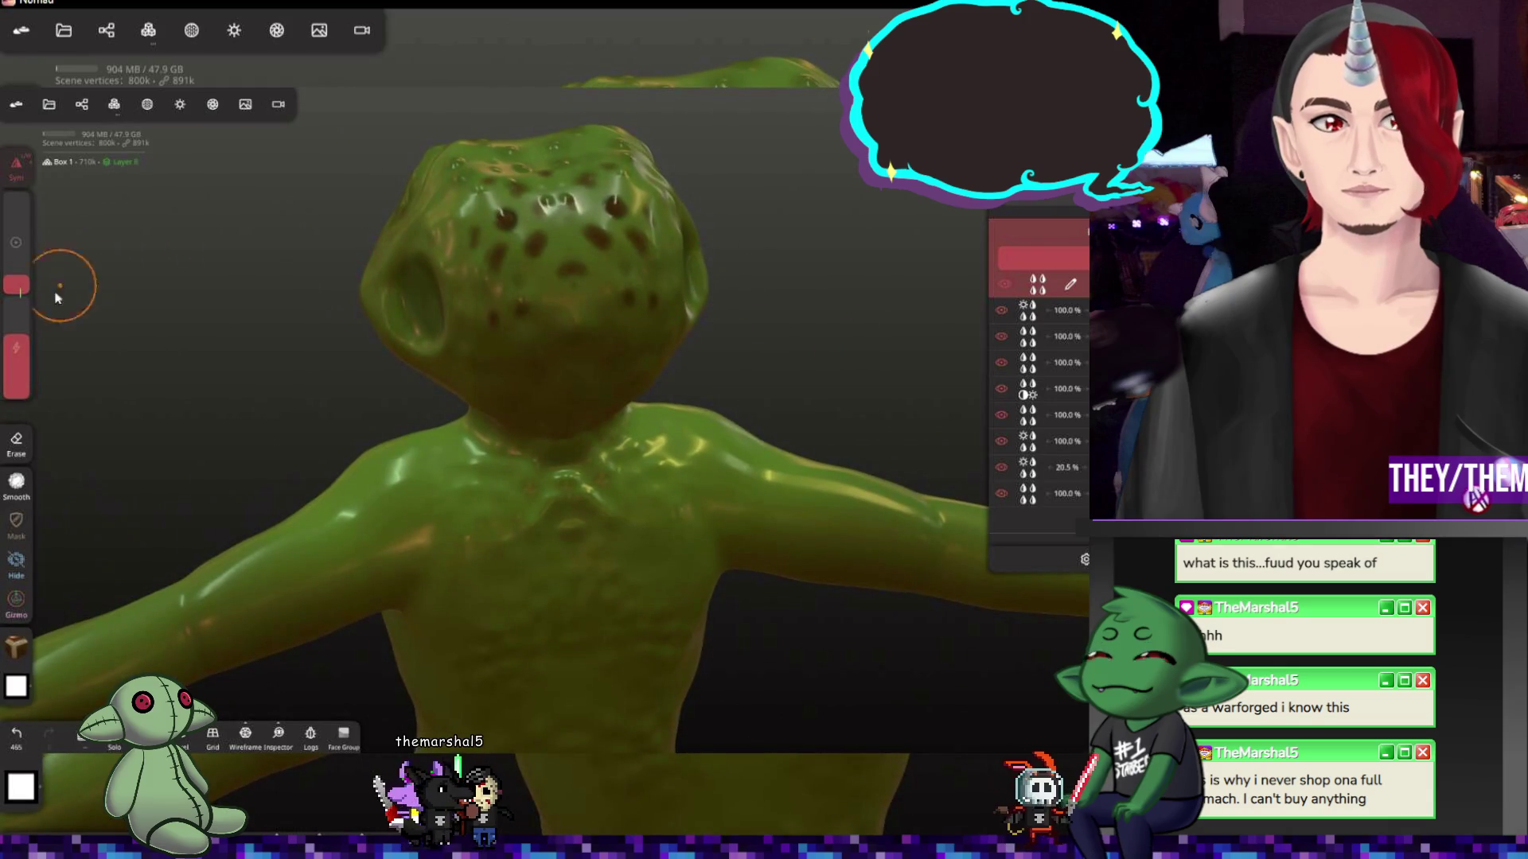
drag(15, 346, 16, 377)
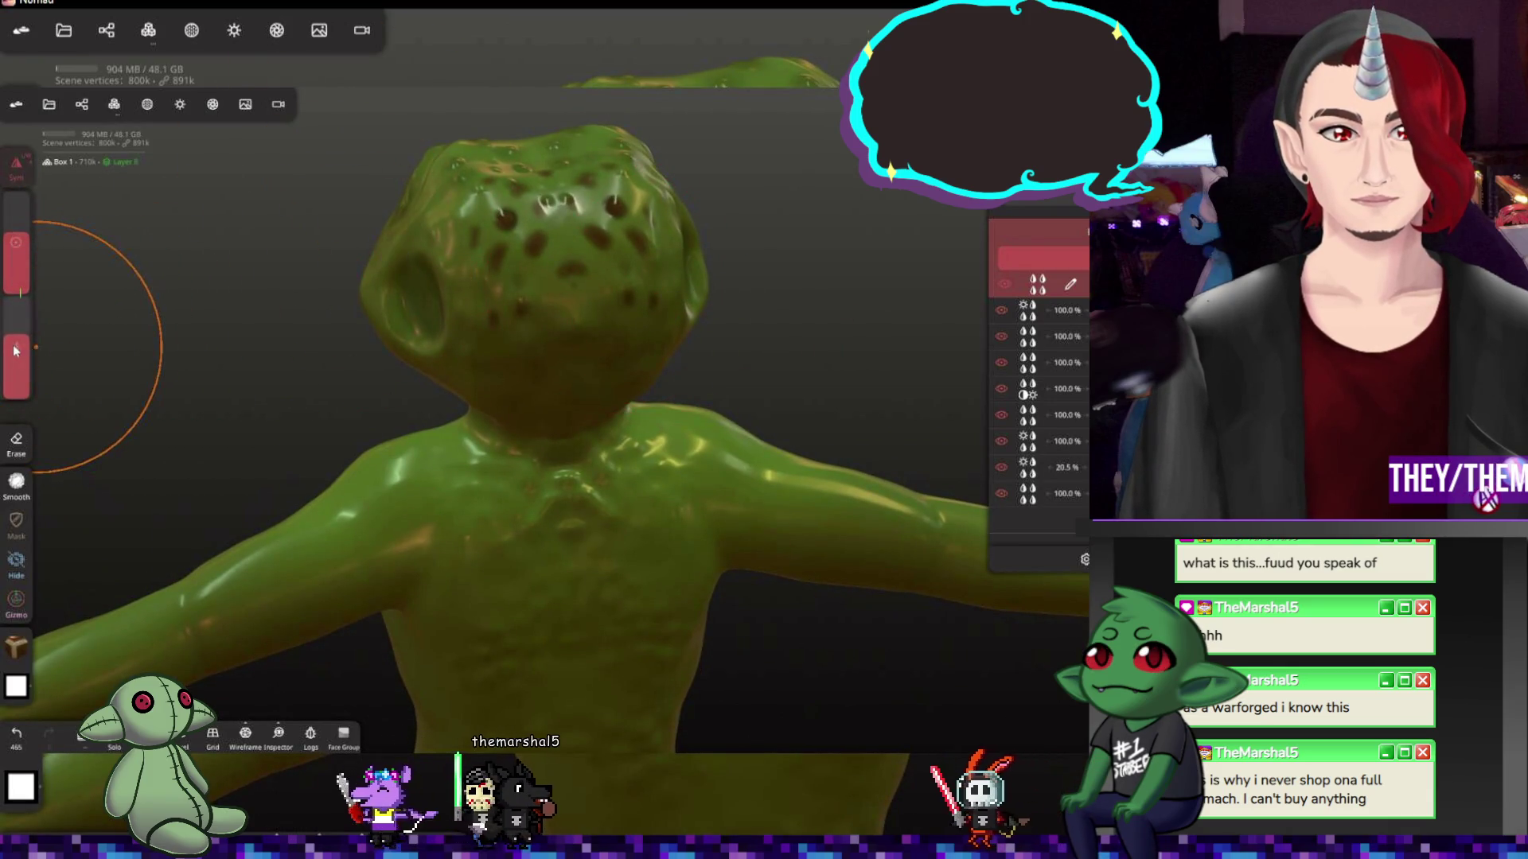
drag(587, 341, 545, 170)
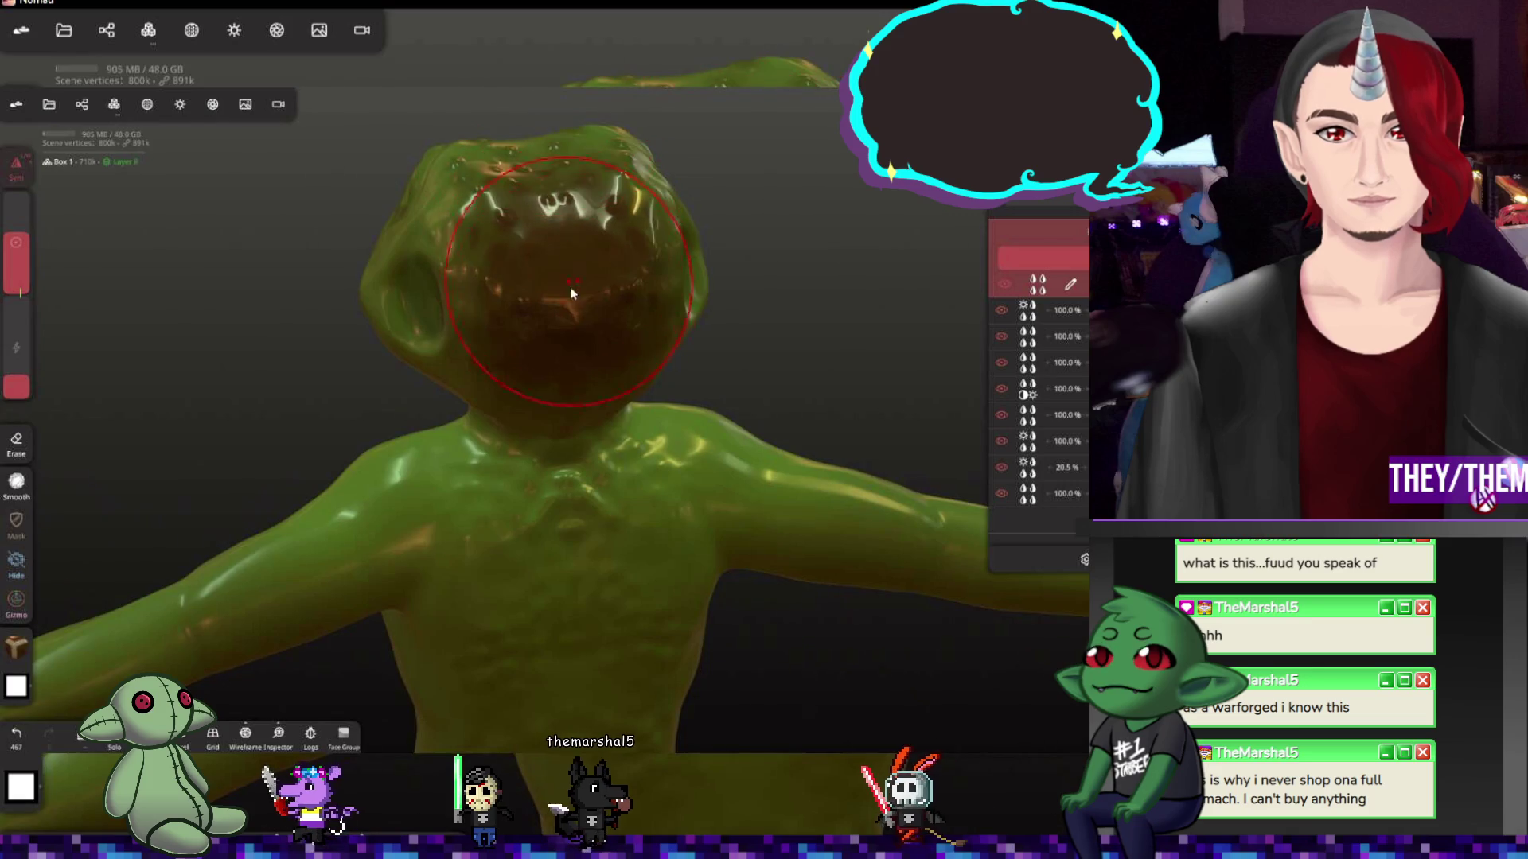
mouse_move(826, 410)
mouse_down()
mouse_move(657, 467)
mouse_move(567, 444)
mouse_up()
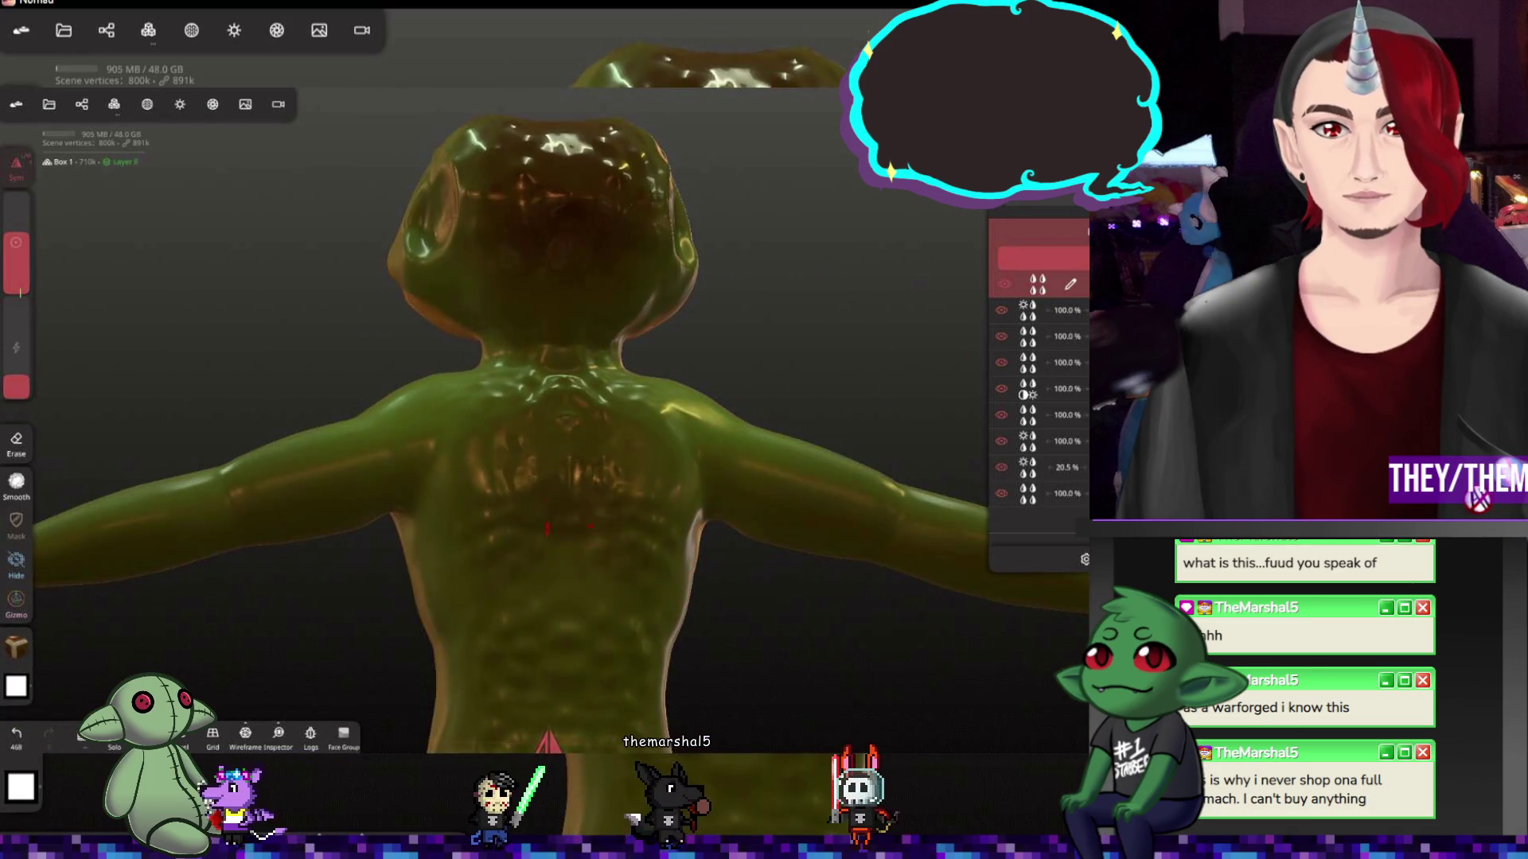
scroll(567, 444, down, 5)
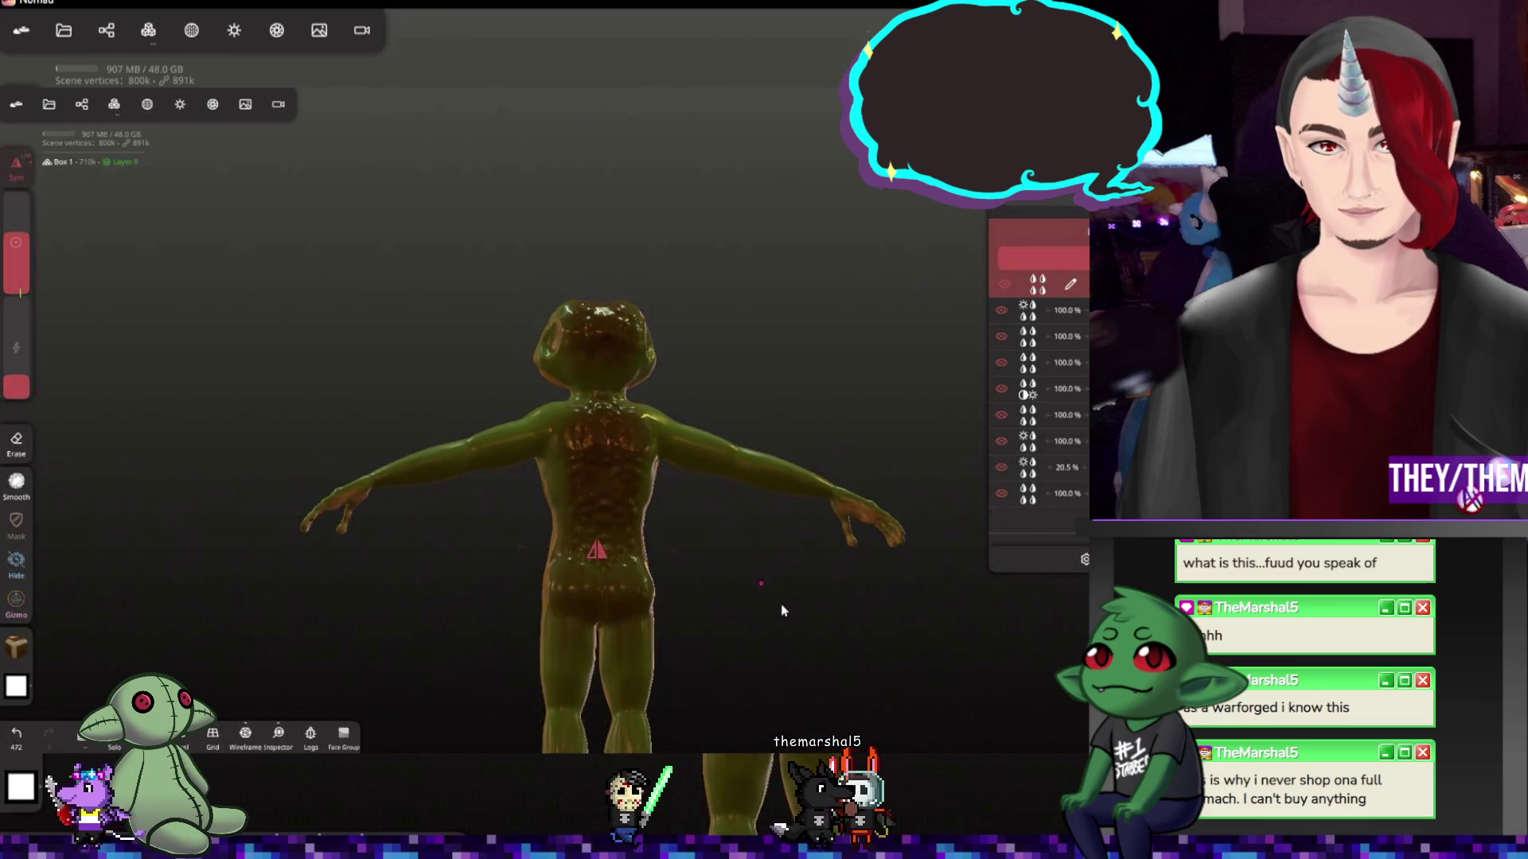
Orbit the frog from below, above and all sides to check the brown mottling
mouse_move(819, 634)
mouse_down()
mouse_move(618, 403)
mouse_move(737, 340)
mouse_up()
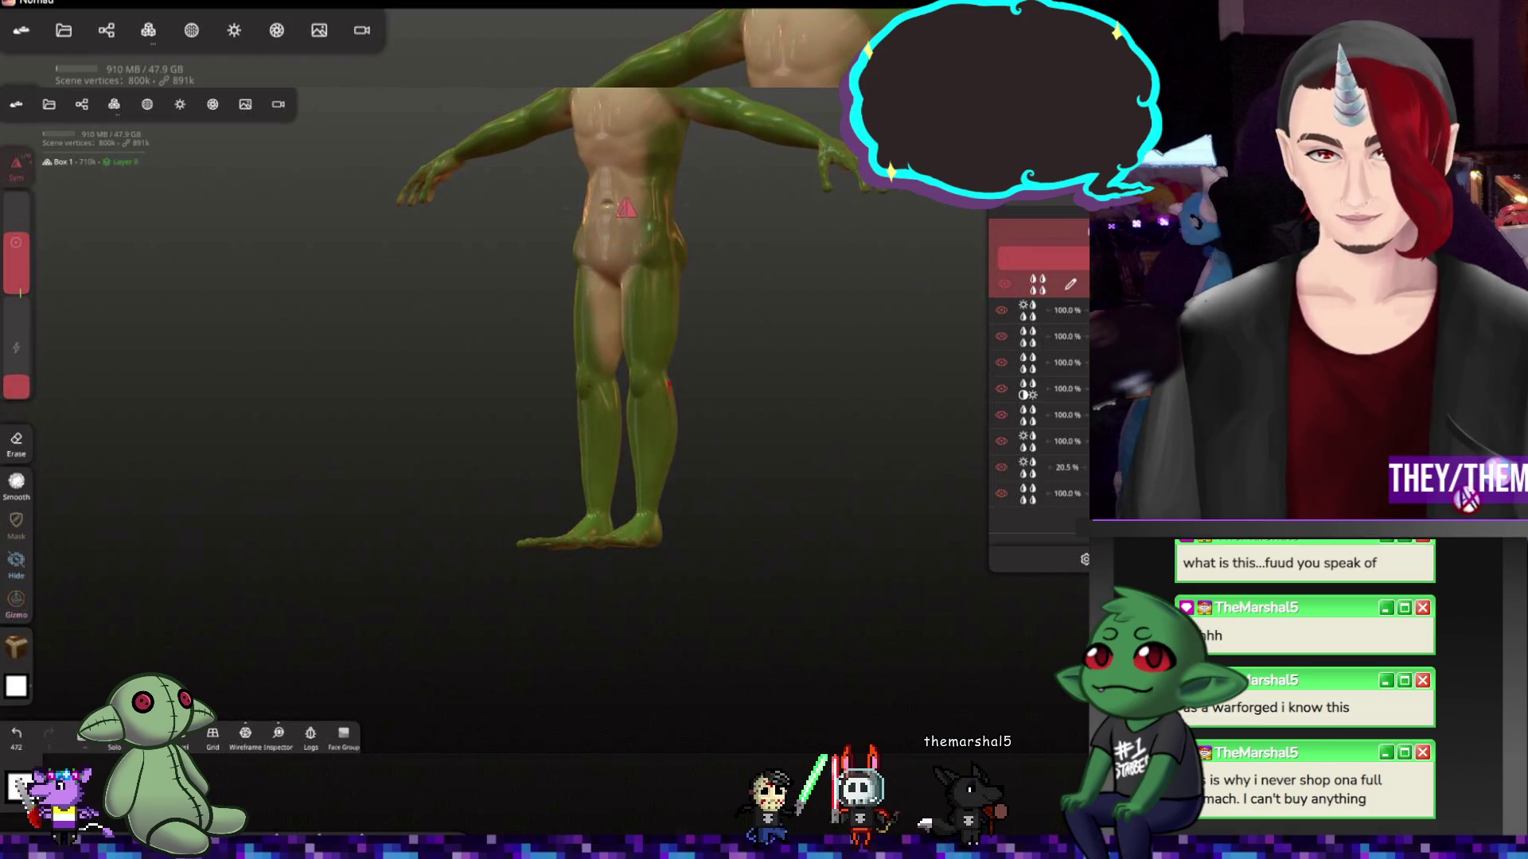
drag(668, 465, 667, 519)
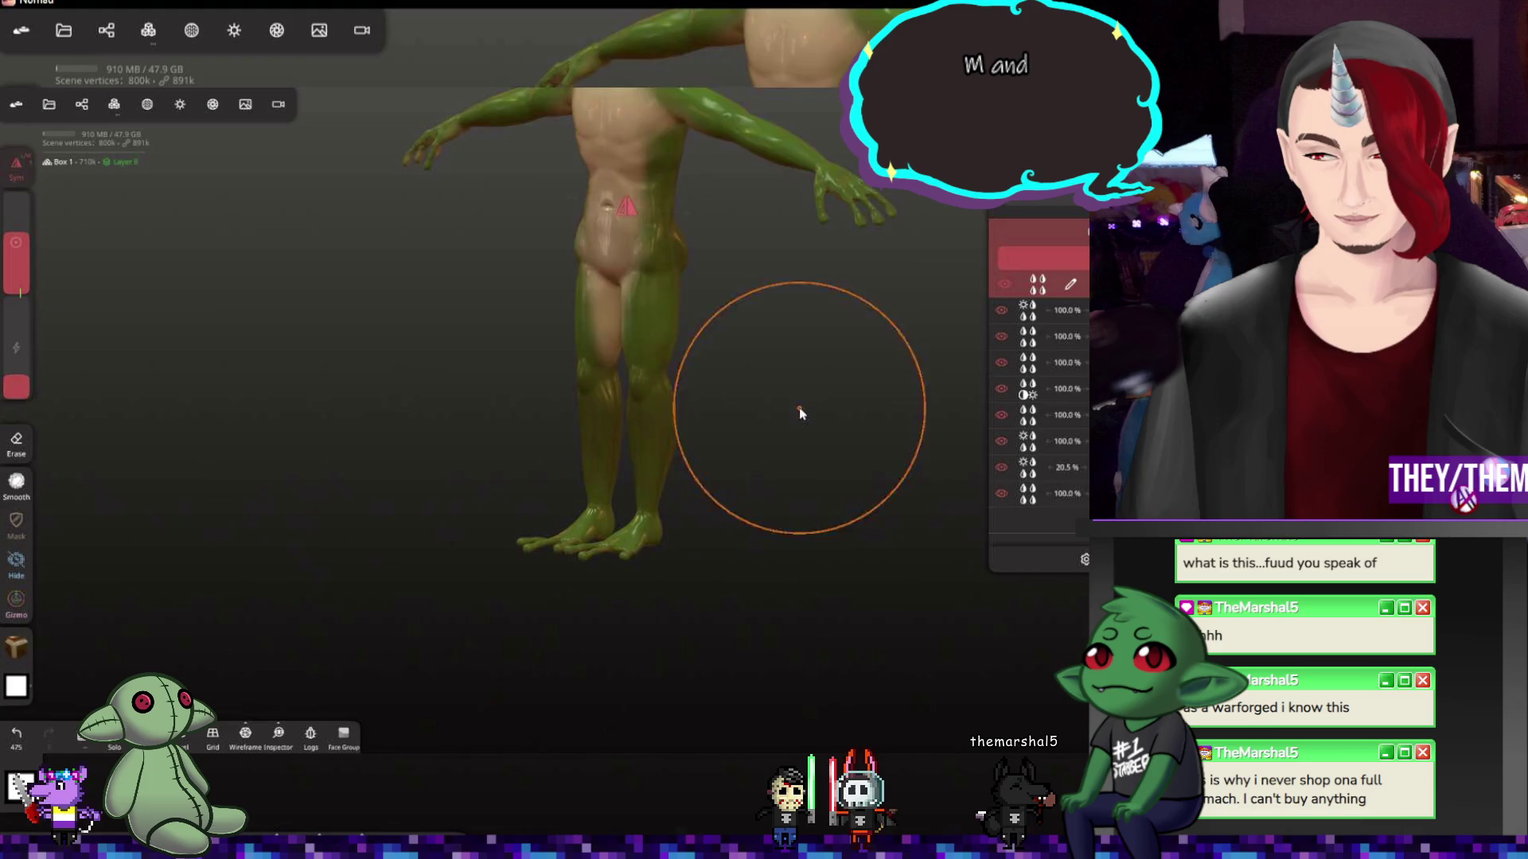
mouse_move(799, 413)
mouse_down()
mouse_move(777, 366)
mouse_move(679, 497)
mouse_move(776, 410)
mouse_move(797, 490)
mouse_up()
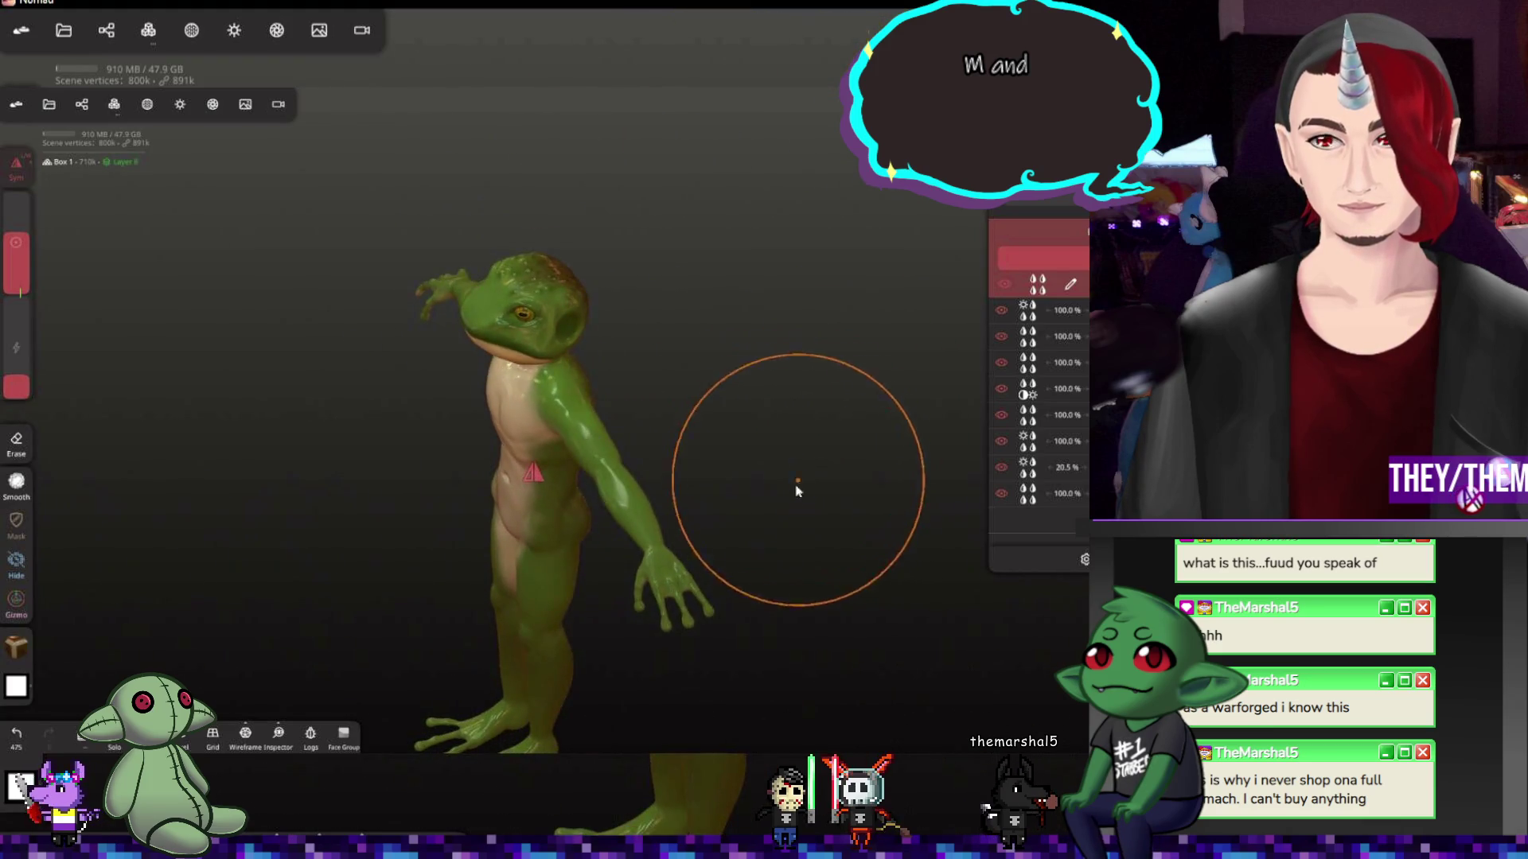
mouse_move(769, 569)
mouse_down()
mouse_move(624, 437)
mouse_move(634, 636)
mouse_up()
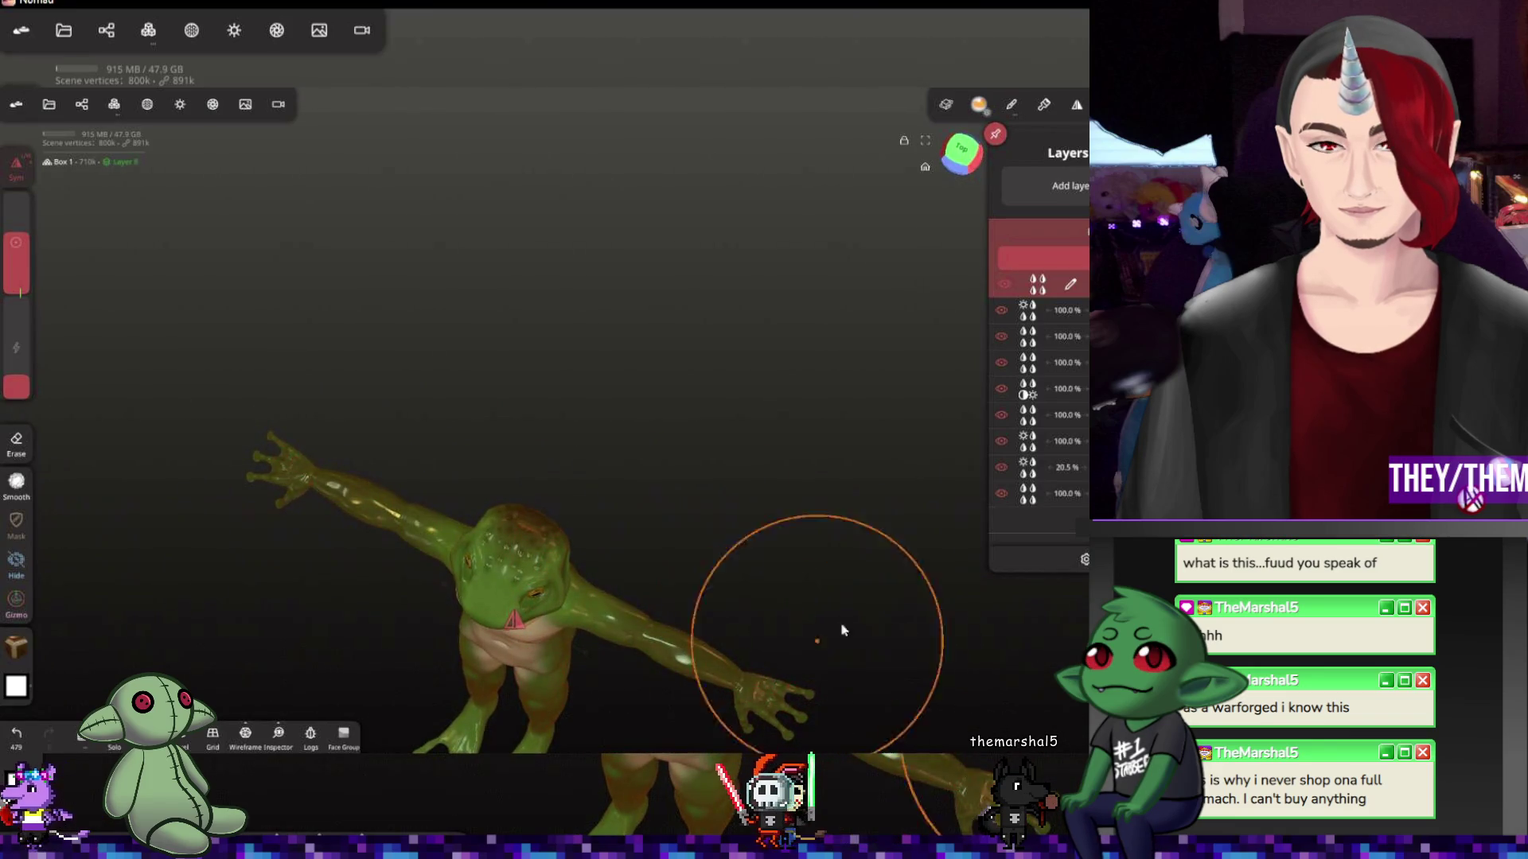
mouse_move(841, 630)
mouse_down()
mouse_move(670, 422)
mouse_move(514, 417)
mouse_move(709, 505)
mouse_move(822, 581)
mouse_move(526, 573)
mouse_move(852, 600)
mouse_move(856, 583)
mouse_move(795, 501)
mouse_move(733, 447)
mouse_up()
scroll(603, 362, up, 3)
scroll(590, 350, up, 3)
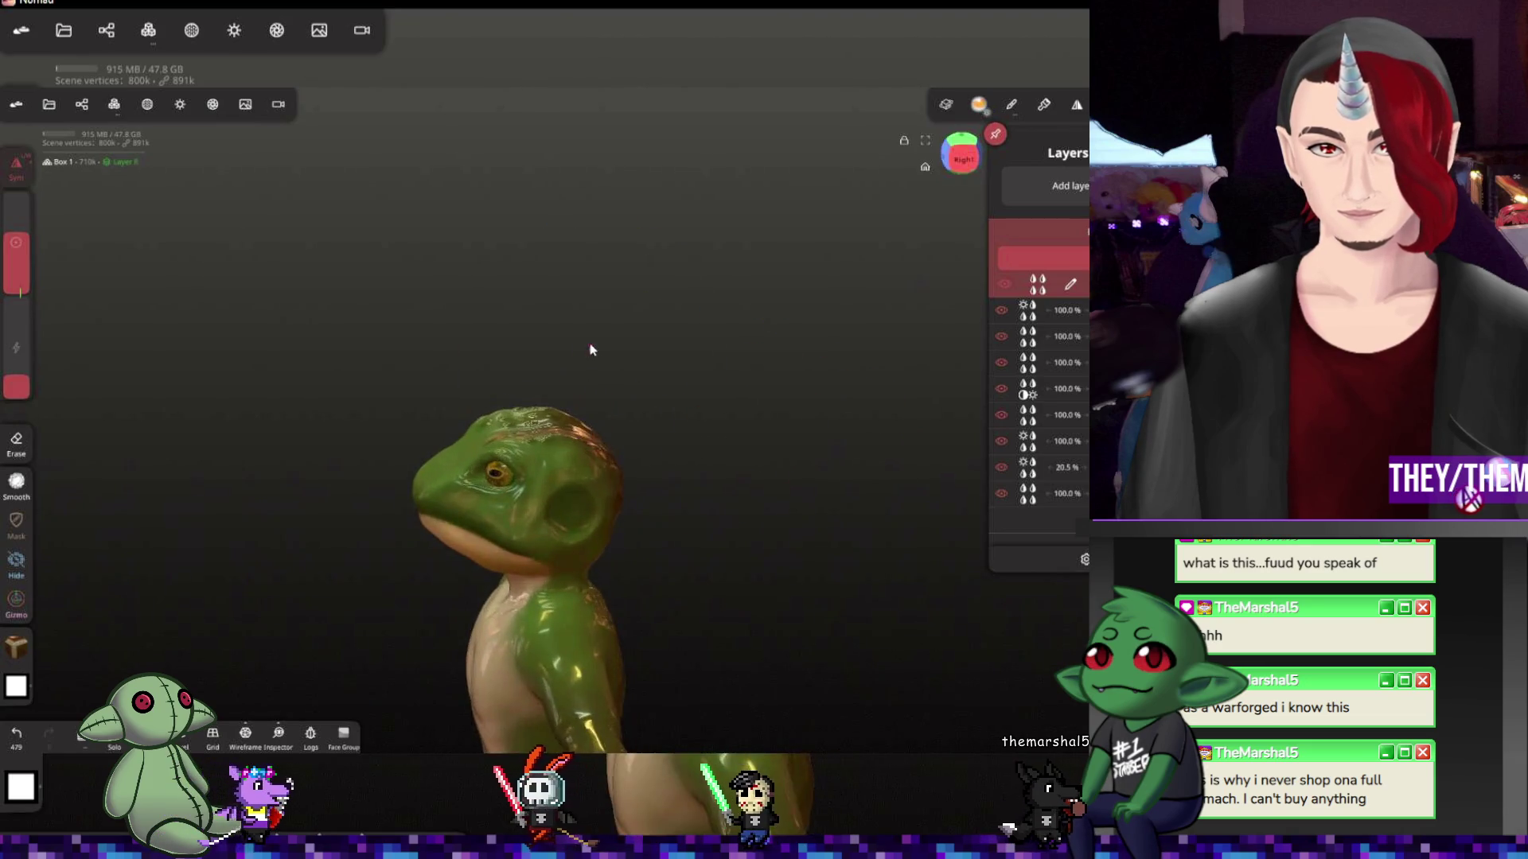
drag(590, 350, 649, 410)
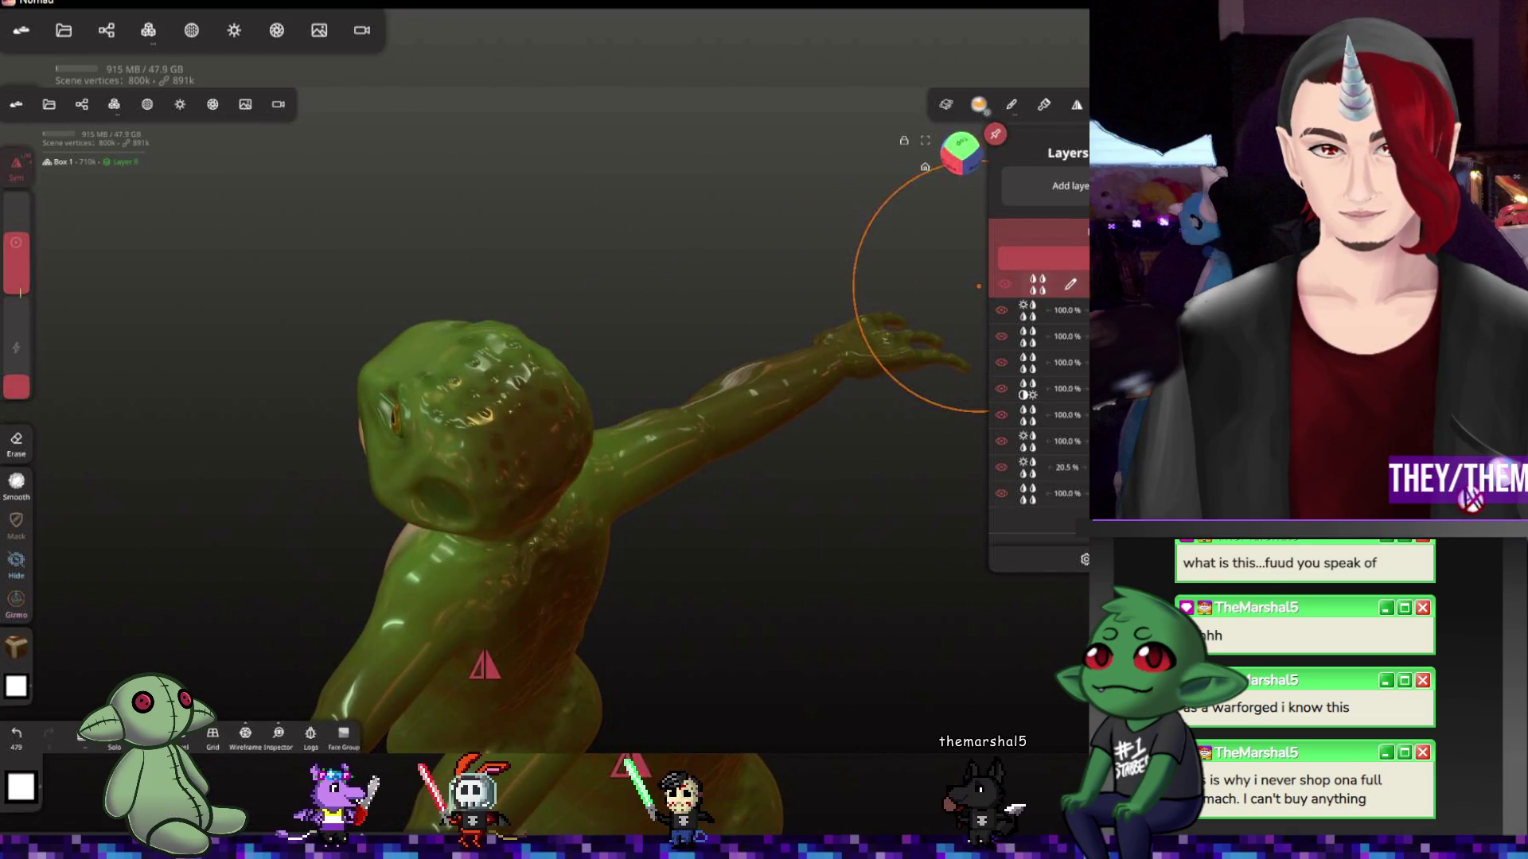
Show the layer colour's blend modes, inspect back and front, then hide the UI for a clean view
click(1035, 282)
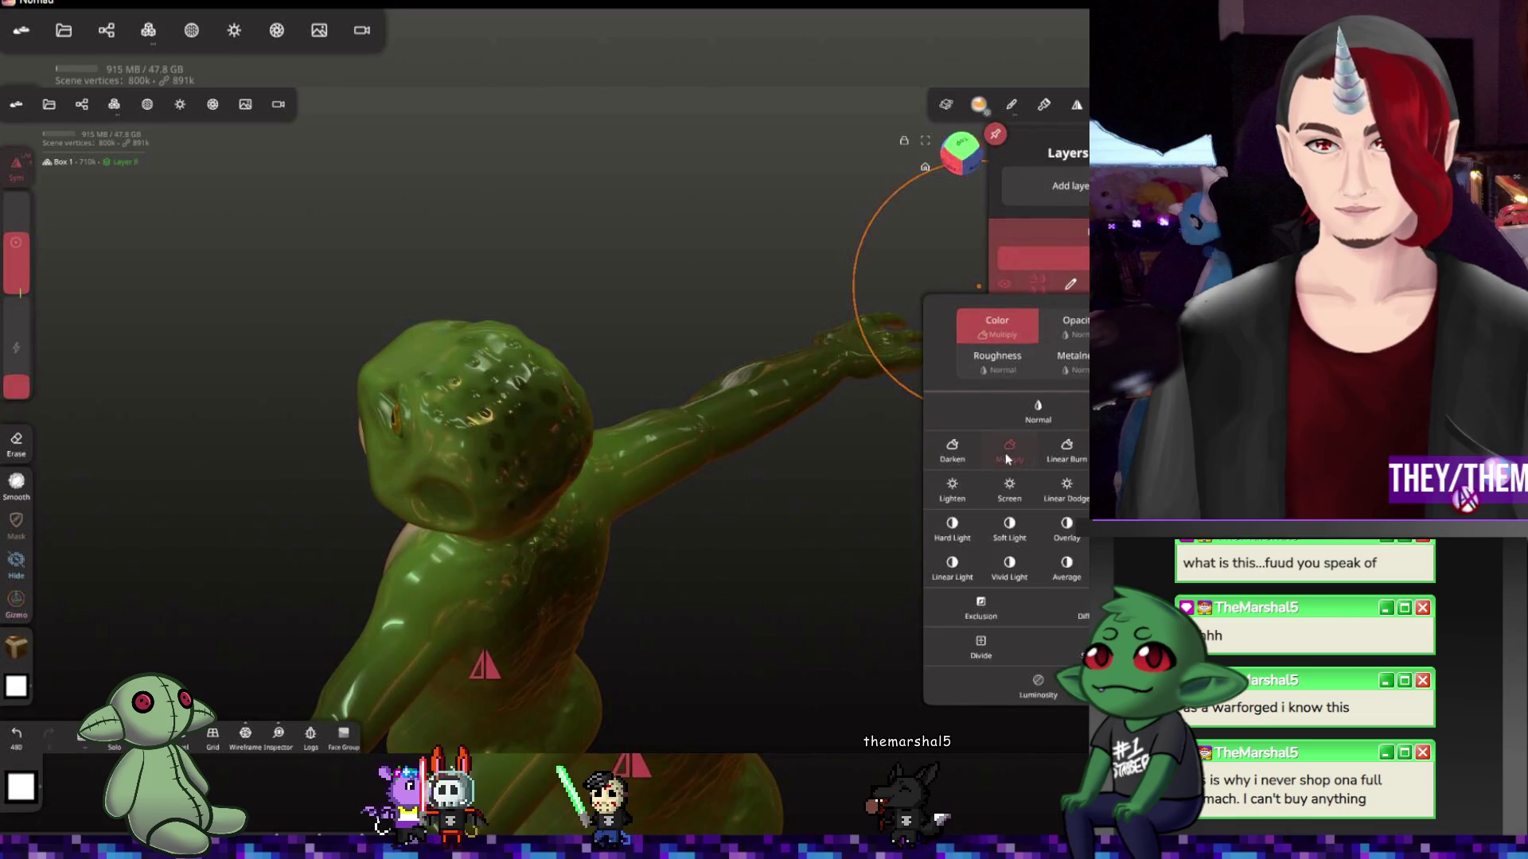
mouse_move(700, 563)
mouse_down()
mouse_move(692, 536)
mouse_move(667, 550)
mouse_move(673, 440)
mouse_move(568, 452)
mouse_move(692, 678)
mouse_move(544, 460)
mouse_up()
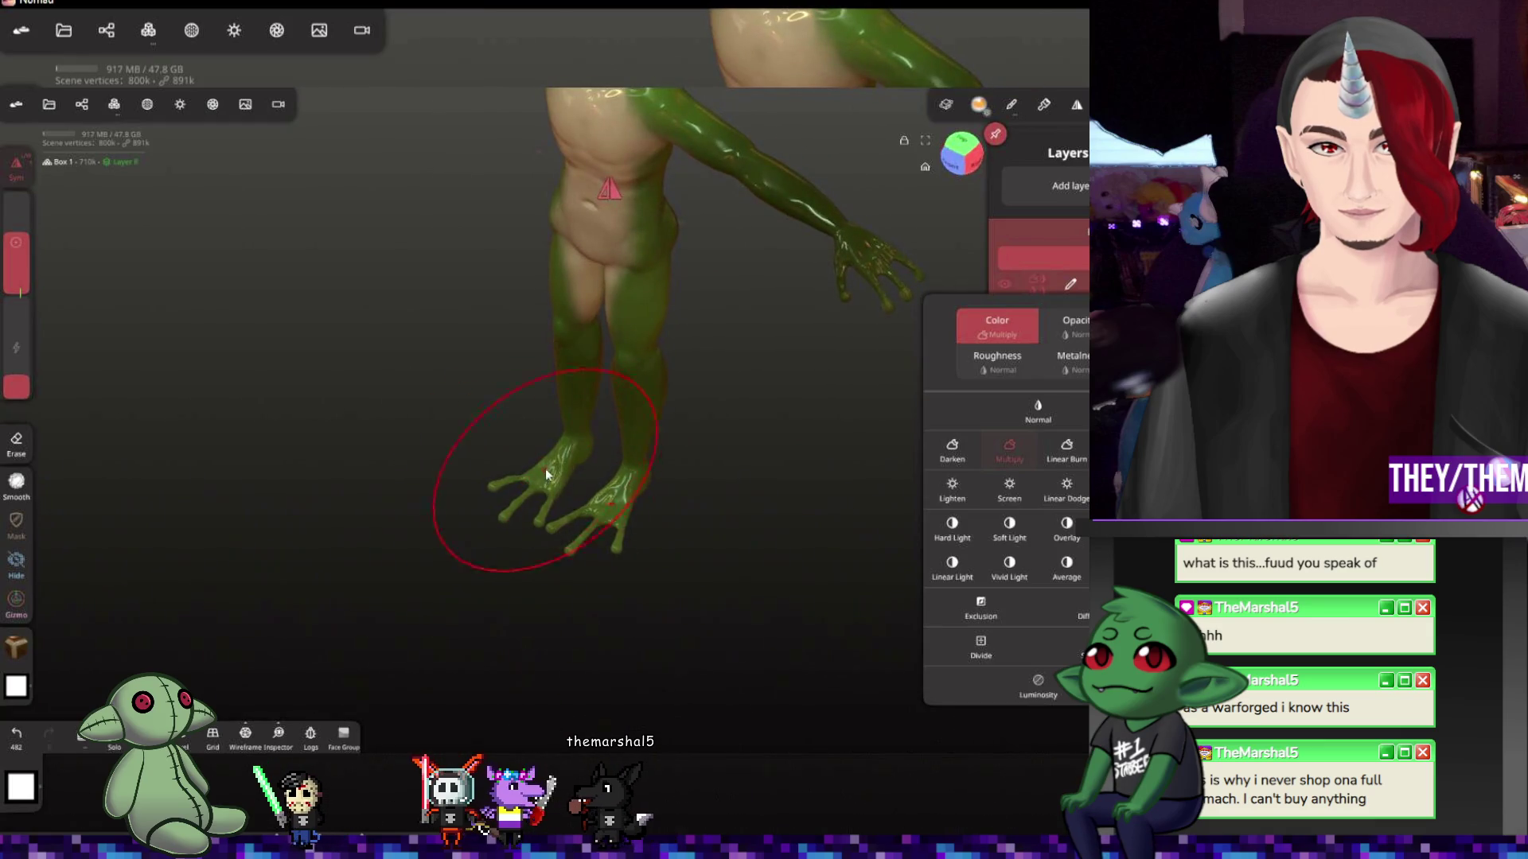
drag(629, 526, 701, 546)
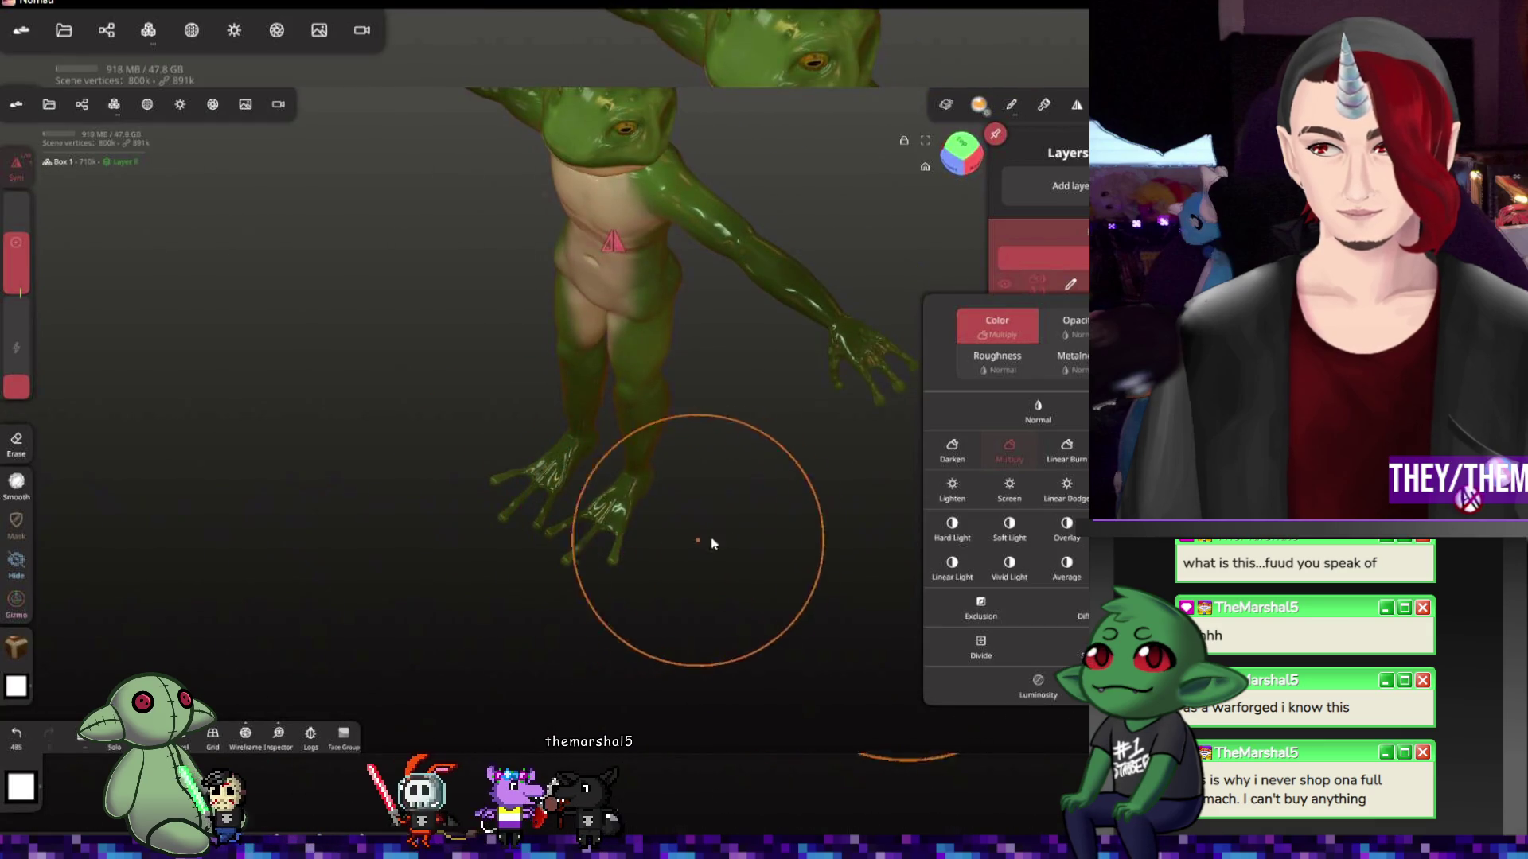
mouse_move(824, 514)
mouse_down()
mouse_move(932, 421)
mouse_move(785, 354)
mouse_up()
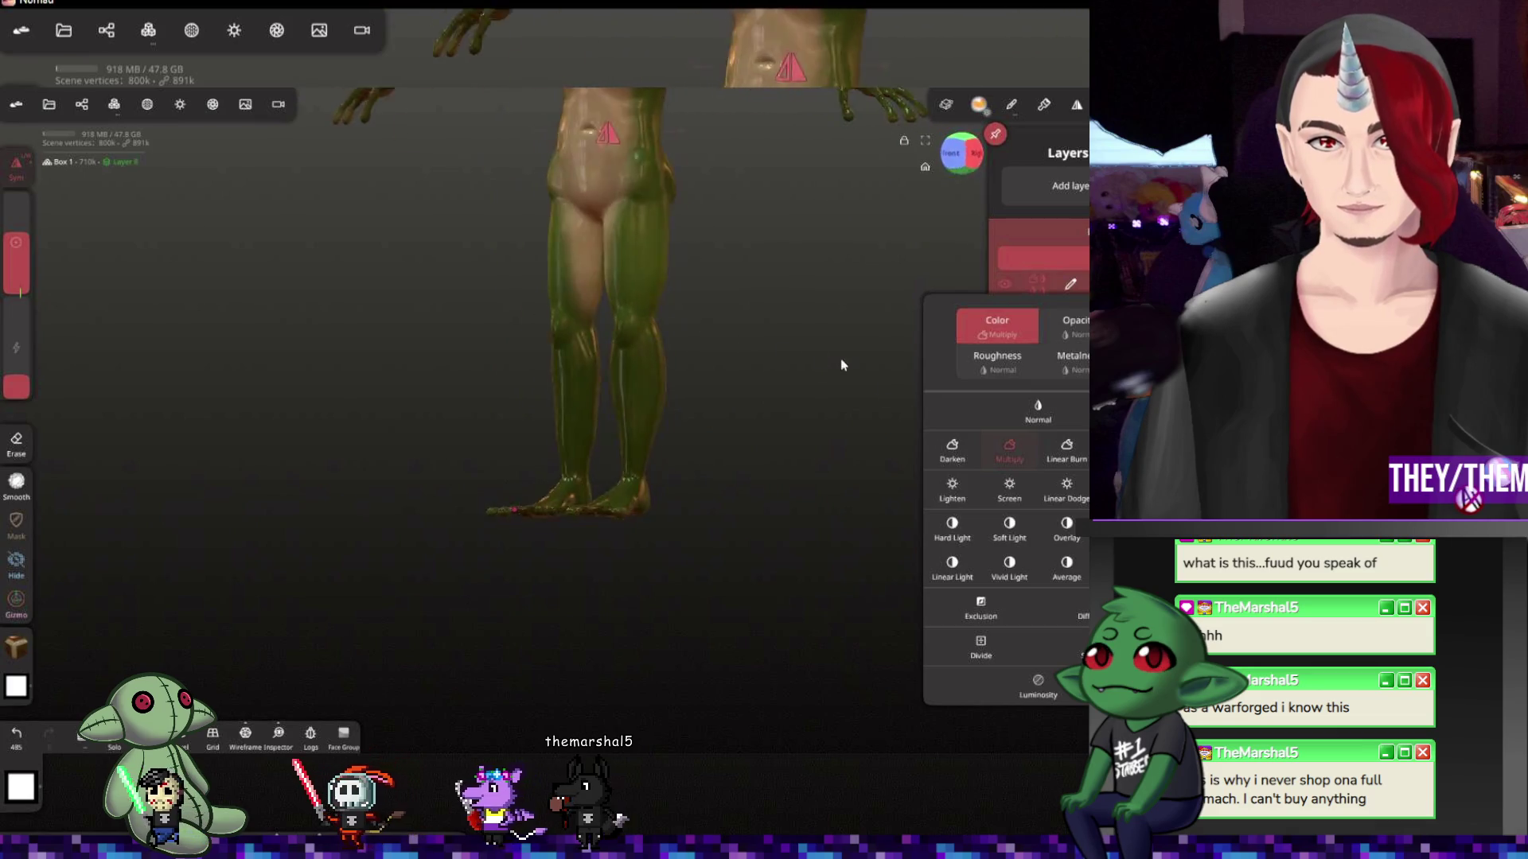
scroll(768, 385, down, 5)
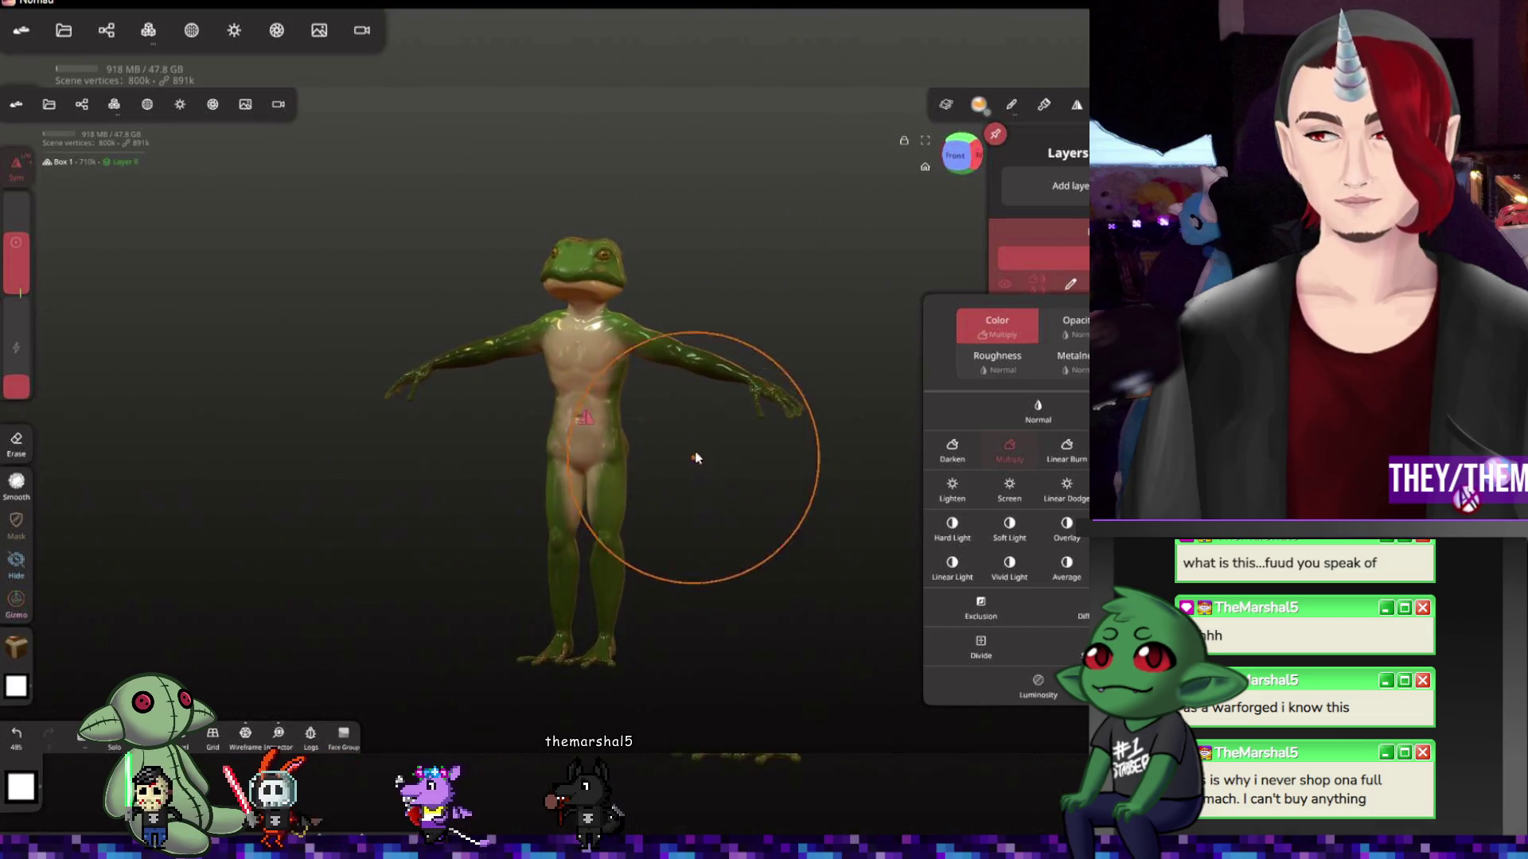
mouse_move(704, 316)
mouse_down()
mouse_move(534, 404)
mouse_move(706, 204)
mouse_move(665, 382)
mouse_move(634, 390)
mouse_move(763, 392)
mouse_move(664, 369)
mouse_up()
scroll(533, 404, up, 3)
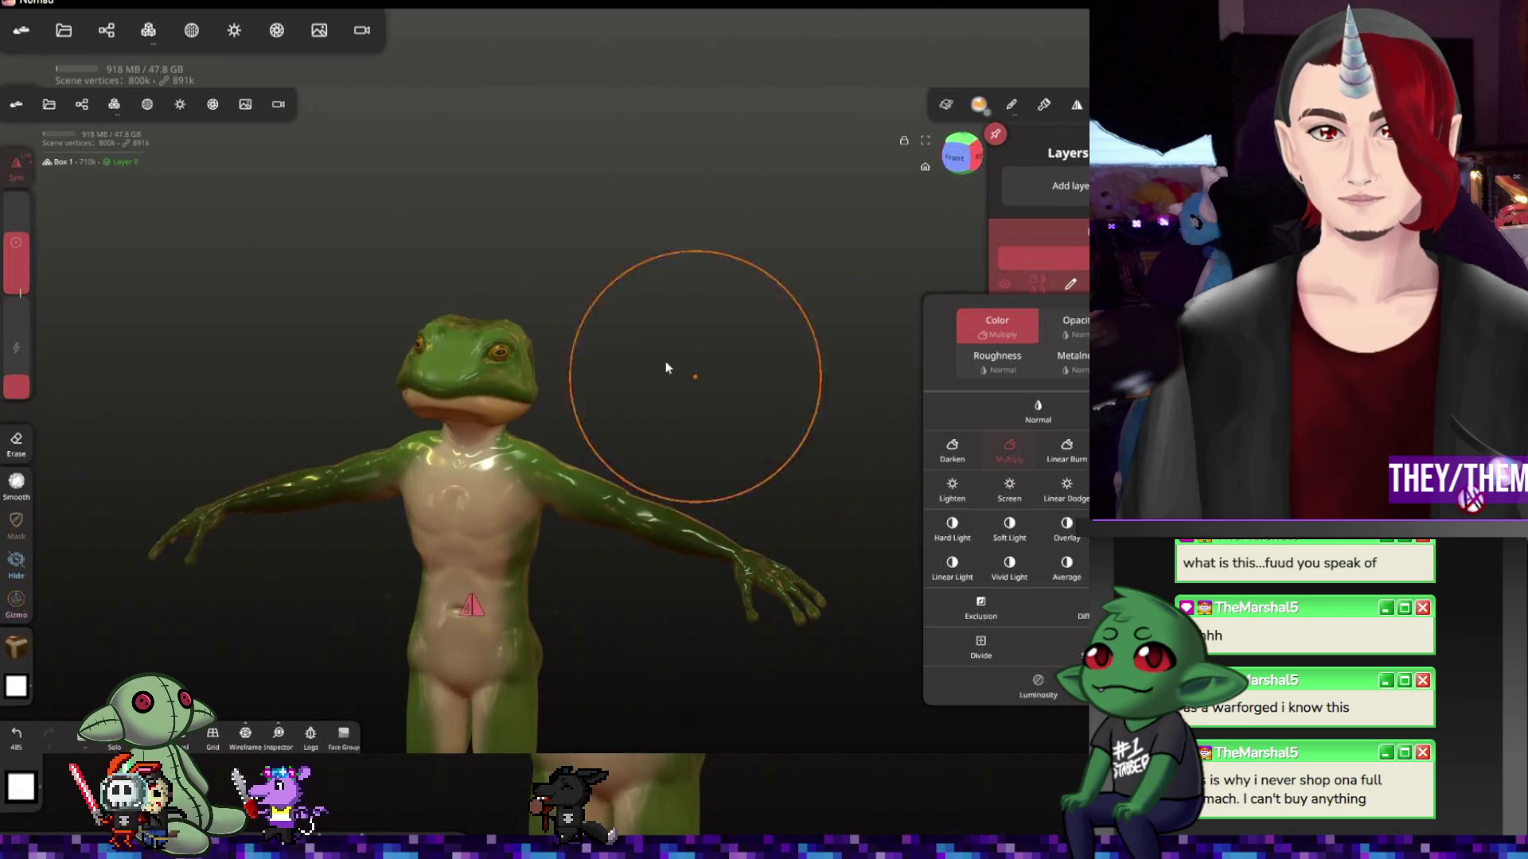
click(21, 29)
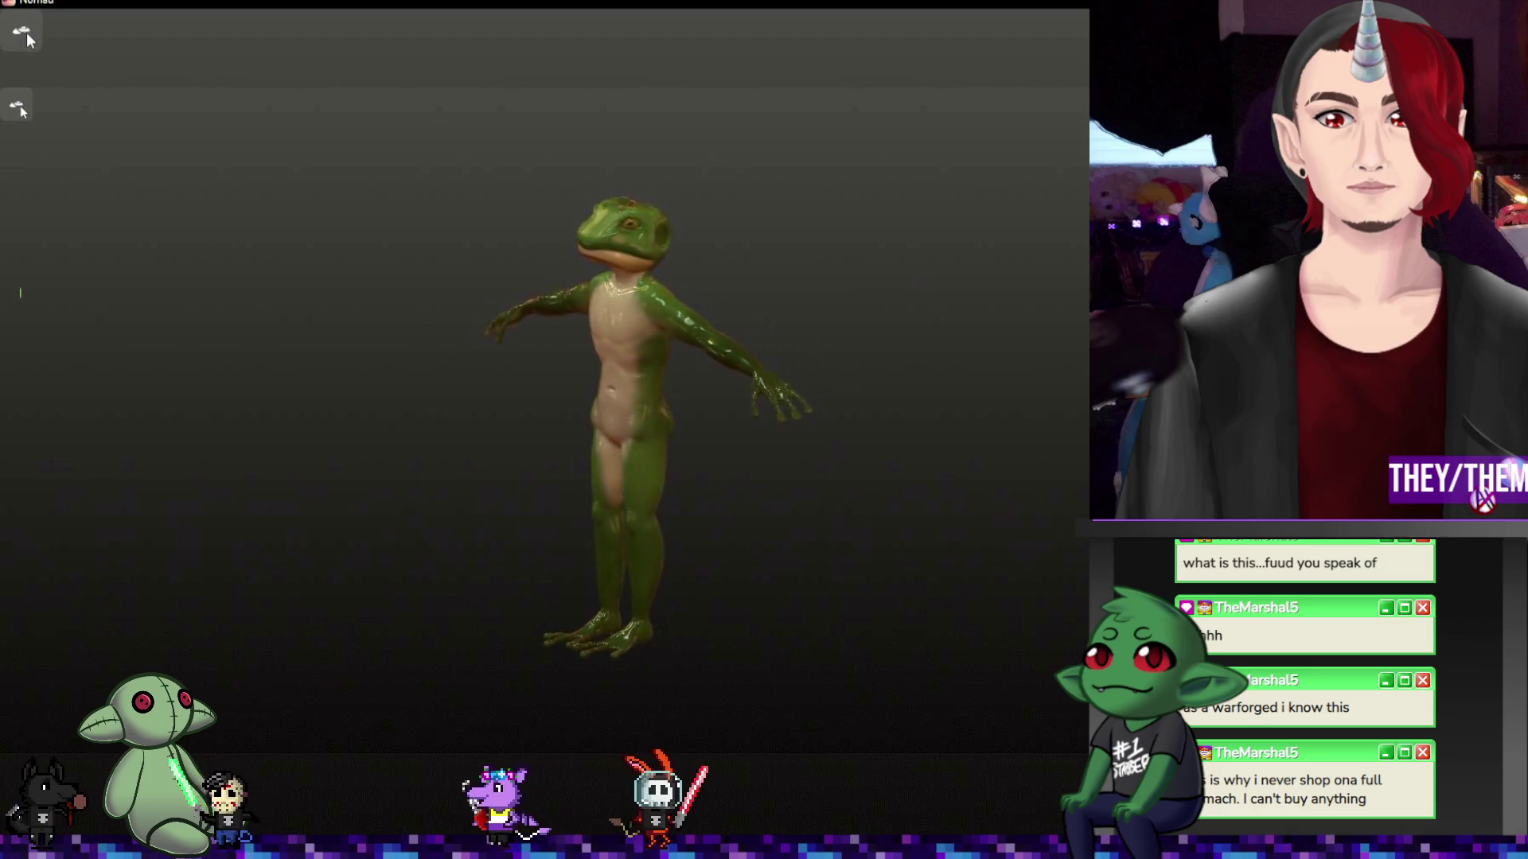
Restore the toolbars and panels and turn the frog to a three-quarter view
click(27, 33)
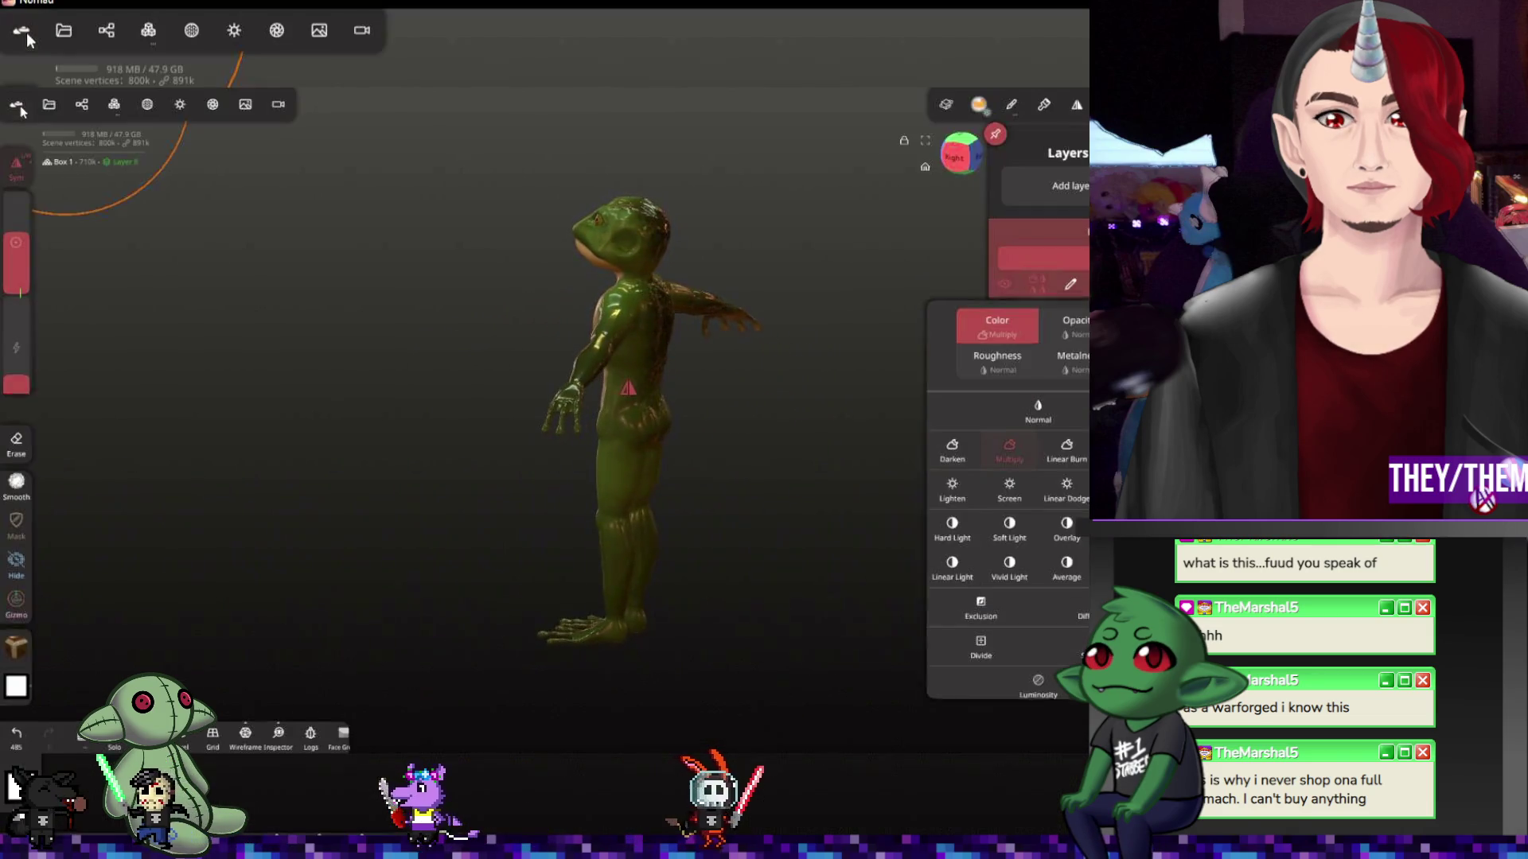
drag(381, 204, 637, 365)
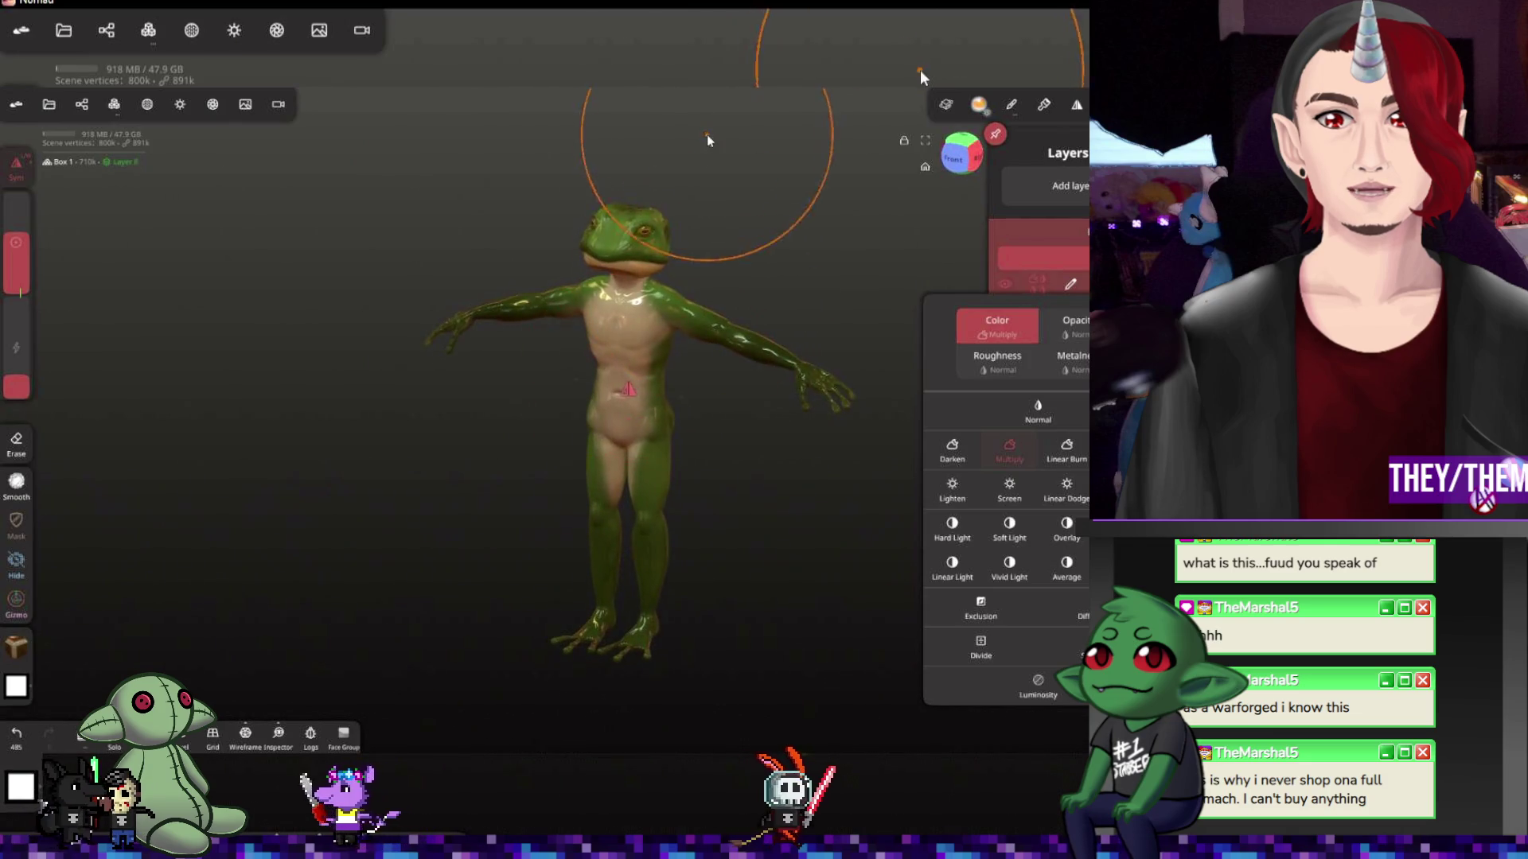
middle_drag(706, 135, 458, 275)
scroll(436, 341, up, 2)
scroll(498, 359, up, 2)
scroll(498, 358, up, 3)
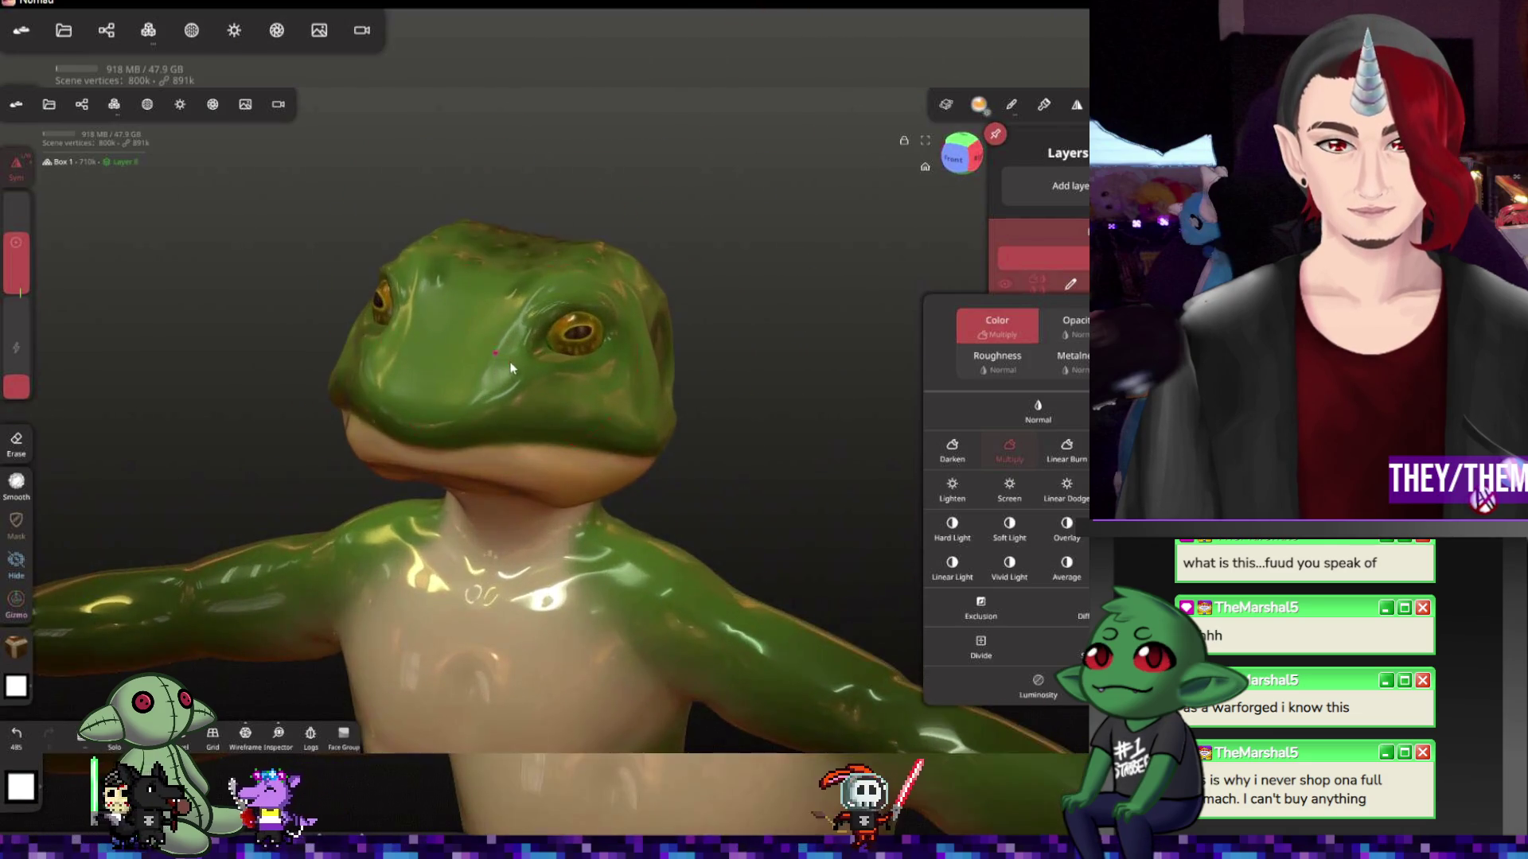
scroll(646, 338, up, 3)
mouse_move(645, 338)
mouse_down()
mouse_move(716, 324)
mouse_move(782, 355)
mouse_move(750, 171)
mouse_move(719, 338)
mouse_move(872, 316)
mouse_move(693, 374)
mouse_move(829, 365)
mouse_move(449, 408)
mouse_move(386, 433)
mouse_move(512, 434)
mouse_move(942, 293)
mouse_move(511, 205)
mouse_move(658, 342)
mouse_move(808, 357)
mouse_move(728, 464)
mouse_move(625, 393)
mouse_move(686, 464)
mouse_move(705, 266)
mouse_move(649, 264)
mouse_move(669, 461)
mouse_move(586, 393)
mouse_move(692, 351)
mouse_move(638, 378)
mouse_up()
Dismiss the blend popup, shrink the brush for thin stripes and orbit to the backs of the legs
click(943, 292)
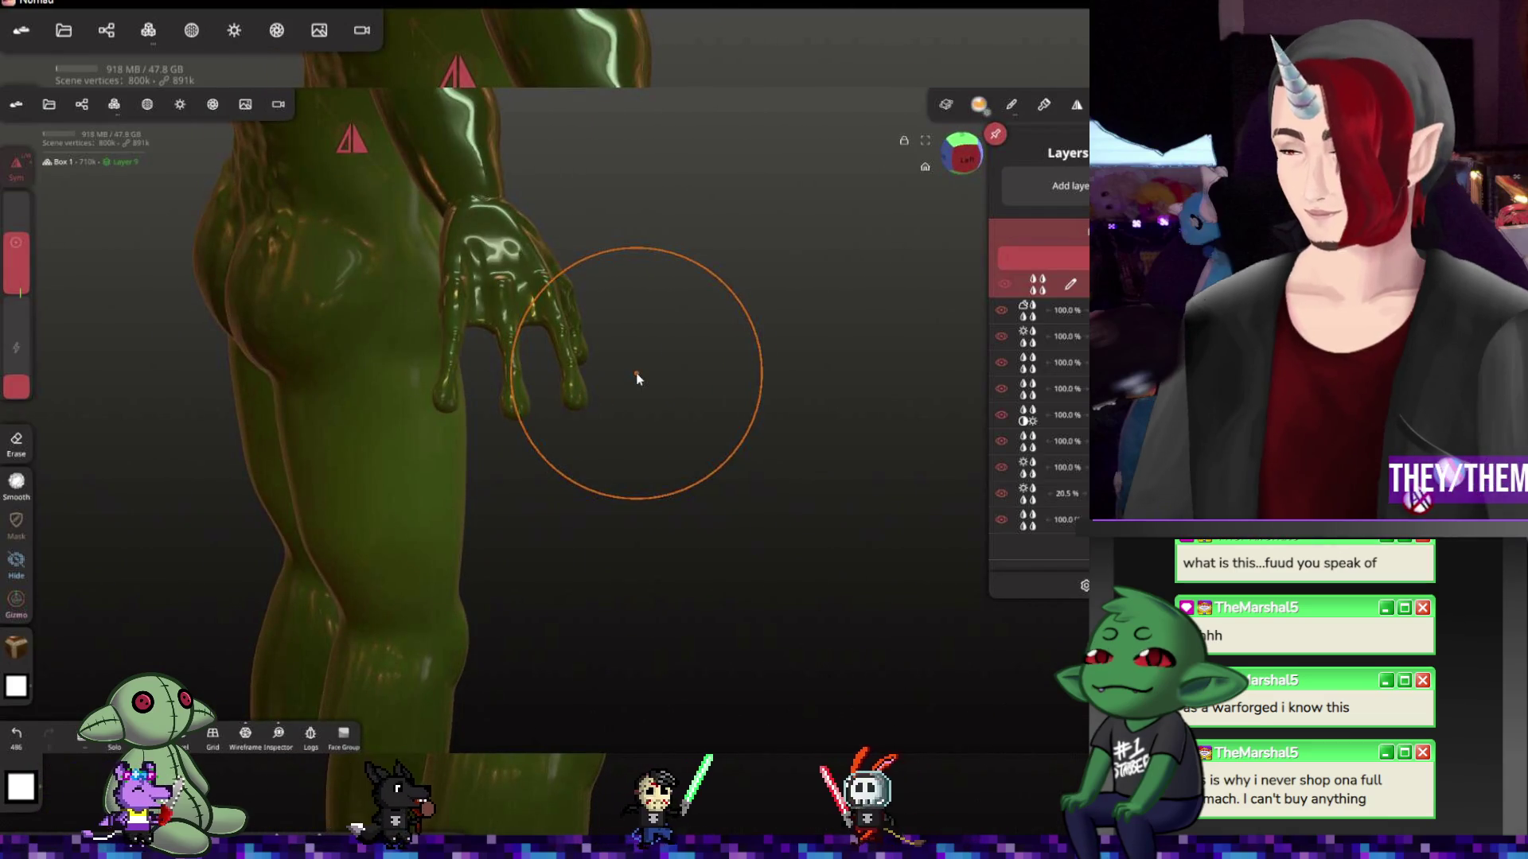
drag(16, 242, 15, 281)
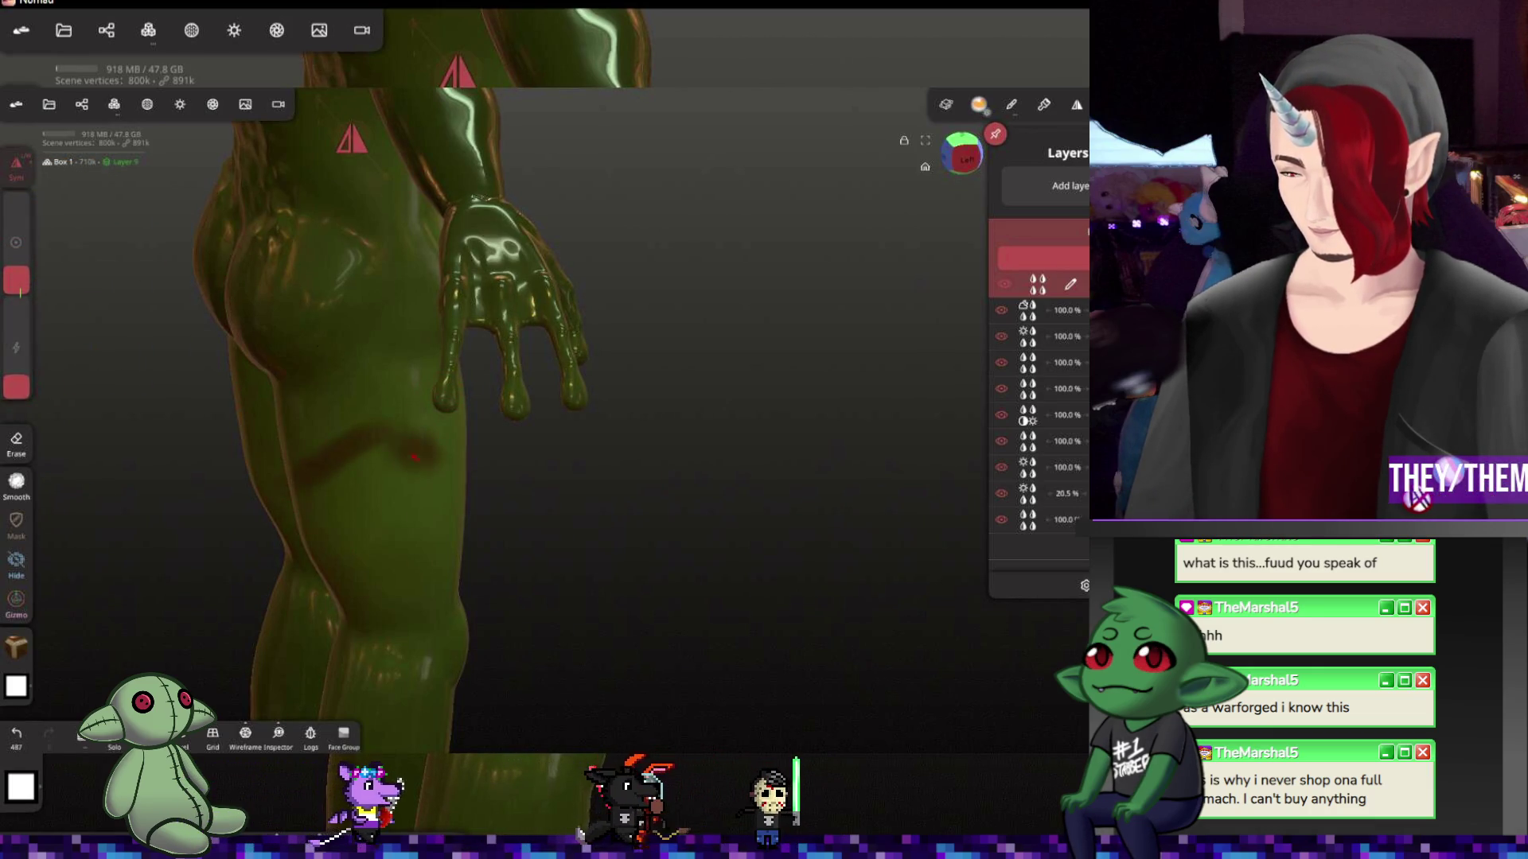
drag(485, 497, 267, 504)
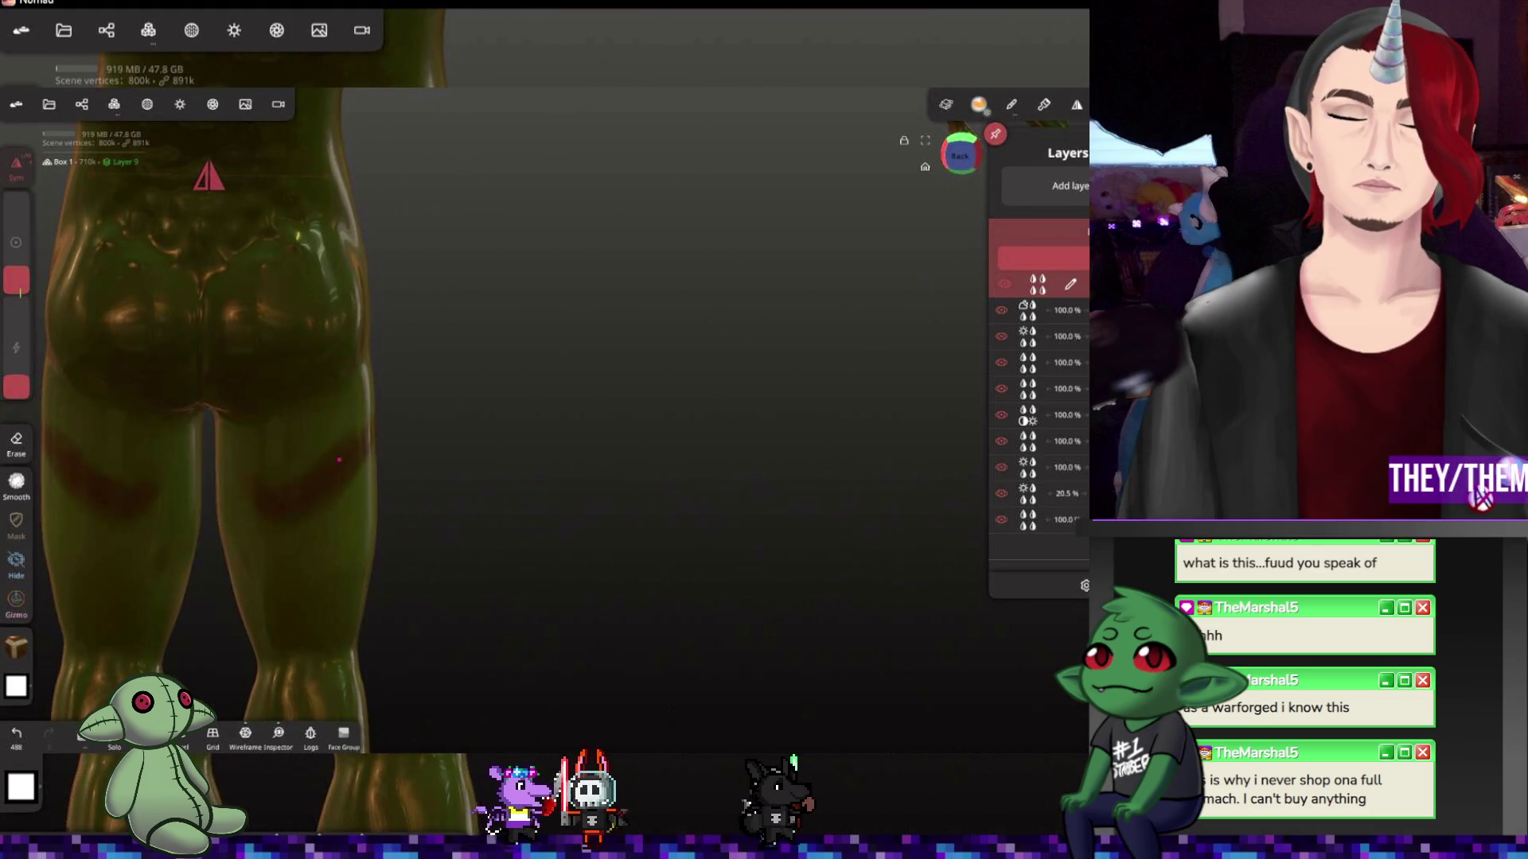
drag(339, 460, 400, 455)
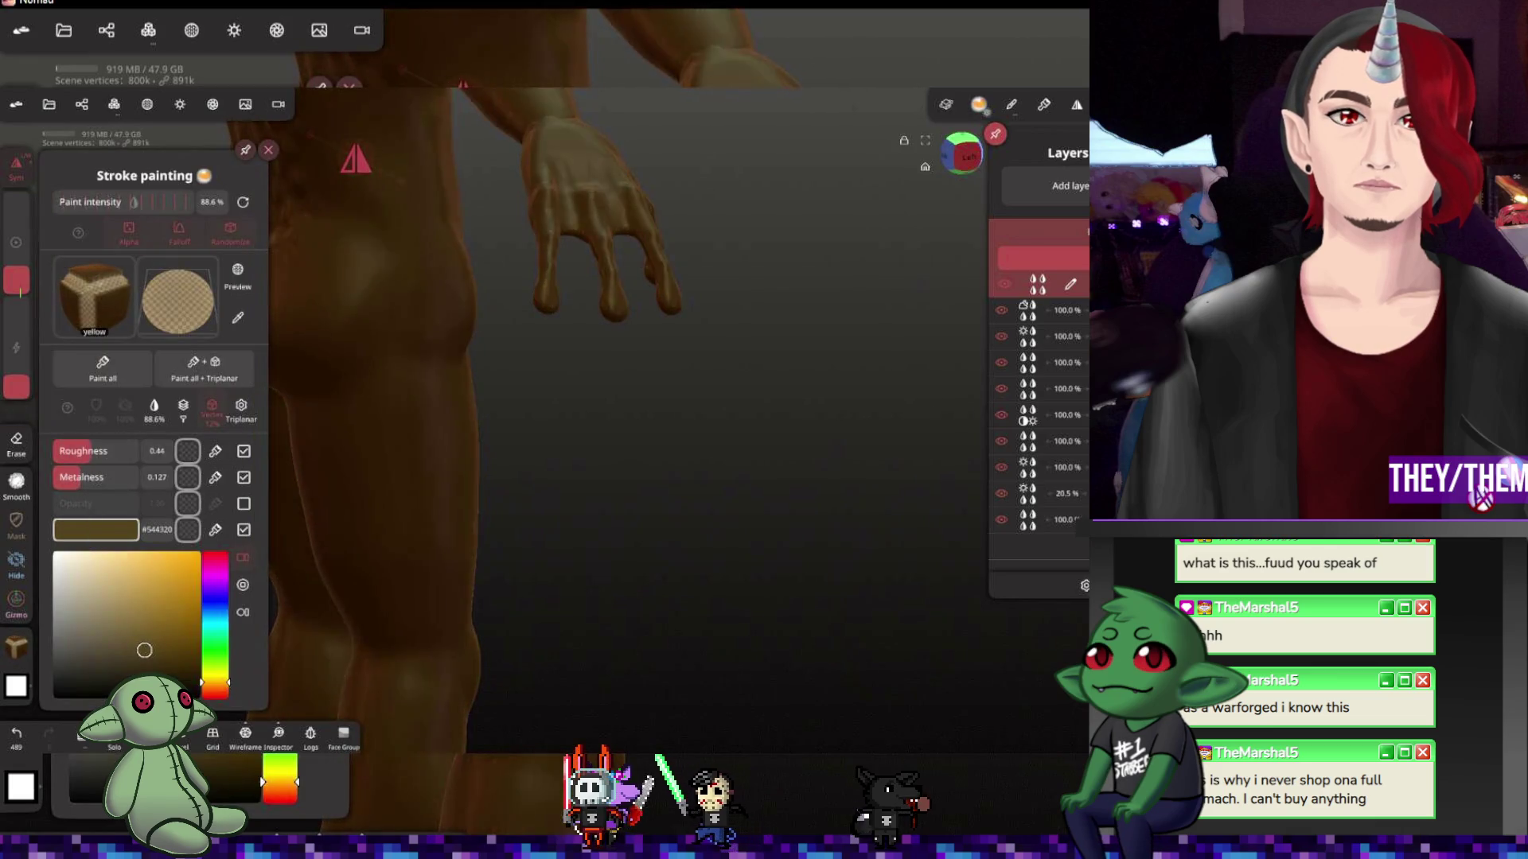
Paint a second dark brown stripe lower on the thigh, orbiting around the leg
click(320, 474)
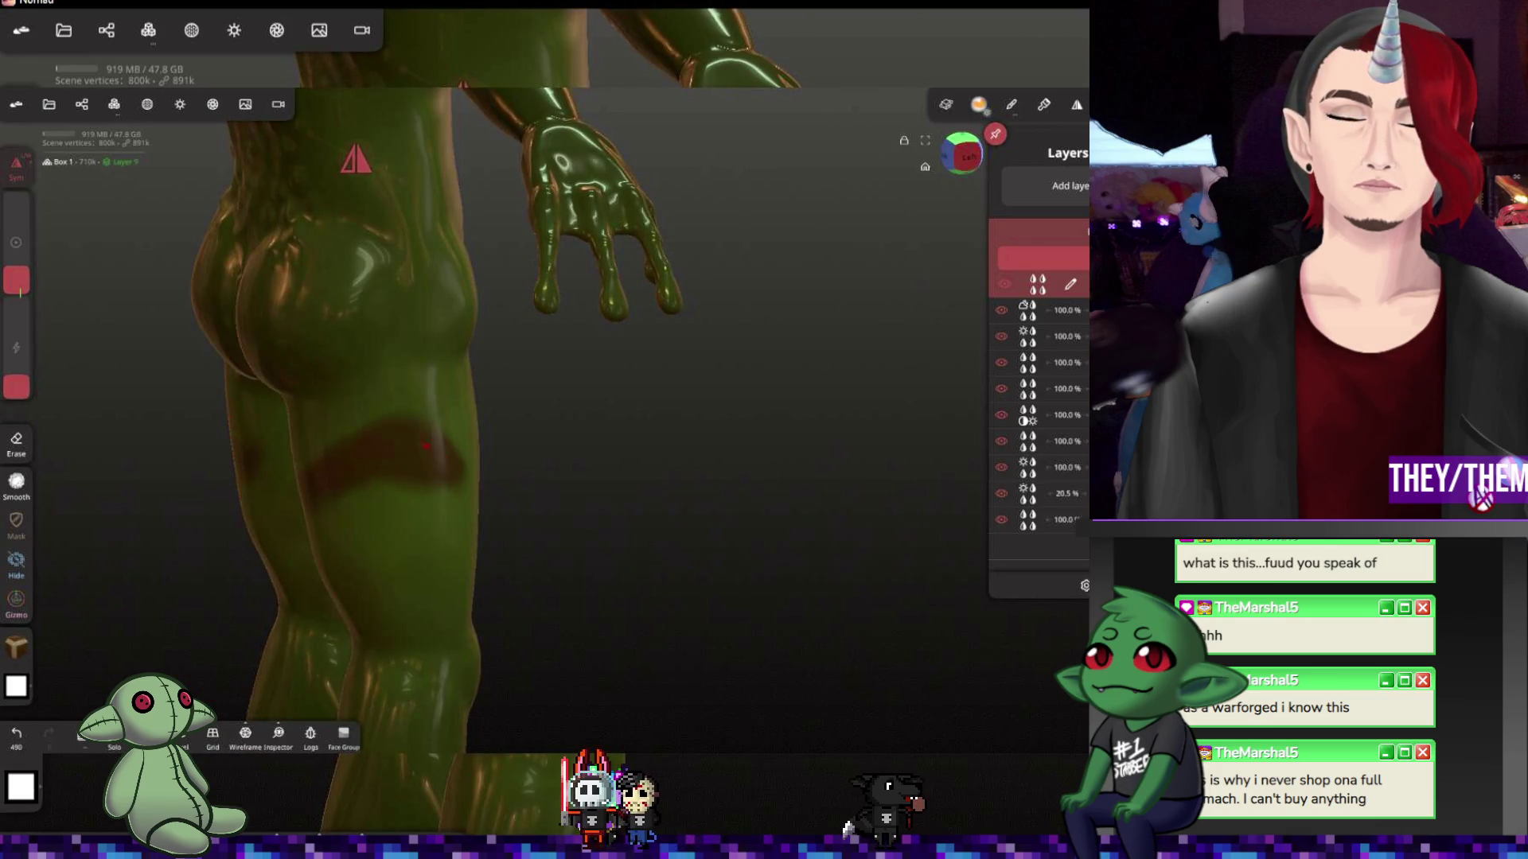
drag(390, 465, 467, 480)
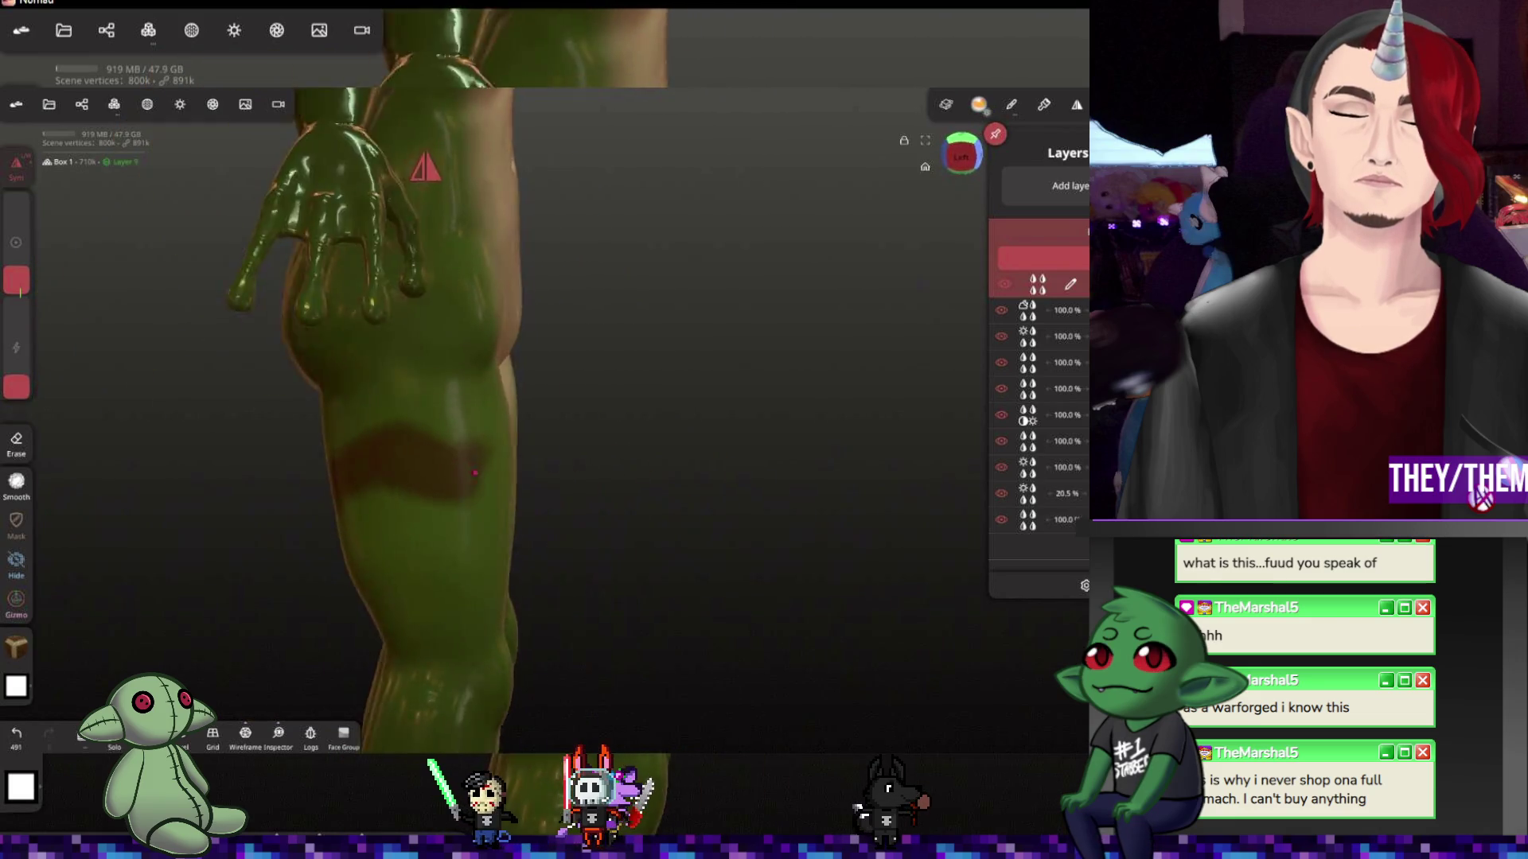
drag(549, 500, 459, 581)
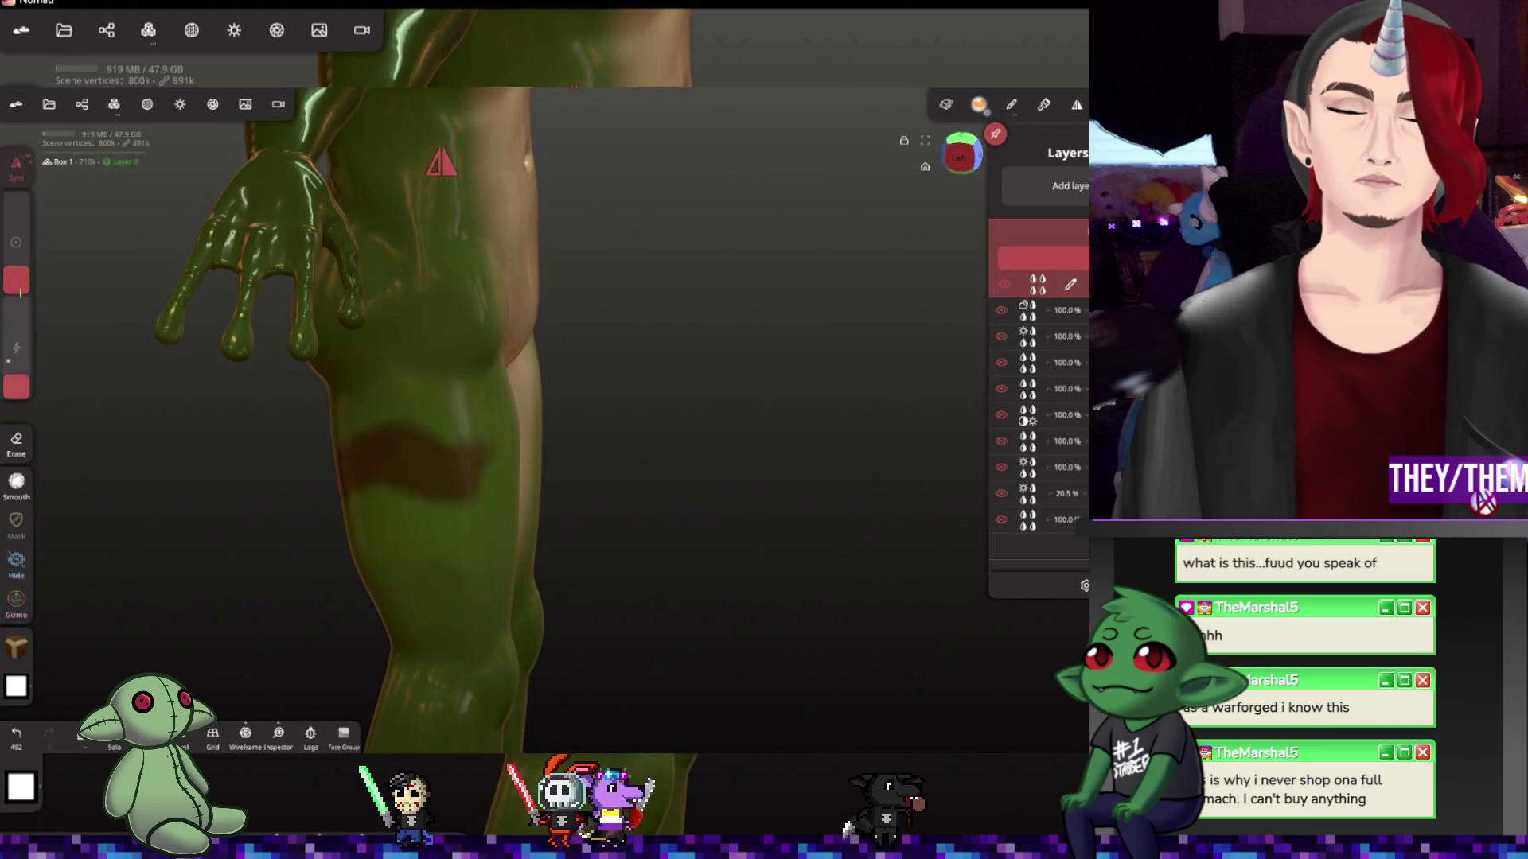
drag(17, 388, 18, 334)
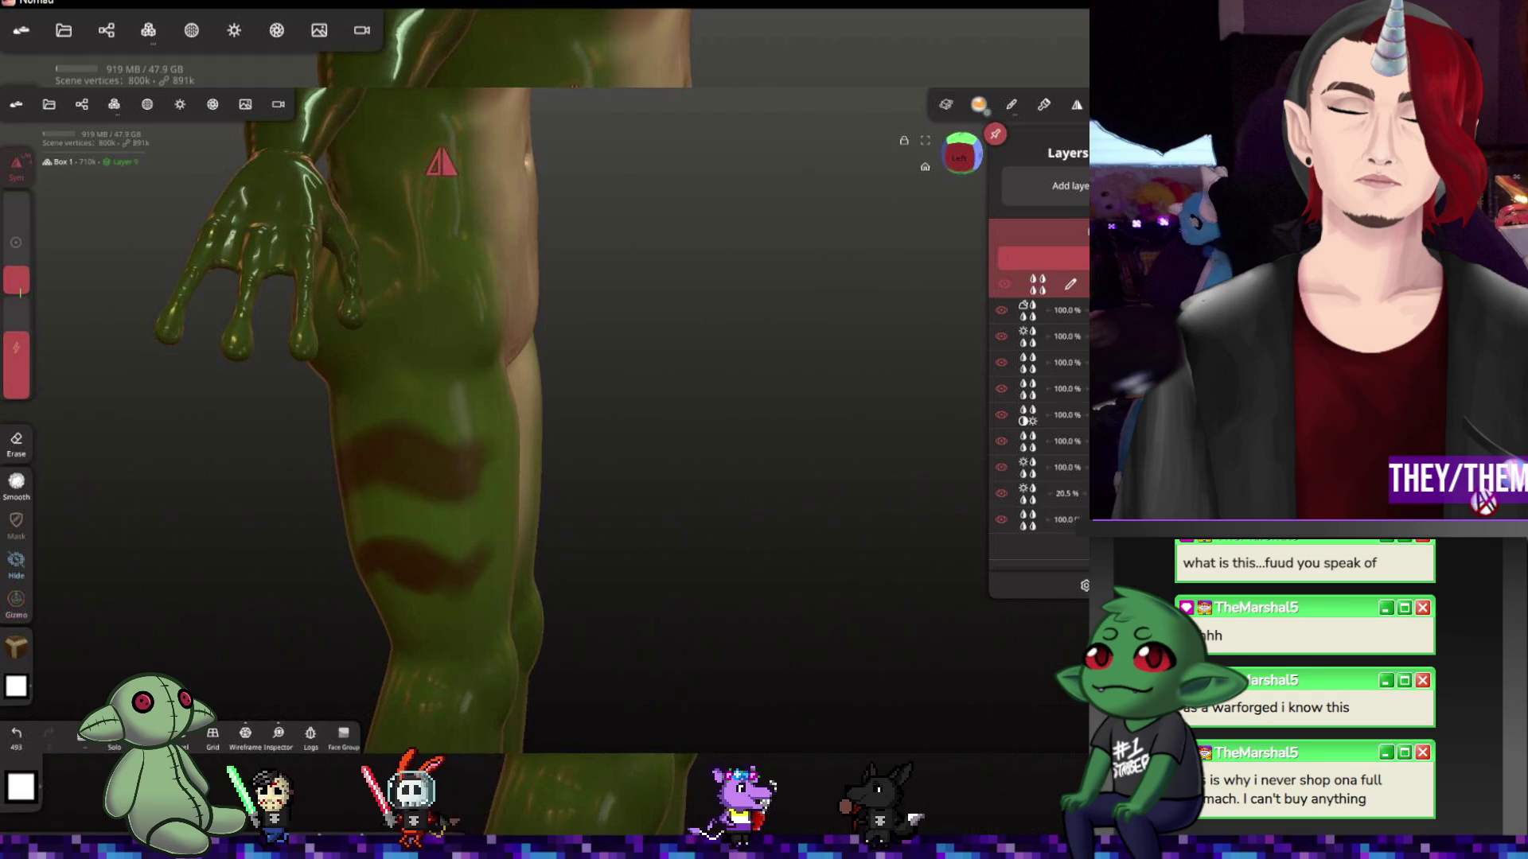
drag(411, 557, 366, 569)
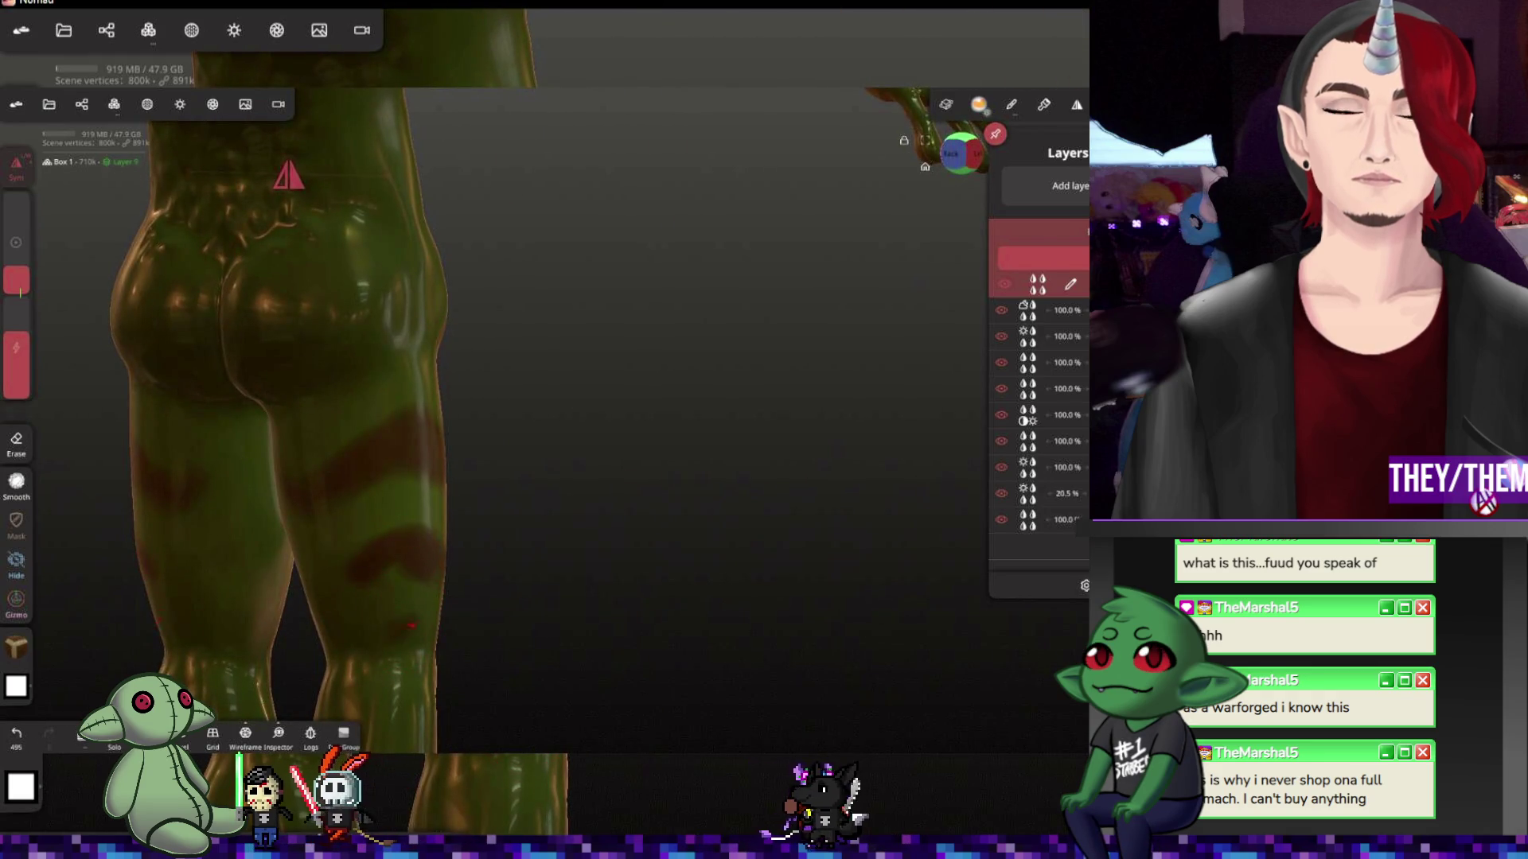
drag(697, 608, 430, 628)
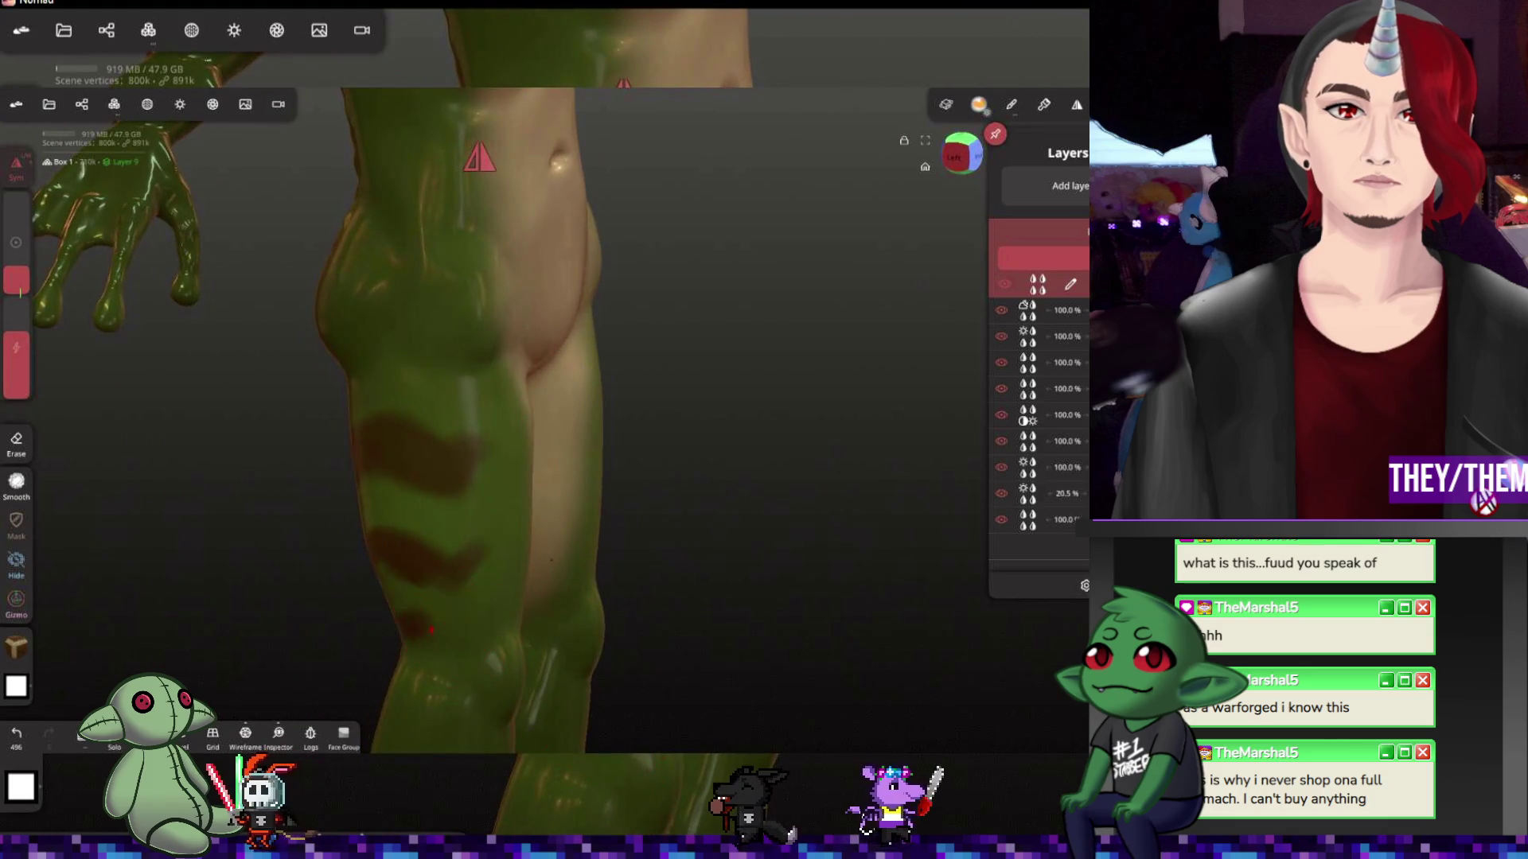
Stroke a brown stripe across the upper thigh and work the view down toward the feet
click(427, 324)
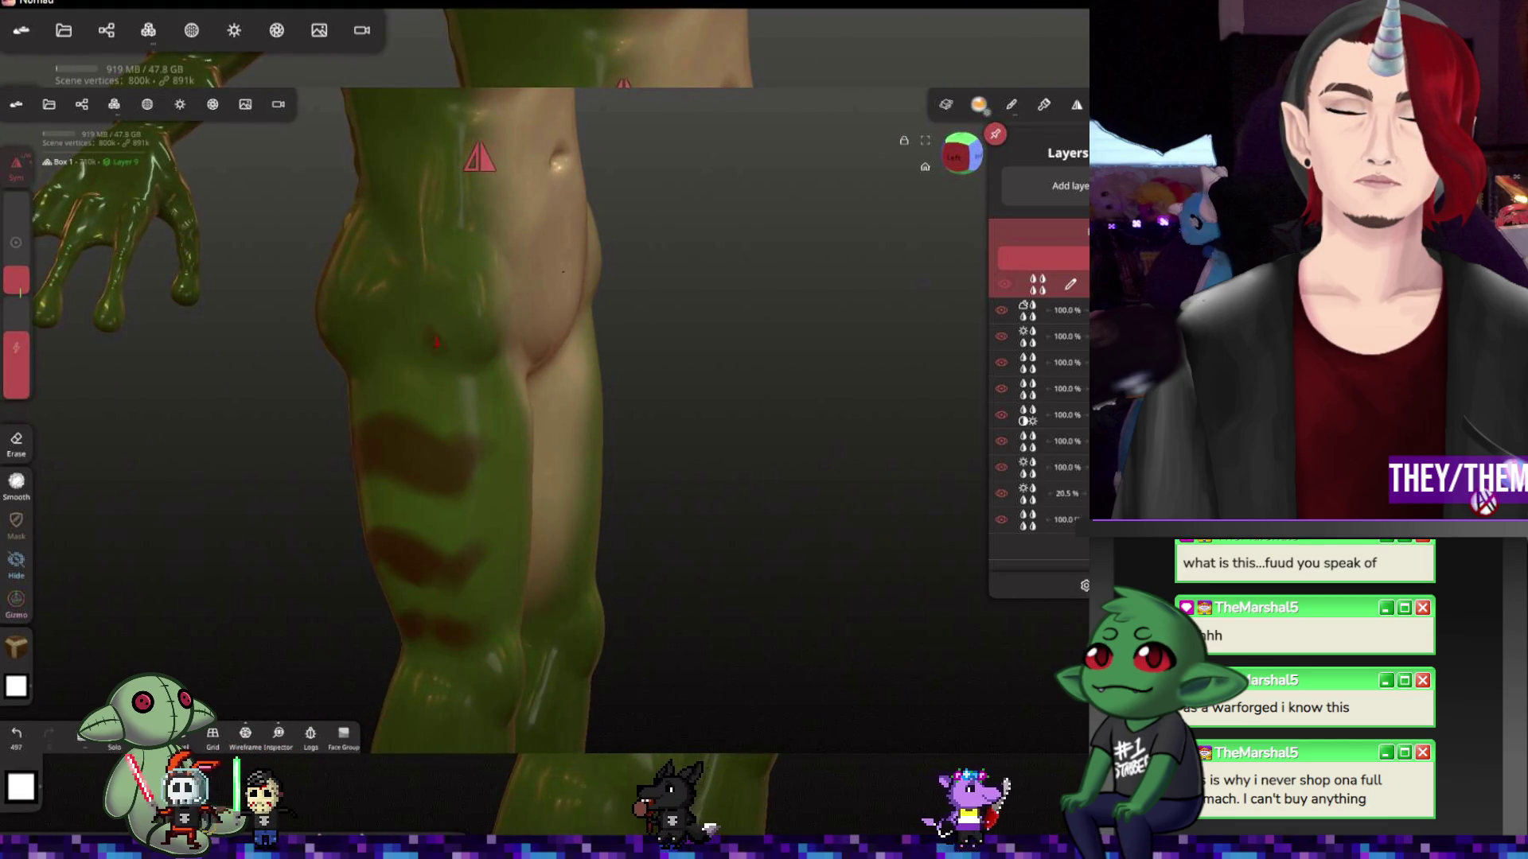
drag(334, 298, 469, 347)
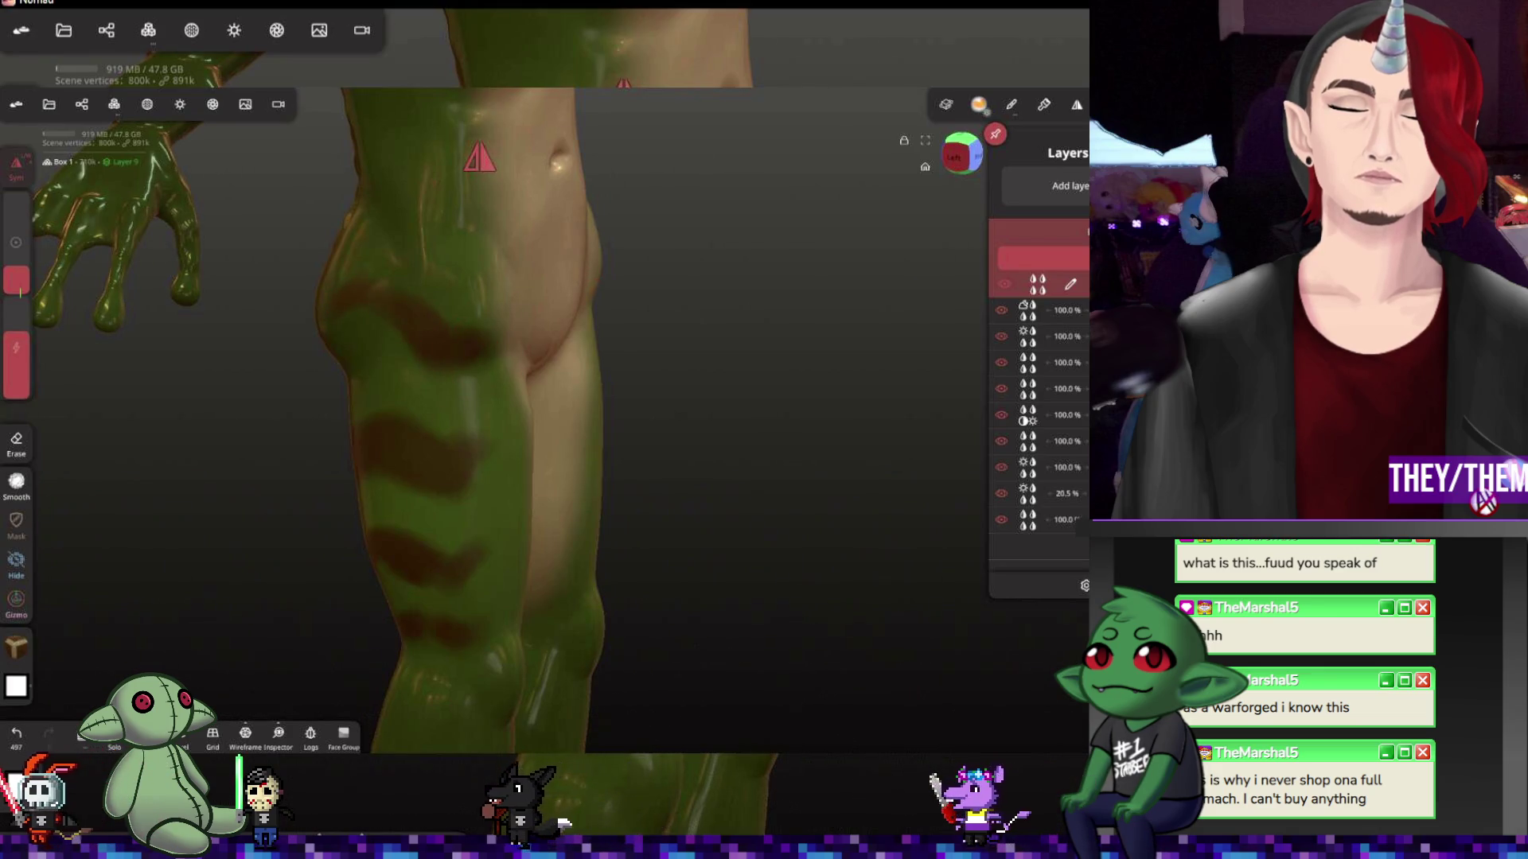
drag(716, 358, 379, 328)
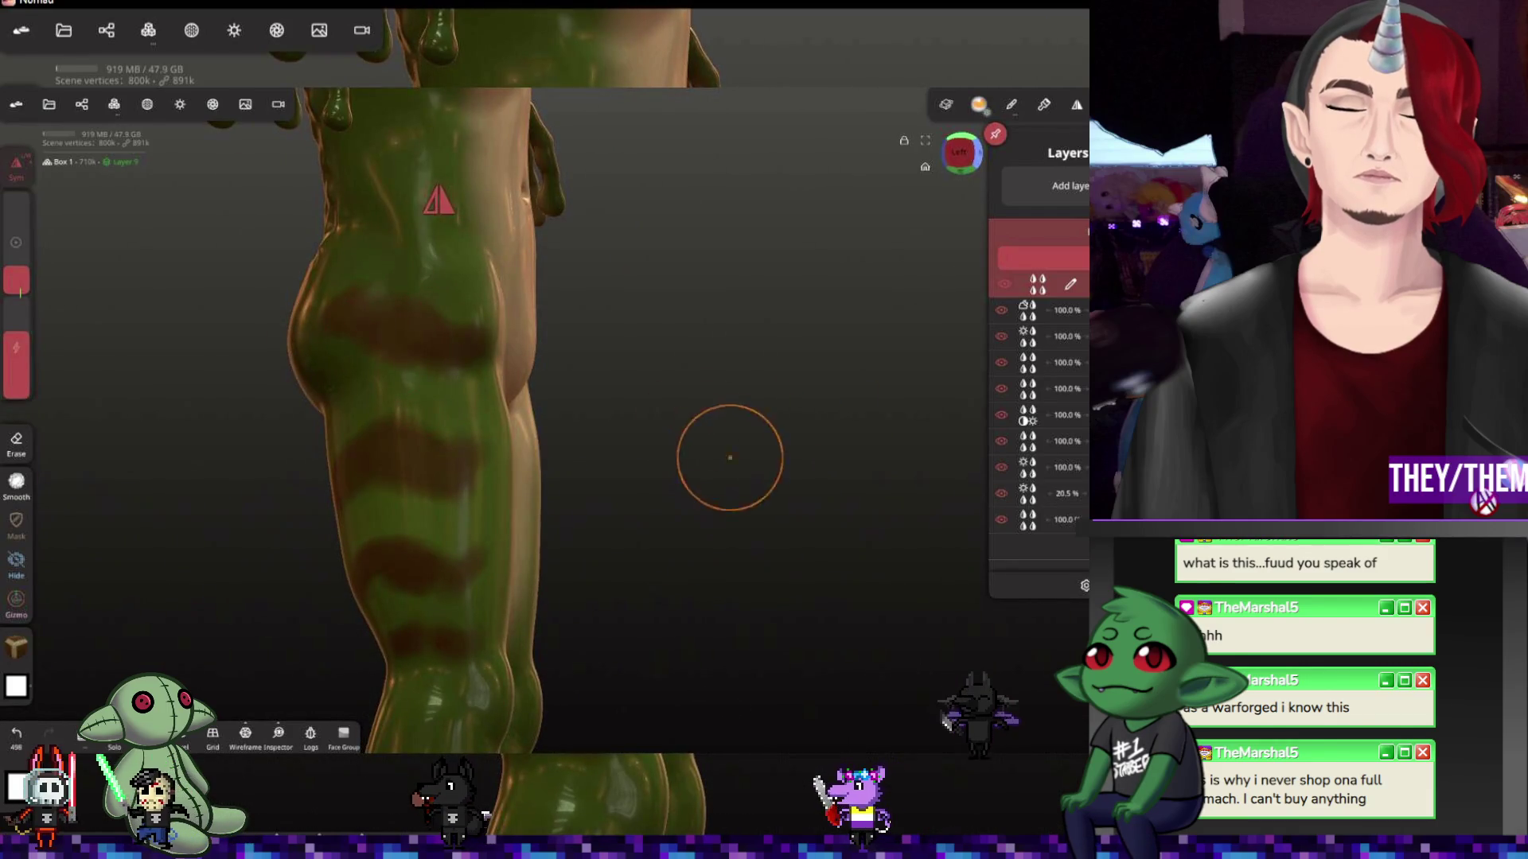
drag(730, 457, 658, 641)
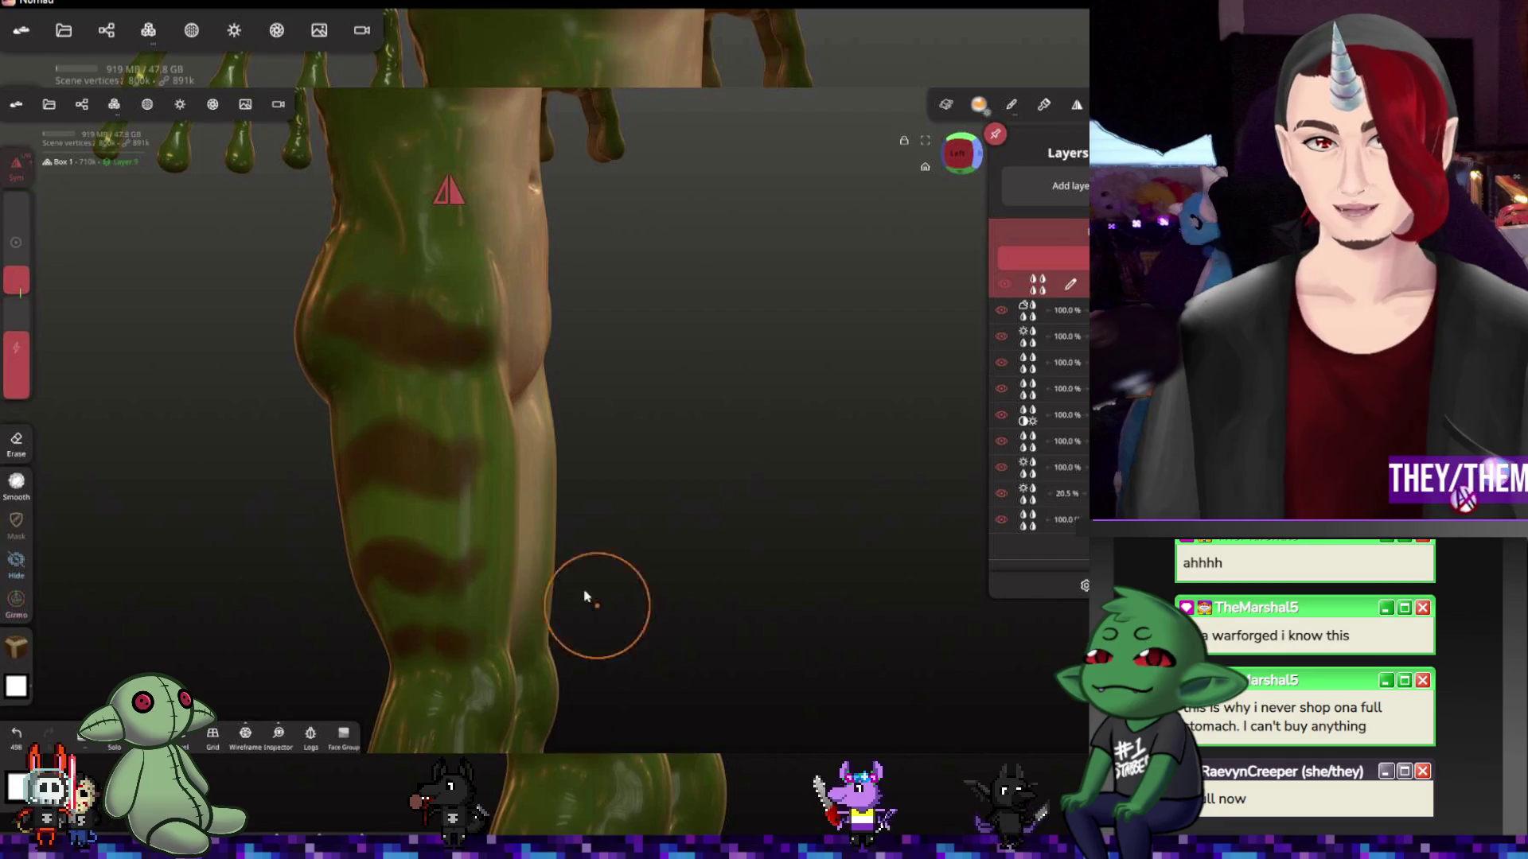
mouse_move(585, 597)
mouse_down()
mouse_move(707, 495)
mouse_move(545, 545)
mouse_up()
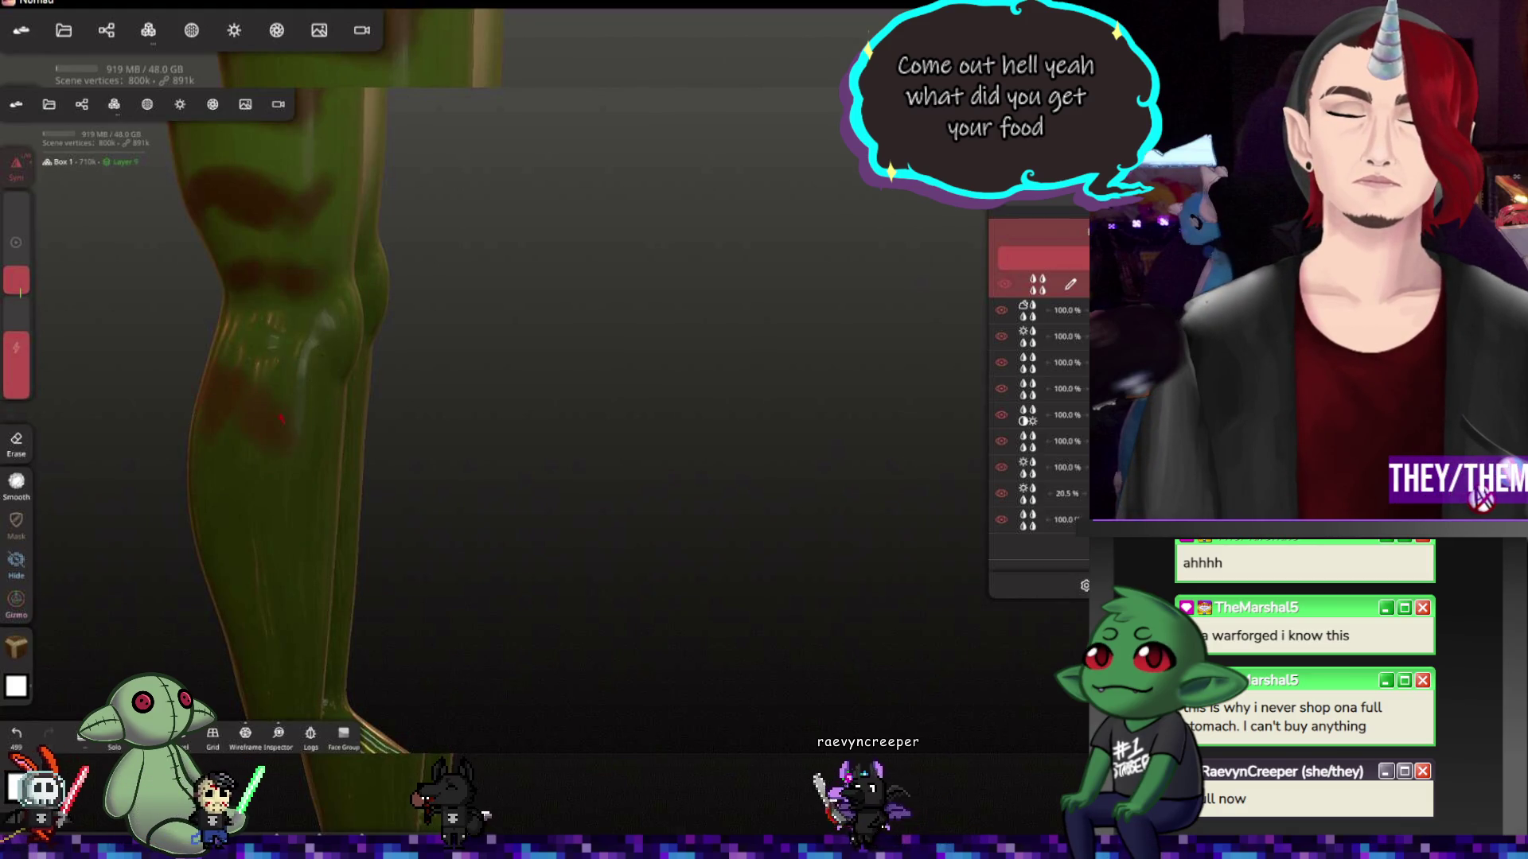
Orbit around the legs to a straight front view and check the stripes at the knees
drag(427, 442, 346, 454)
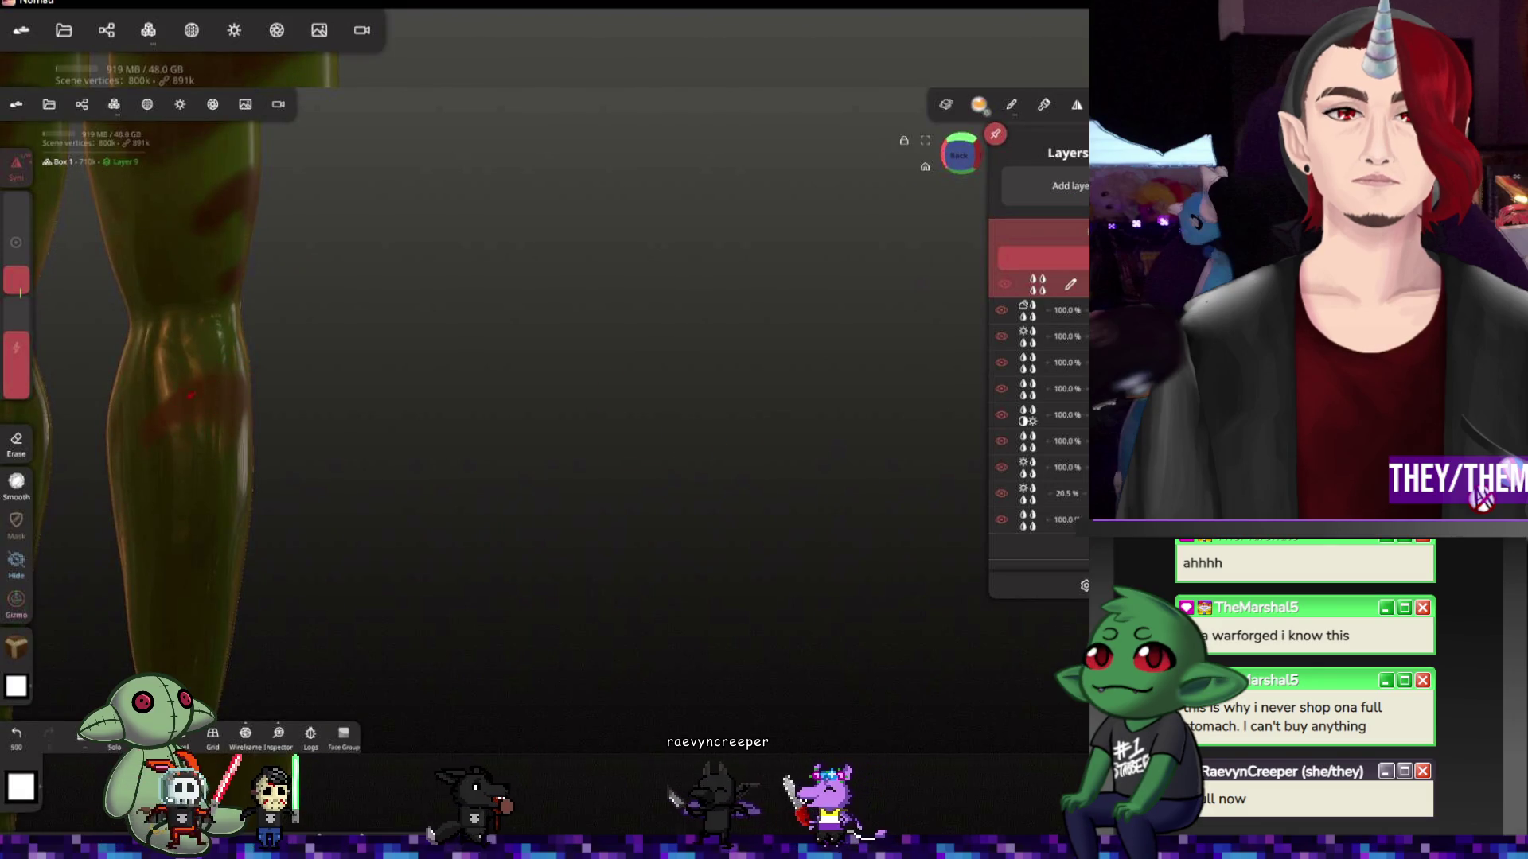
drag(477, 478, 550, 478)
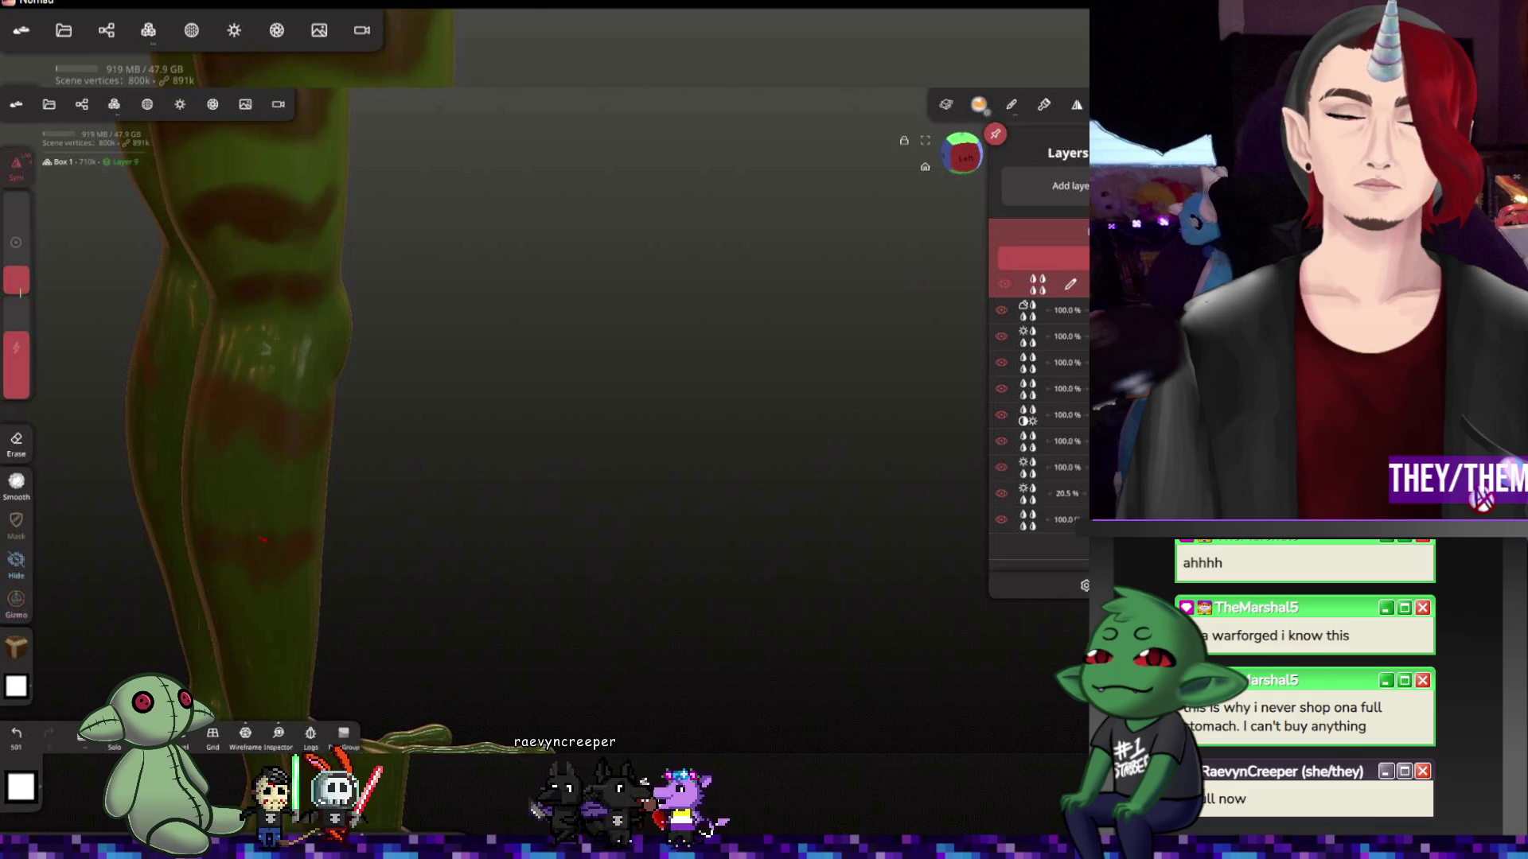
drag(406, 477, 486, 485)
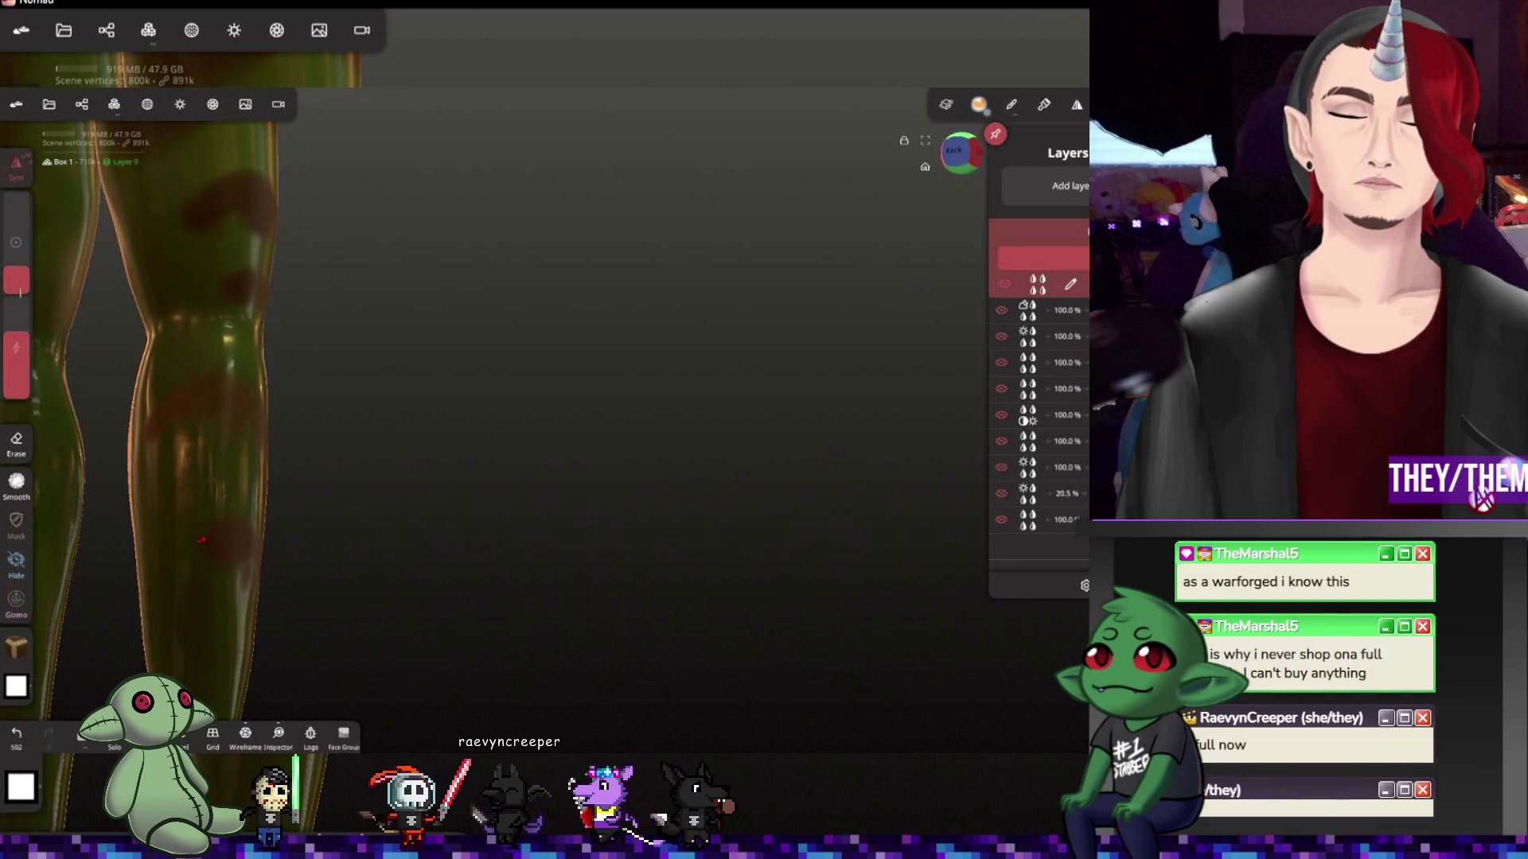
drag(359, 477, 502, 477)
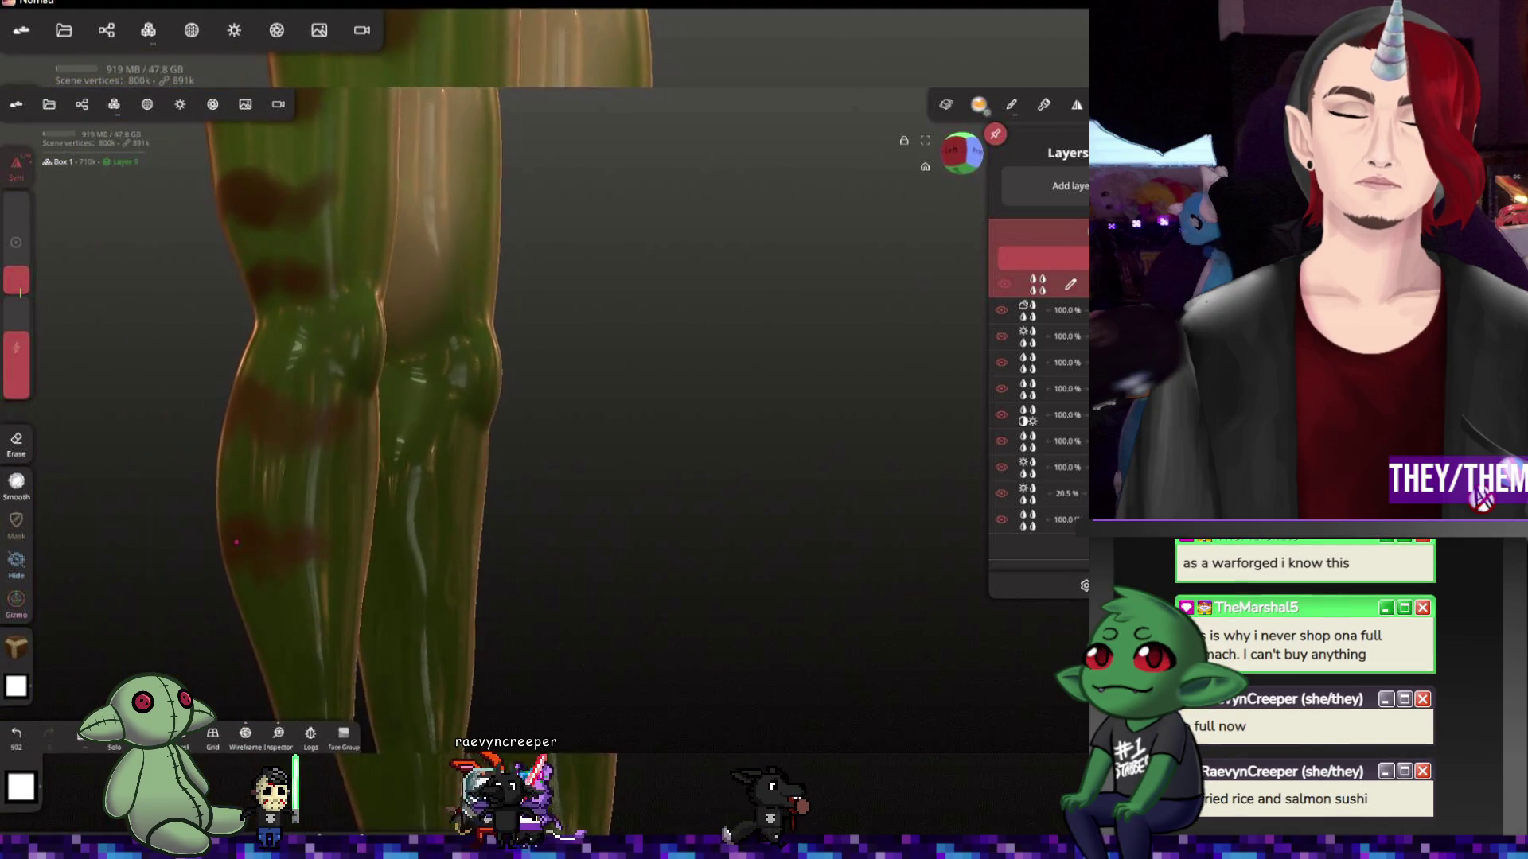
drag(358, 477, 502, 477)
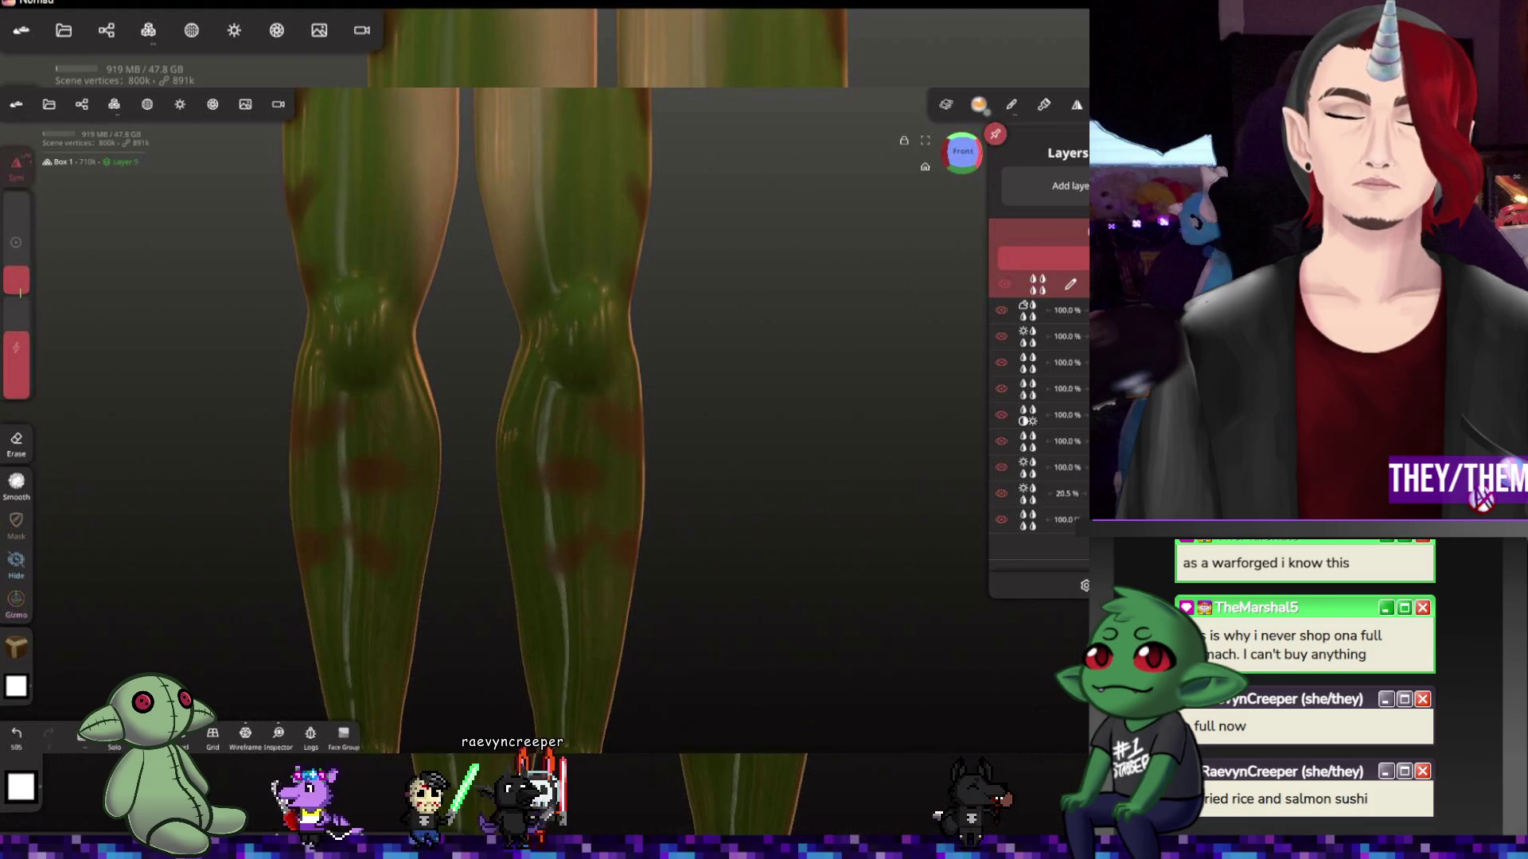
drag(358, 478, 454, 478)
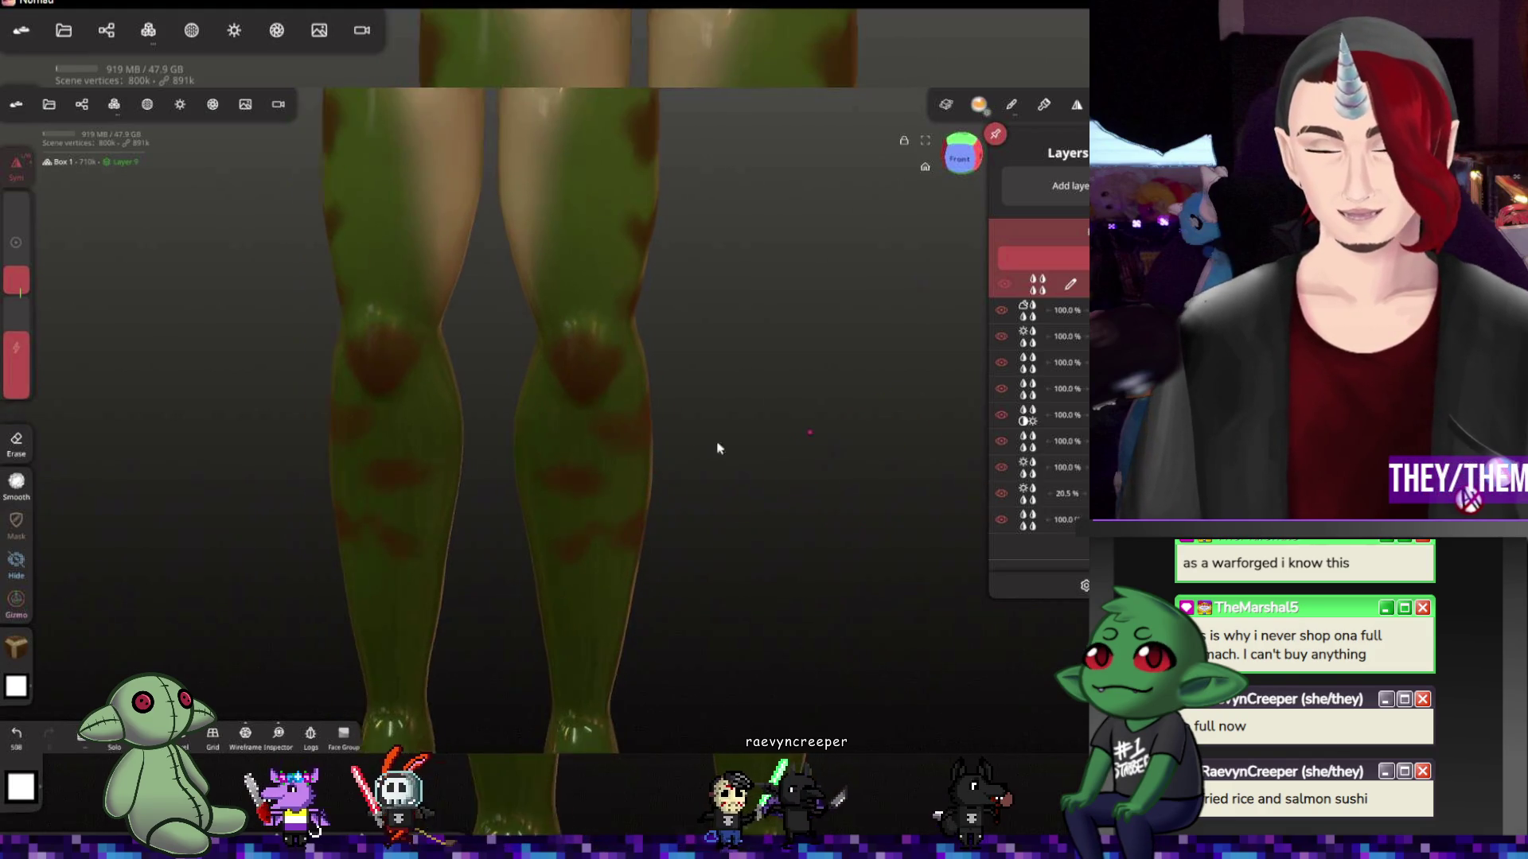
Review the feet, thighs and hips, then bring up blend mode choices for the layer's Color channel
right_drag(771, 580, 774, 354)
drag(759, 446, 634, 443)
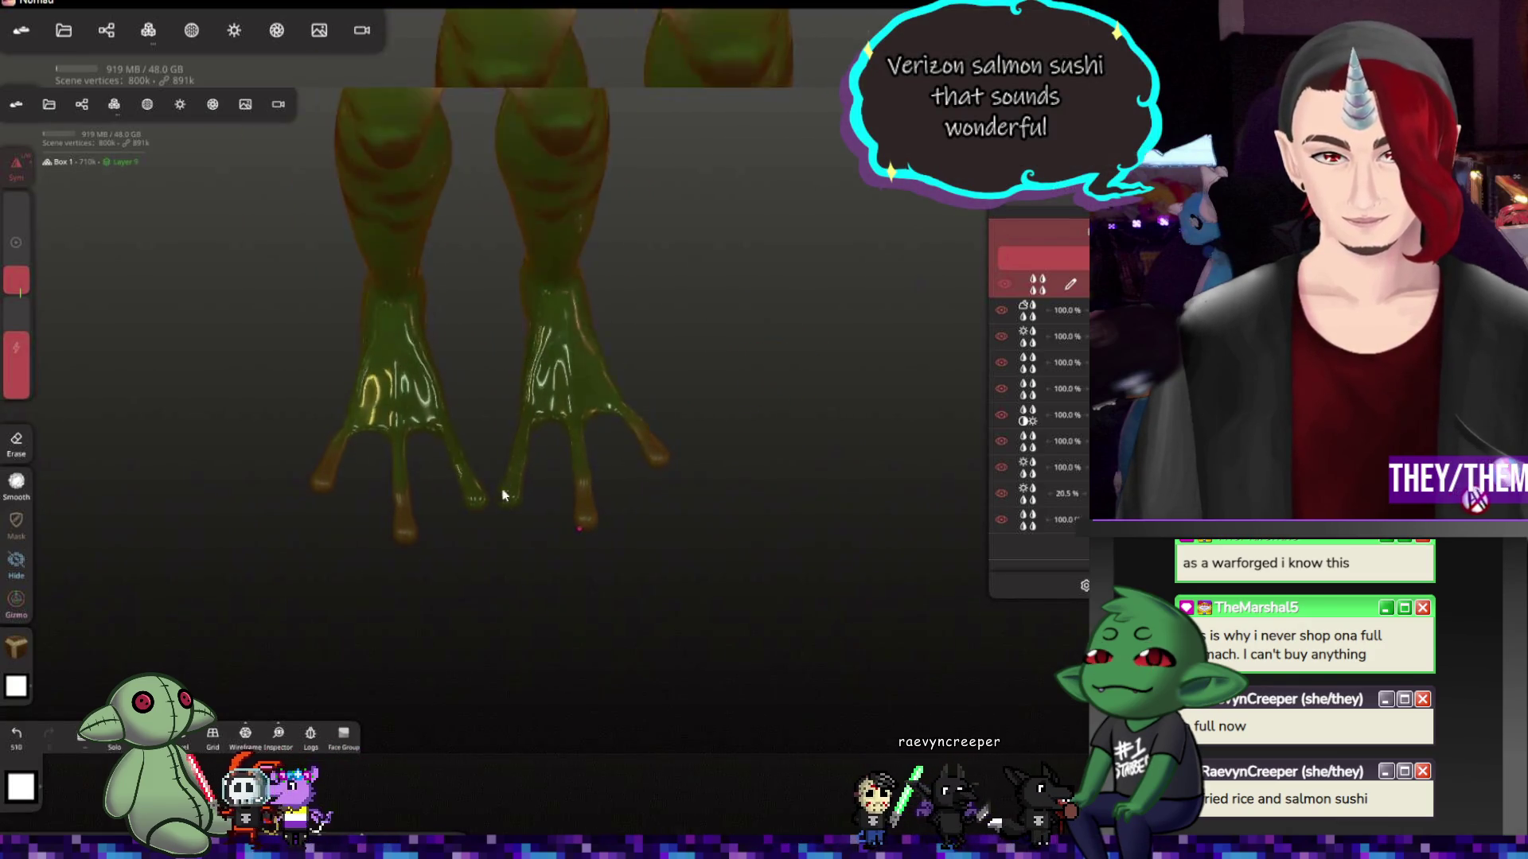
mouse_move(519, 504)
mouse_down()
mouse_move(503, 489)
mouse_move(508, 514)
mouse_up()
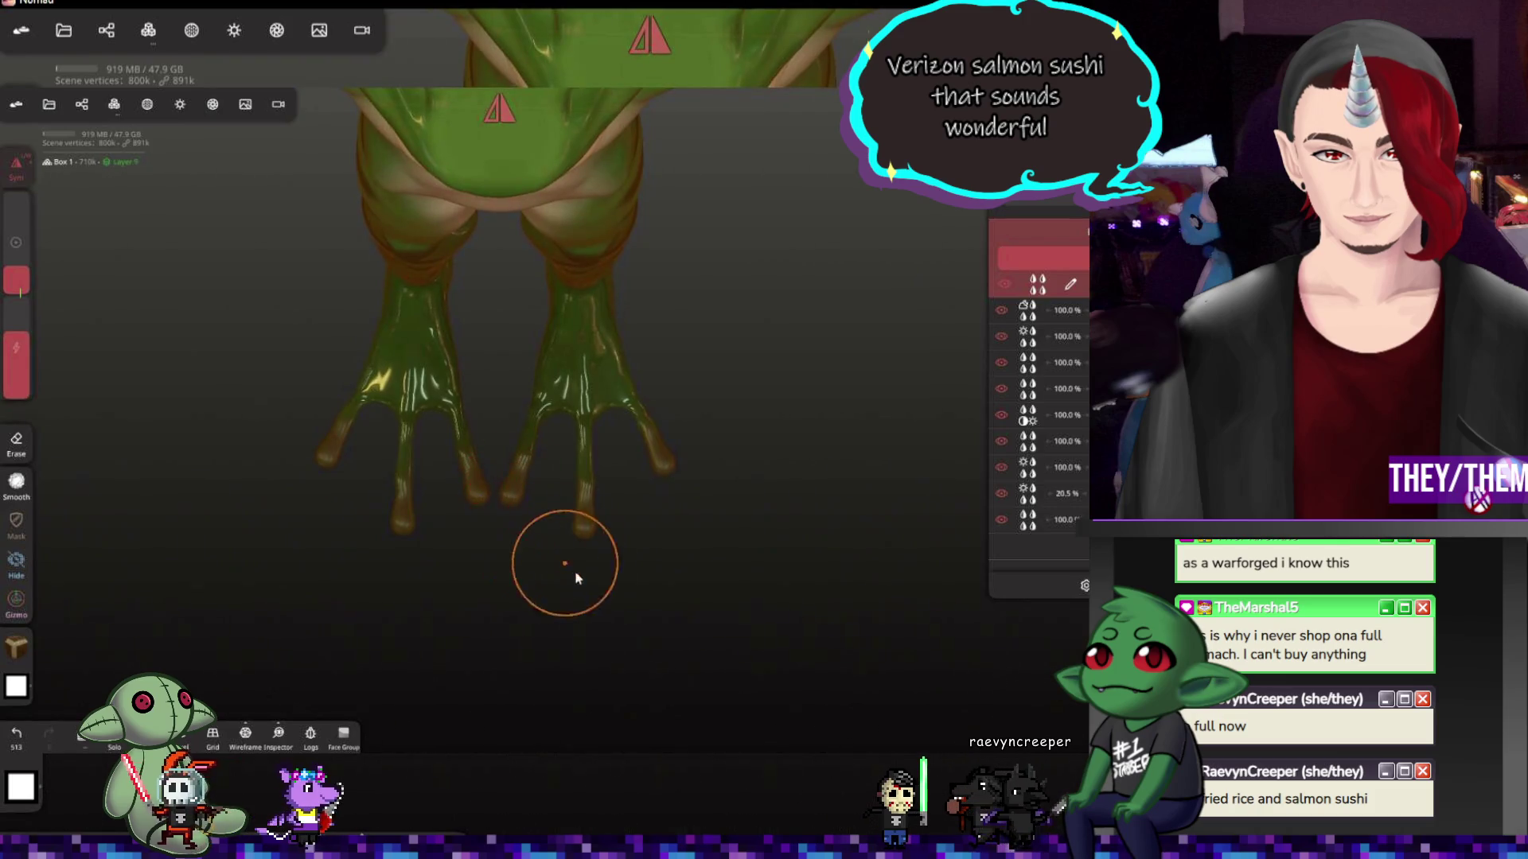
drag(574, 577, 607, 477)
click(1040, 289)
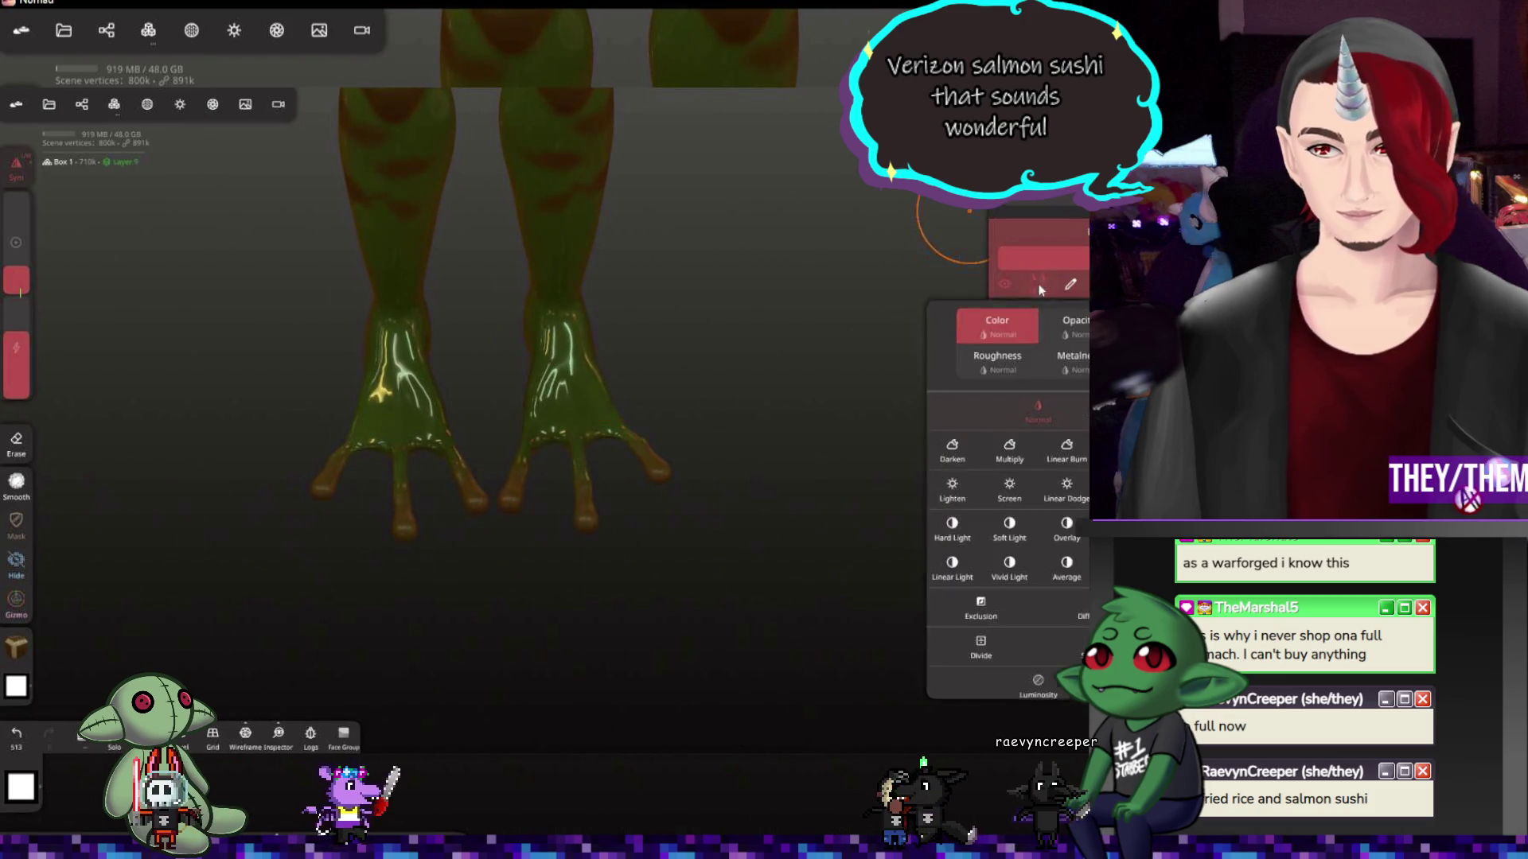
Try Multiply, then set the paint layer's colour blend mode to Darken
click(1009, 452)
mouse_move(848, 431)
mouse_down()
mouse_move(721, 332)
mouse_move(580, 395)
mouse_up()
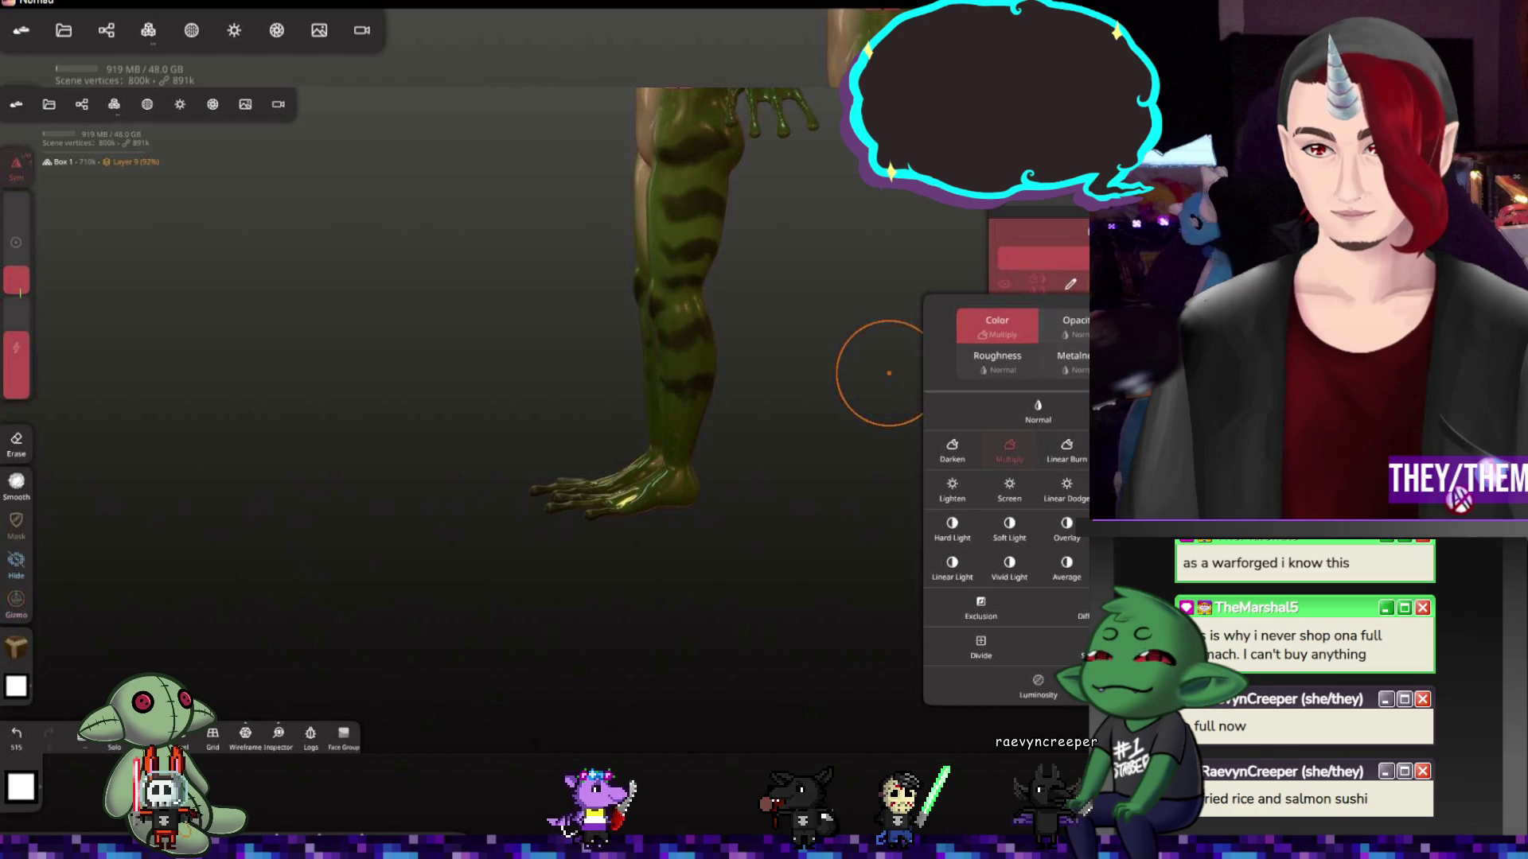
click(953, 452)
mouse_move(890, 514)
mouse_down()
mouse_move(831, 576)
mouse_move(899, 593)
mouse_move(763, 597)
mouse_up()
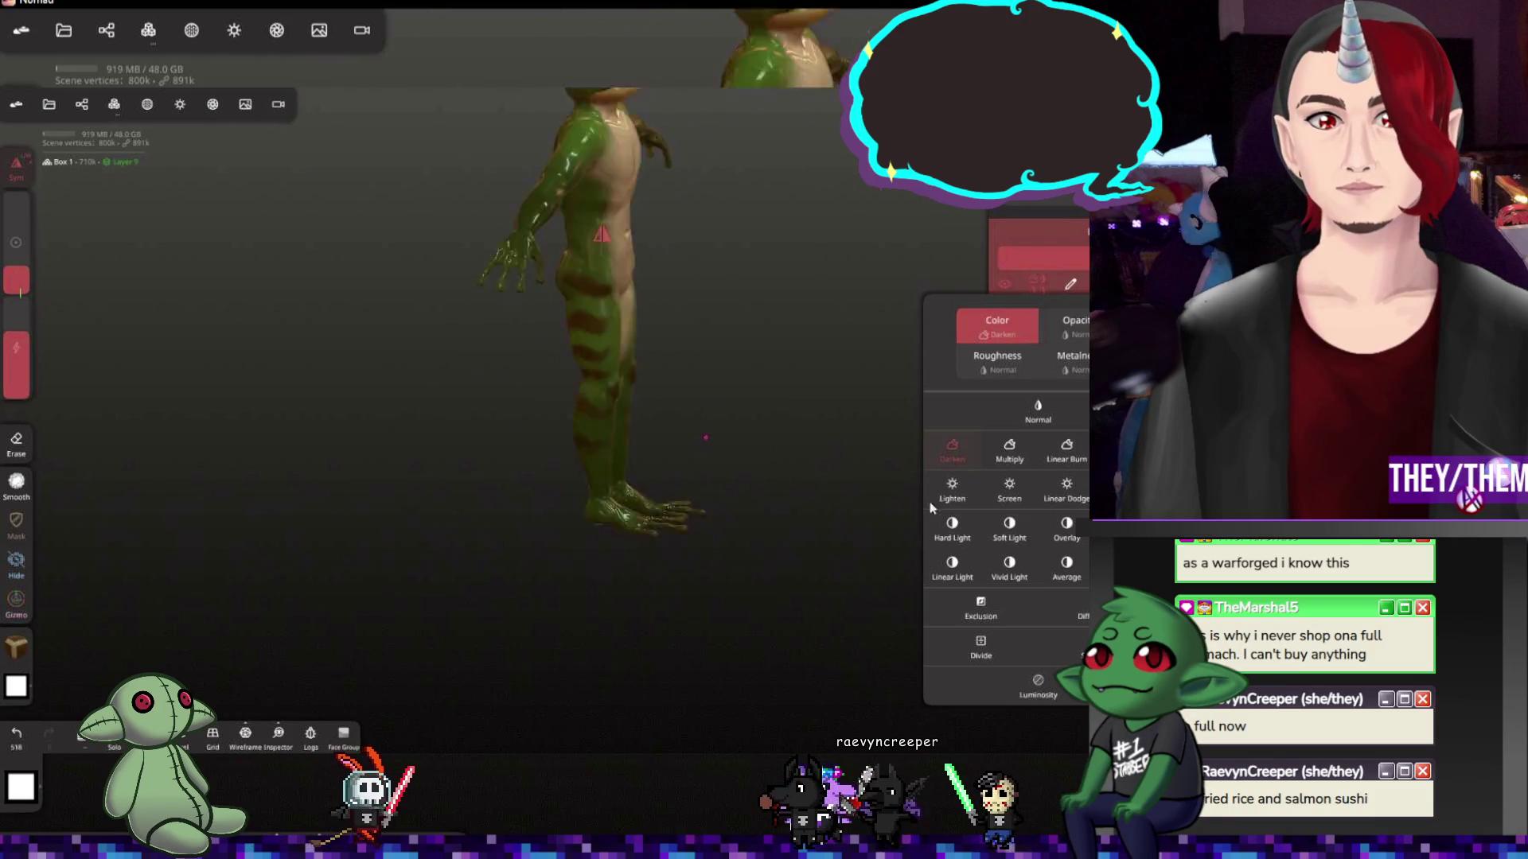
Orbit around the frog from back to front to check the stripes on the skin
drag(781, 477, 549, 477)
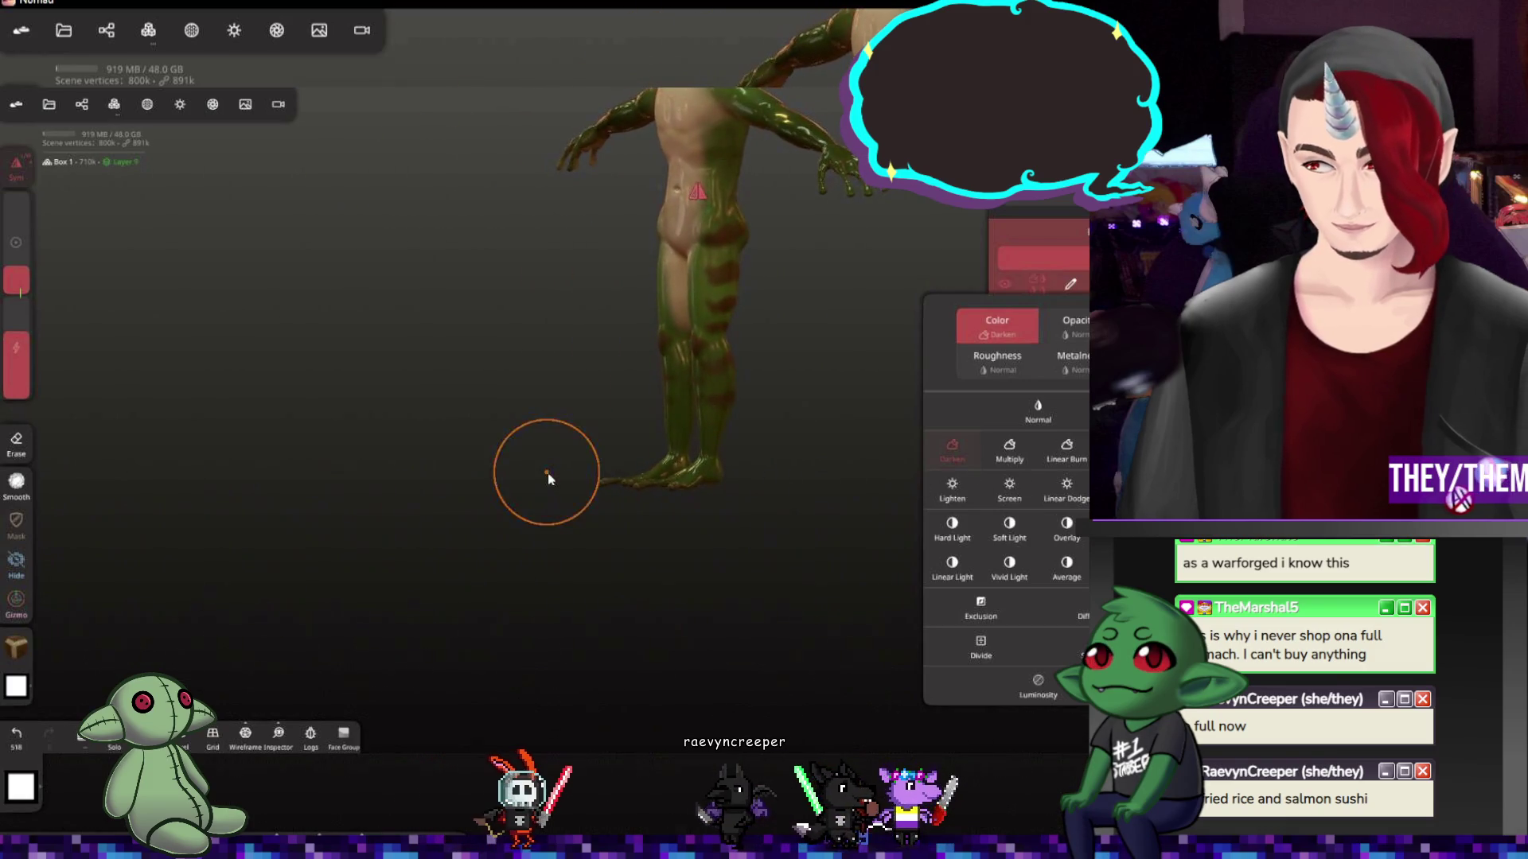
scroll(788, 361, down, 3)
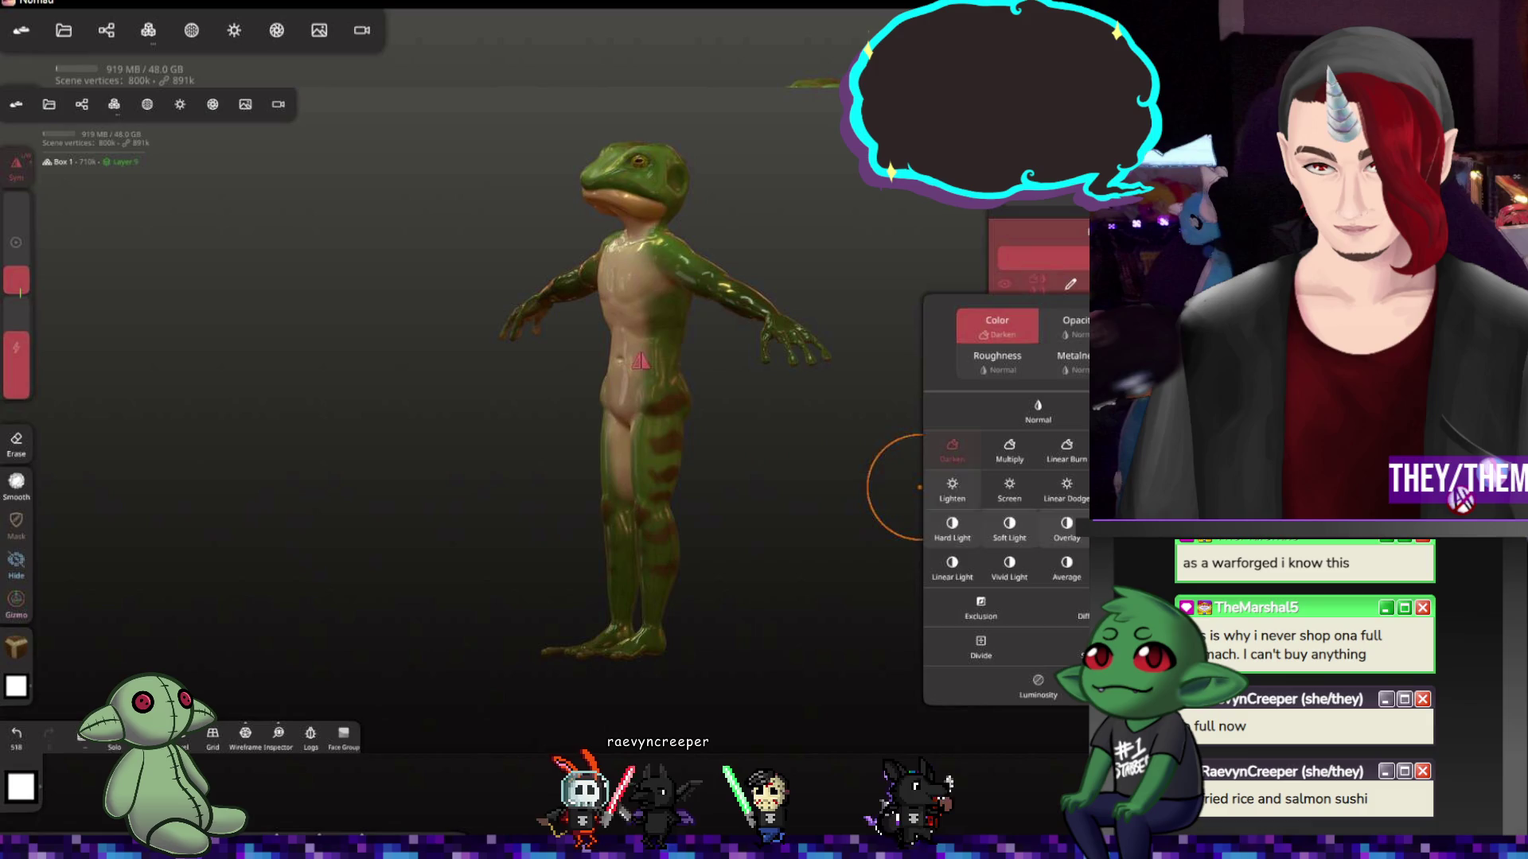
drag(17, 352, 24, 412)
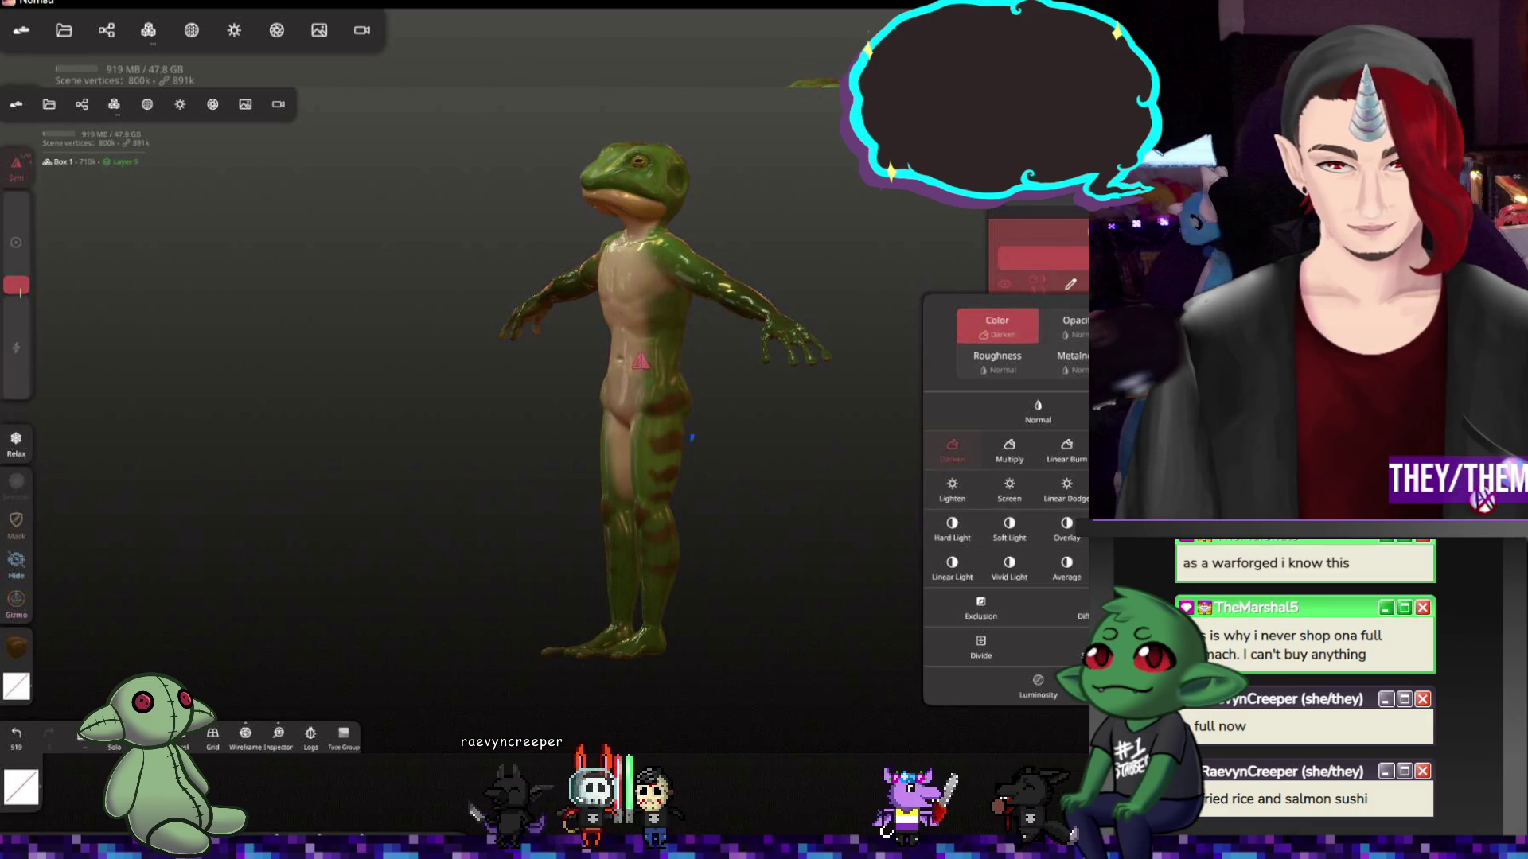
scroll(665, 482, up, 3)
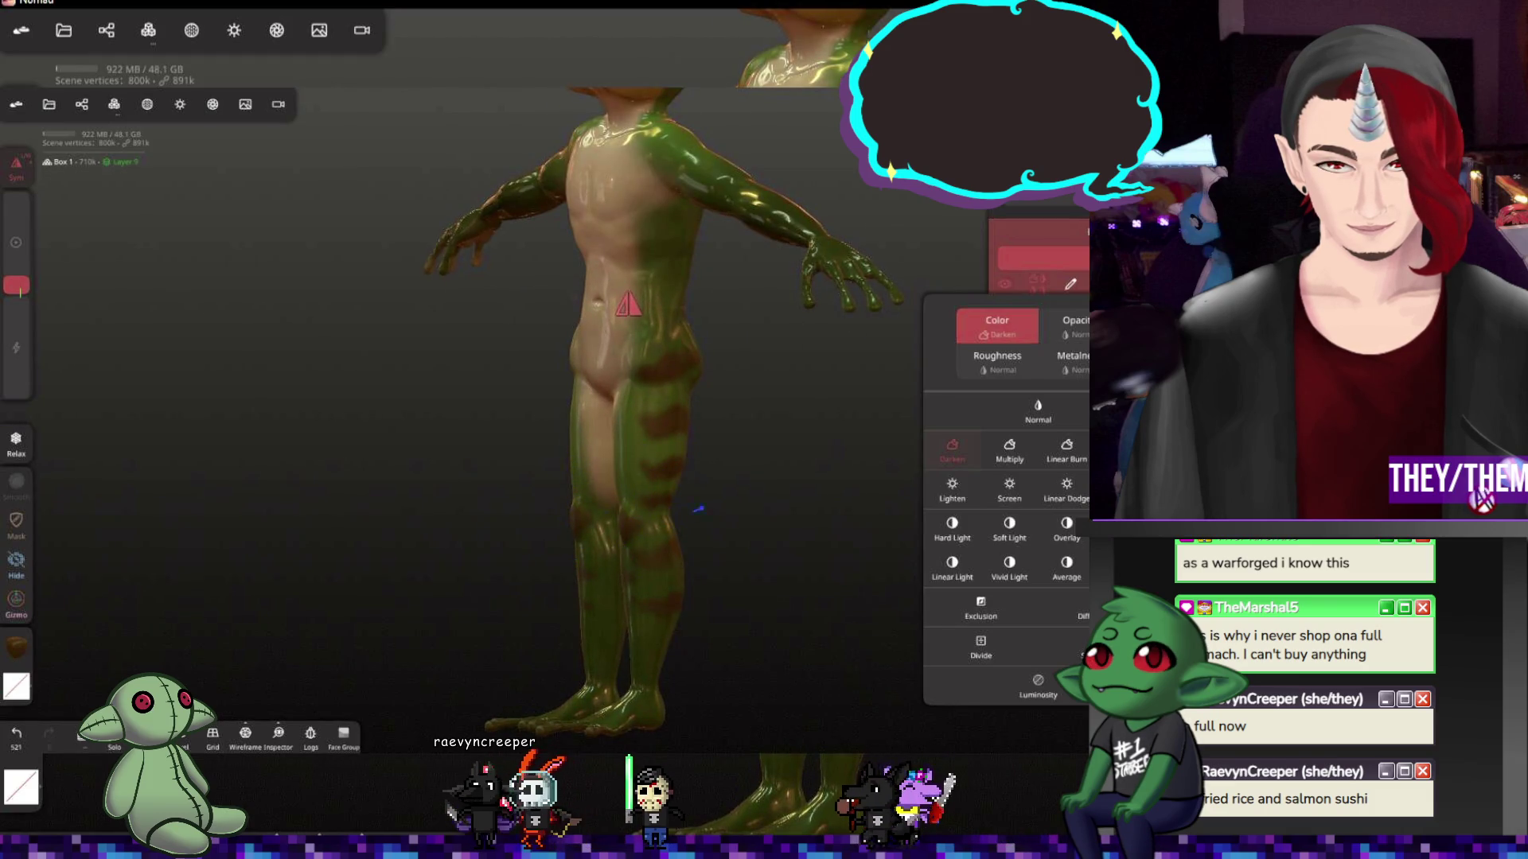
drag(706, 545, 574, 583)
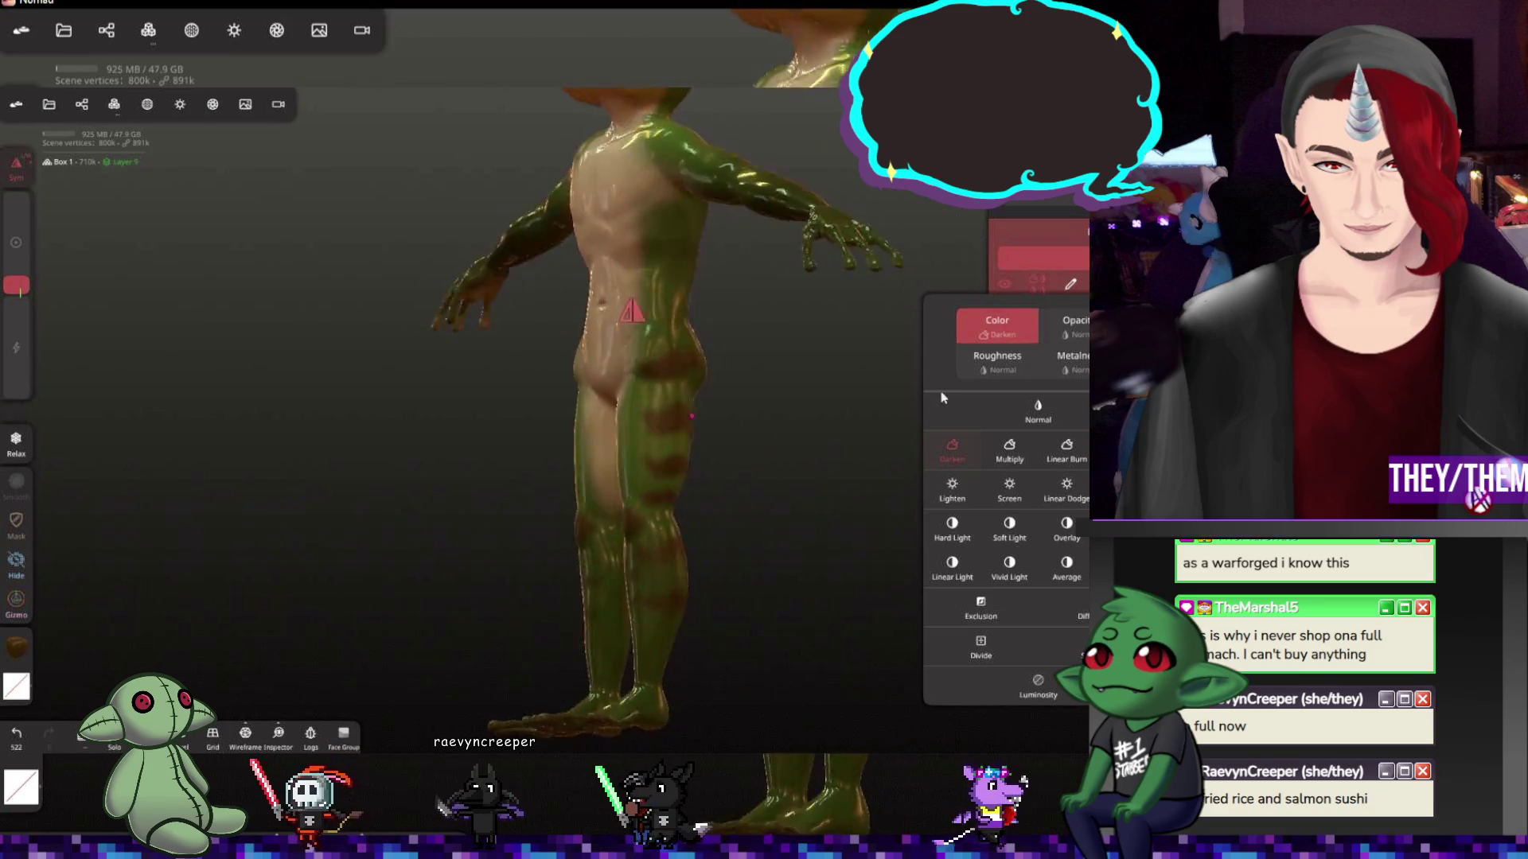
mouse_move(829, 481)
mouse_down()
mouse_move(611, 537)
mouse_move(549, 525)
mouse_up()
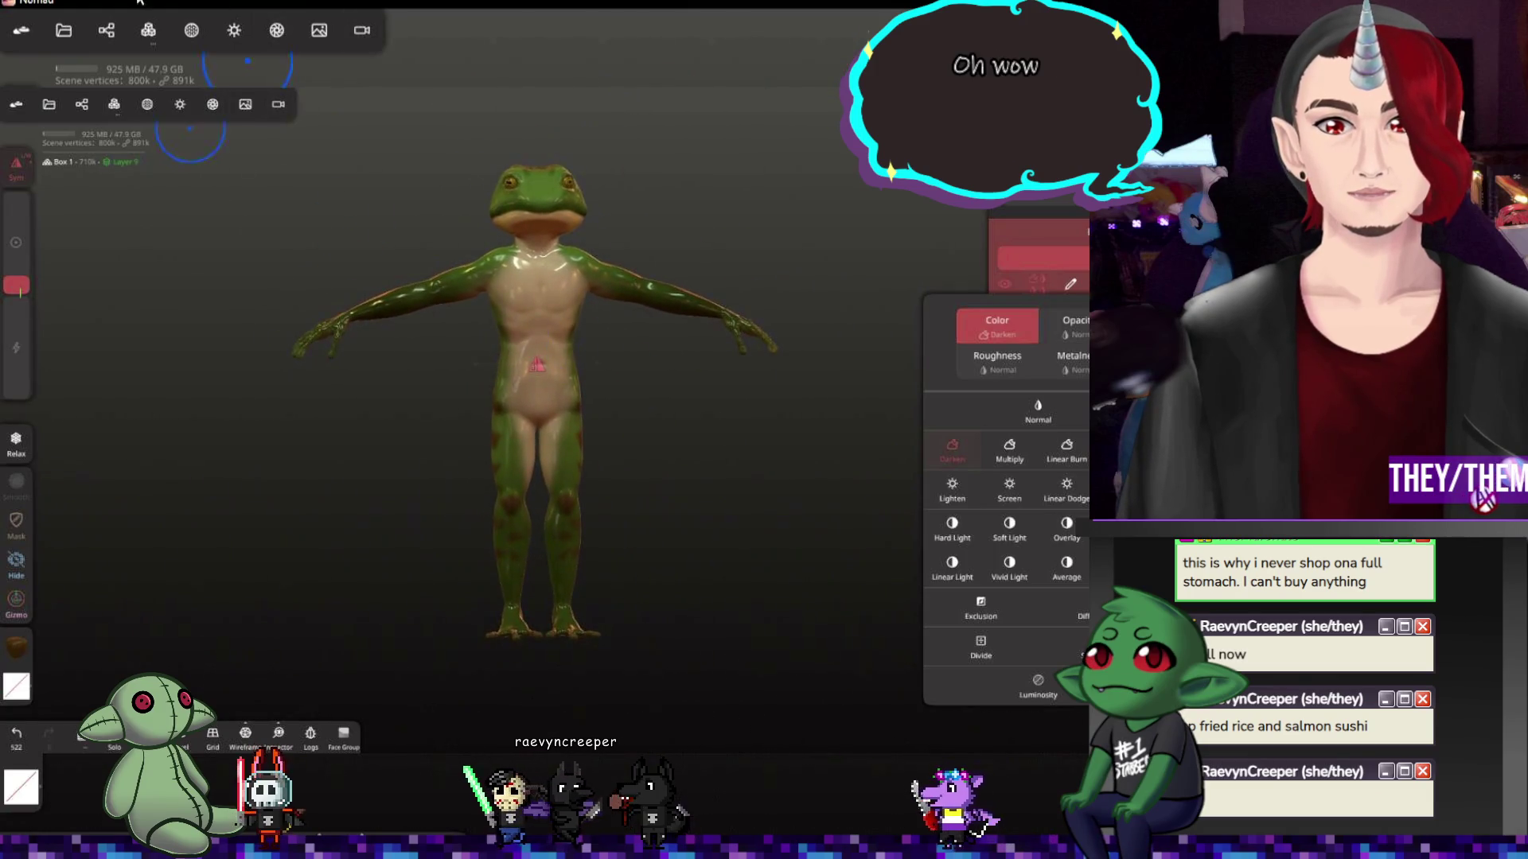
Toggle the display option in the app settings and view the frog without the UI
click(29, 42)
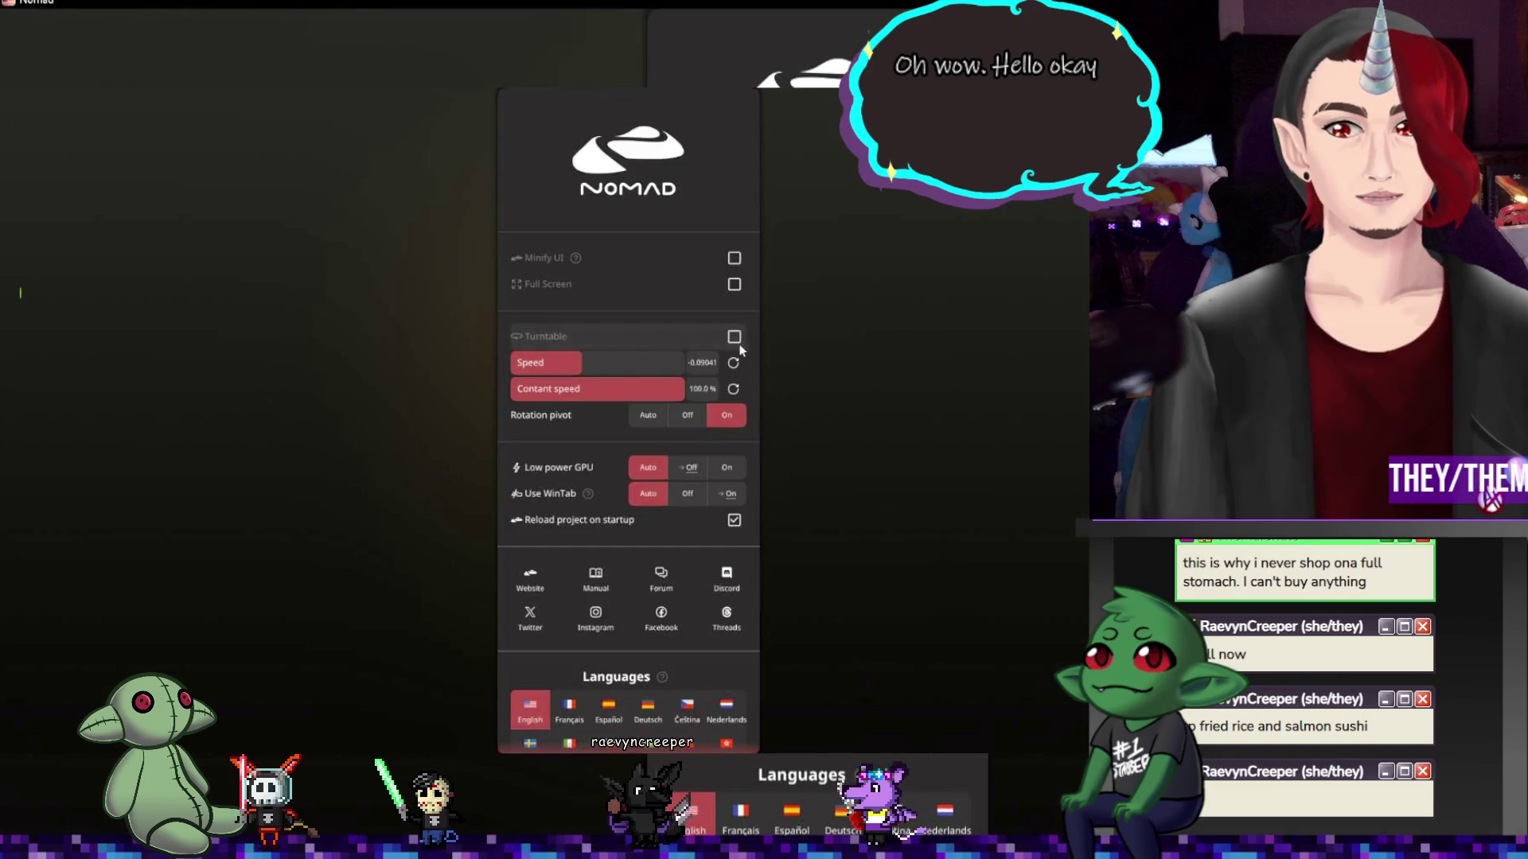
click(885, 426)
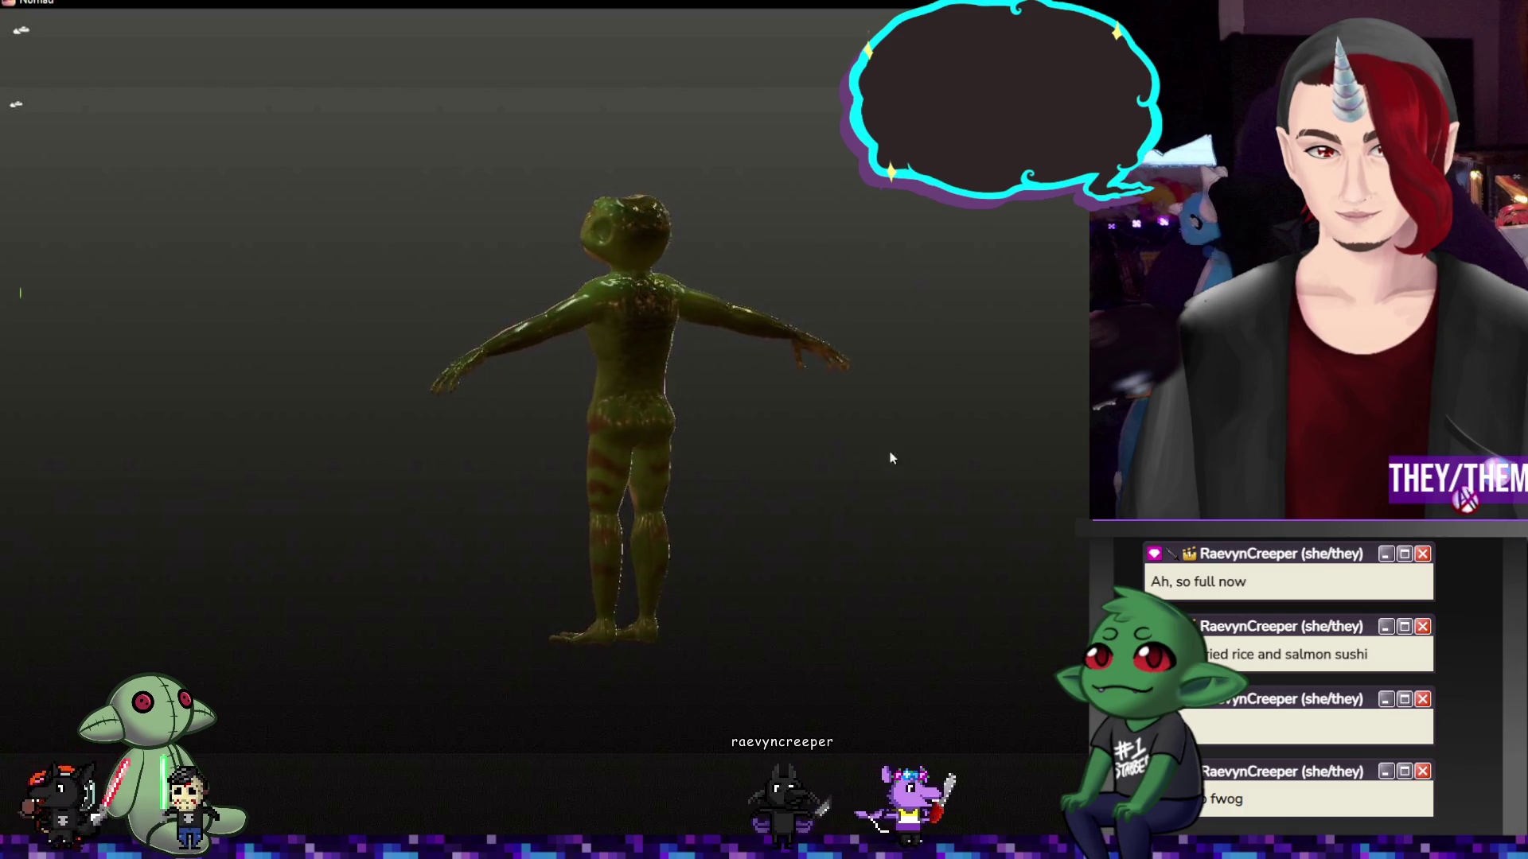
mouse_move(477, 322)
mouse_down()
mouse_move(733, 485)
mouse_move(447, 522)
mouse_up()
scroll(753, 594, up, 3)
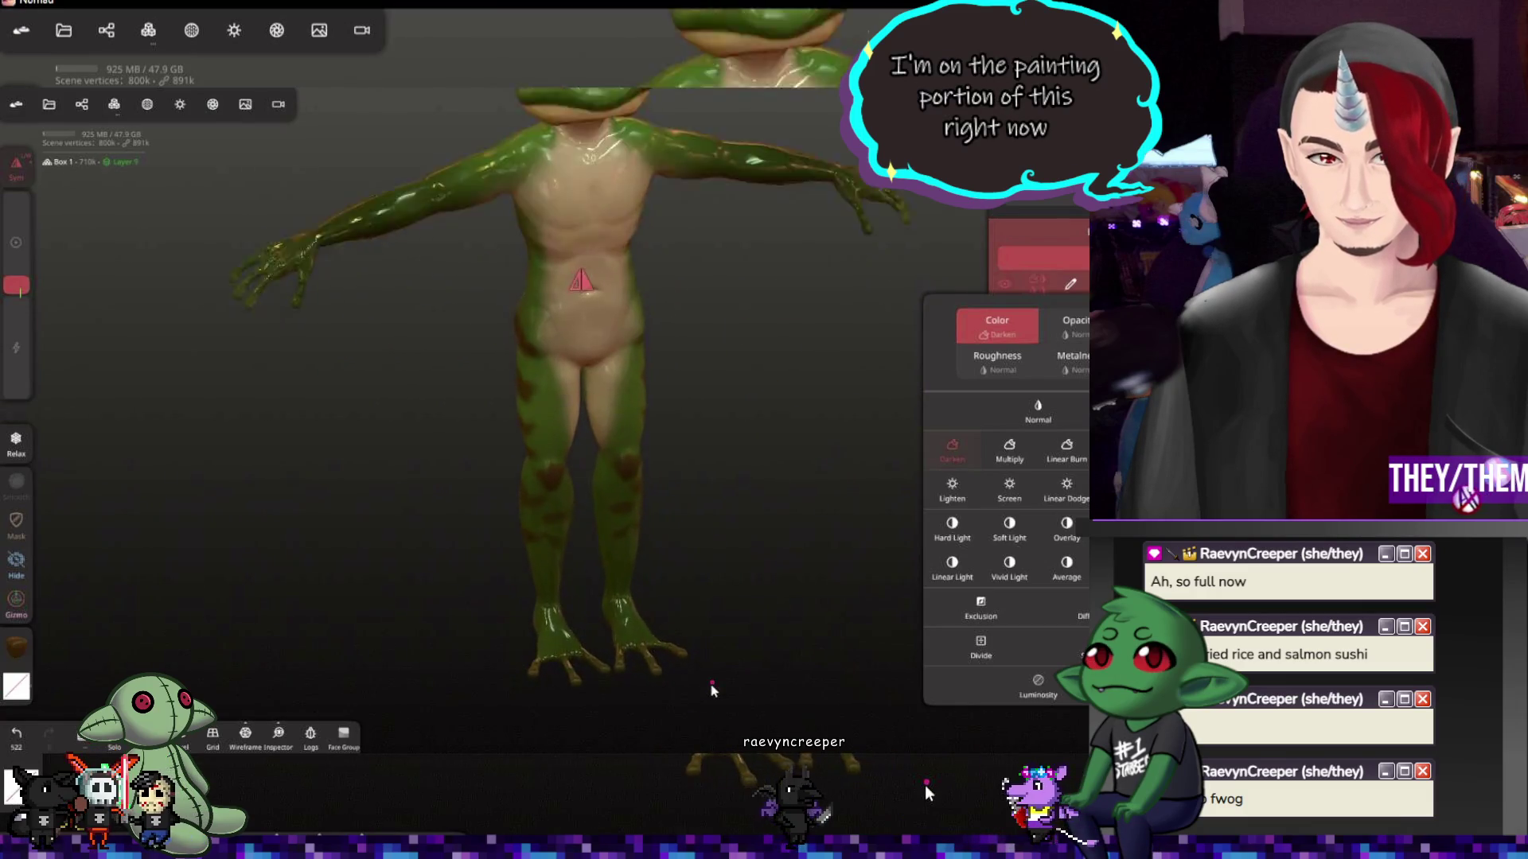
scroll(734, 632, up, 2)
mouse_move(729, 639)
mouse_down()
mouse_move(705, 519)
mouse_move(675, 553)
mouse_move(684, 450)
mouse_move(784, 535)
mouse_move(904, 535)
mouse_move(819, 539)
mouse_move(827, 558)
mouse_up()
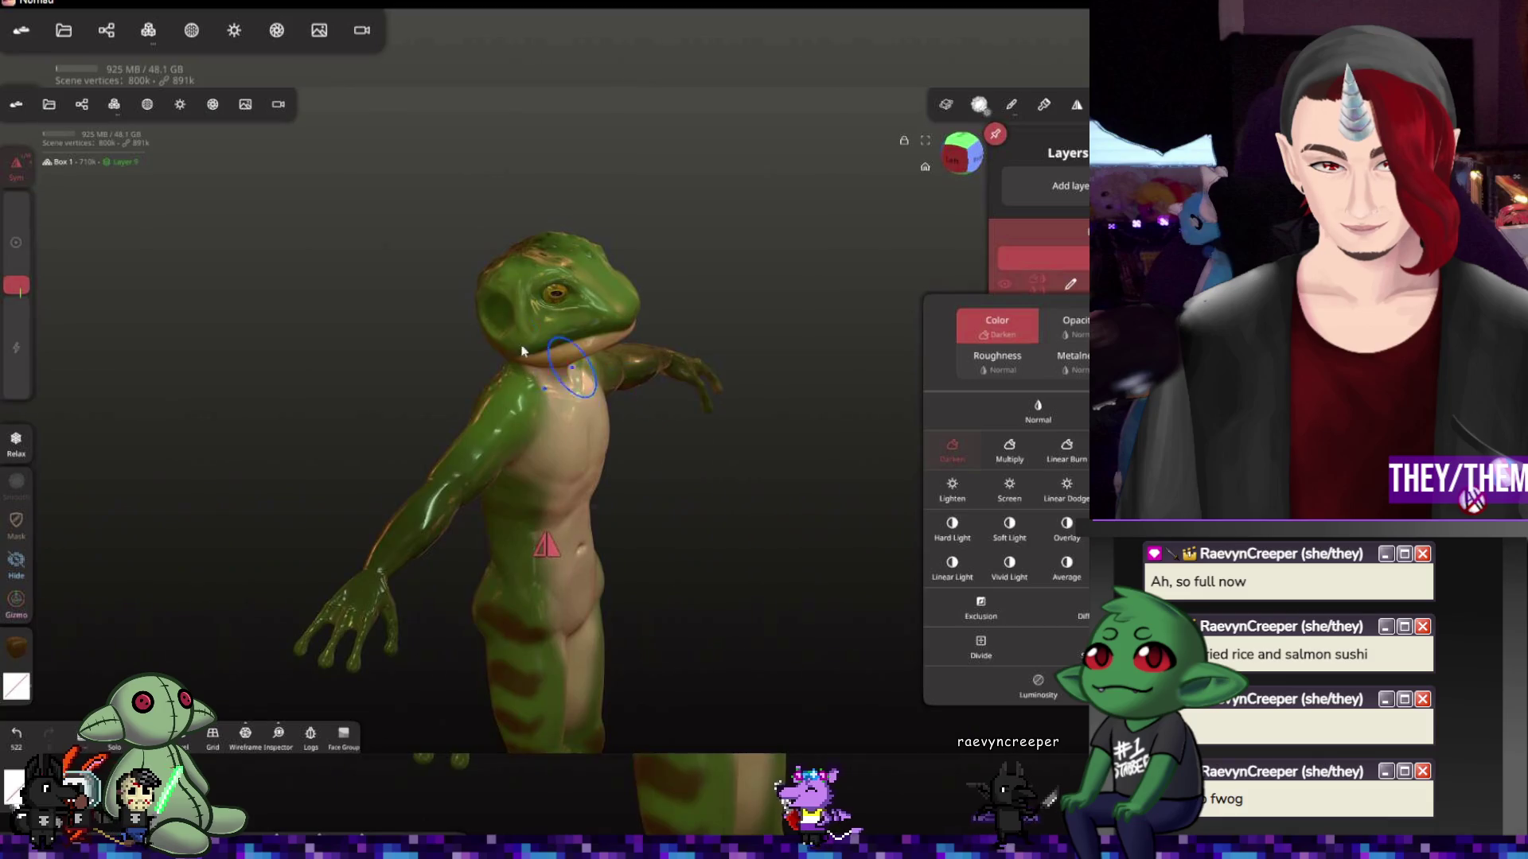
scroll(481, 281, up, 3)
scroll(480, 282, up, 3)
drag(559, 308, 525, 329)
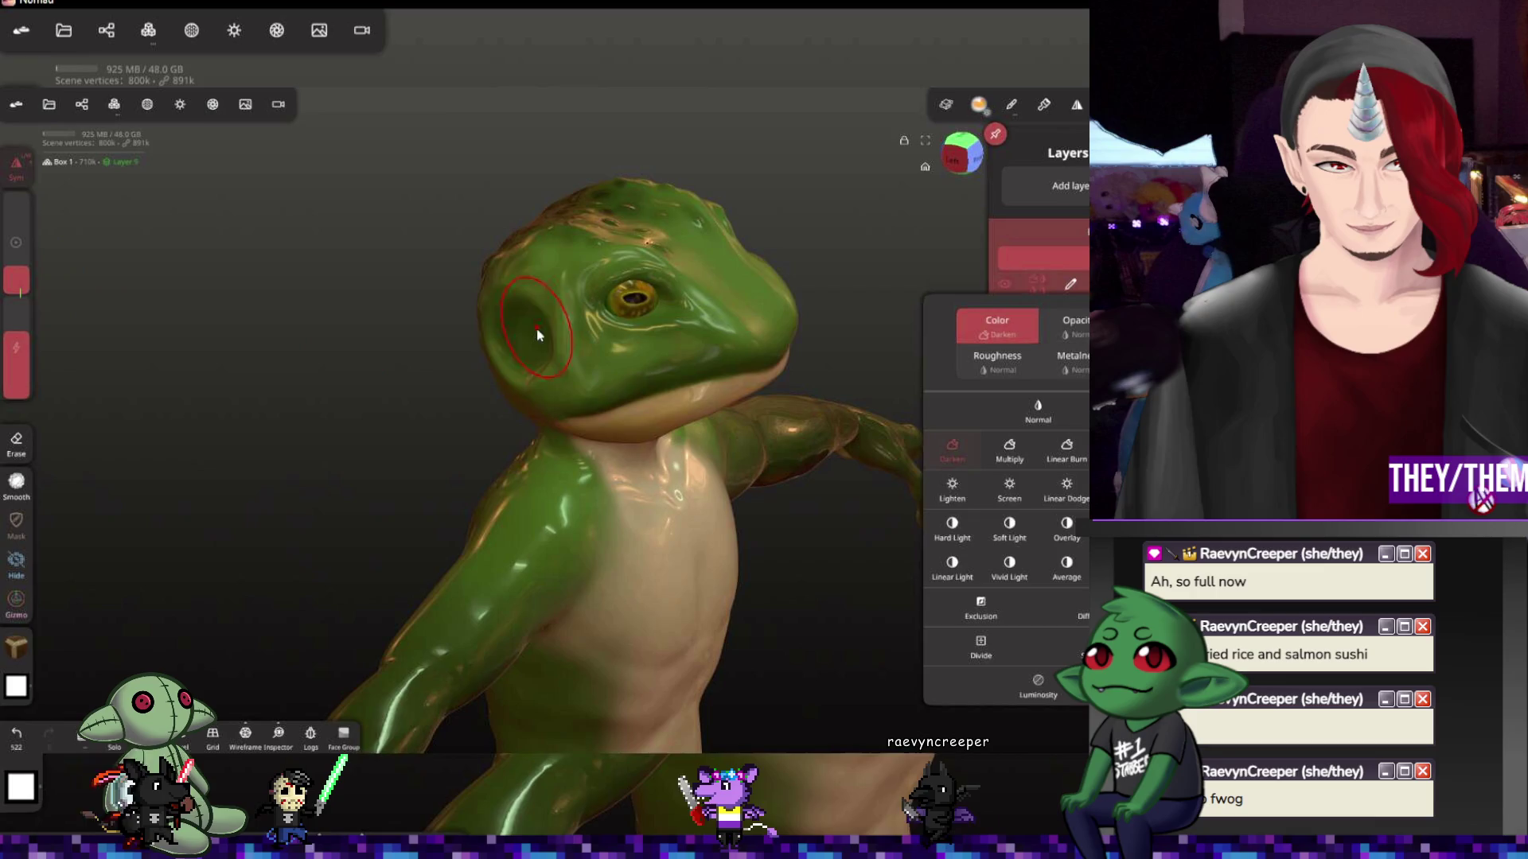
mouse_move(811, 382)
mouse_down()
mouse_move(866, 319)
mouse_move(677, 302)
mouse_move(591, 340)
mouse_up()
scroll(522, 321, up, 3)
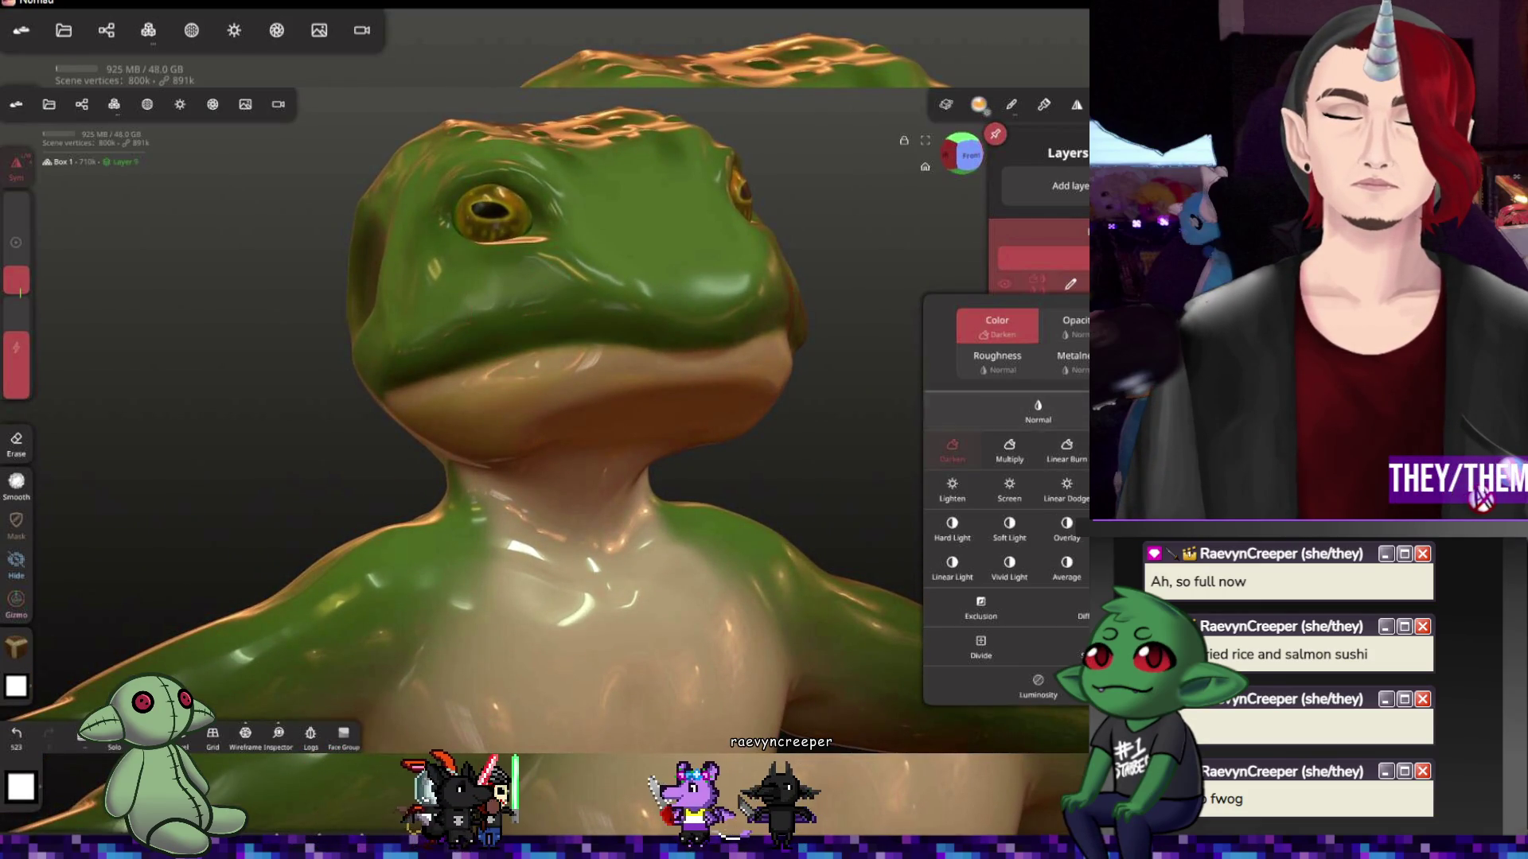
drag(17, 282, 17, 289)
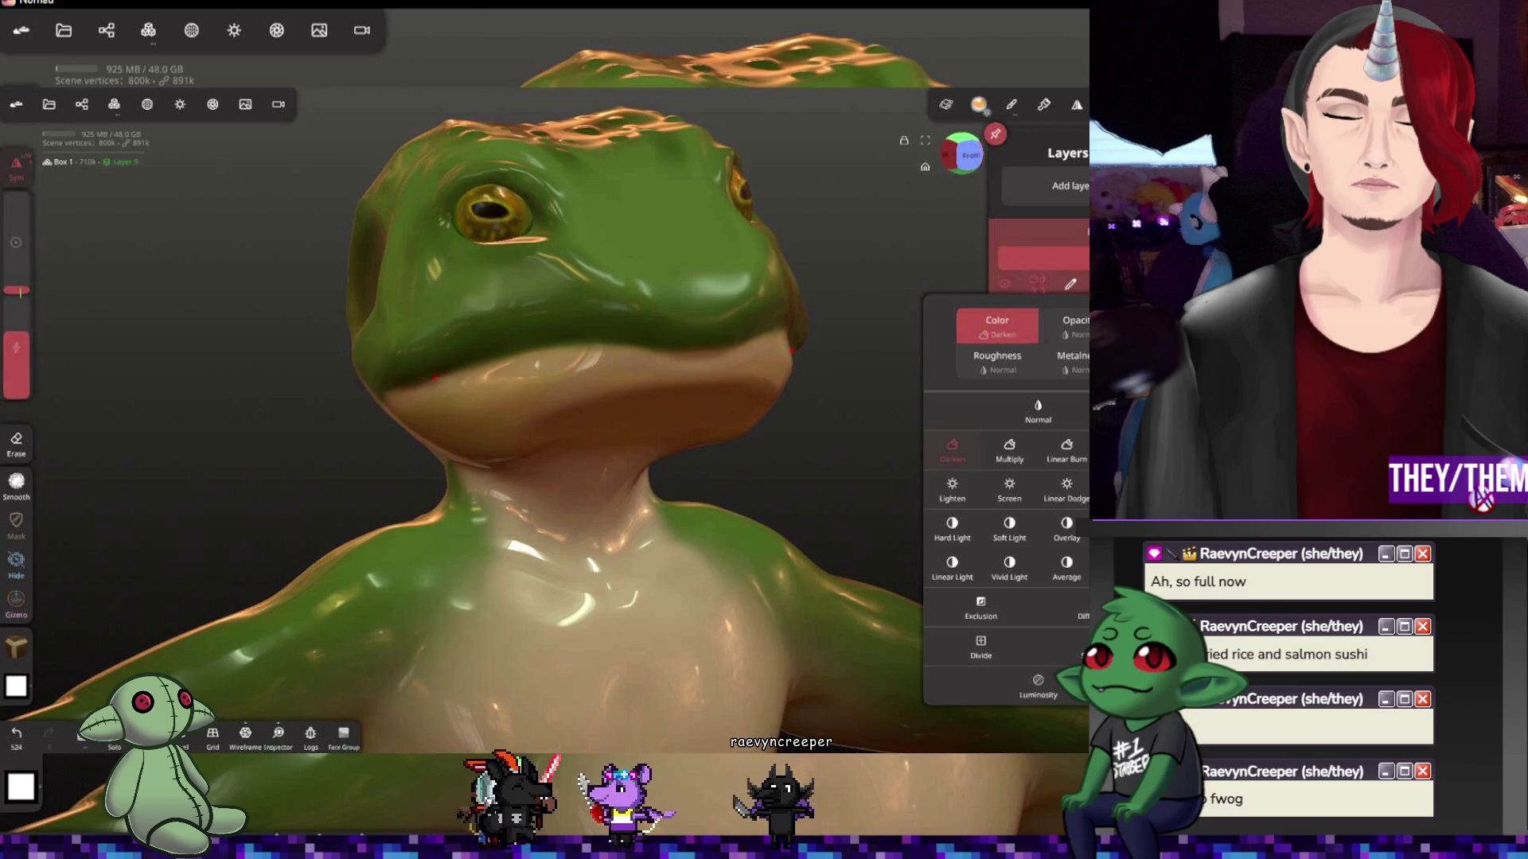
drag(347, 454, 430, 478)
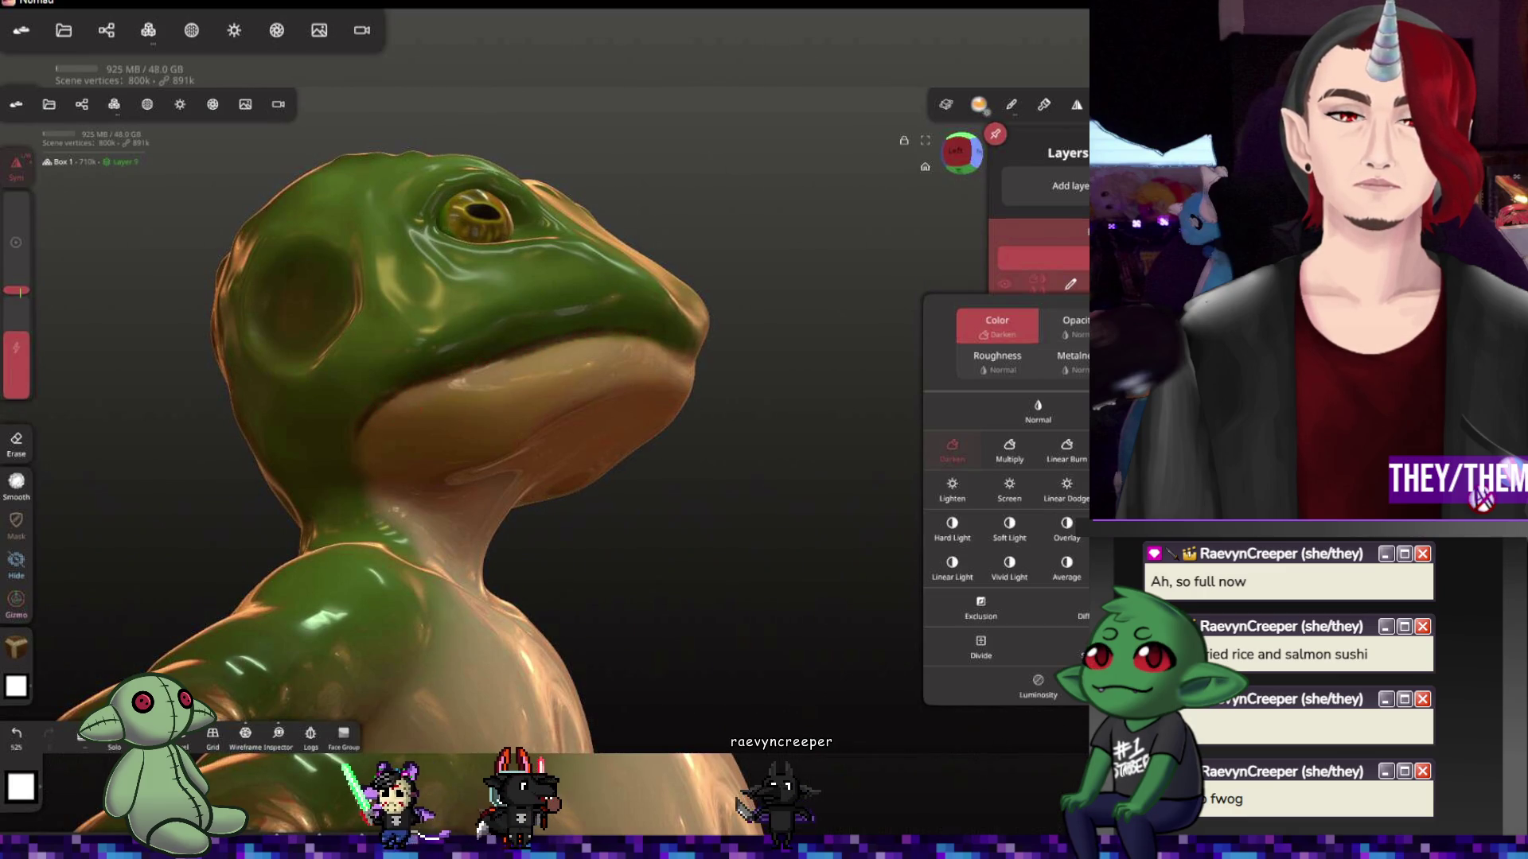
drag(749, 479, 644, 478)
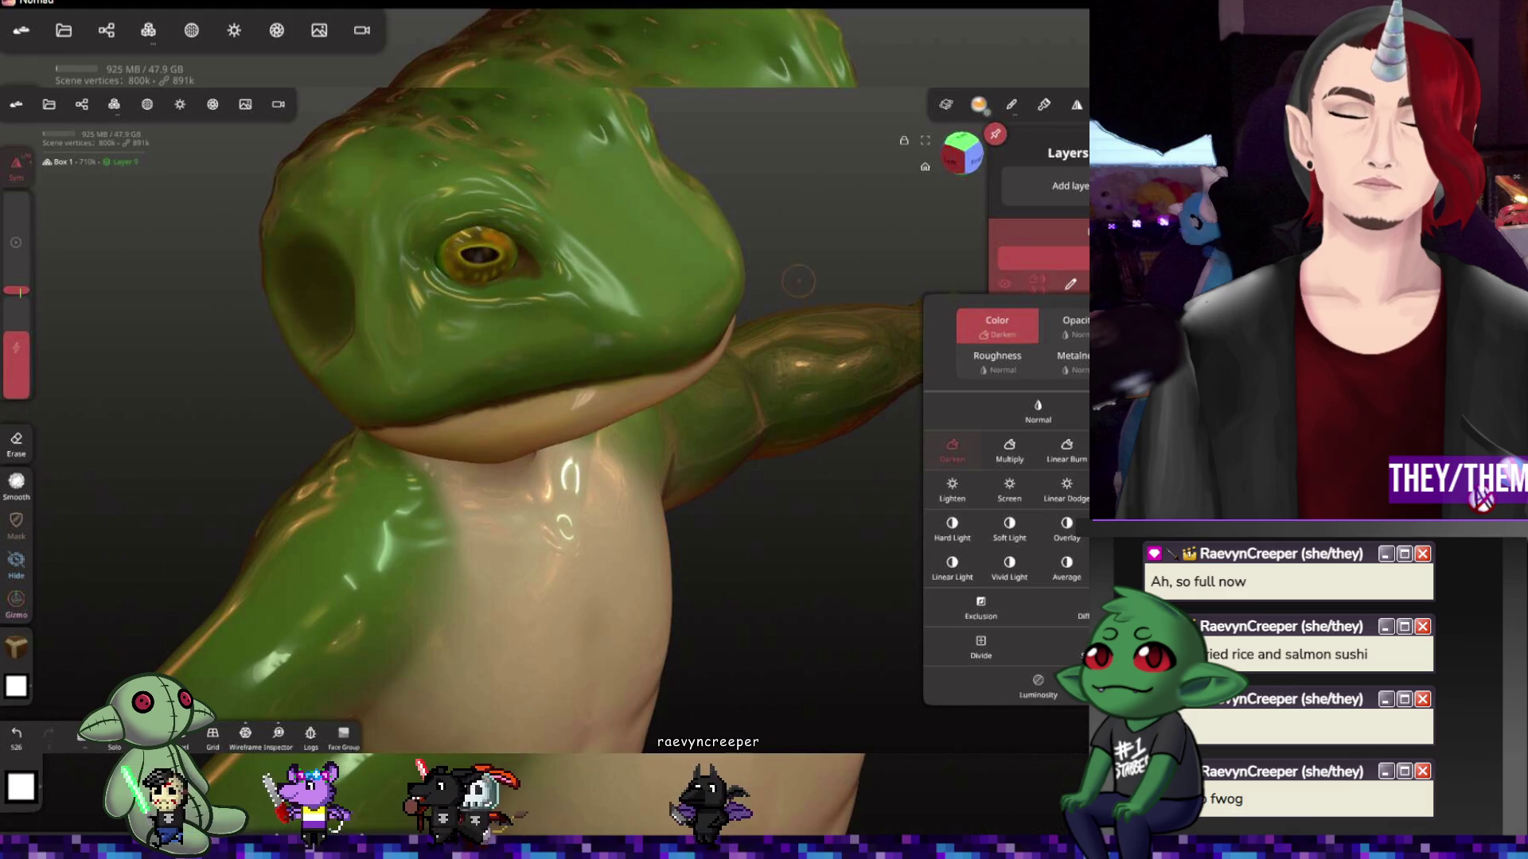
drag(835, 537, 836, 477)
drag(537, 478, 717, 478)
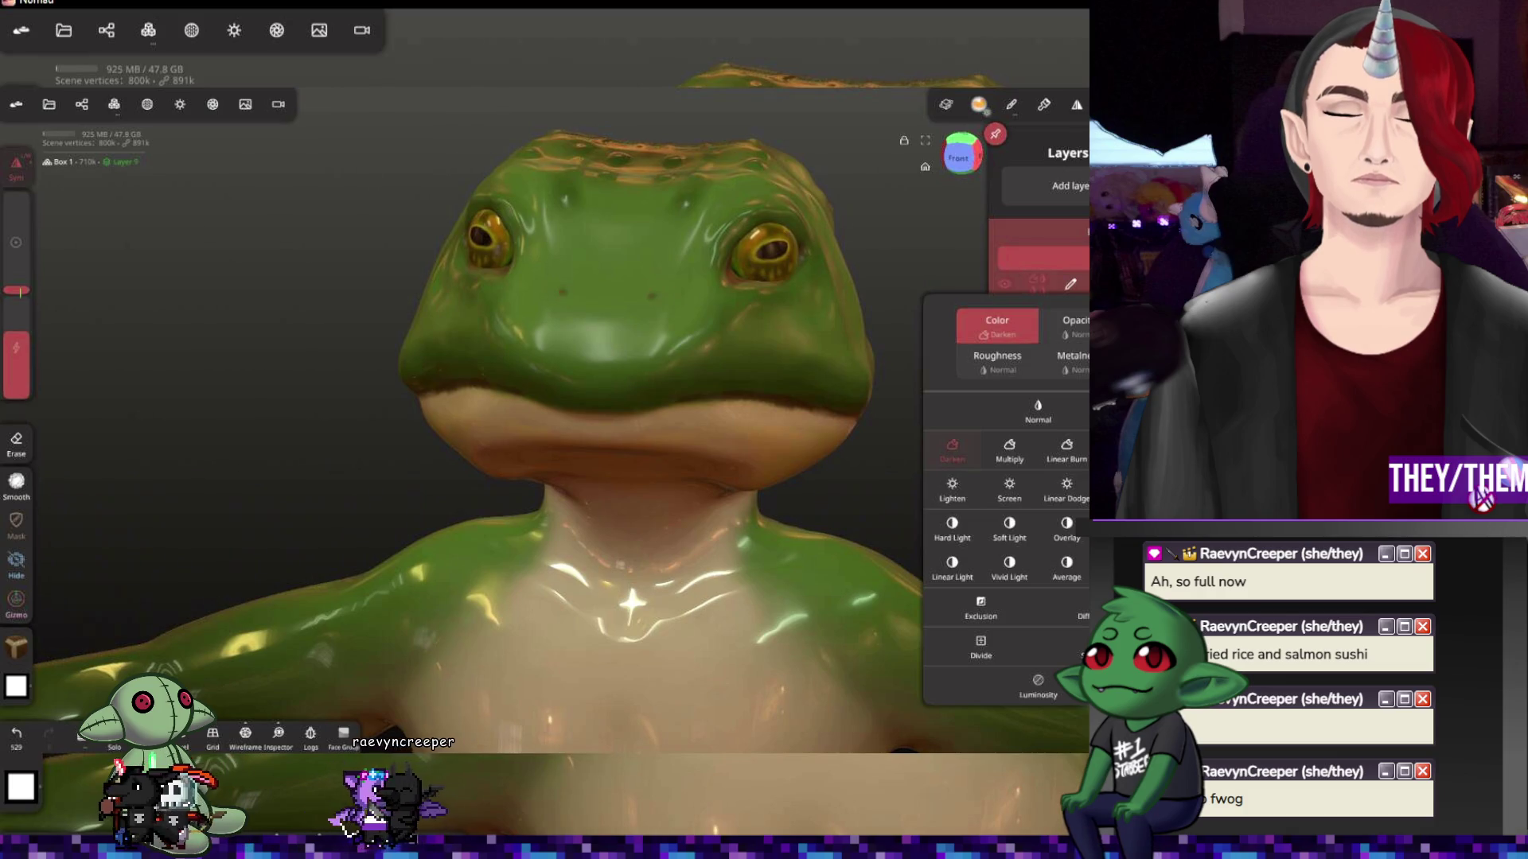
drag(179, 418, 239, 412)
drag(834, 359, 834, 548)
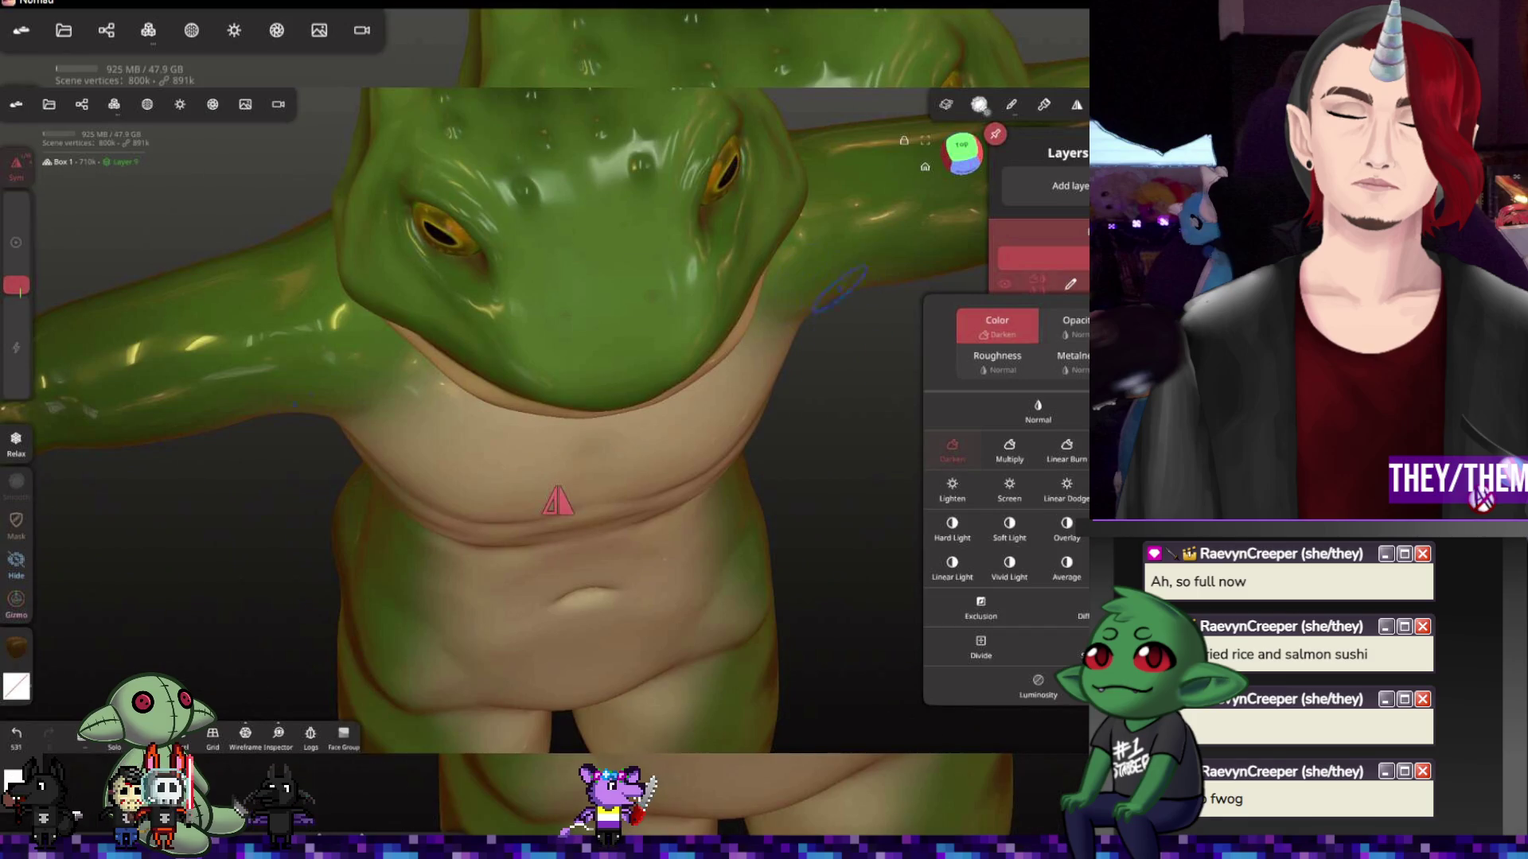
Close the blend popup, test yellow and orange Paint all fills, and undo back to green and cream
click(951, 452)
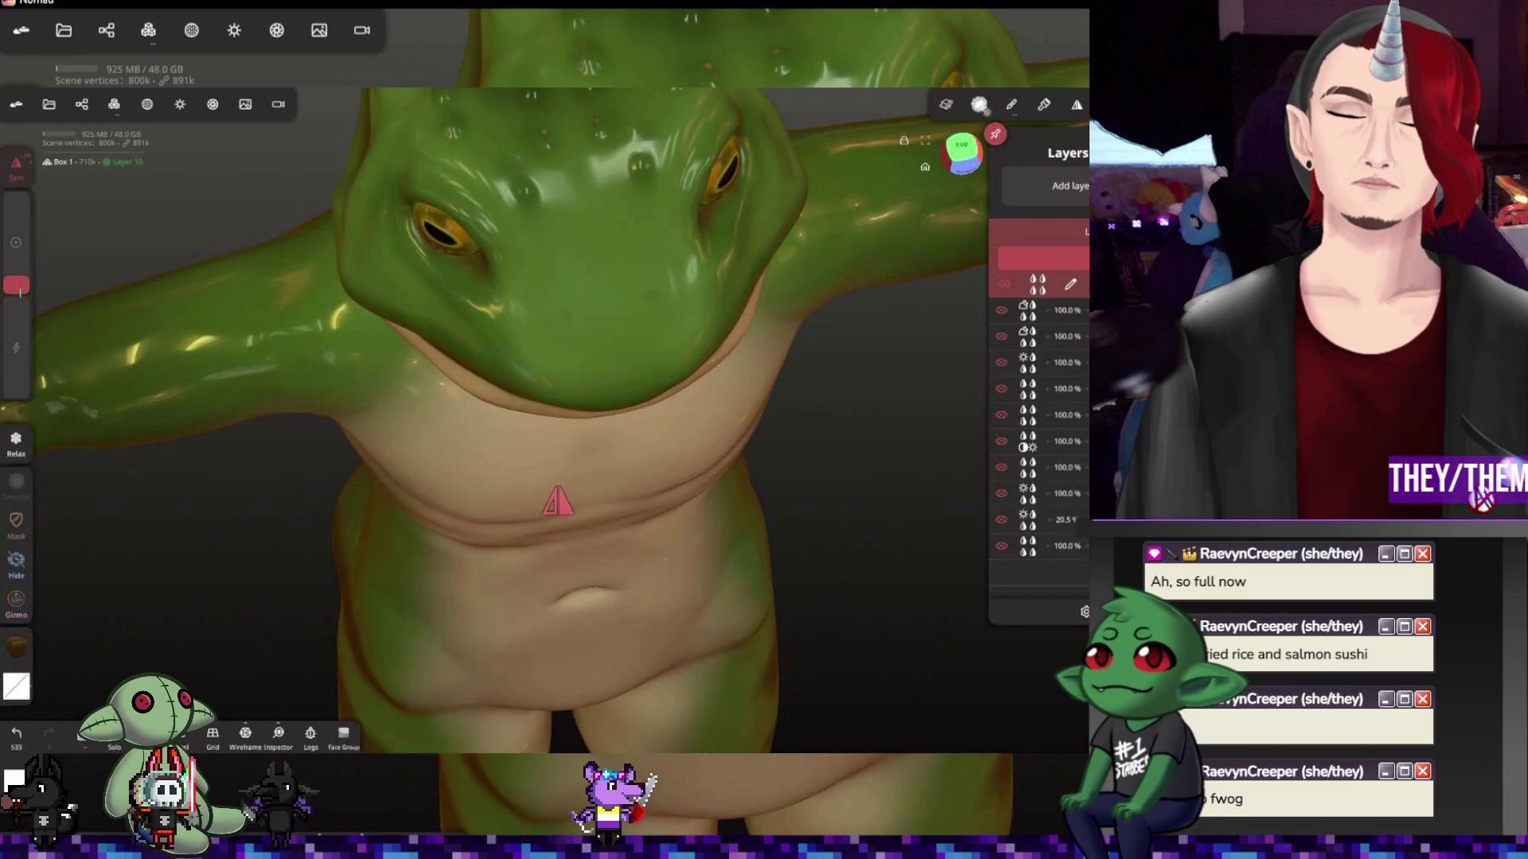
click(16, 287)
click(102, 373)
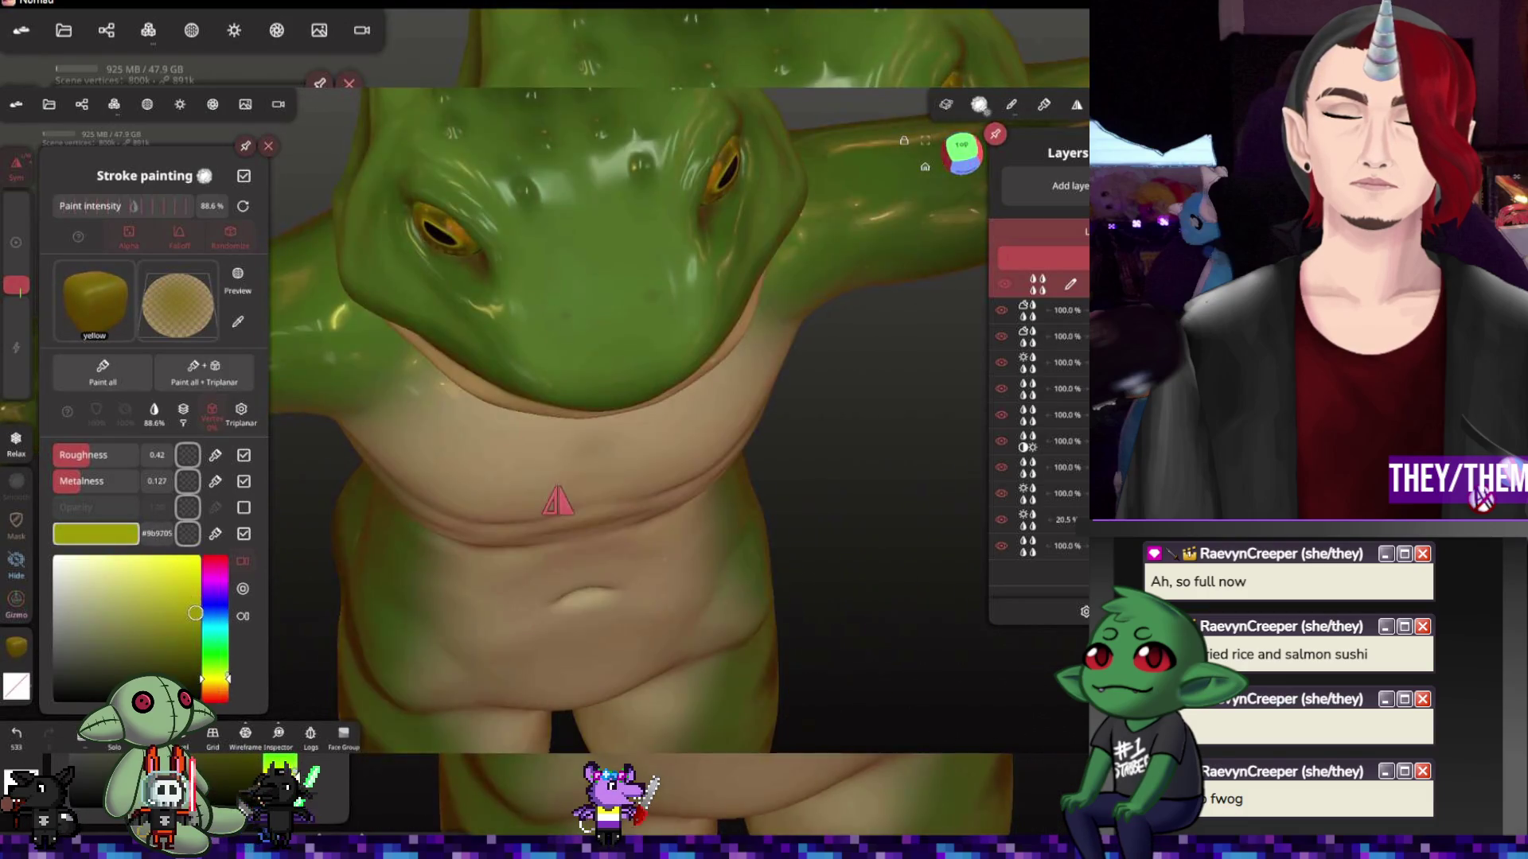
drag(215, 680, 215, 692)
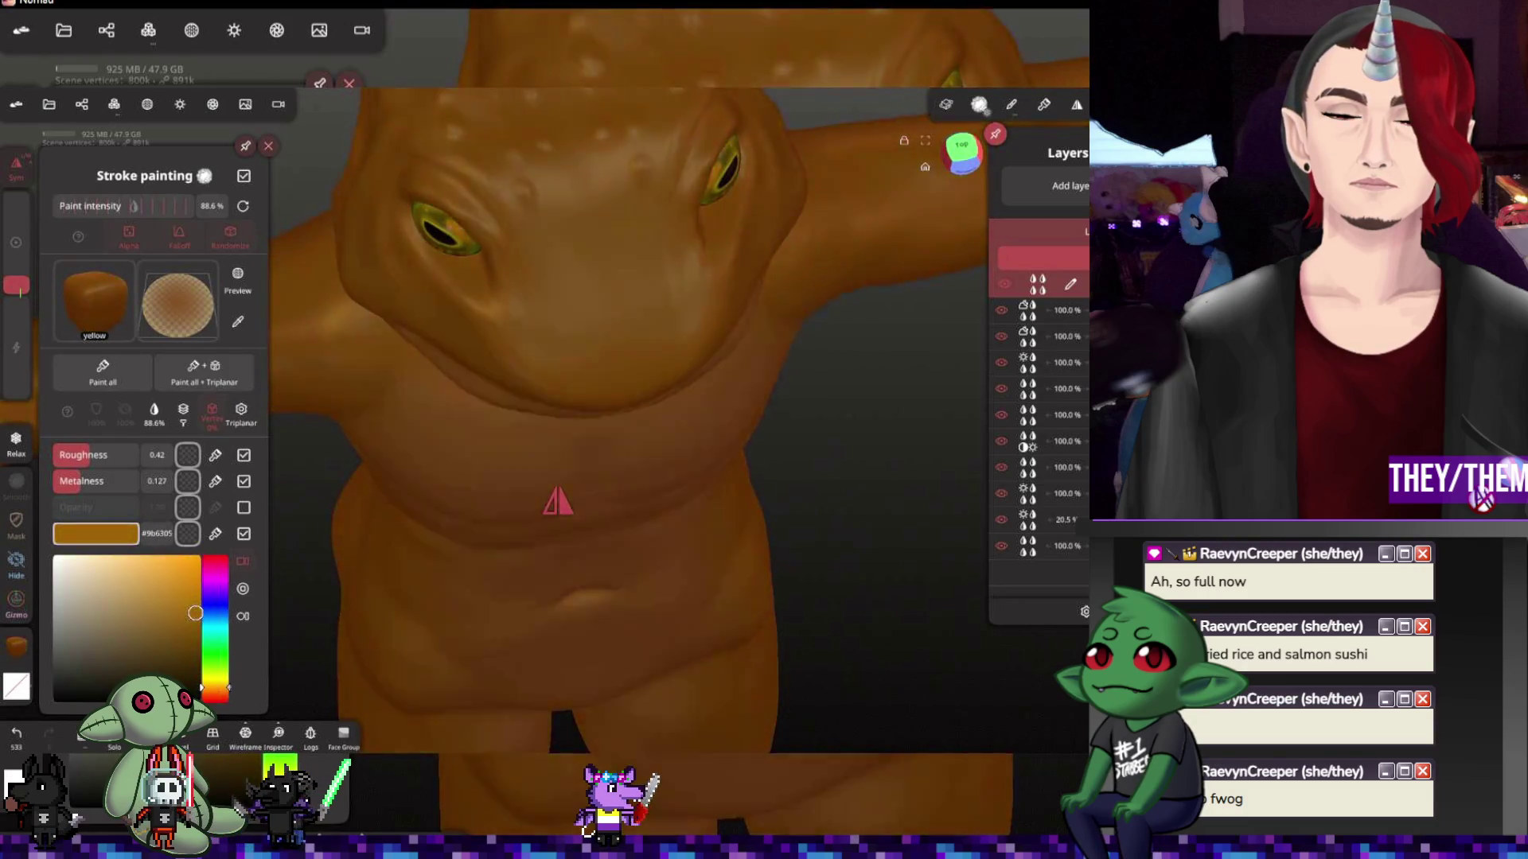
key(ctrl+z)
key(ctrl+z)
key(ctrl+z)
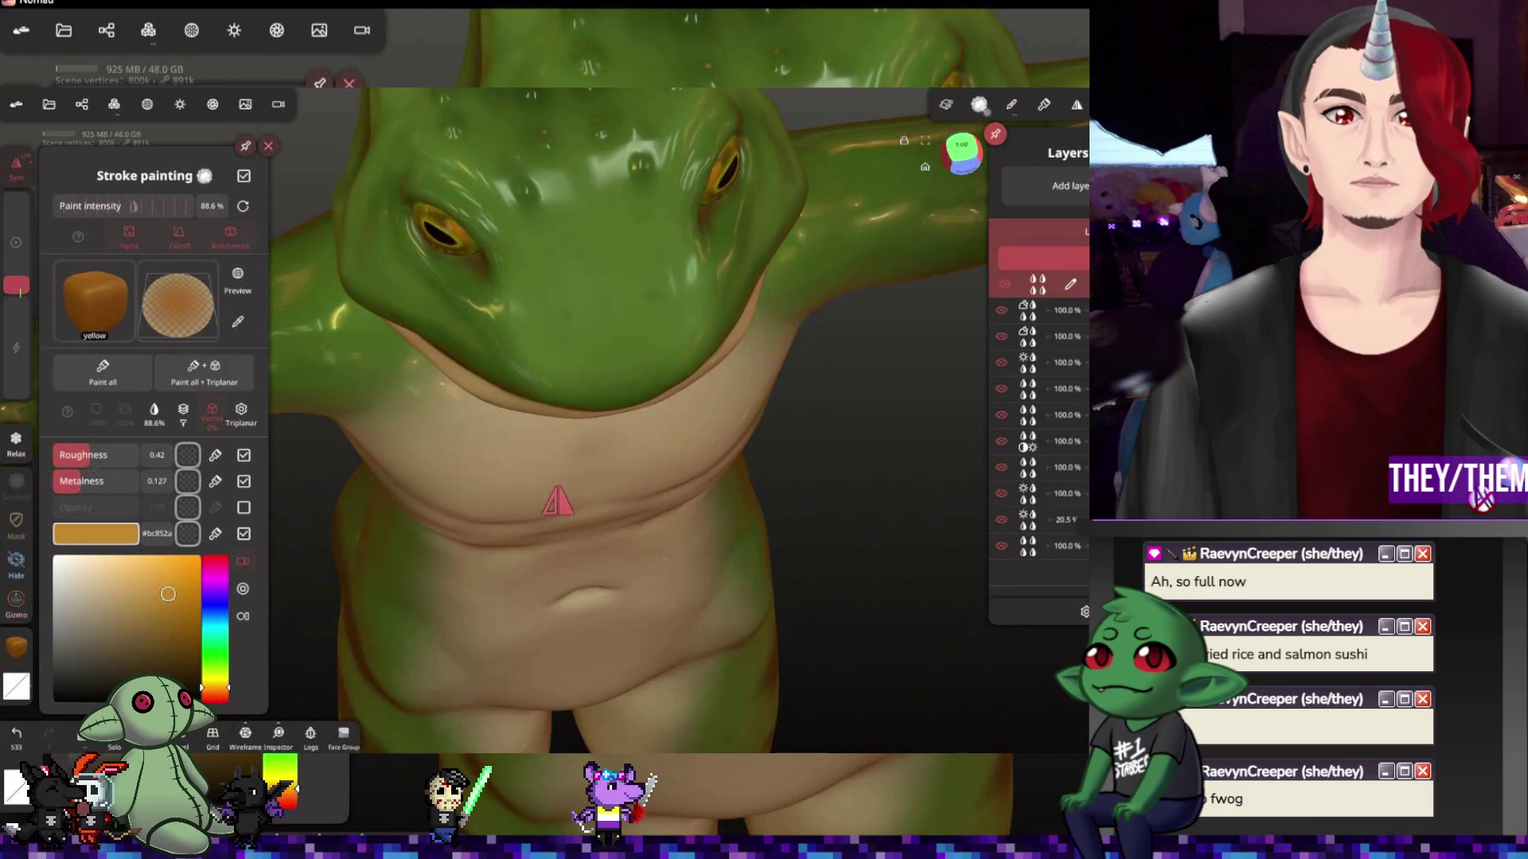
key(ctrl+shift+z)
key(ctrl+z)
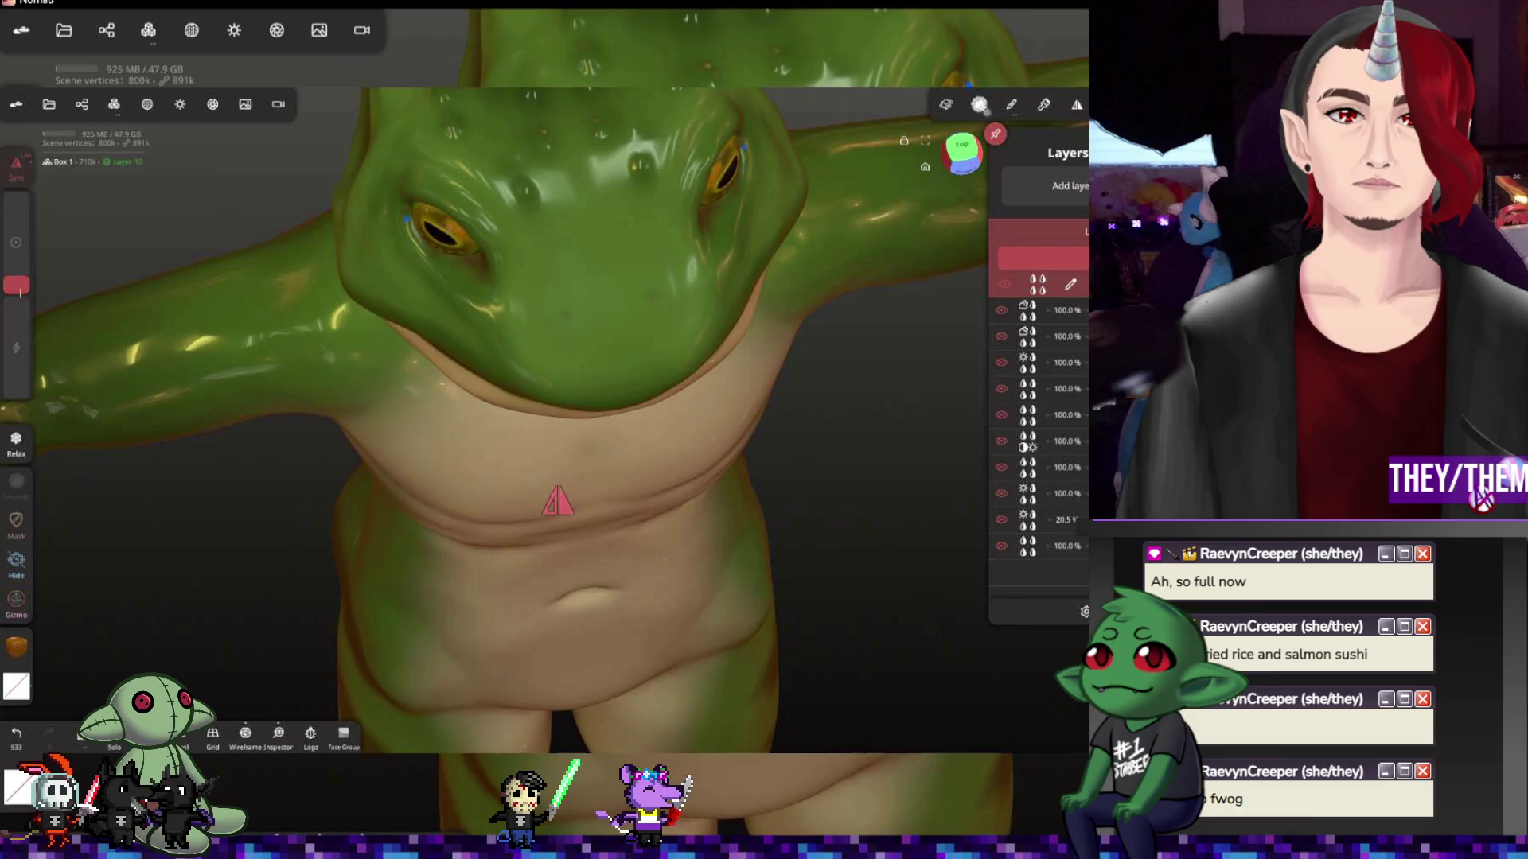
Step undo/redo through the whole-model recolour until green is restored, then close the painting options
key(shift)
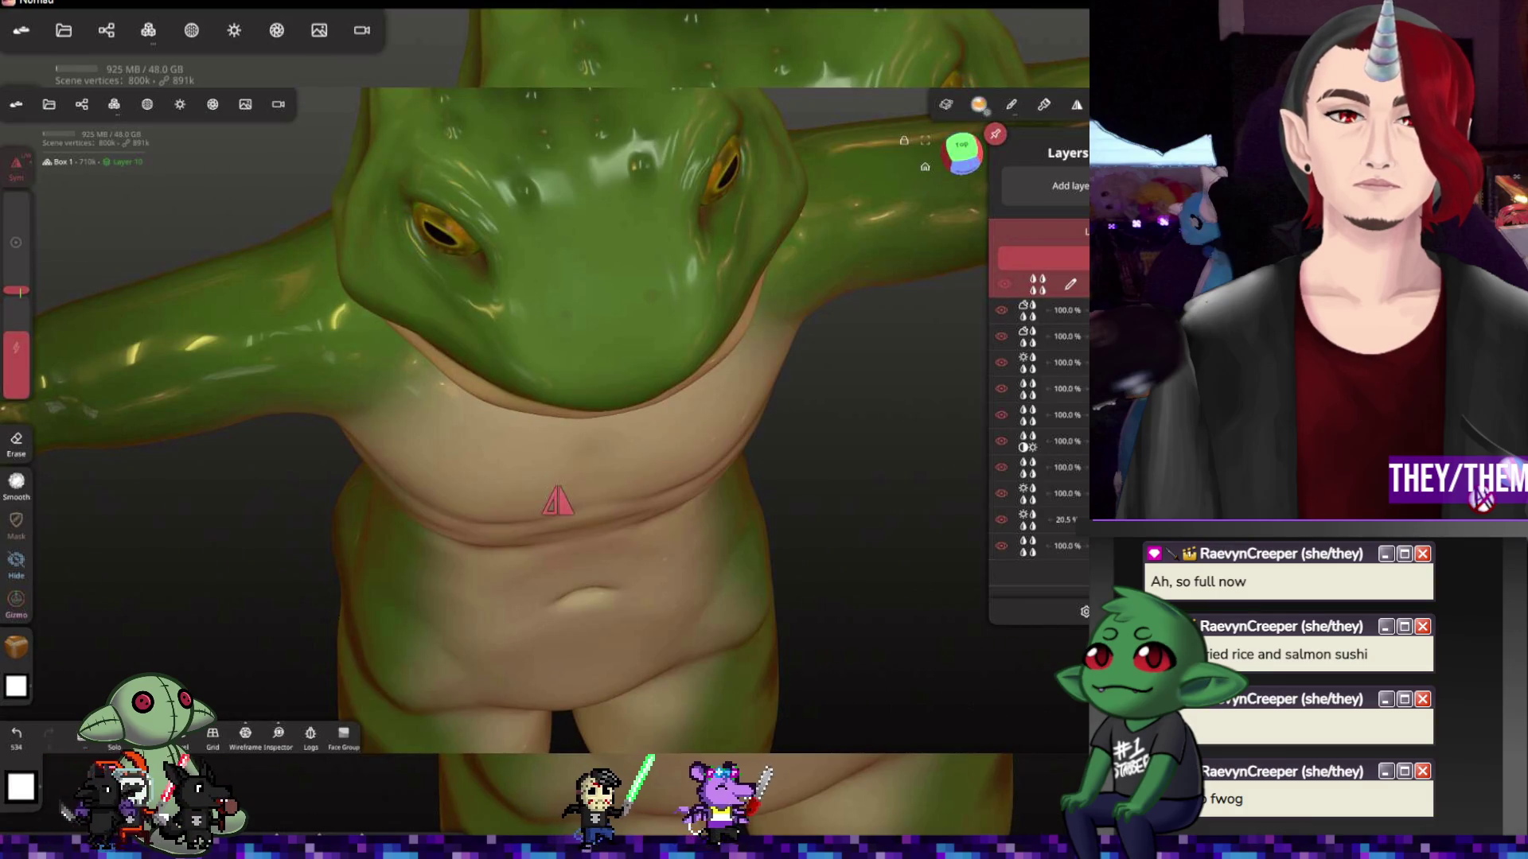
middle_drag(557, 503, 716, 478)
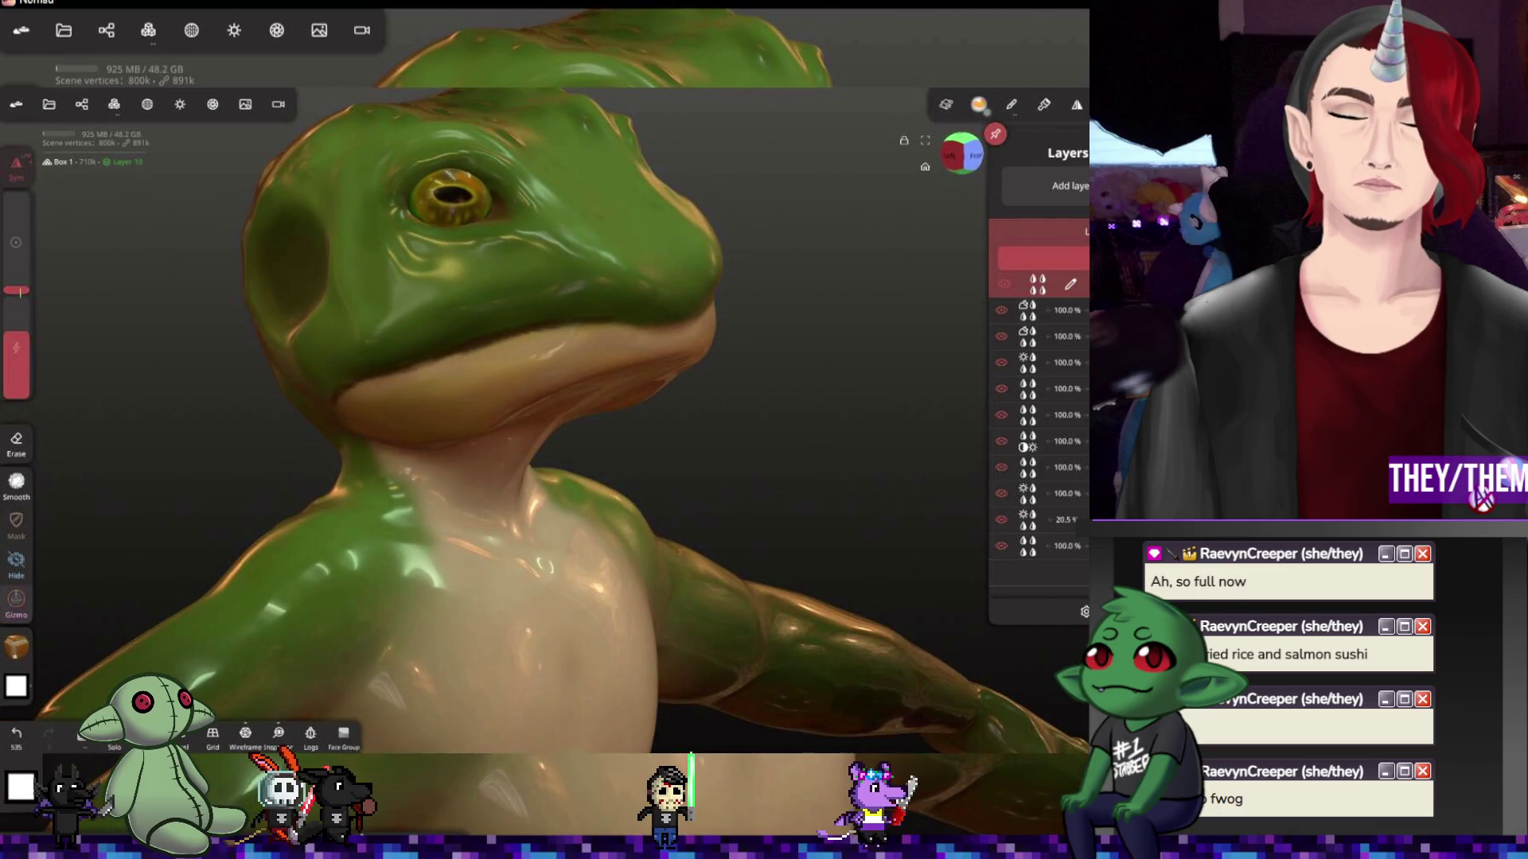
key(ctrl+shift+z)
key(ctrl+z)
key(ctrl+shift+z)
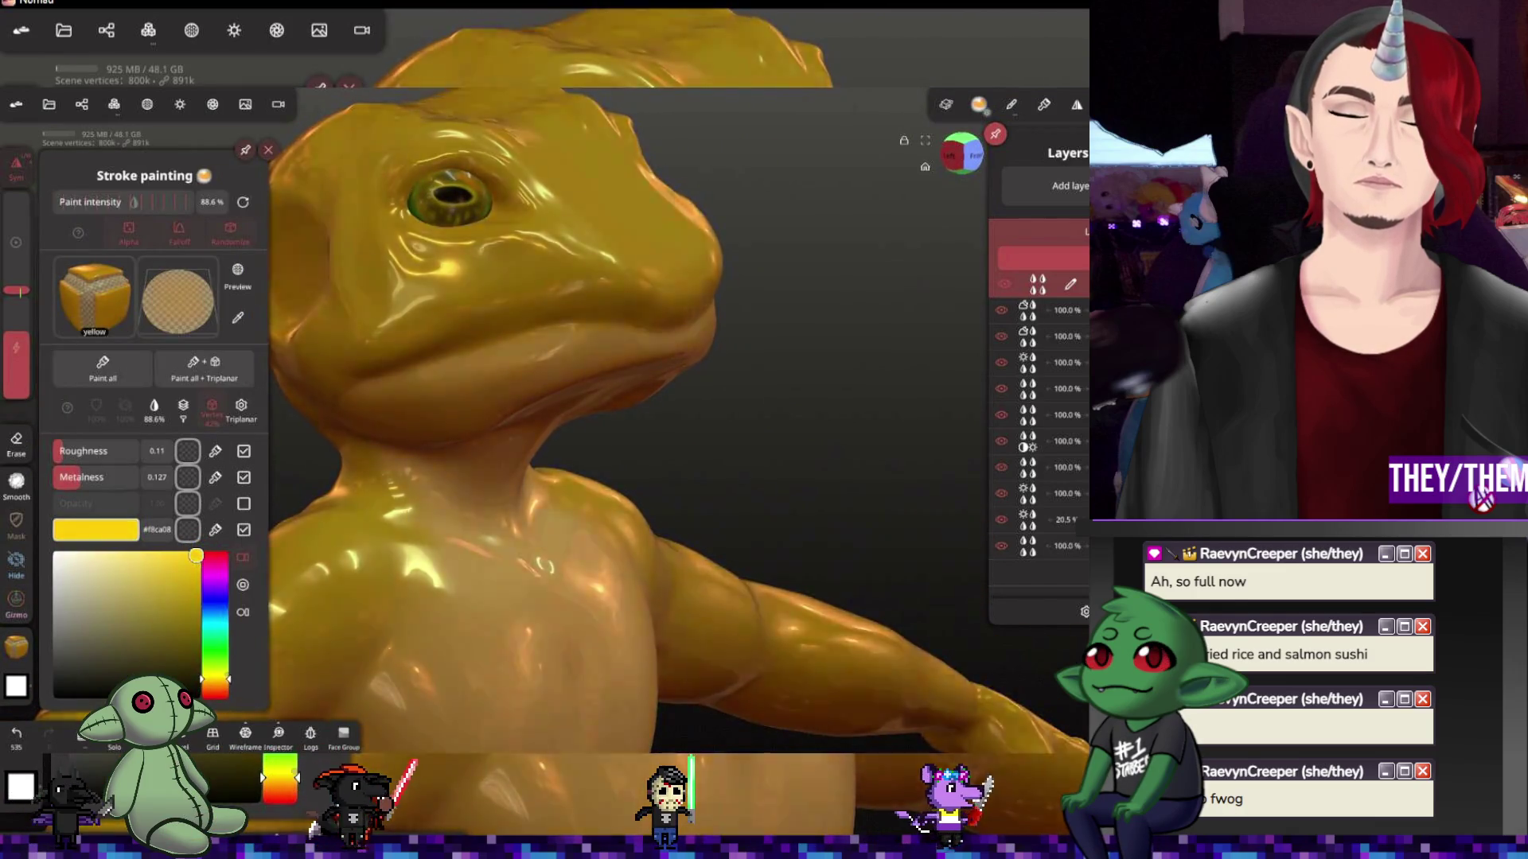
key(ctrl+z)
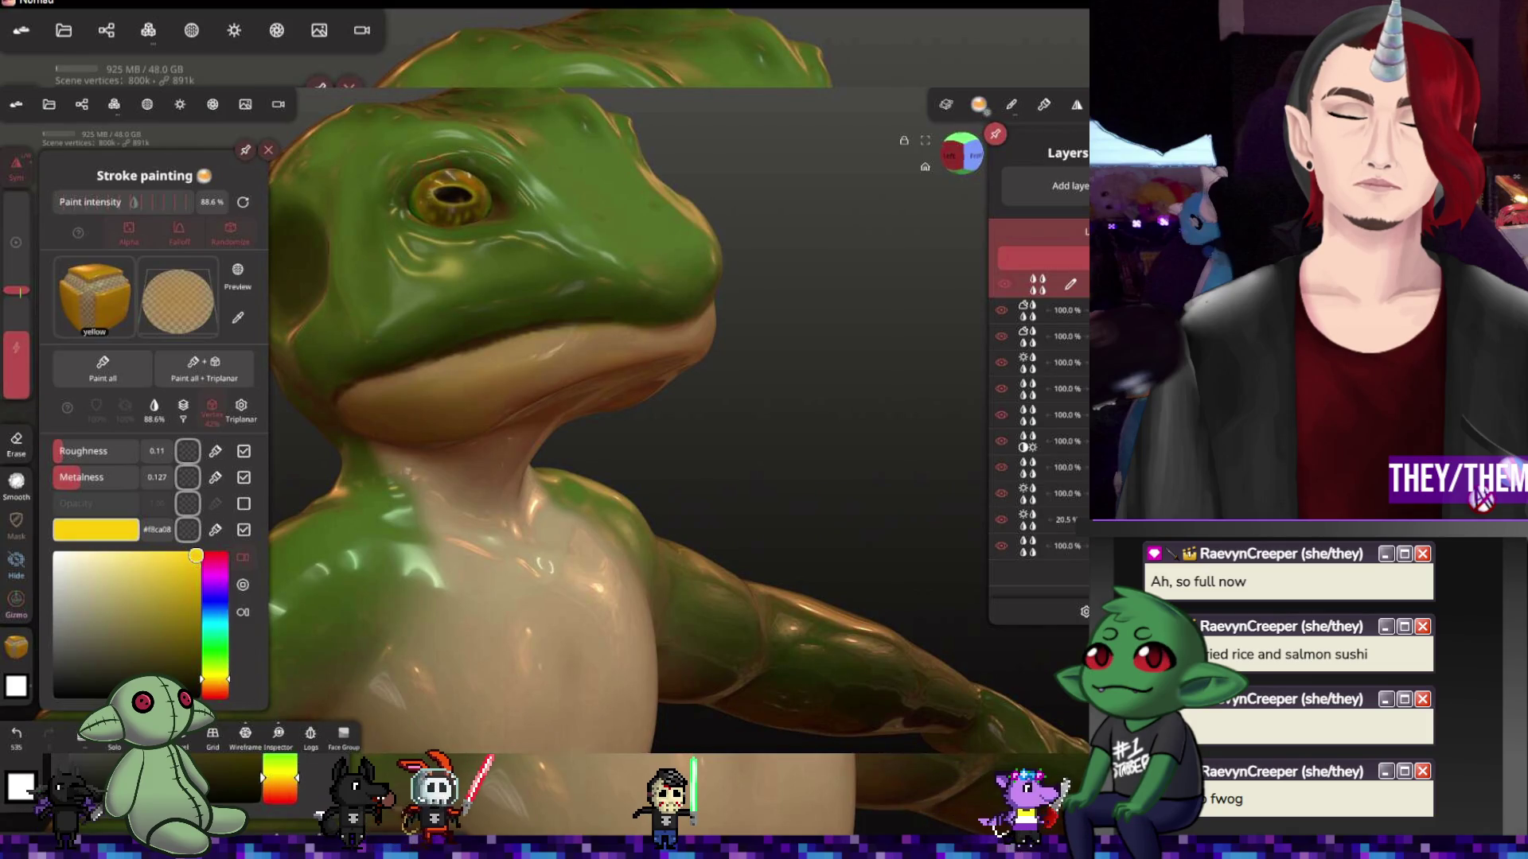
key(Escape)
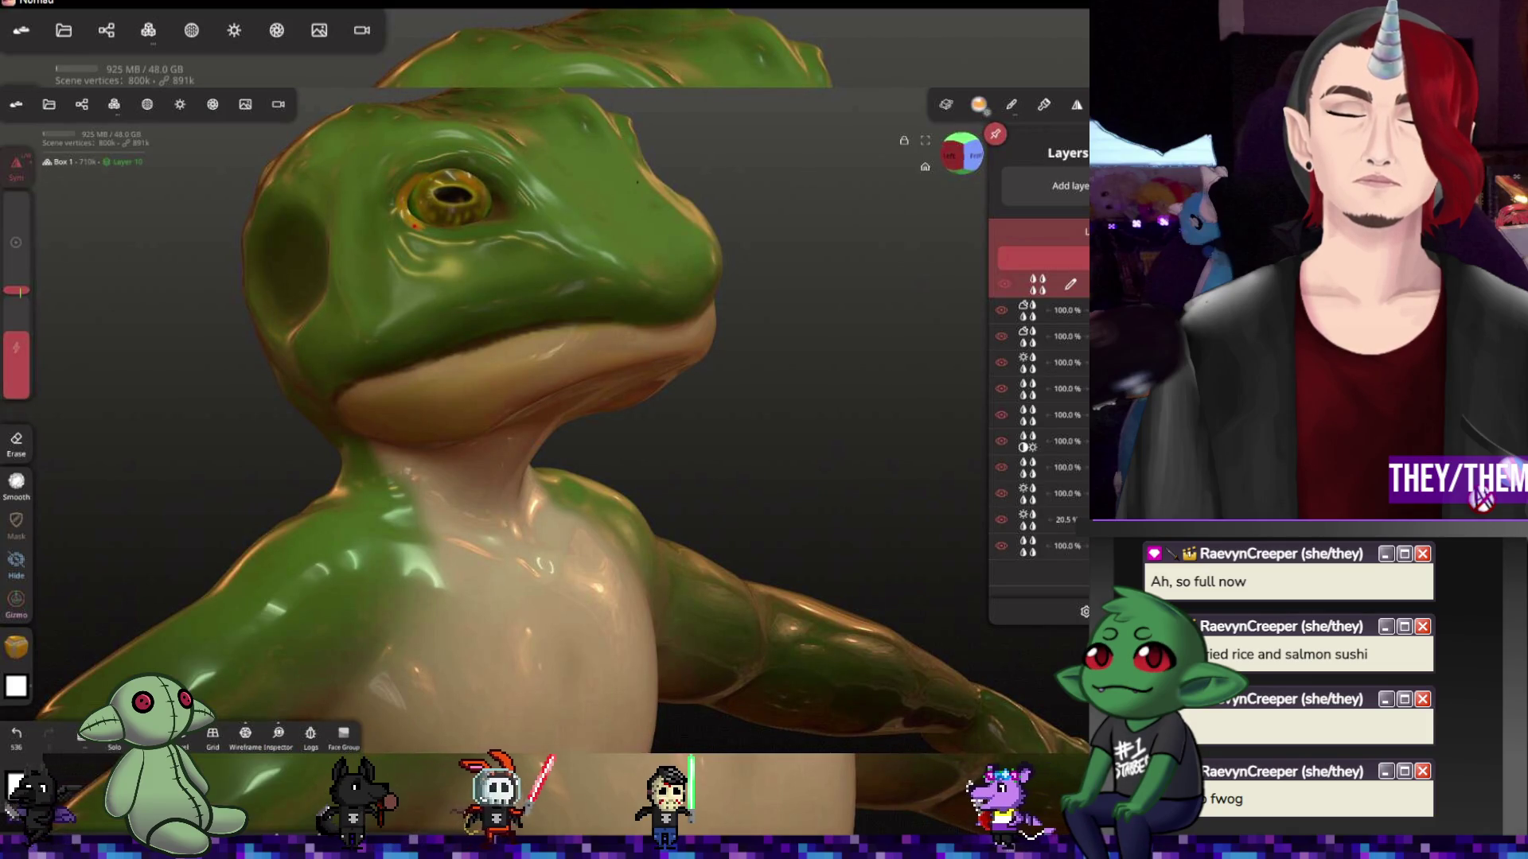
Switch to relaxing the surface and make the next layer down active while inspecting the head
drag(358, 478, 573, 478)
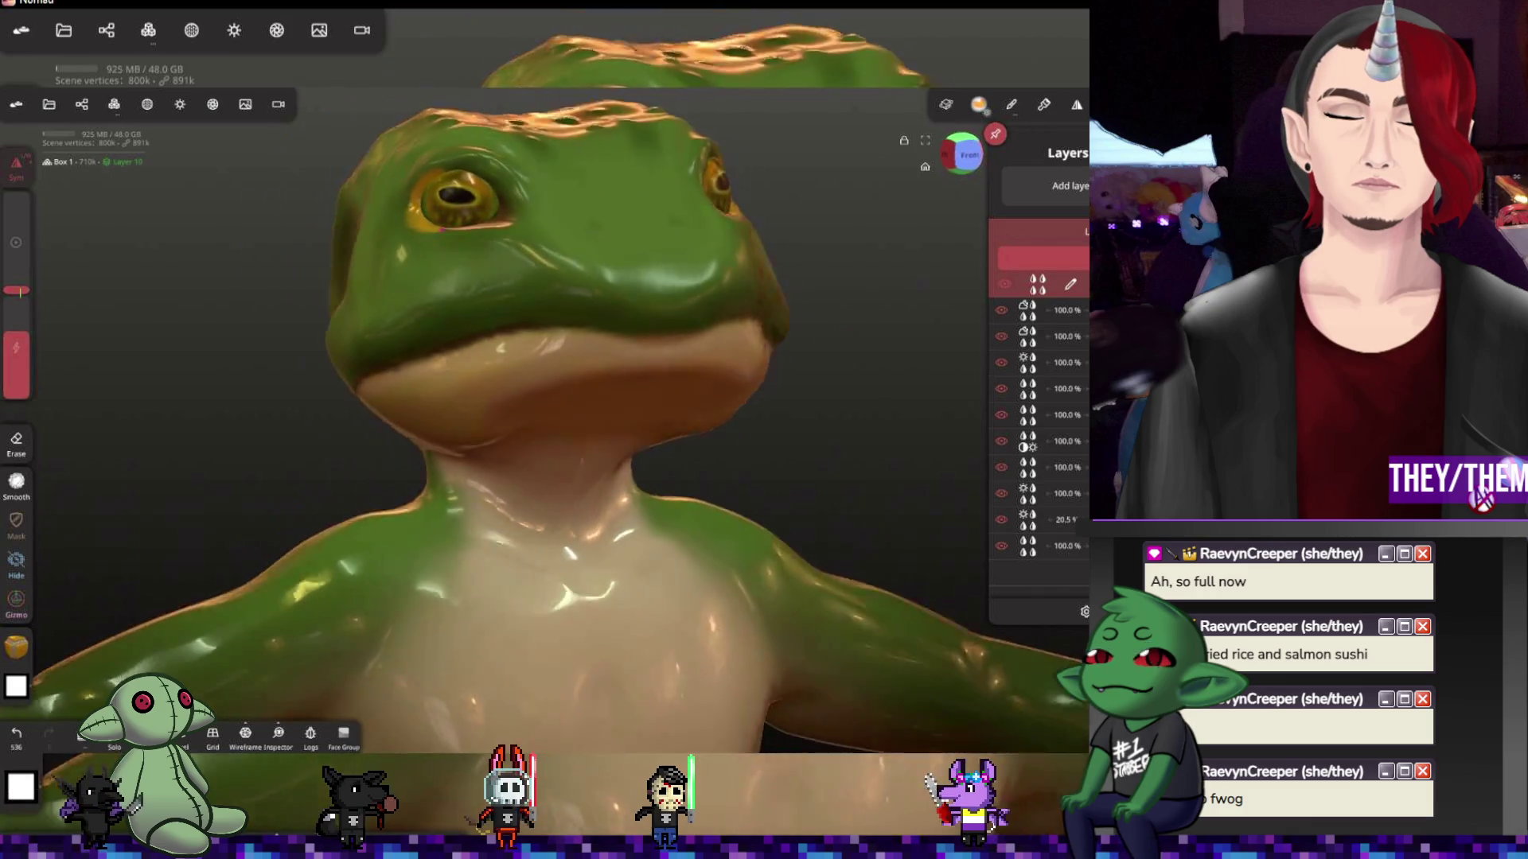
key(r)
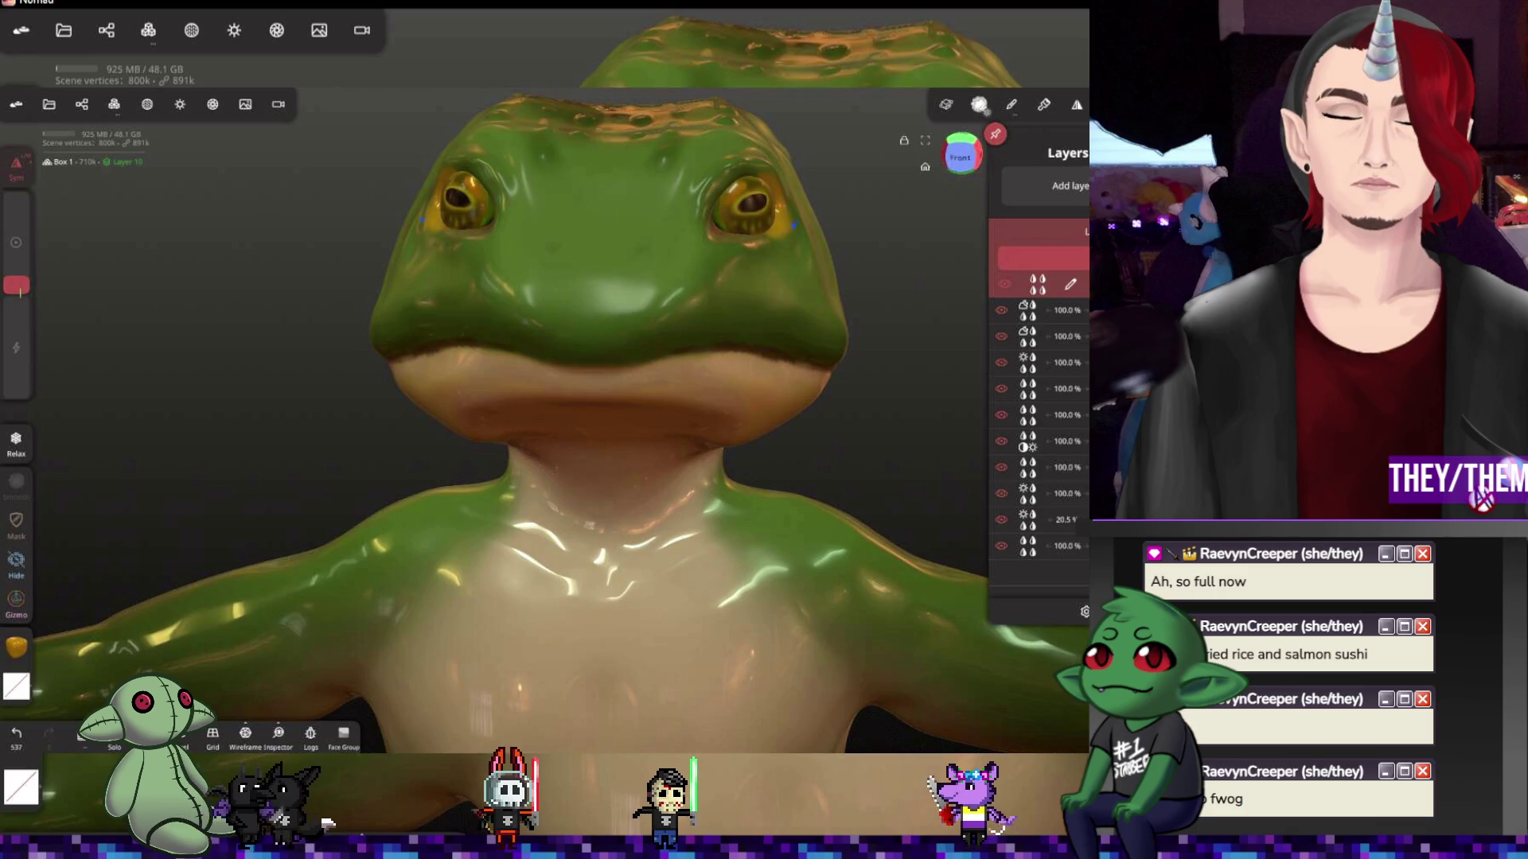
drag(358, 478, 633, 455)
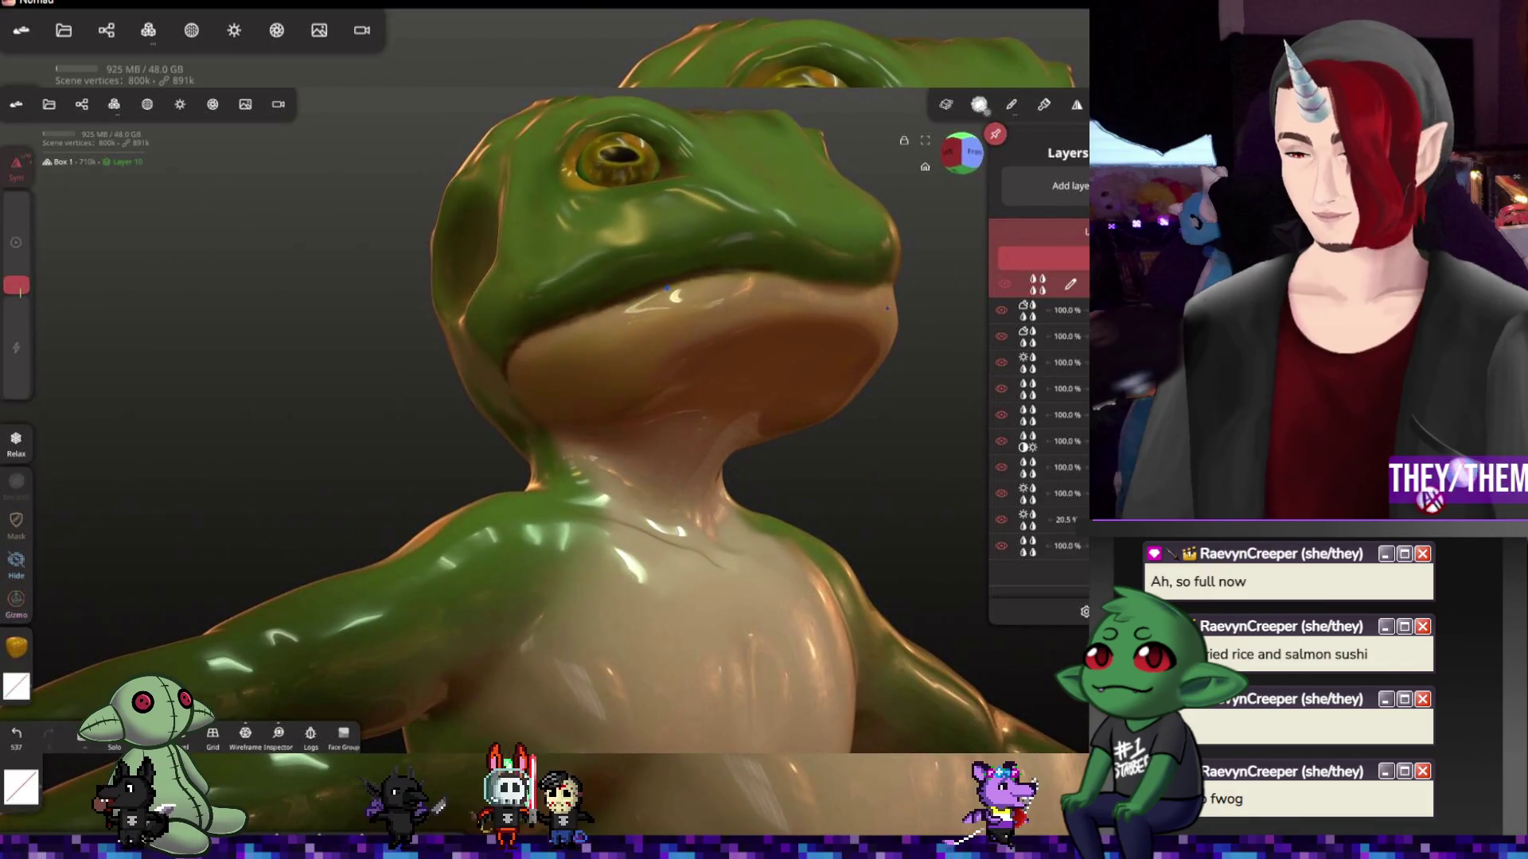
click(1038, 311)
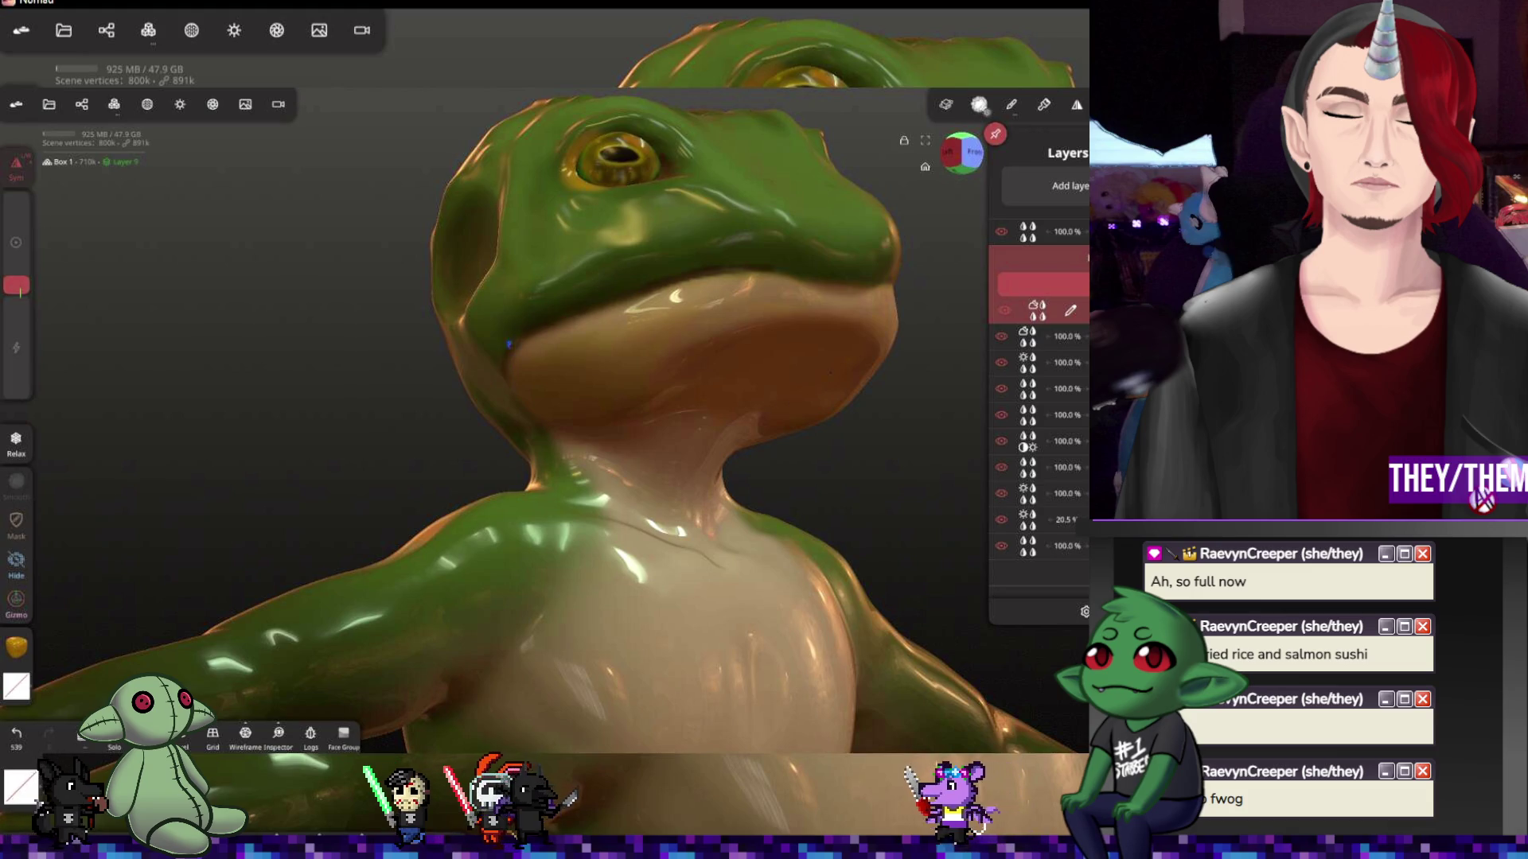
drag(478, 478, 669, 501)
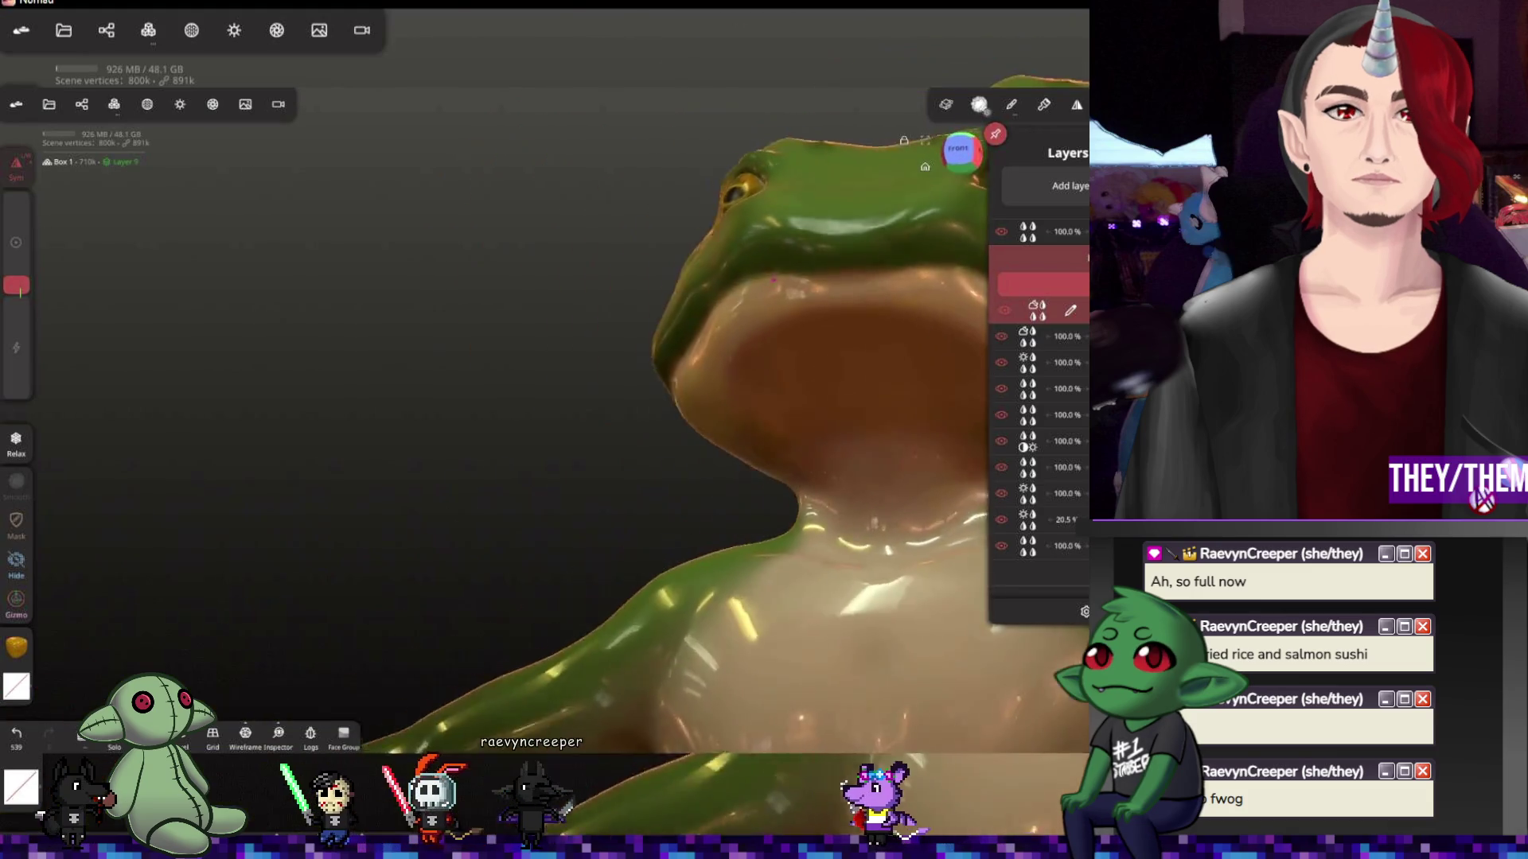
drag(716, 418, 537, 358)
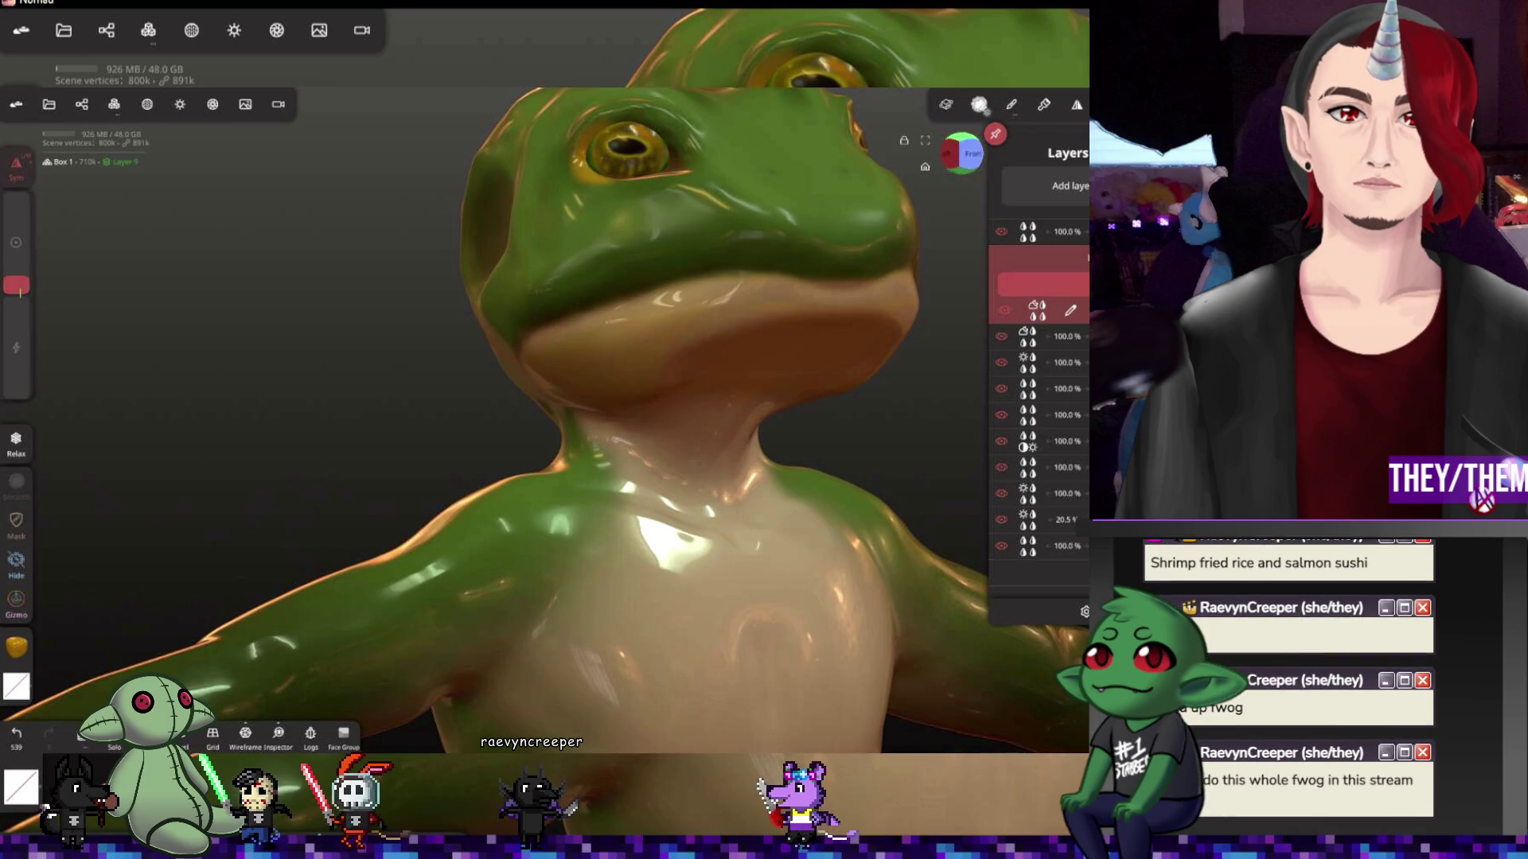
click(664, 287)
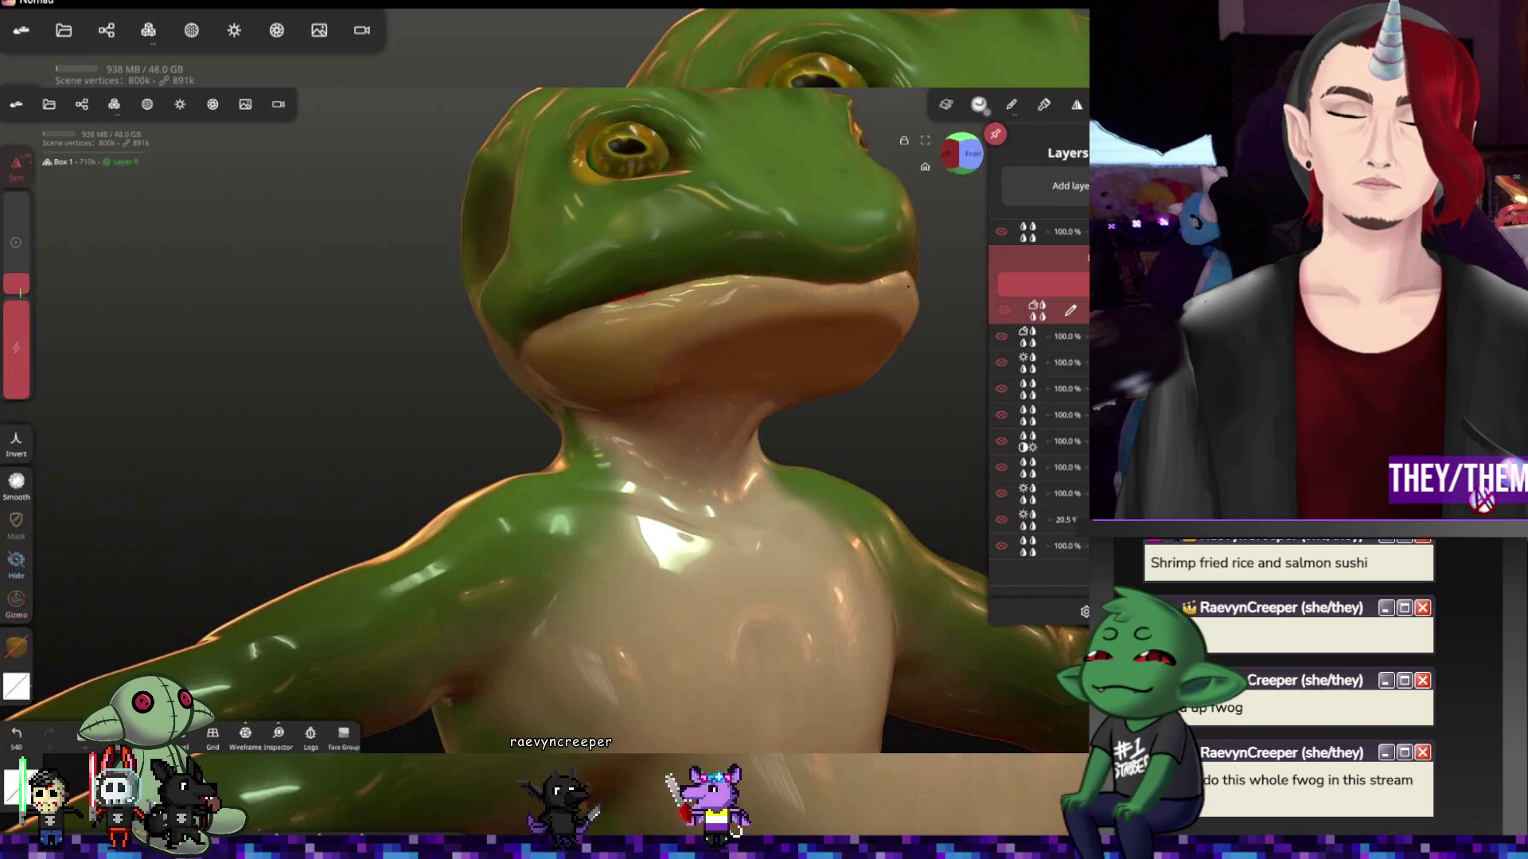
drag(717, 358, 537, 358)
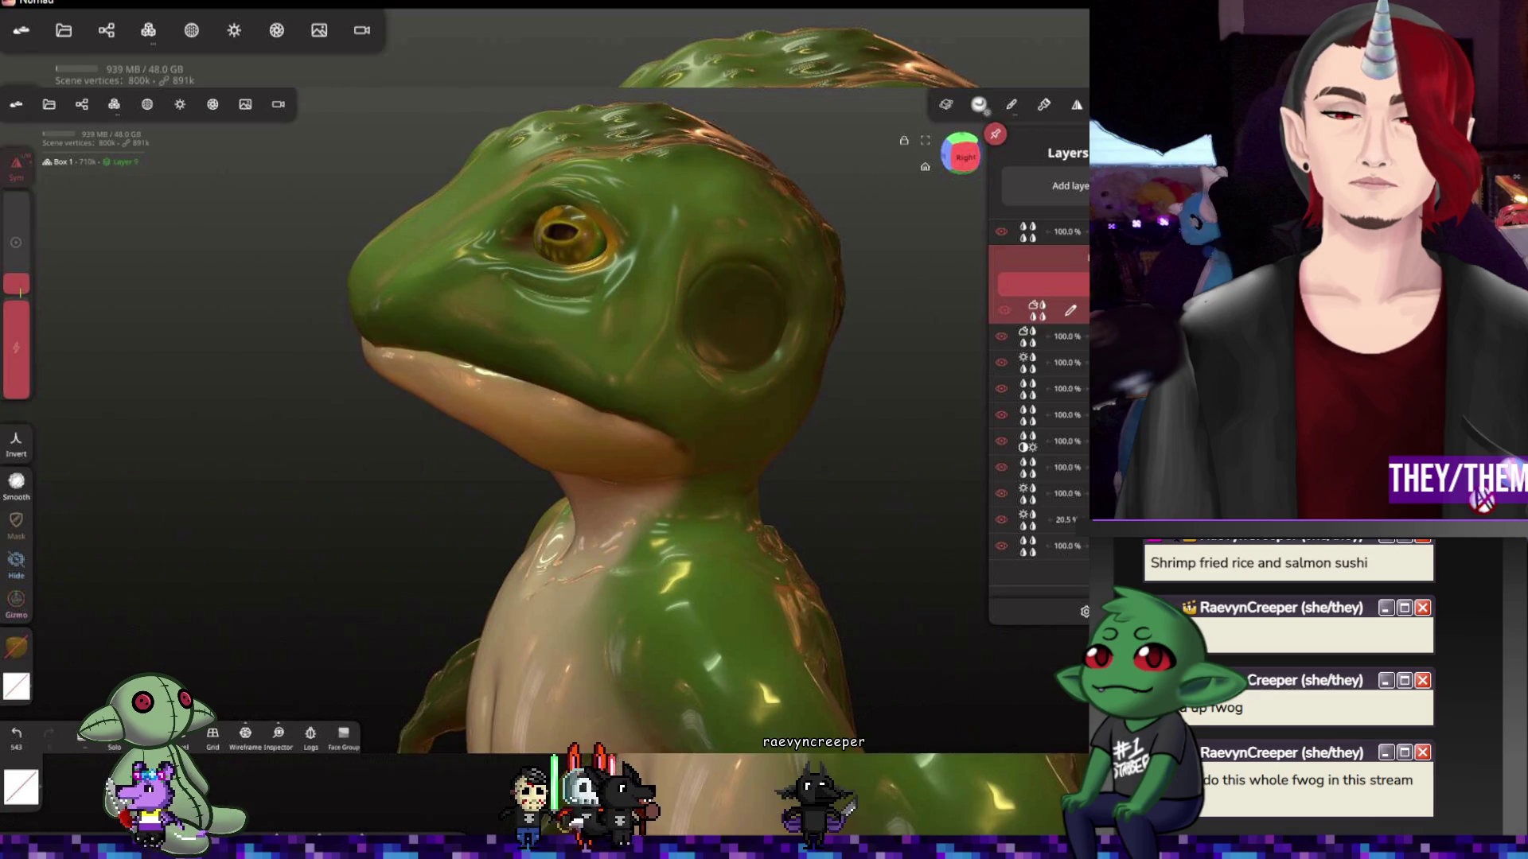
mouse_move(908, 403)
mouse_down()
mouse_move(784, 303)
mouse_move(669, 311)
mouse_up()
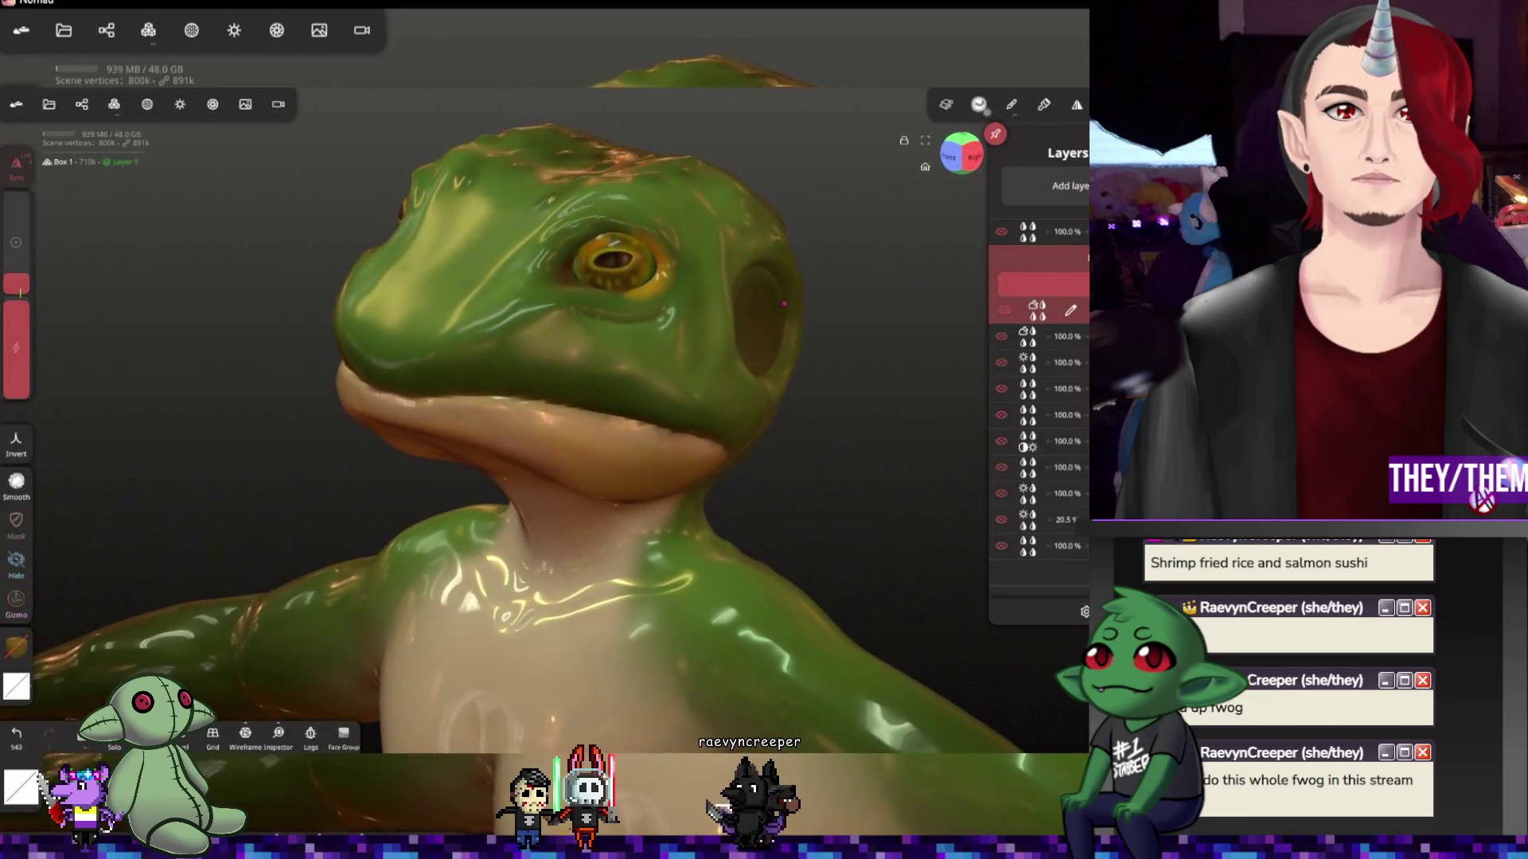
drag(784, 305, 557, 321)
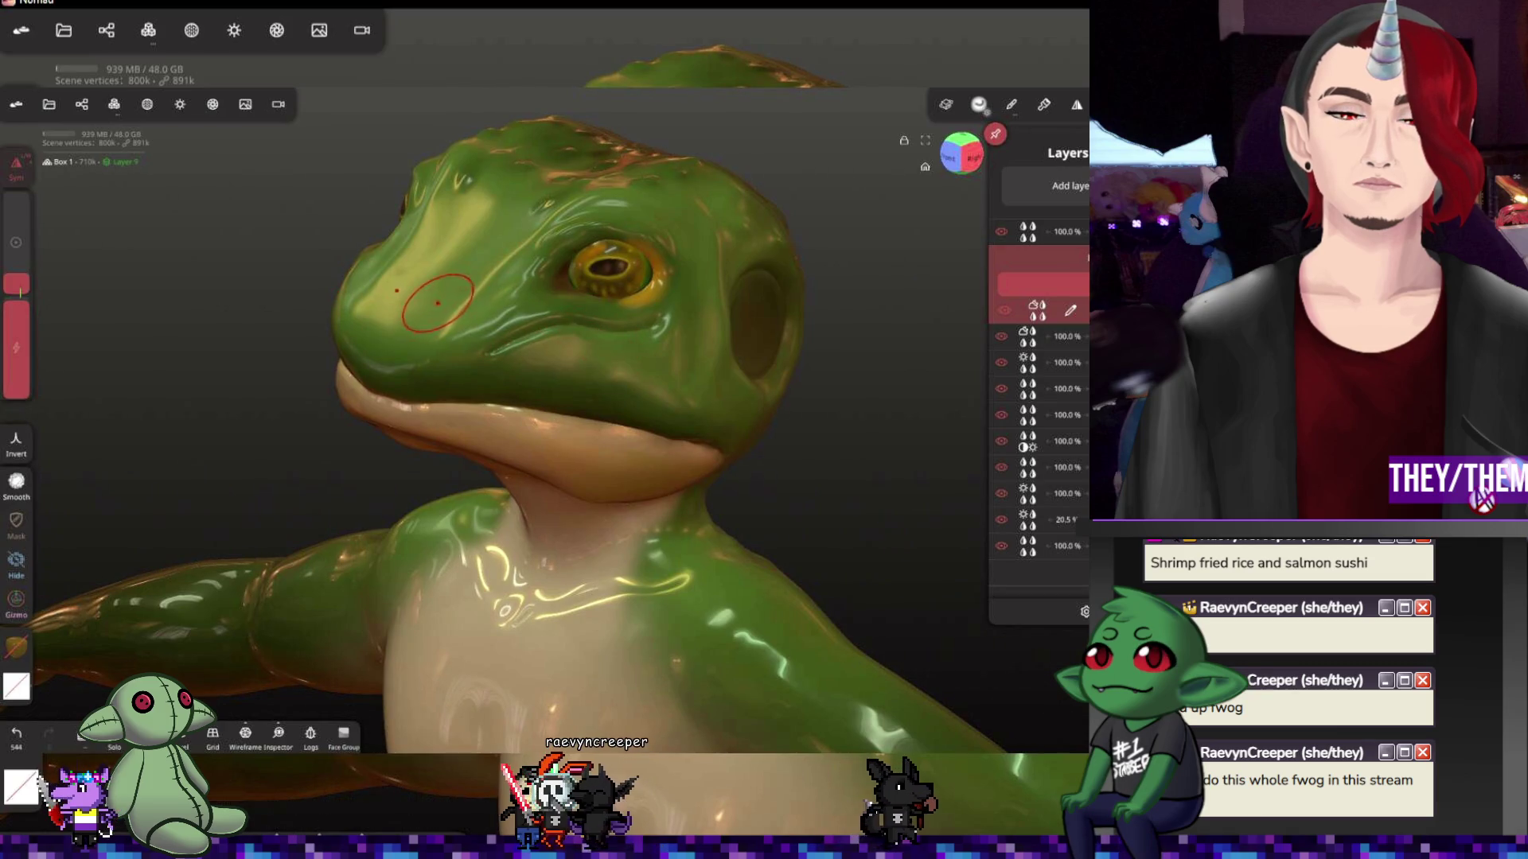
drag(466, 308, 444, 300)
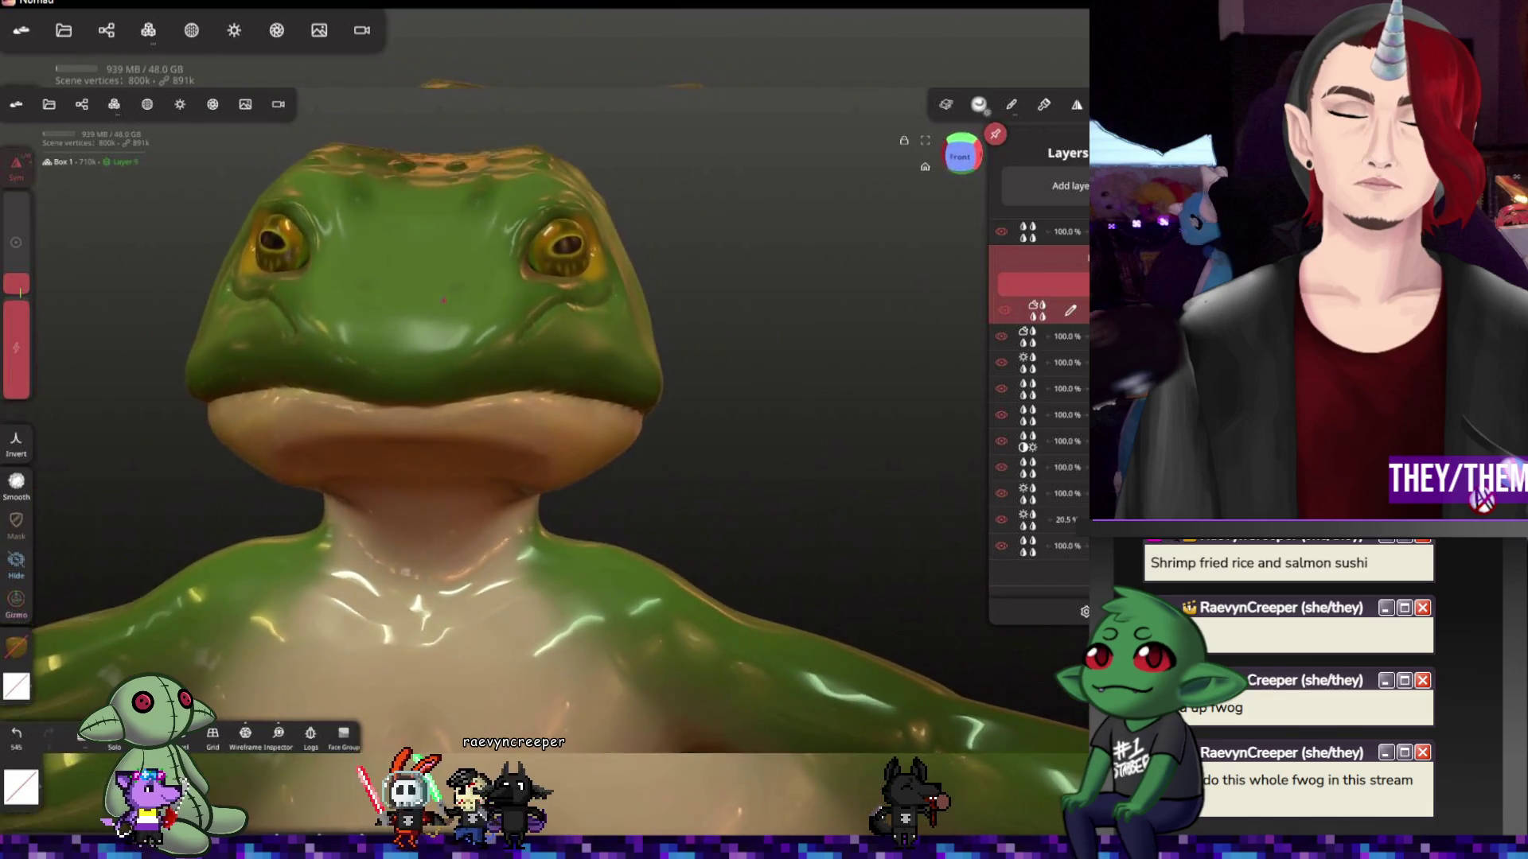
drag(445, 301, 502, 301)
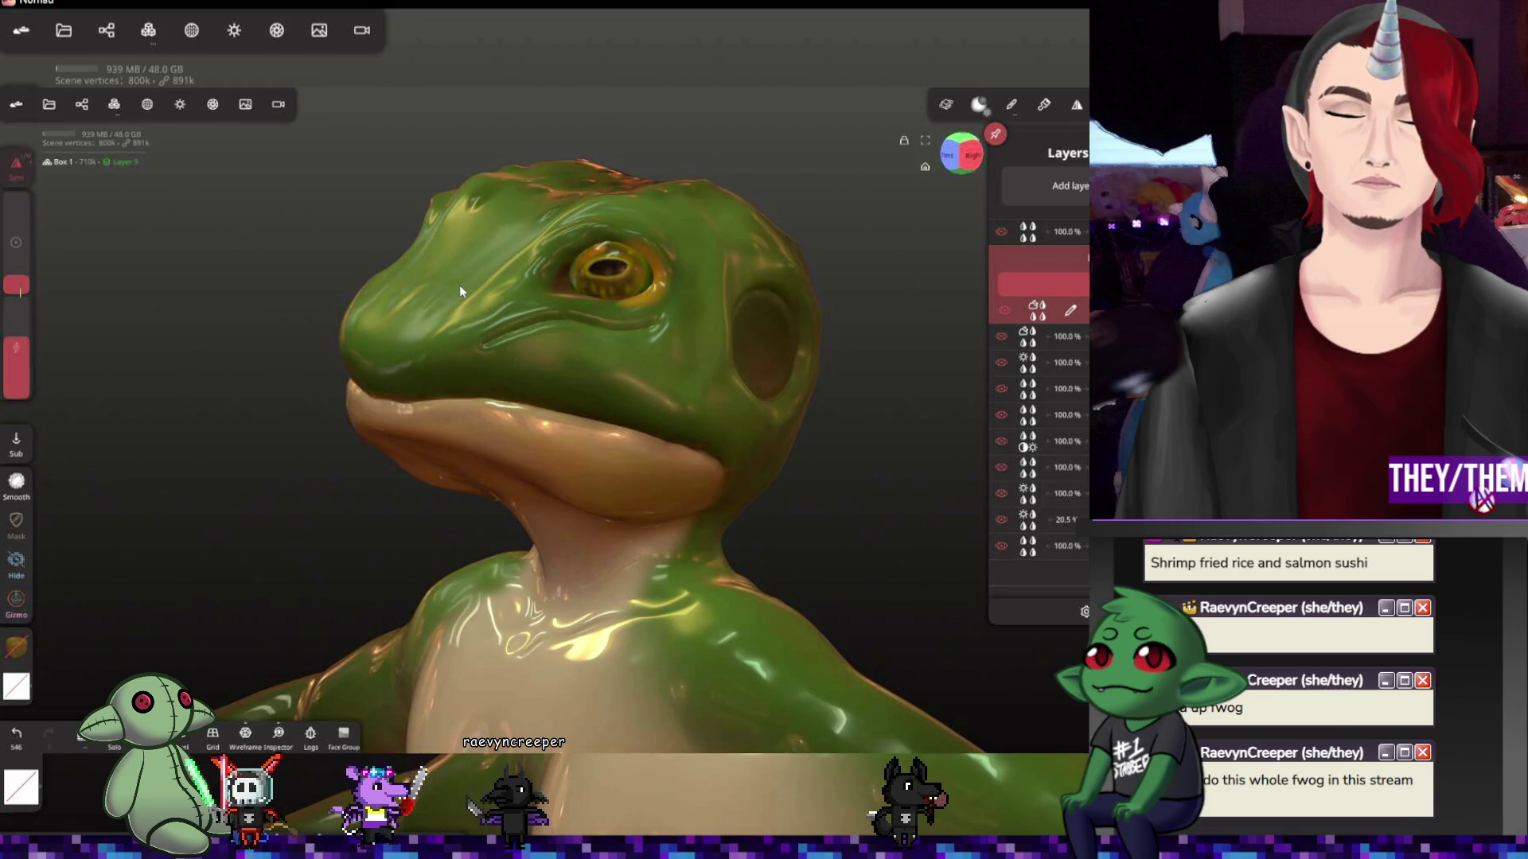
Undo the inflate strokes on the snout and orbit around the head and throat
key(ctrl+z)
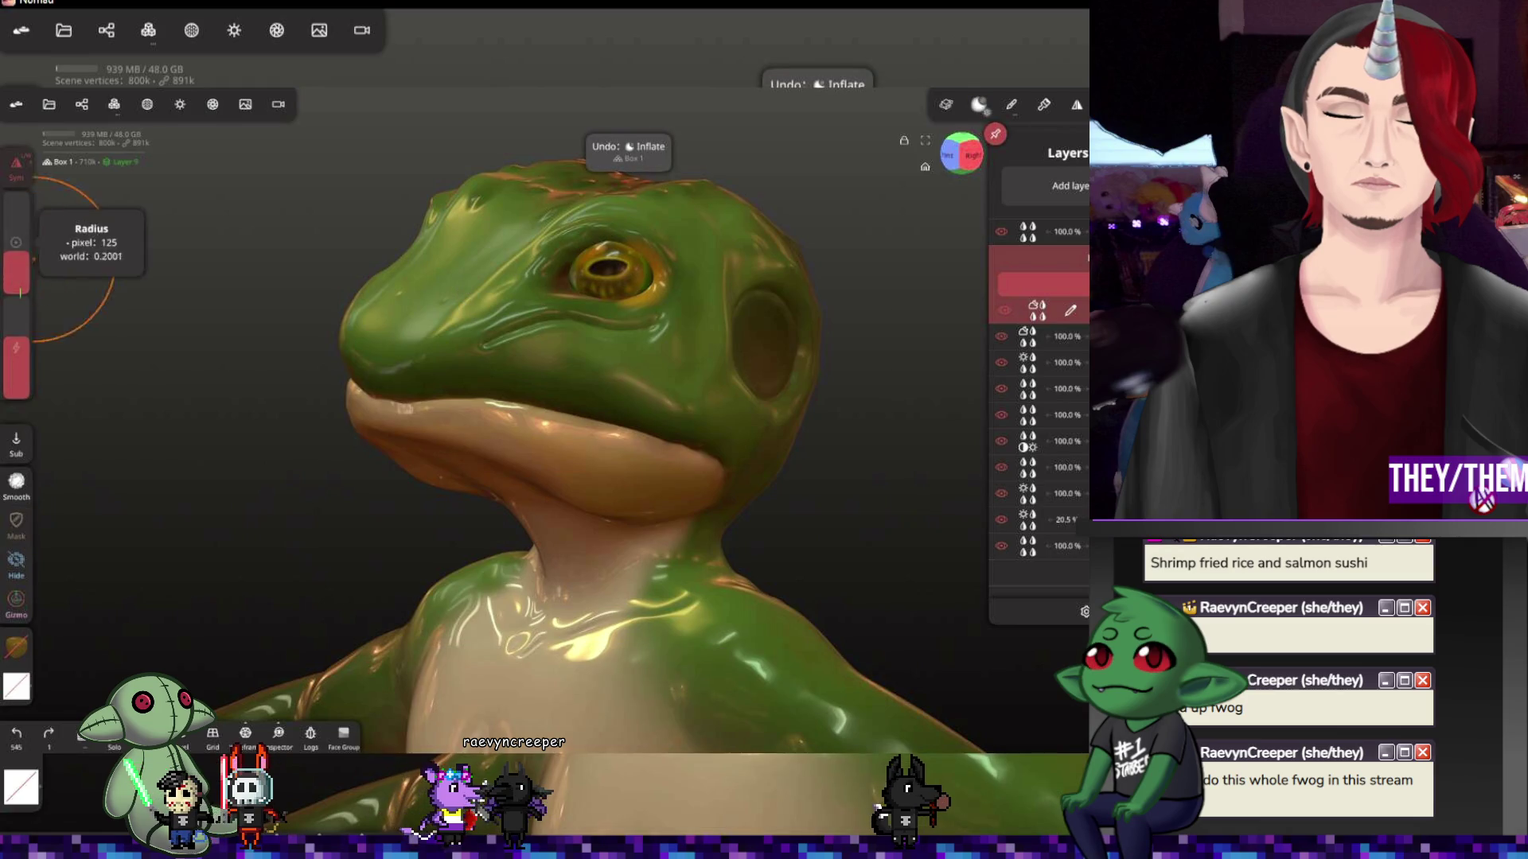
drag(426, 309, 418, 280)
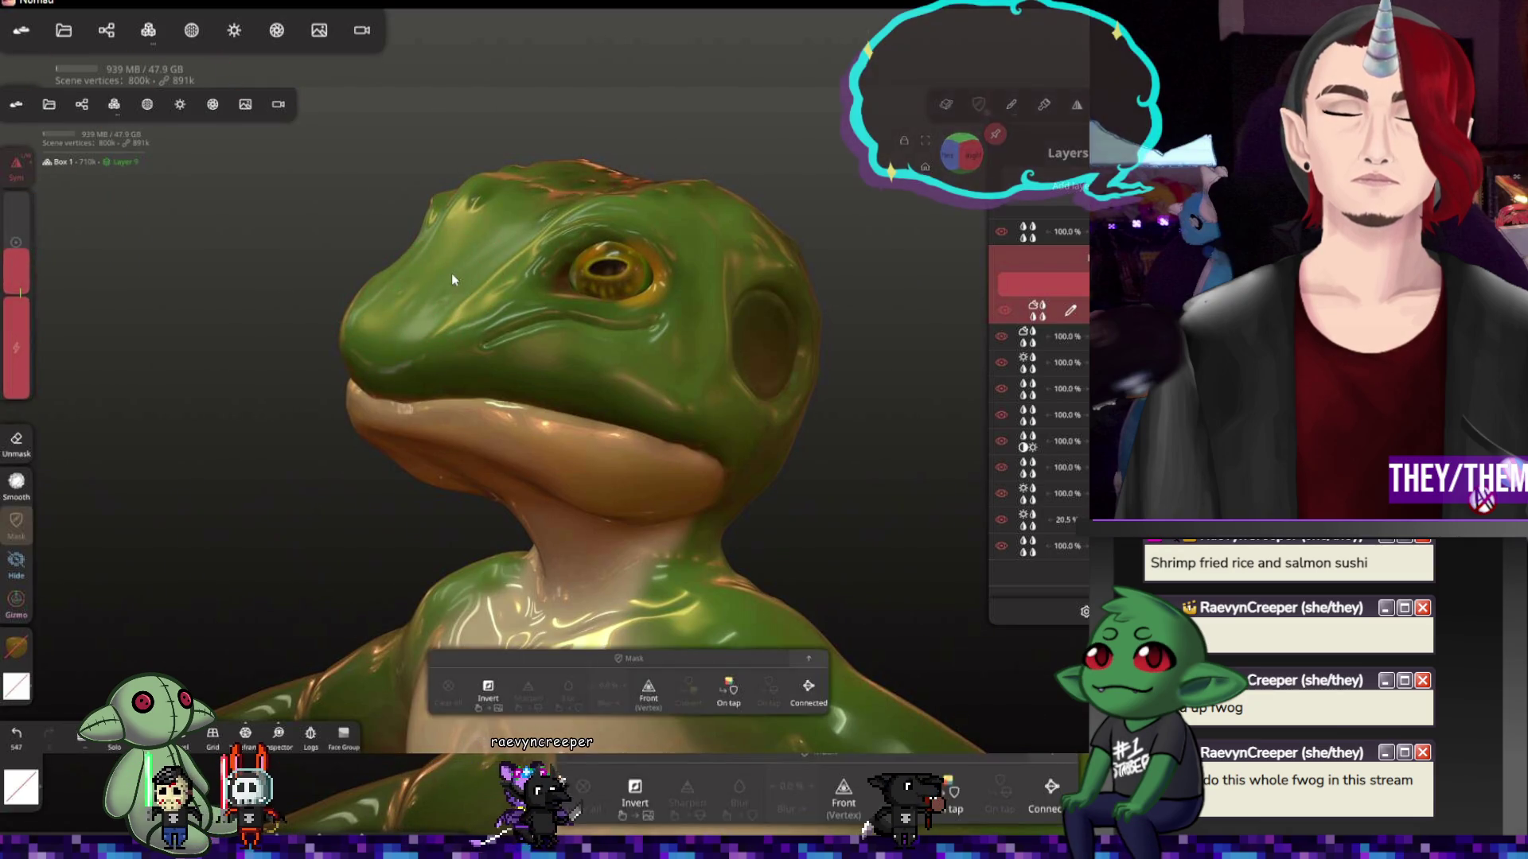
key(ctrl+z)
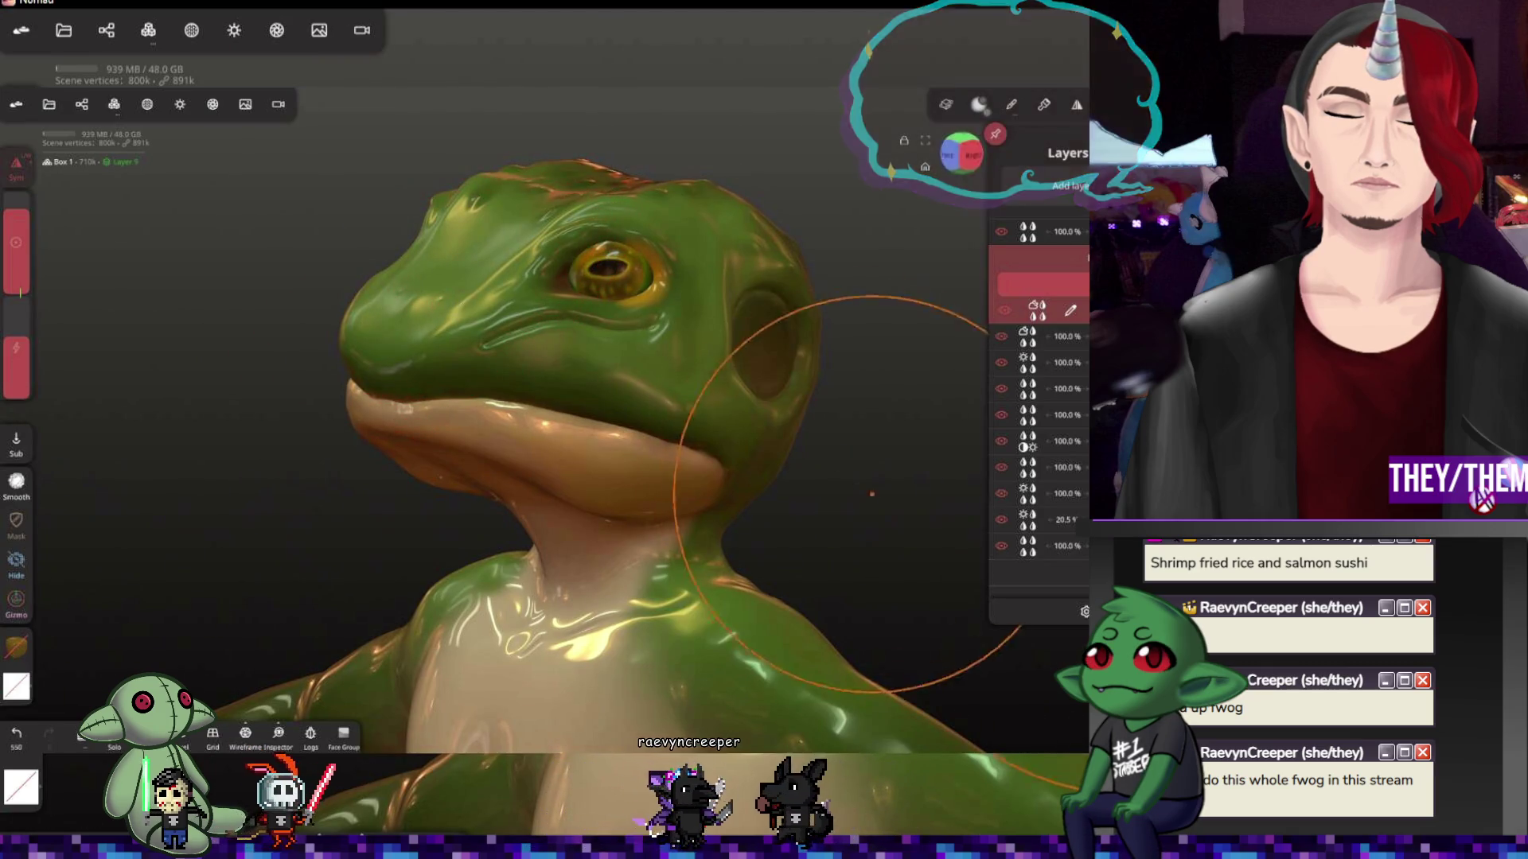
drag(463, 309, 407, 342)
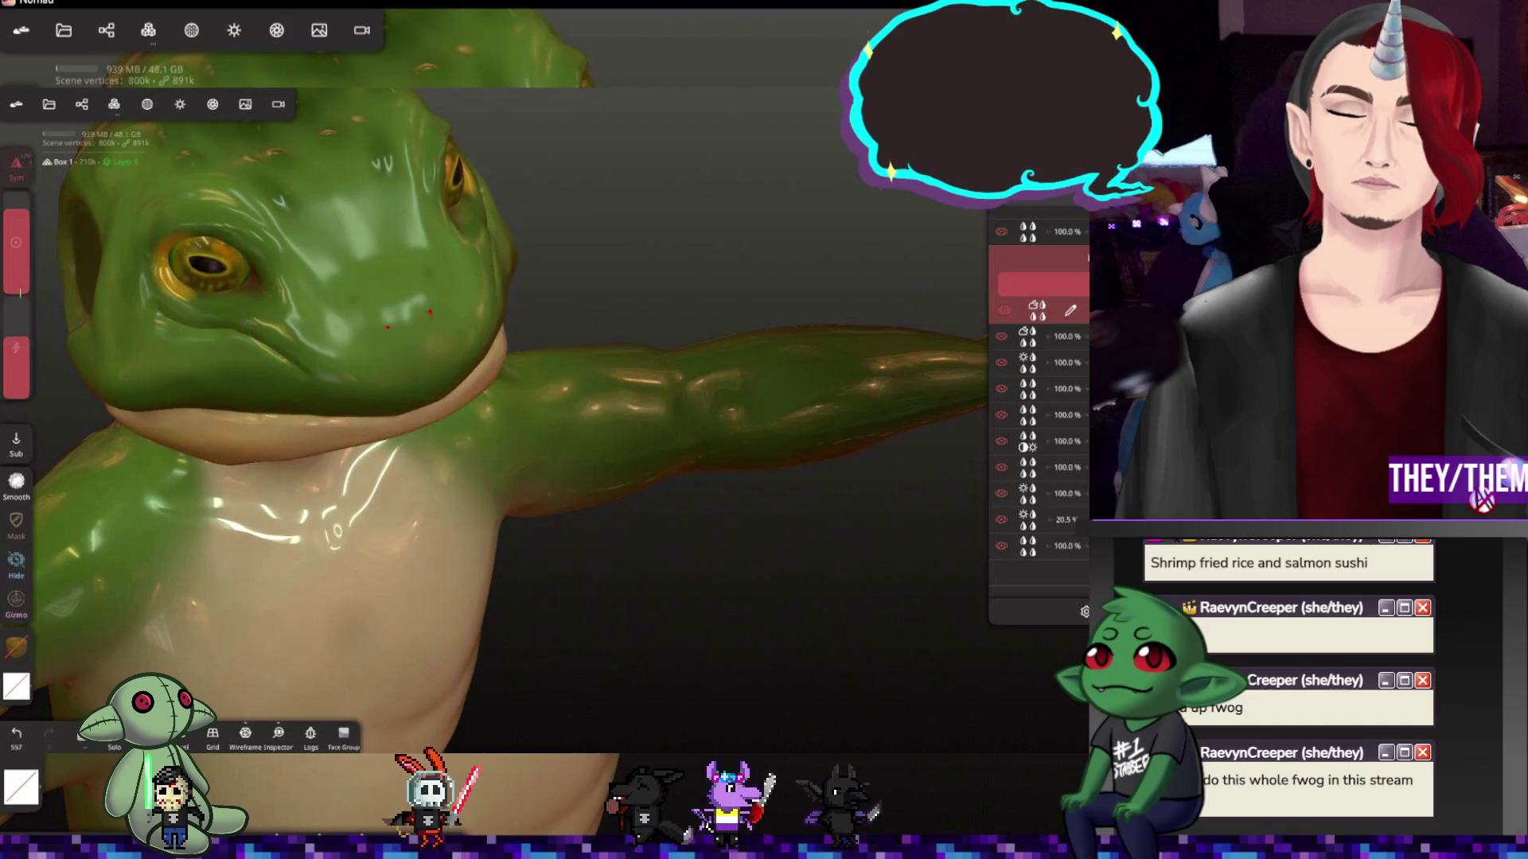
drag(369, 261, 502, 358)
mouse_move(644, 281)
mouse_down()
mouse_move(648, 299)
mouse_move(154, 300)
mouse_move(203, 298)
mouse_up()
drag(401, 381, 335, 307)
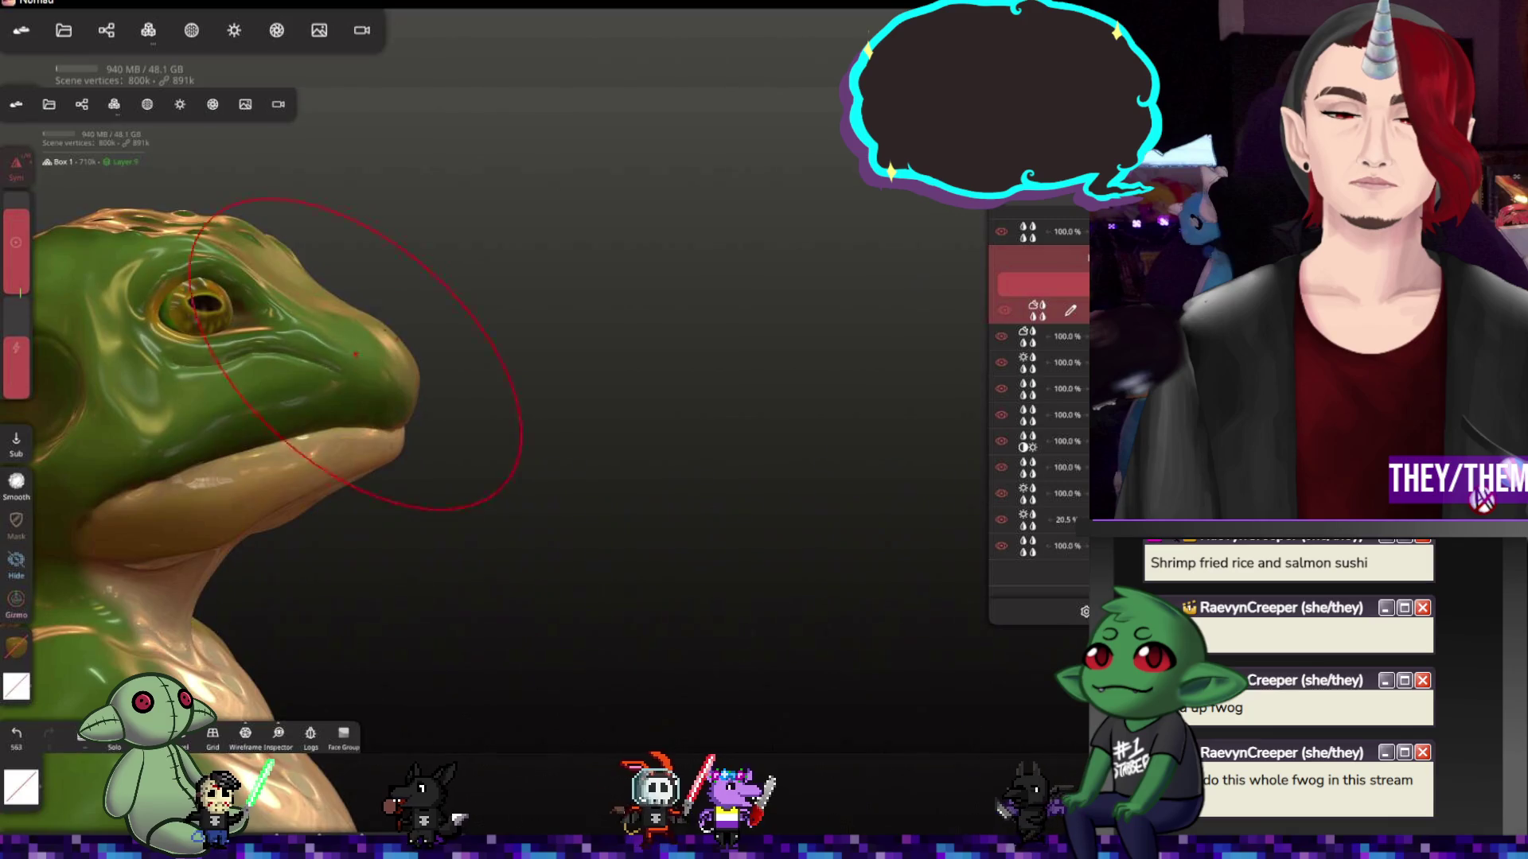
mouse_move(562, 358)
mouse_down()
mouse_move(615, 358)
mouse_move(356, 374)
mouse_move(393, 382)
mouse_up()
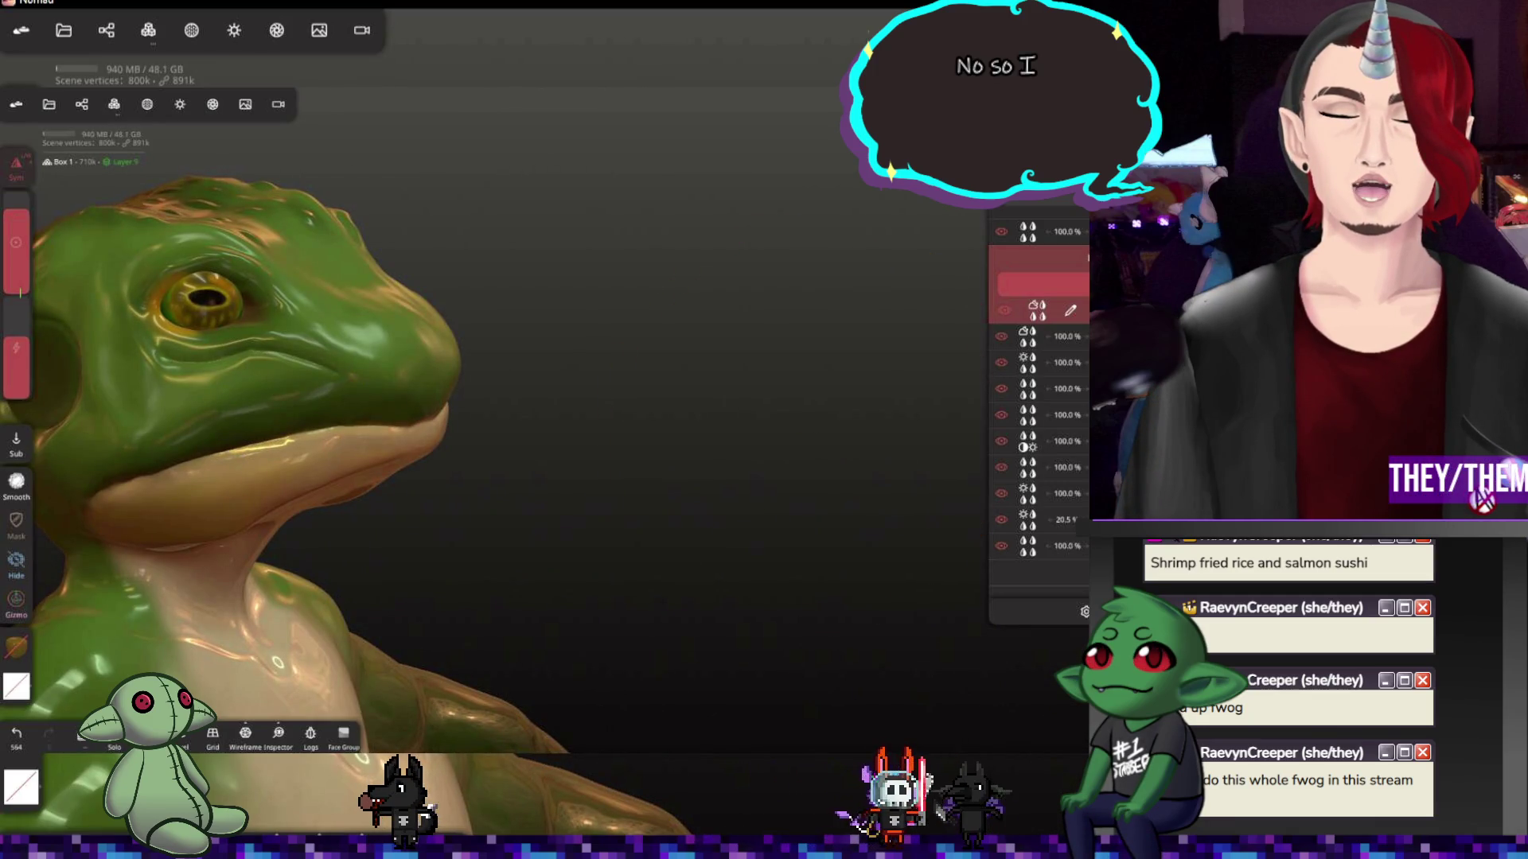
Switch to the relax brush and raise its strength on the left sidebar
key(shift)
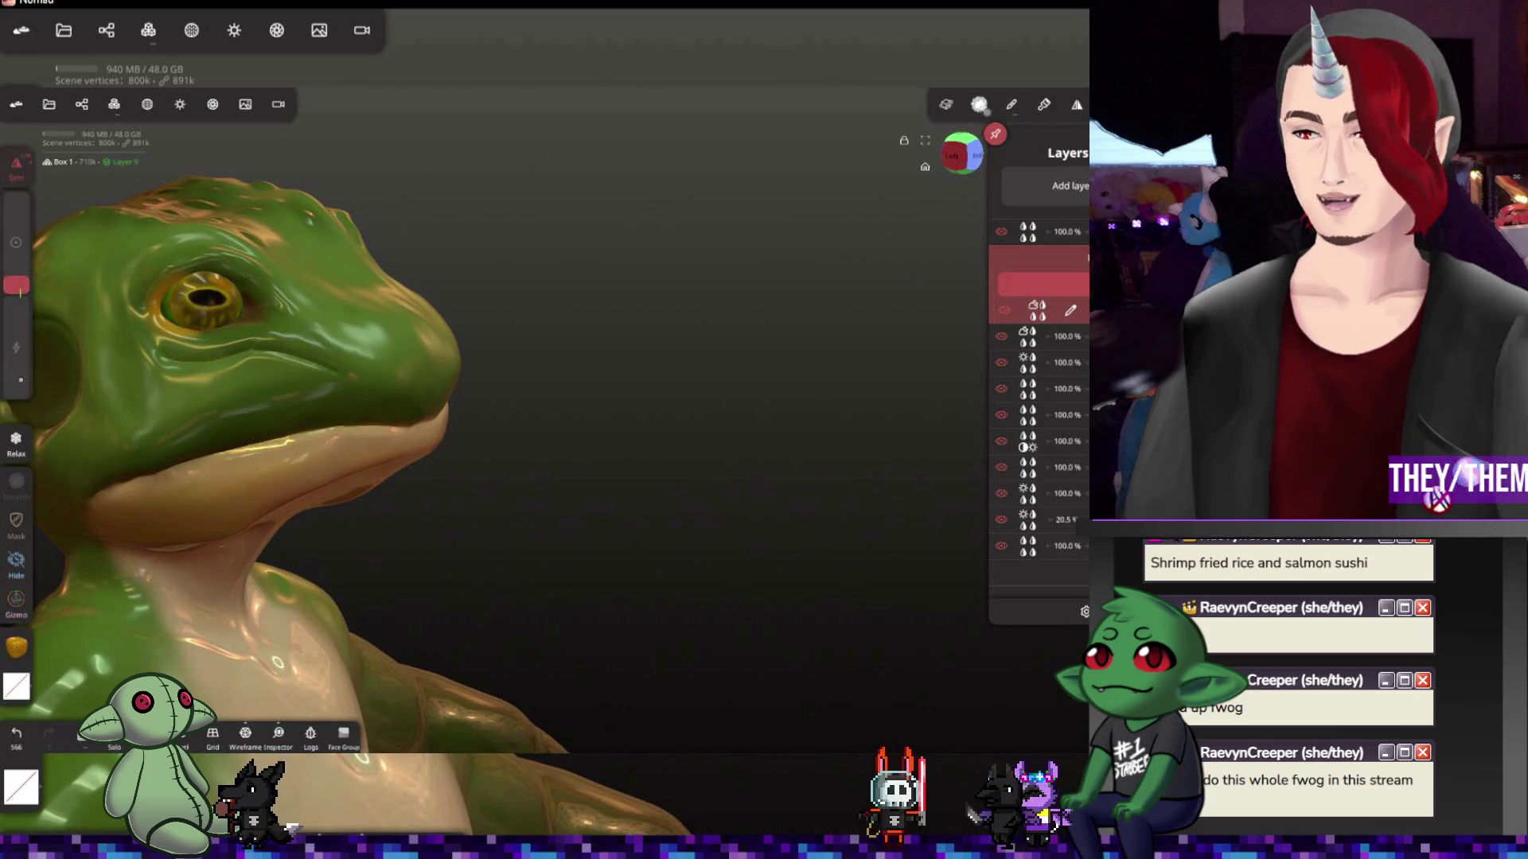
drag(18, 393, 17, 349)
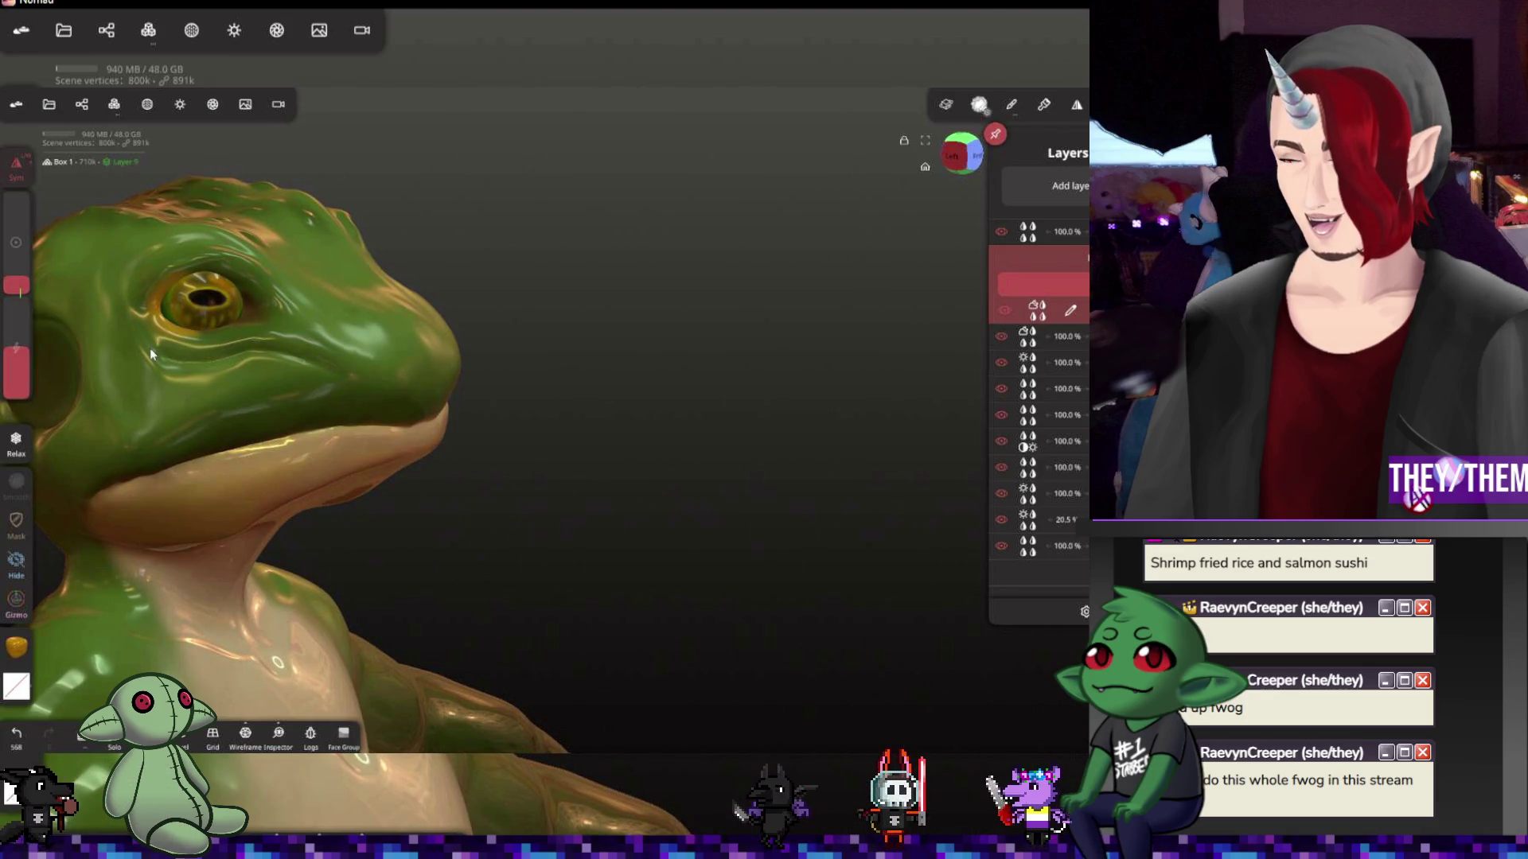
mouse_move(514, 286)
mouse_down()
mouse_move(423, 276)
mouse_move(562, 273)
mouse_move(685, 351)
mouse_move(672, 290)
mouse_move(737, 341)
mouse_move(733, 295)
mouse_move(706, 278)
mouse_up()
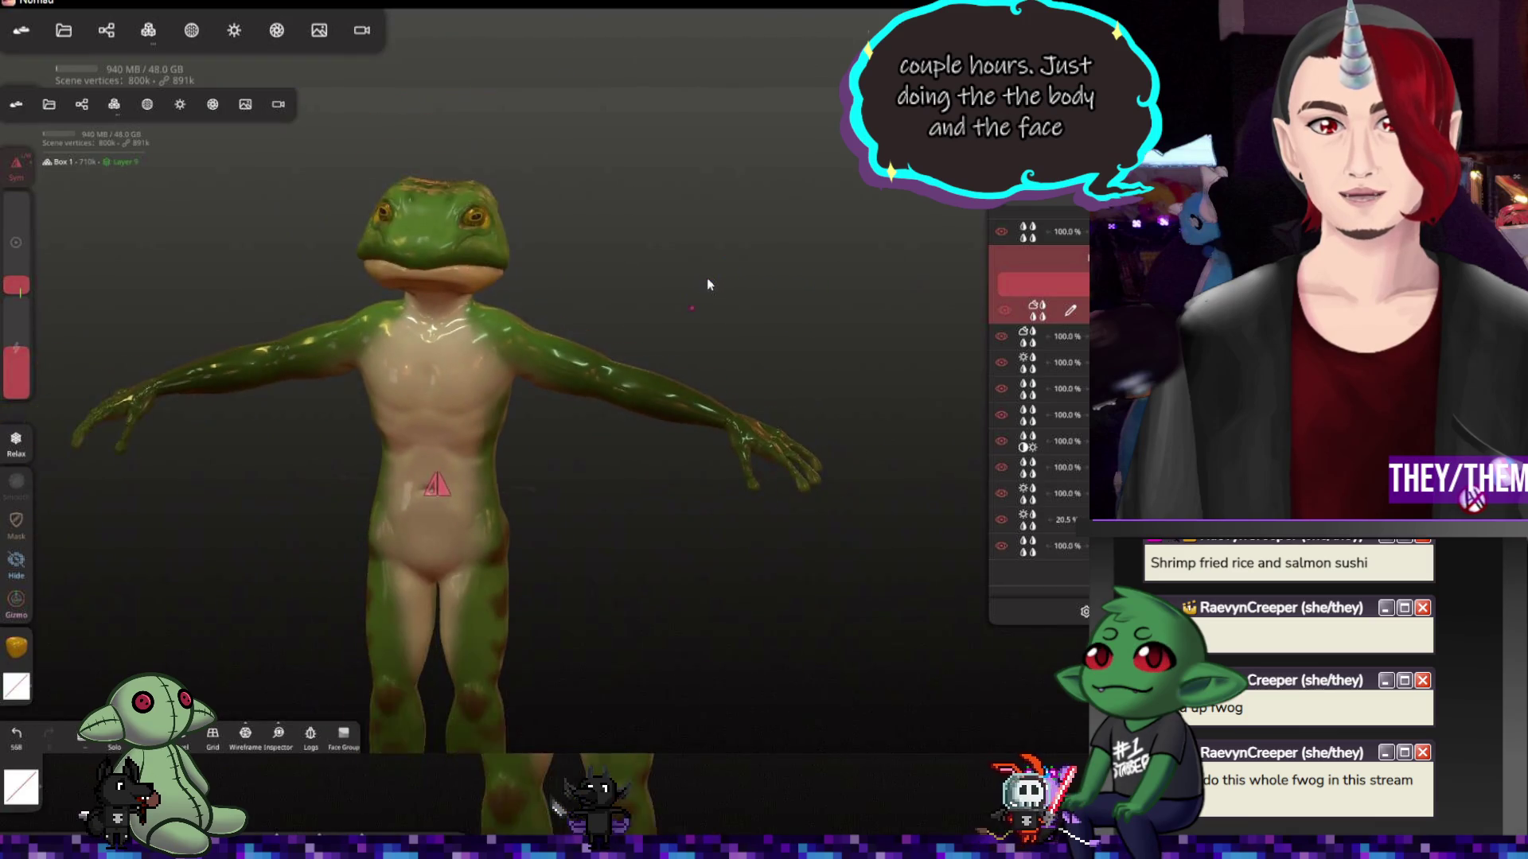
scroll(785, 444, up, 3)
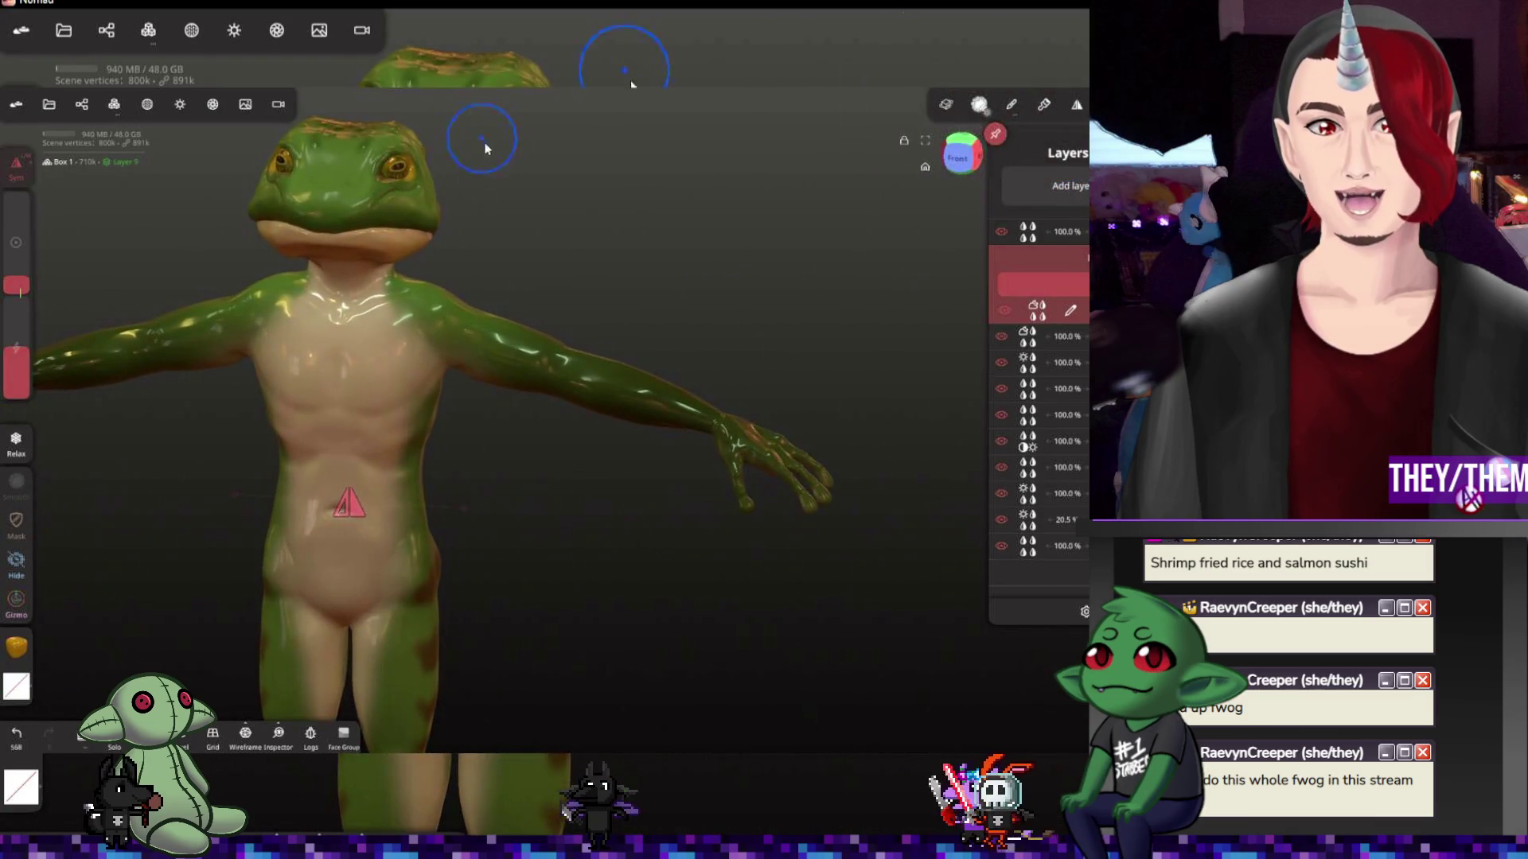
drag(481, 136, 590, 351)
scroll(423, 324, up, 2)
scroll(543, 409, up, 3)
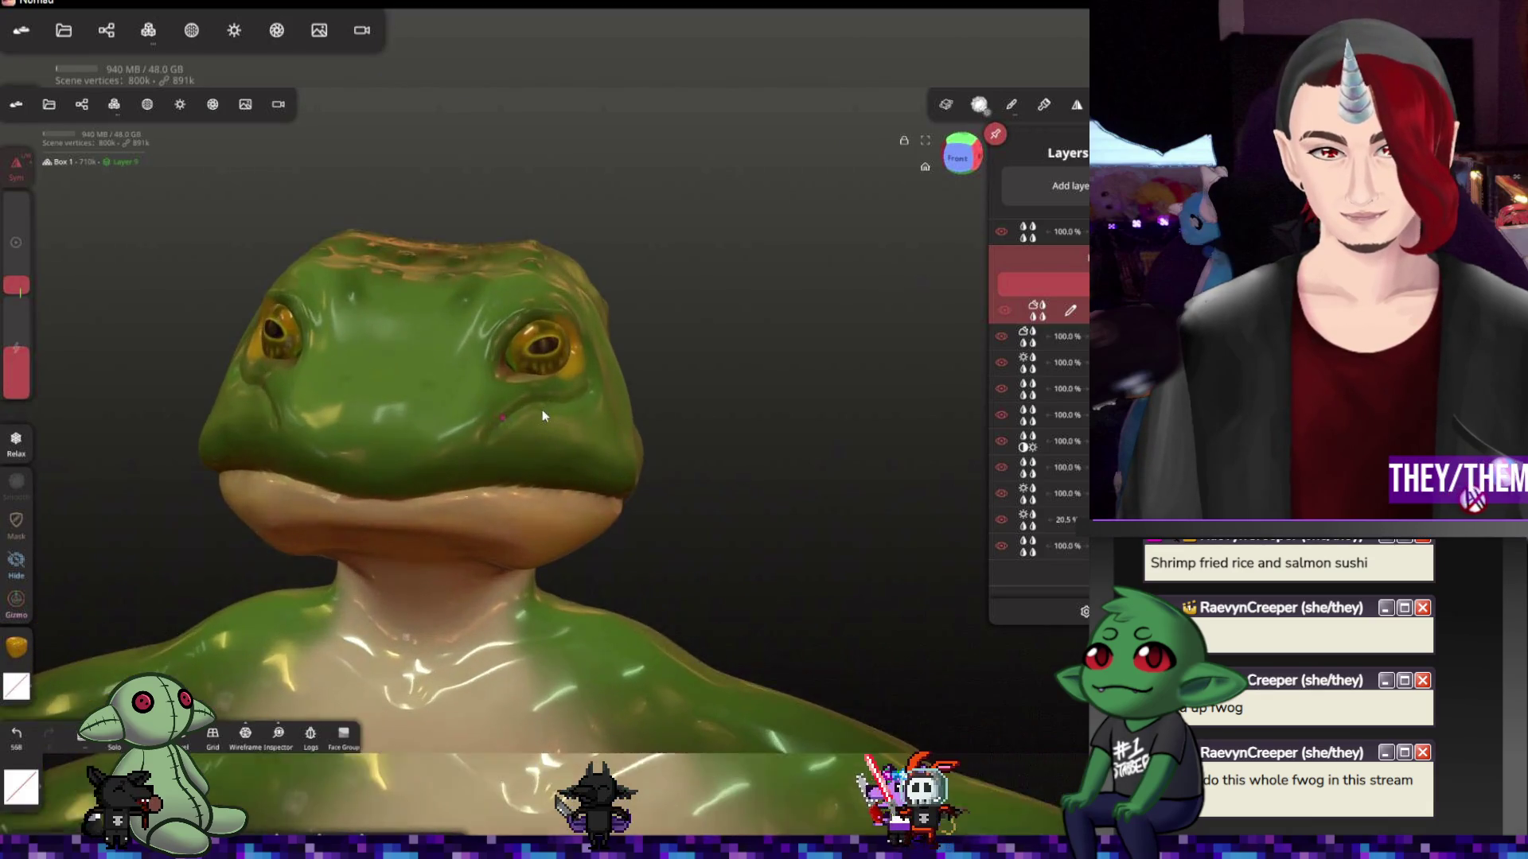
scroll(542, 410, up, 2)
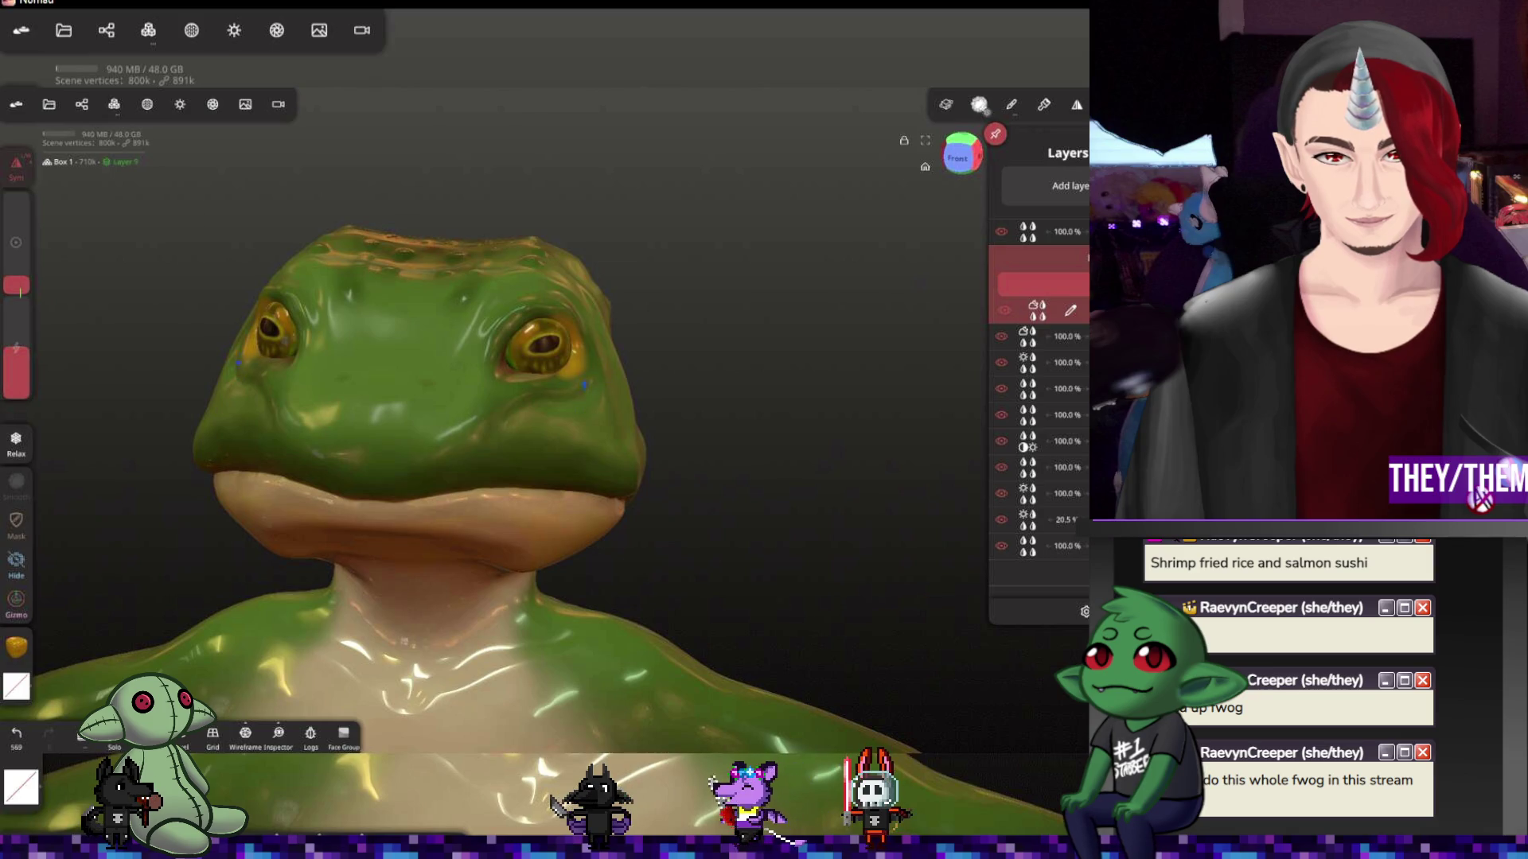
scroll(537, 478, down, 3)
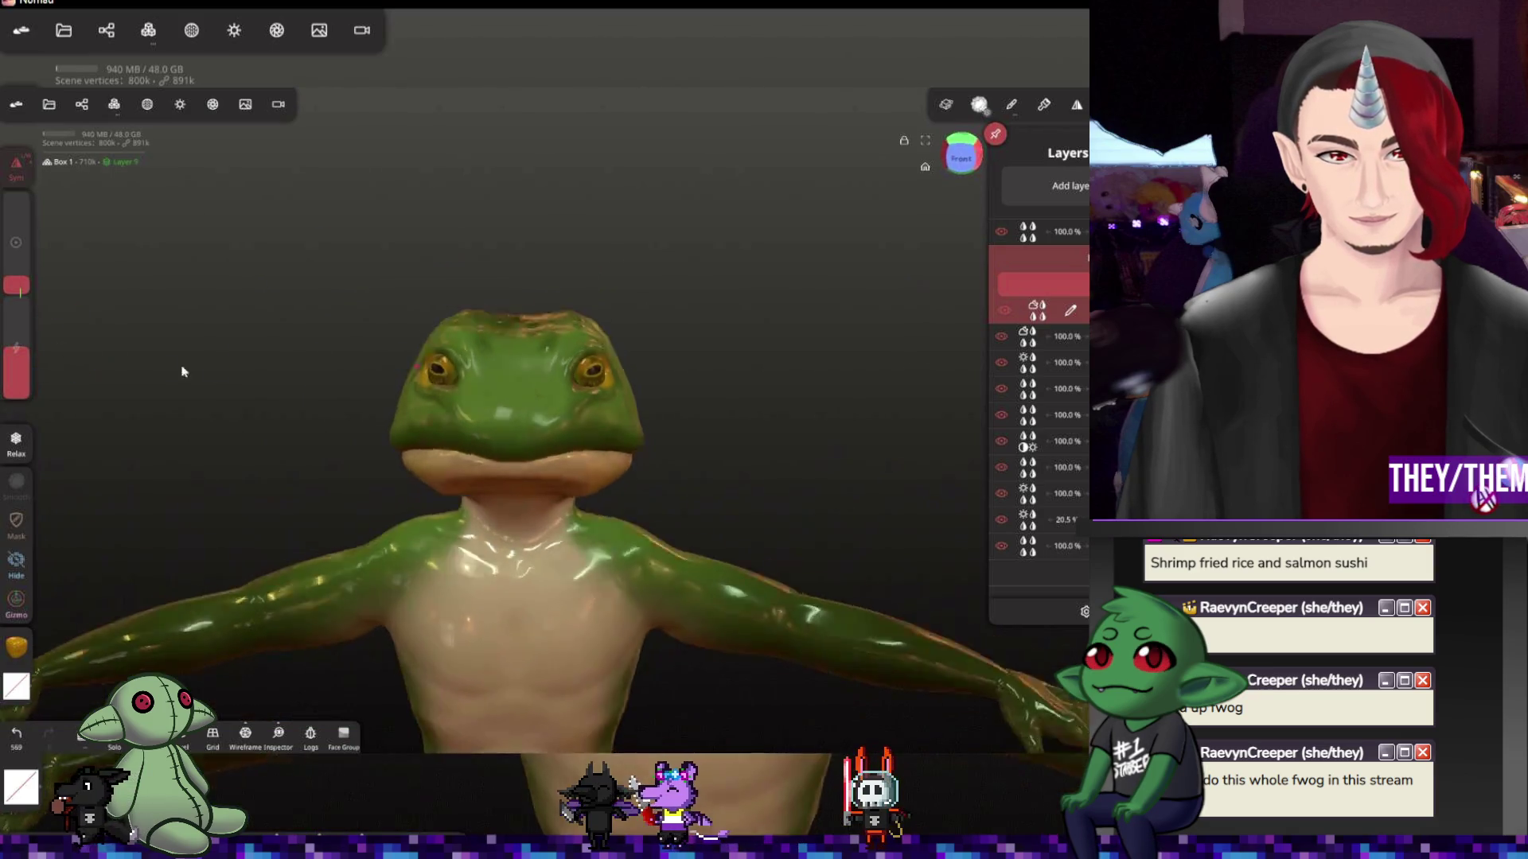
mouse_move(179, 369)
mouse_down()
mouse_move(535, 308)
mouse_move(300, 437)
mouse_up()
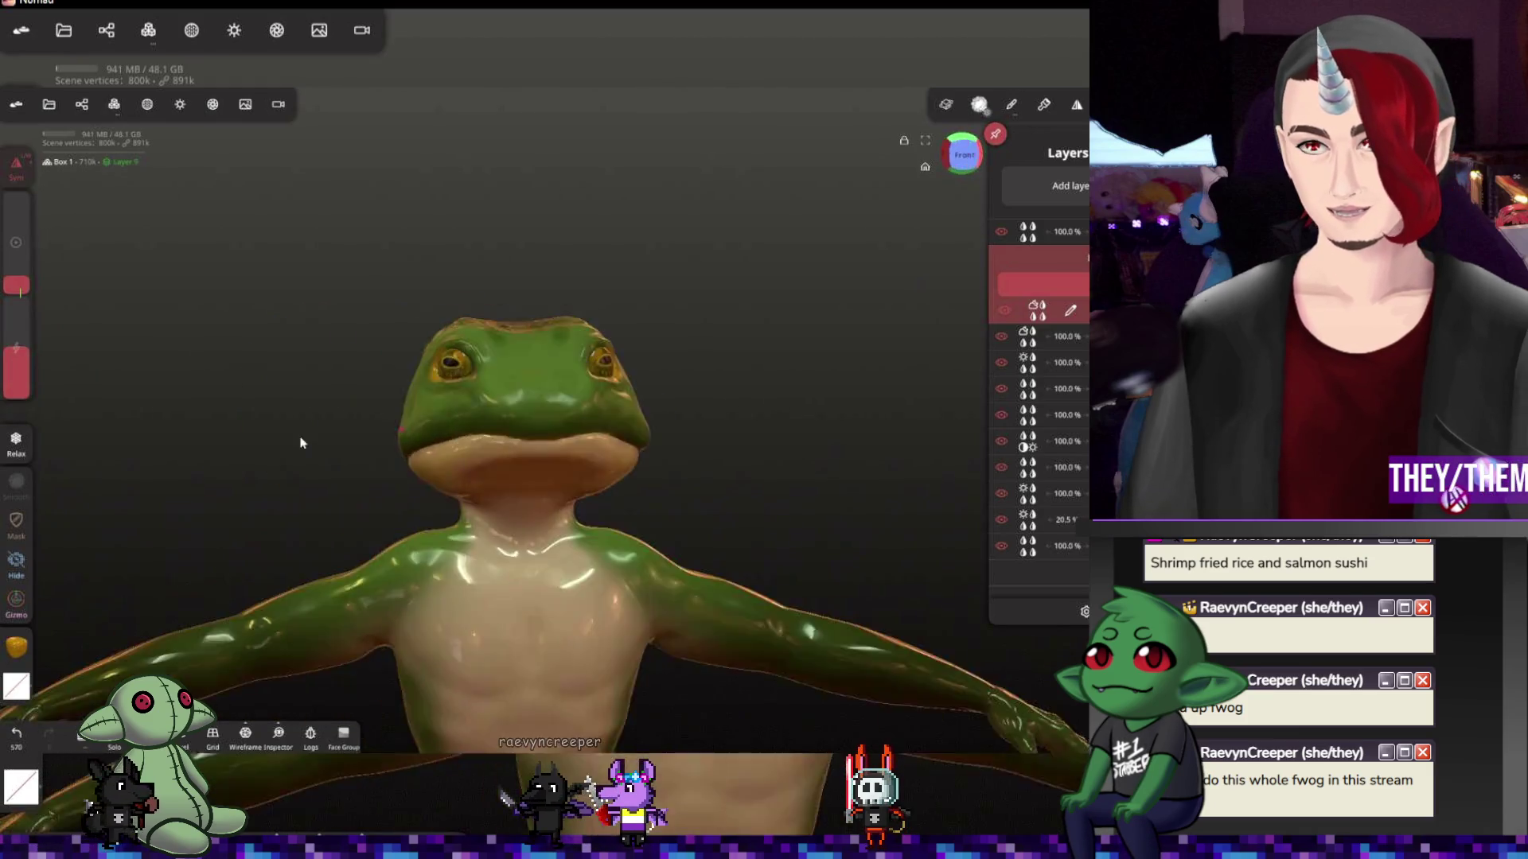
scroll(636, 571, down, 2)
scroll(511, 581, up, 5)
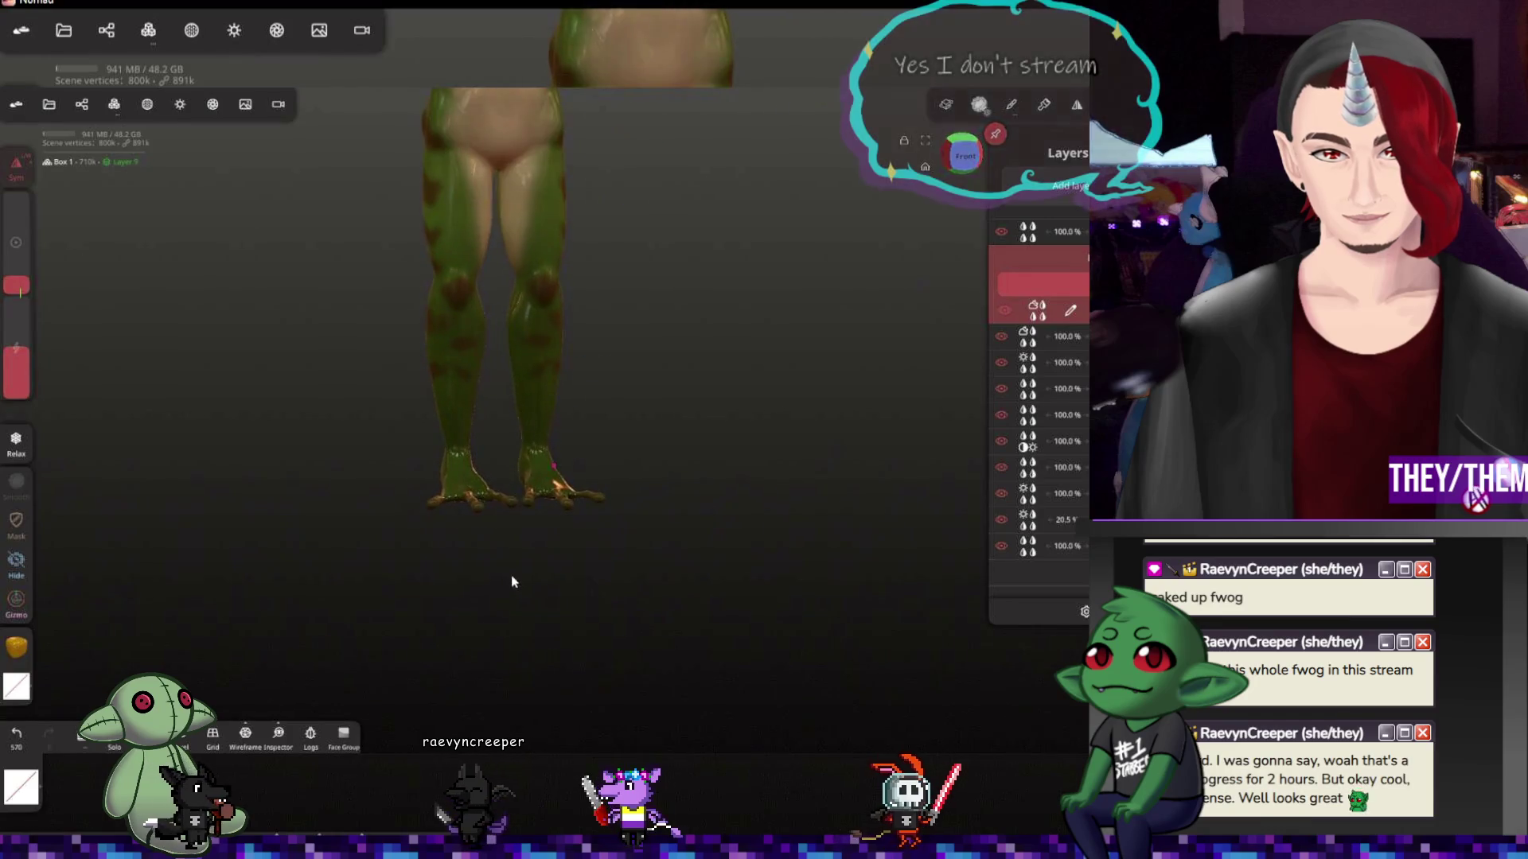
scroll(494, 436, up, 3)
drag(486, 443, 572, 576)
scroll(572, 577, down, 3)
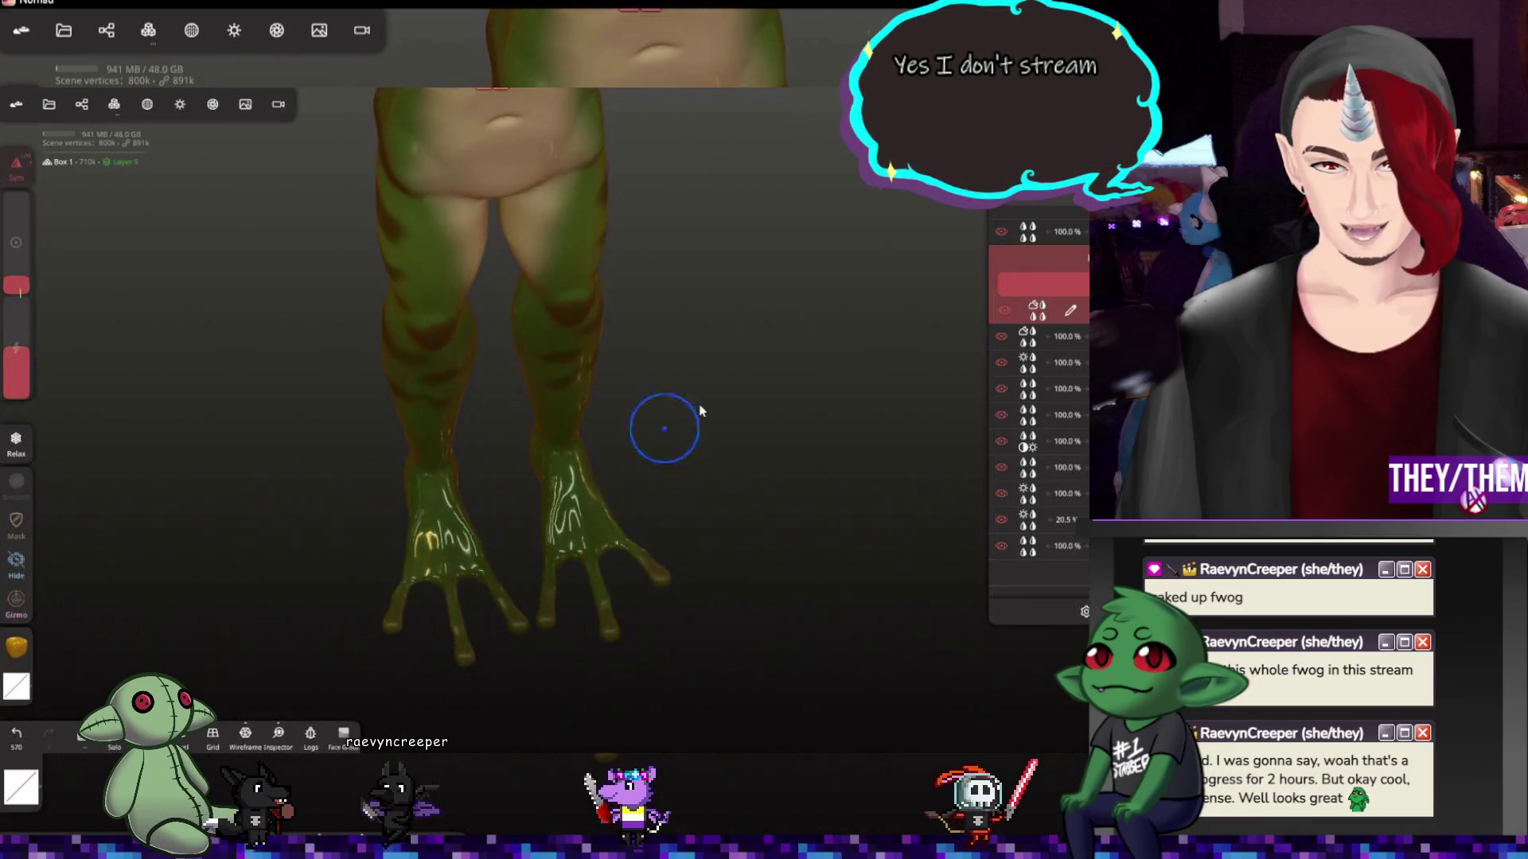
scroll(665, 426, down, 3)
mouse_move(569, 655)
mouse_down()
mouse_move(586, 324)
mouse_move(531, 225)
mouse_move(602, 222)
mouse_up()
scroll(614, 494, down, 3)
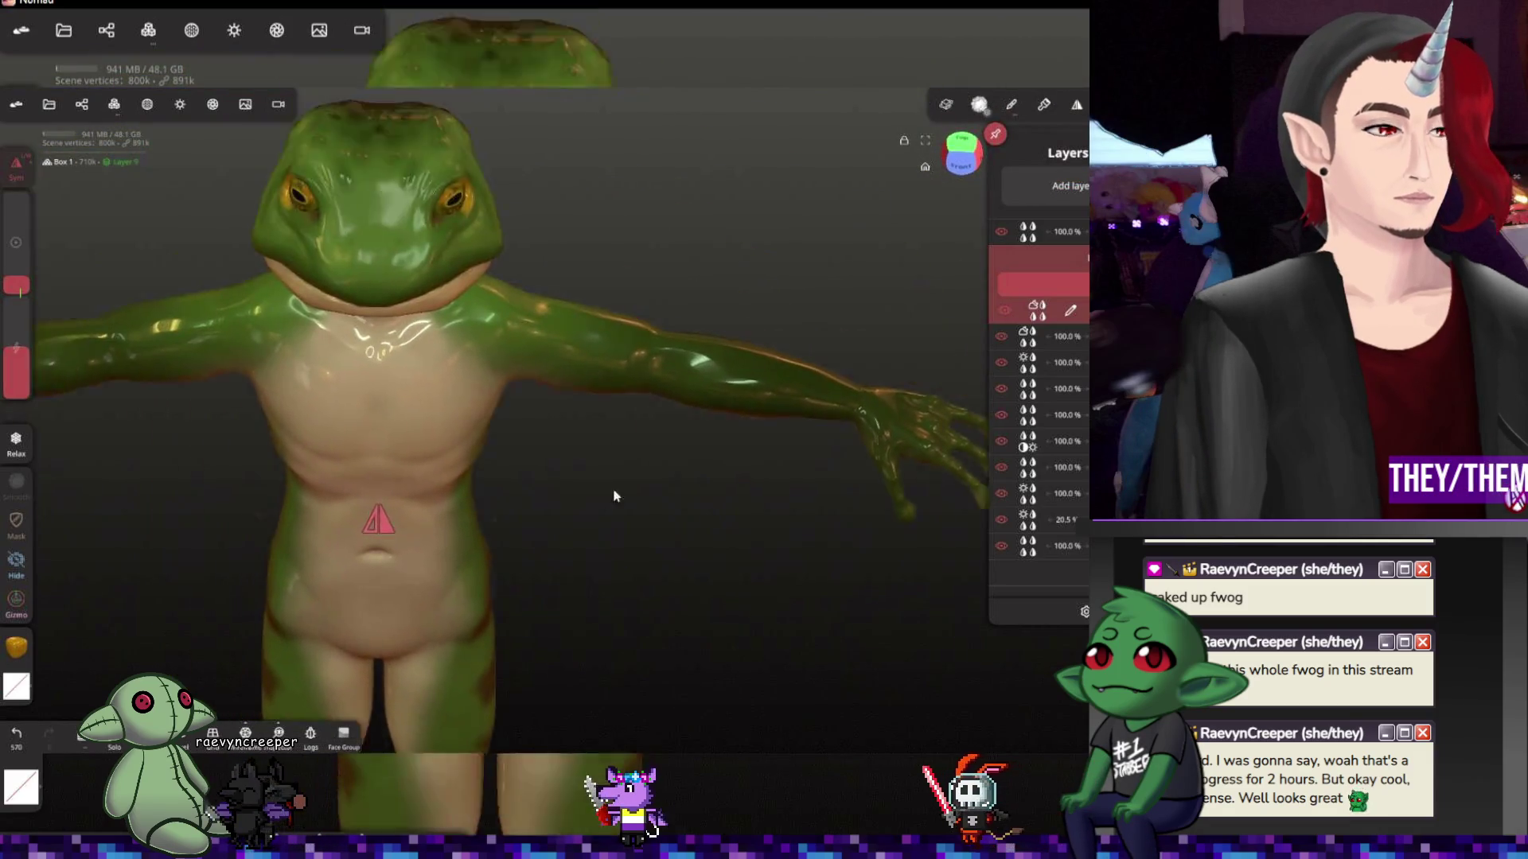
scroll(580, 385, up, 2)
scroll(557, 317, up, 2)
scroll(565, 336, up, 2)
mouse_move(566, 336)
mouse_down()
mouse_move(742, 374)
mouse_move(721, 311)
mouse_up()
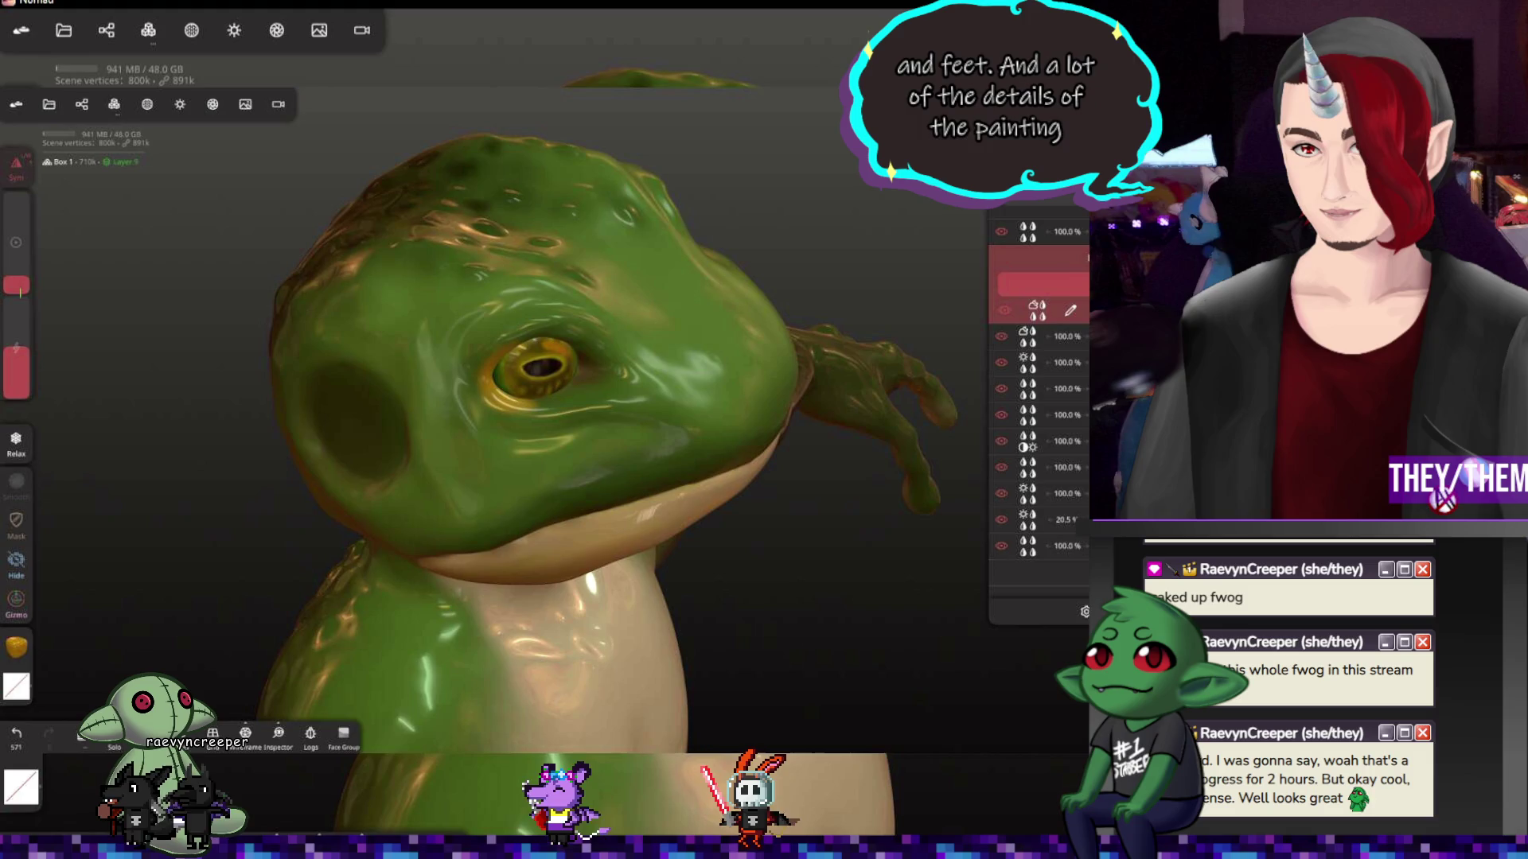
Undo the last crease stroke on the head and bring it round to a front view
drag(764, 477, 817, 495)
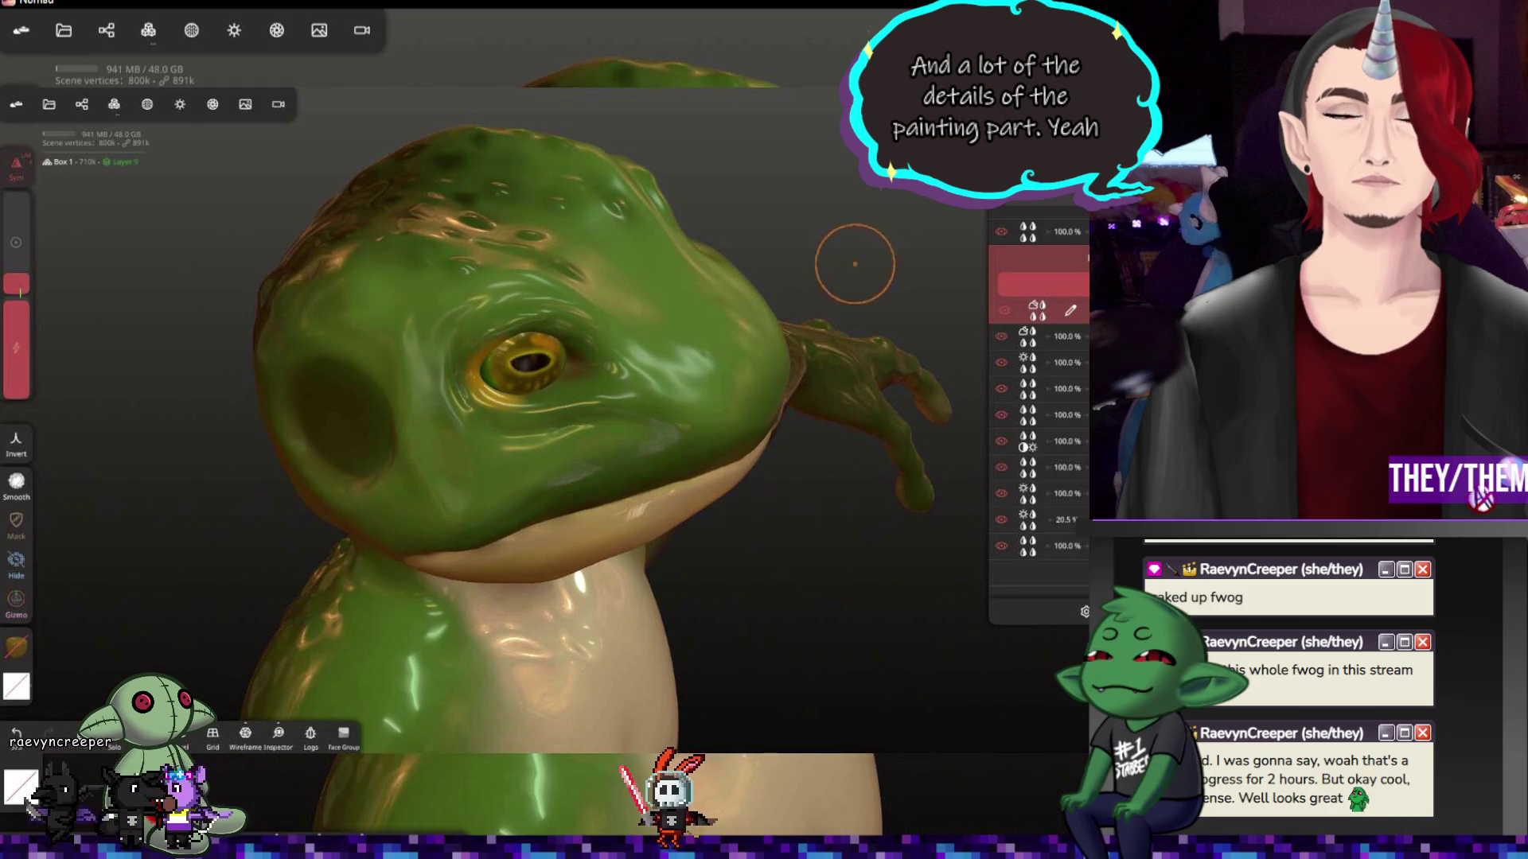
drag(852, 256, 455, 347)
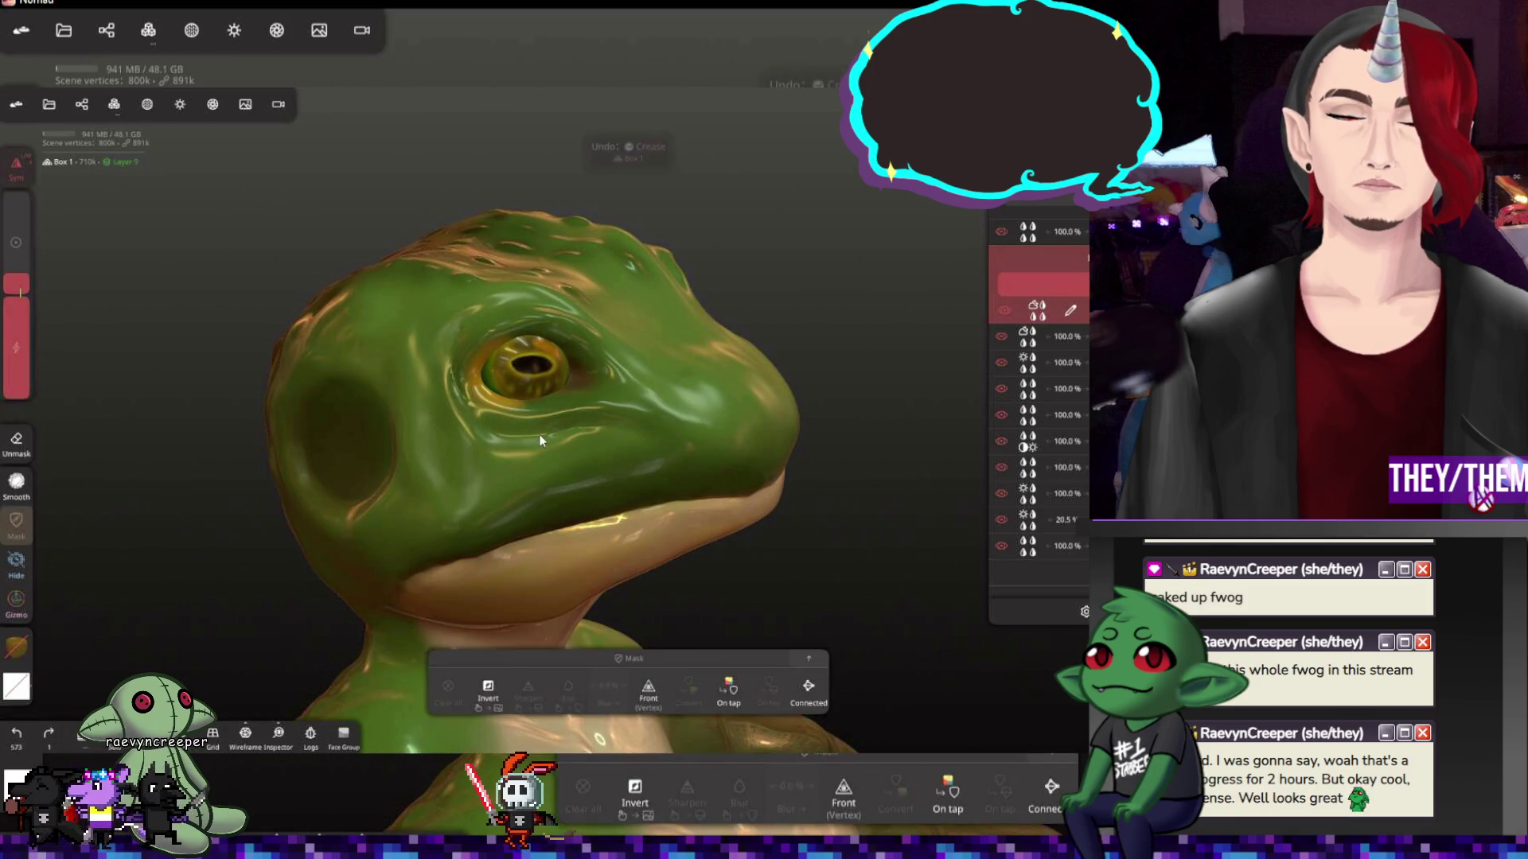
key(ctrl+z)
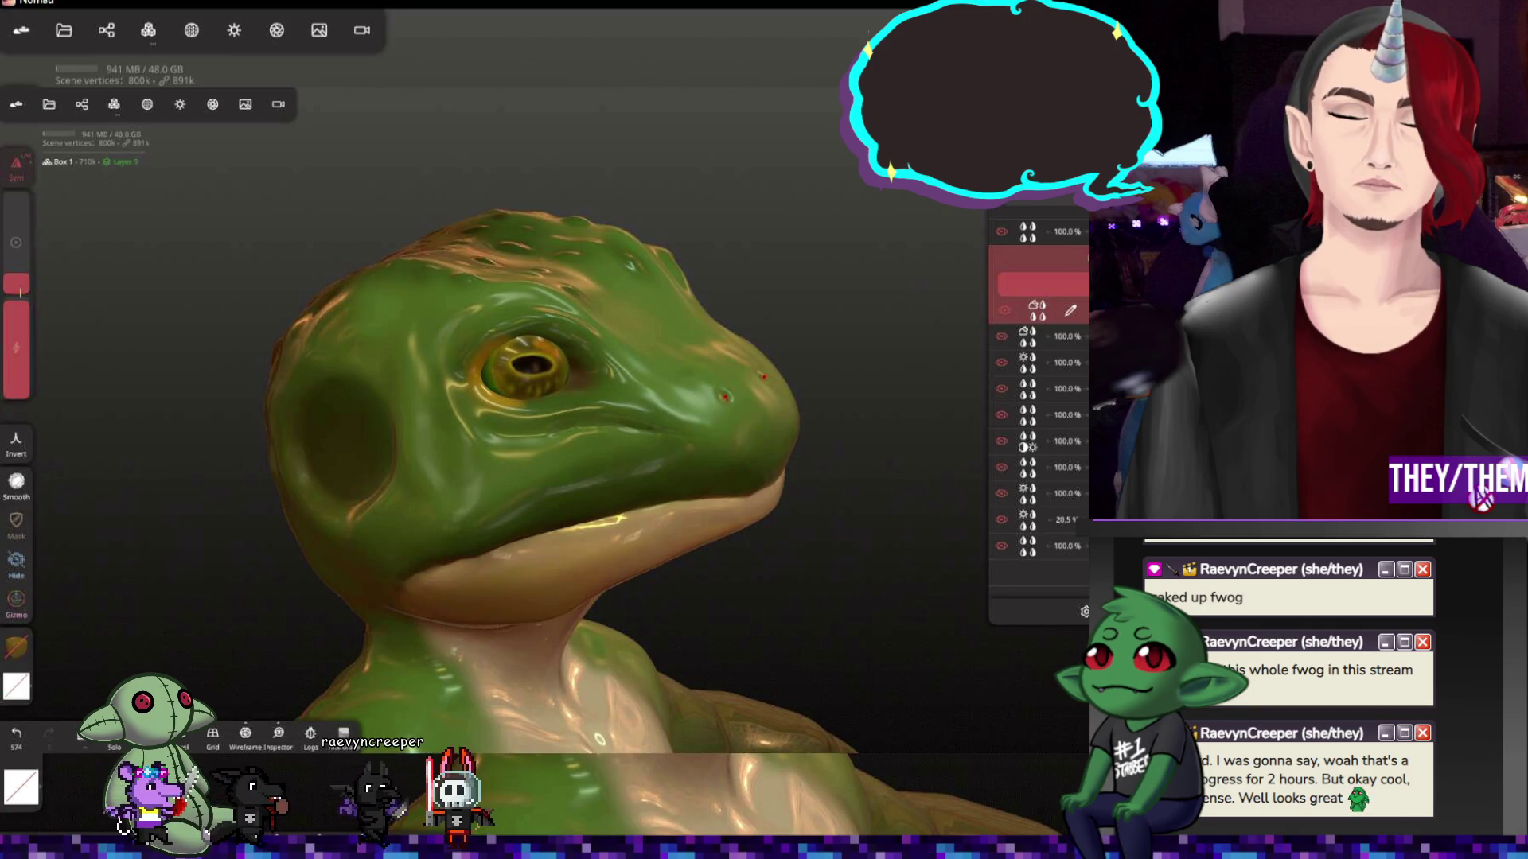
drag(756, 385, 573, 394)
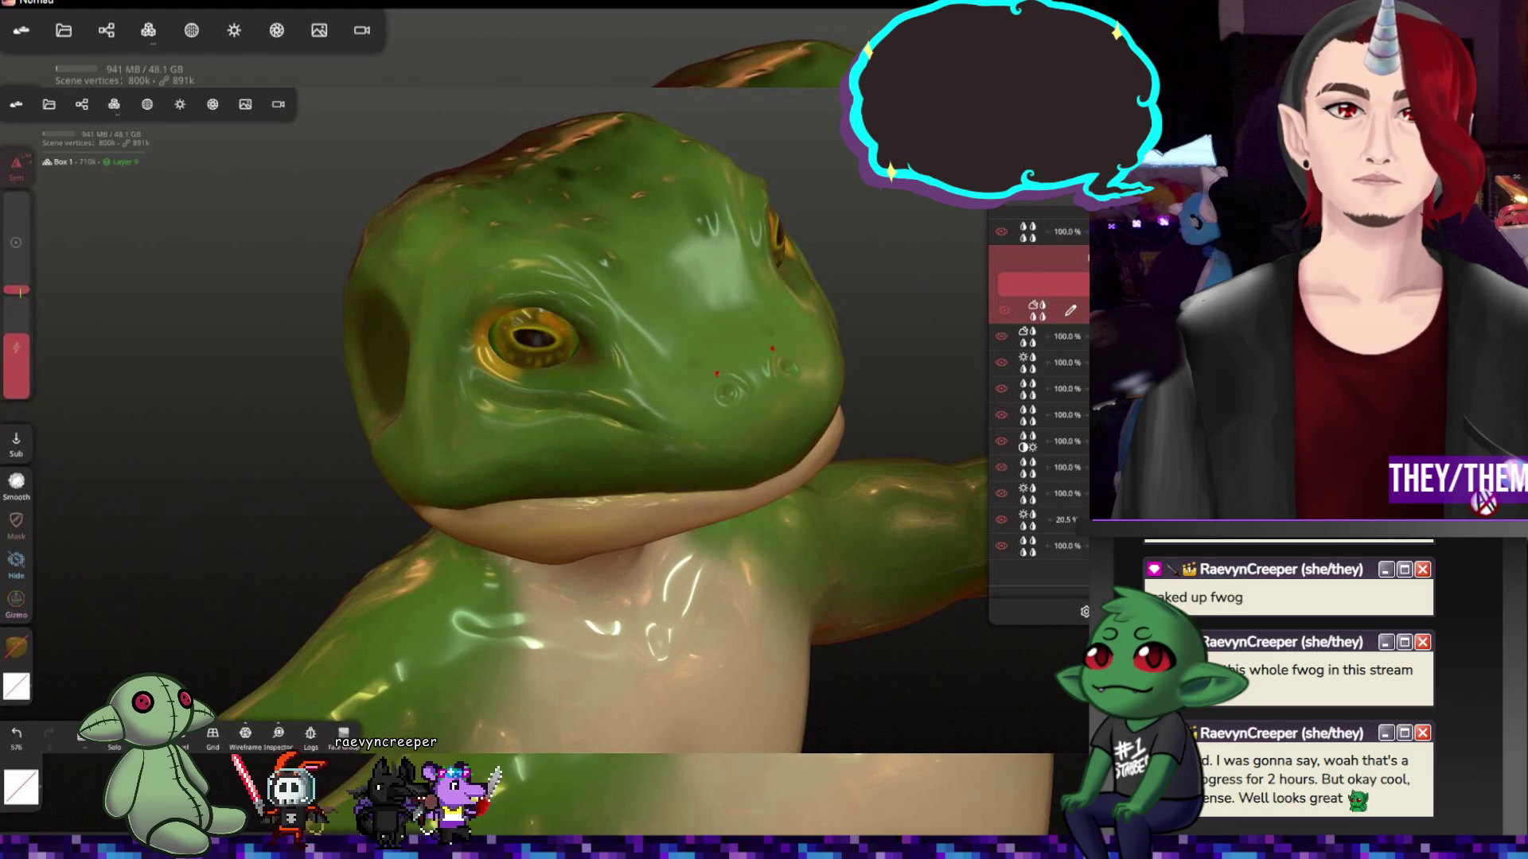
drag(621, 394, 743, 403)
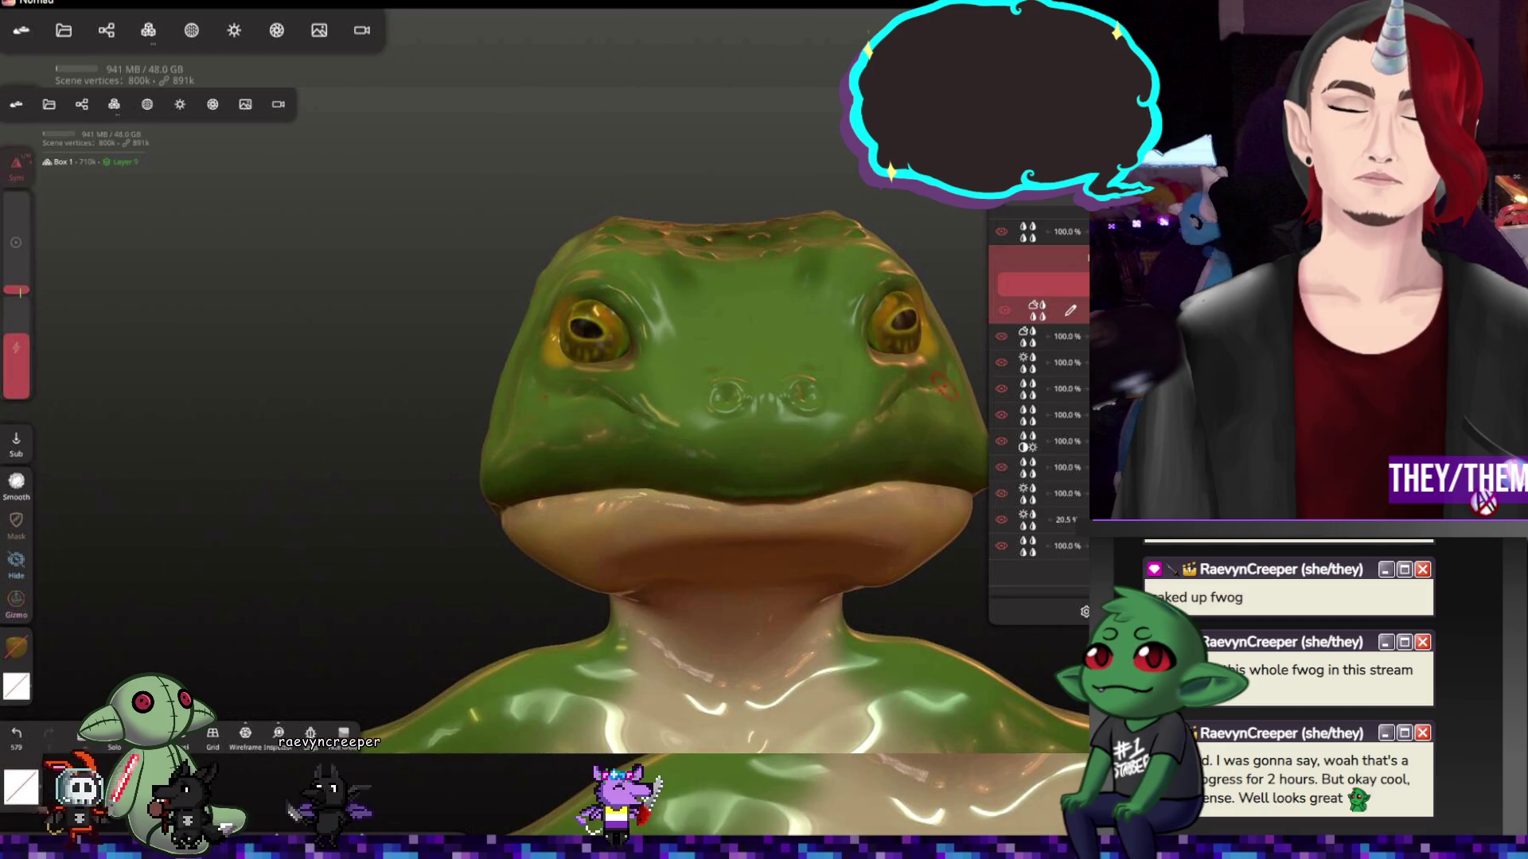
Orbit fully around the head to check the eyes and nostril bumps from every side
drag(754, 185, 639, 737)
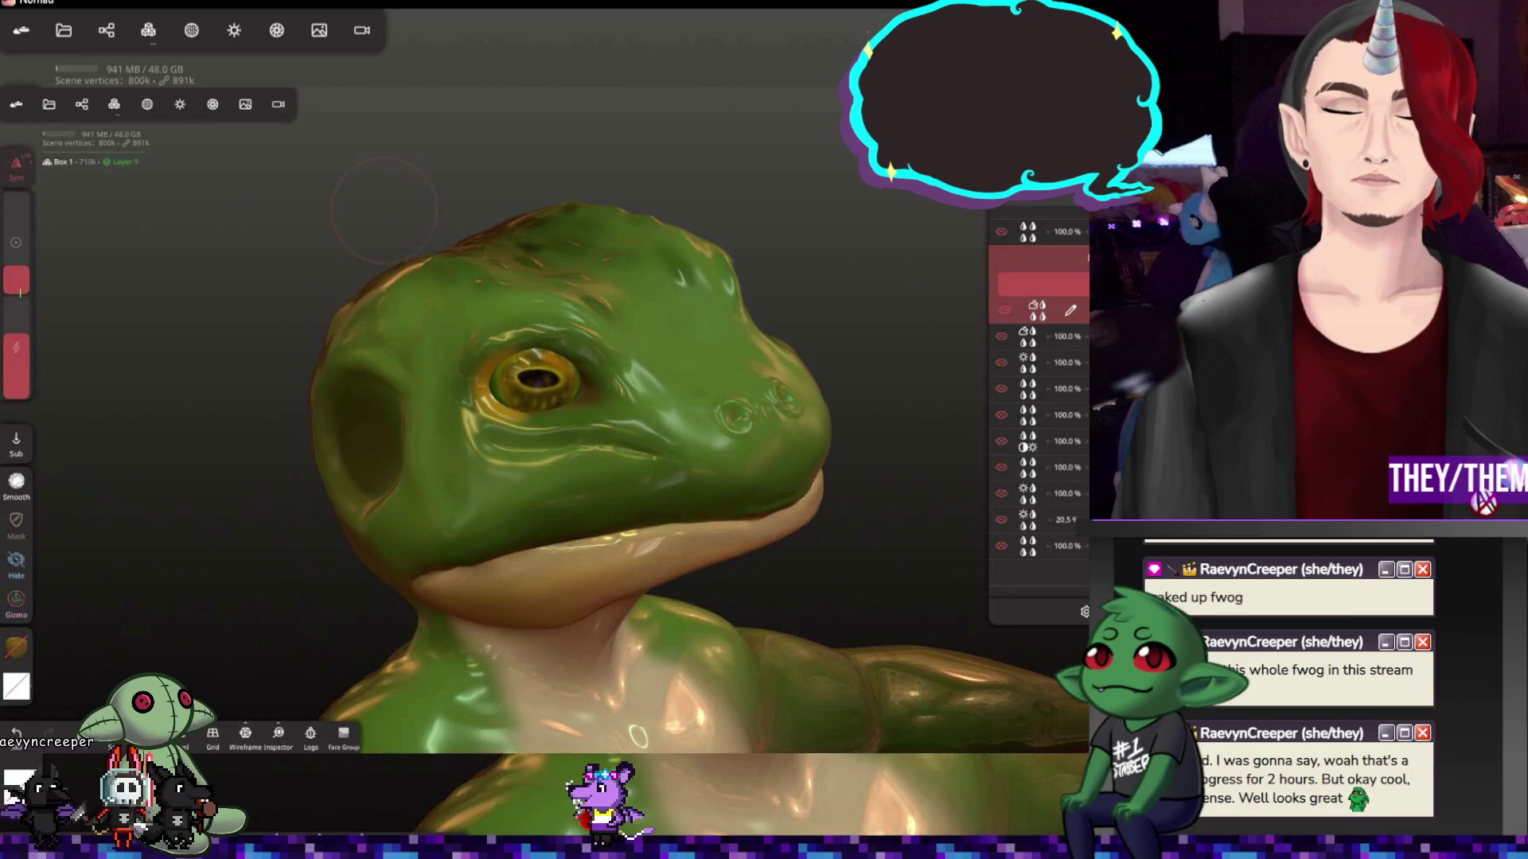
drag(384, 209, 665, 239)
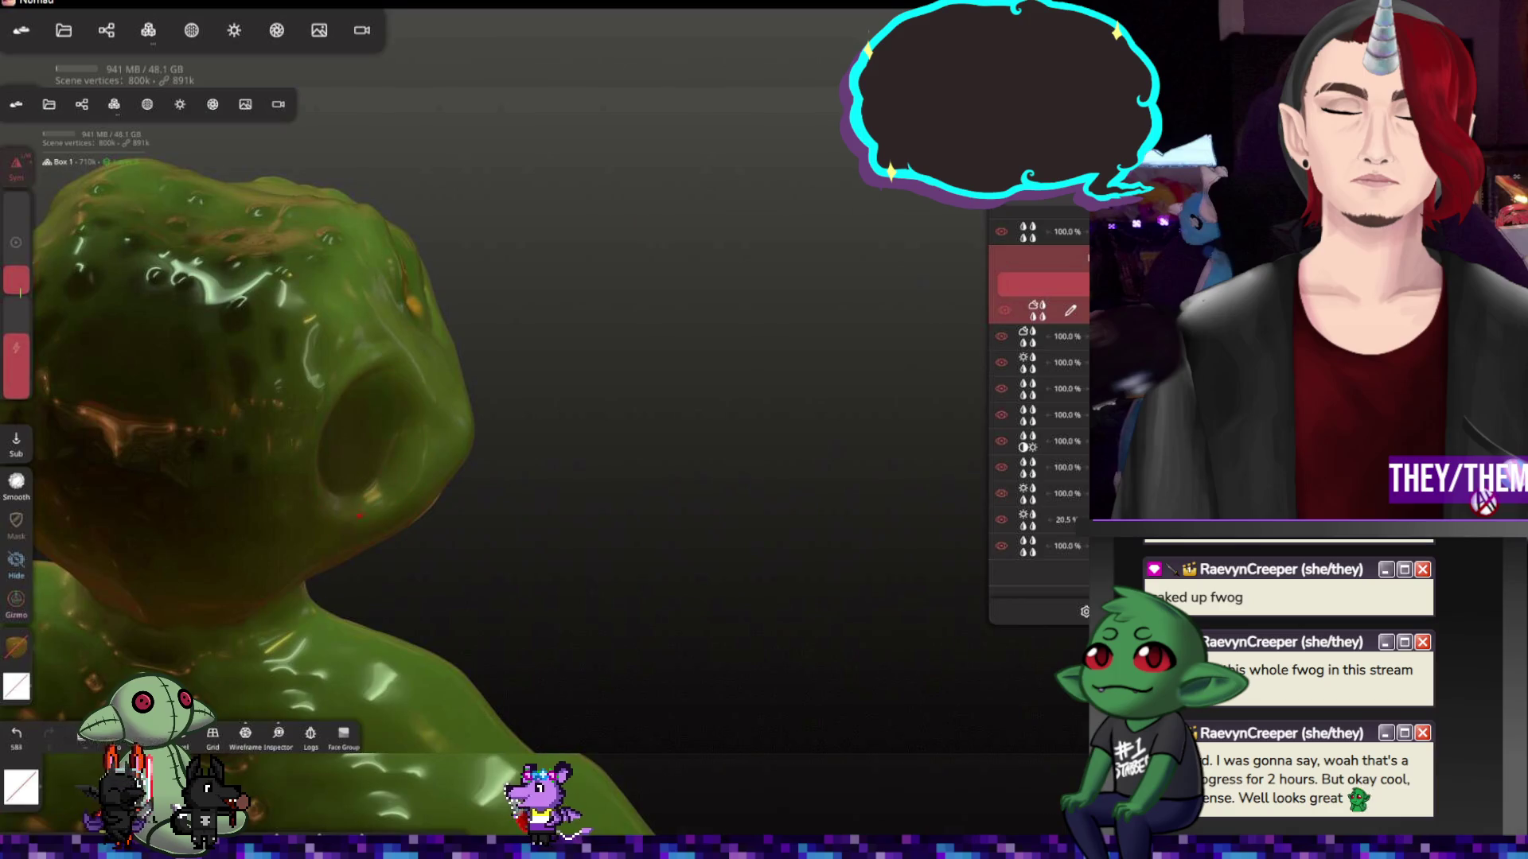
drag(656, 352, 439, 391)
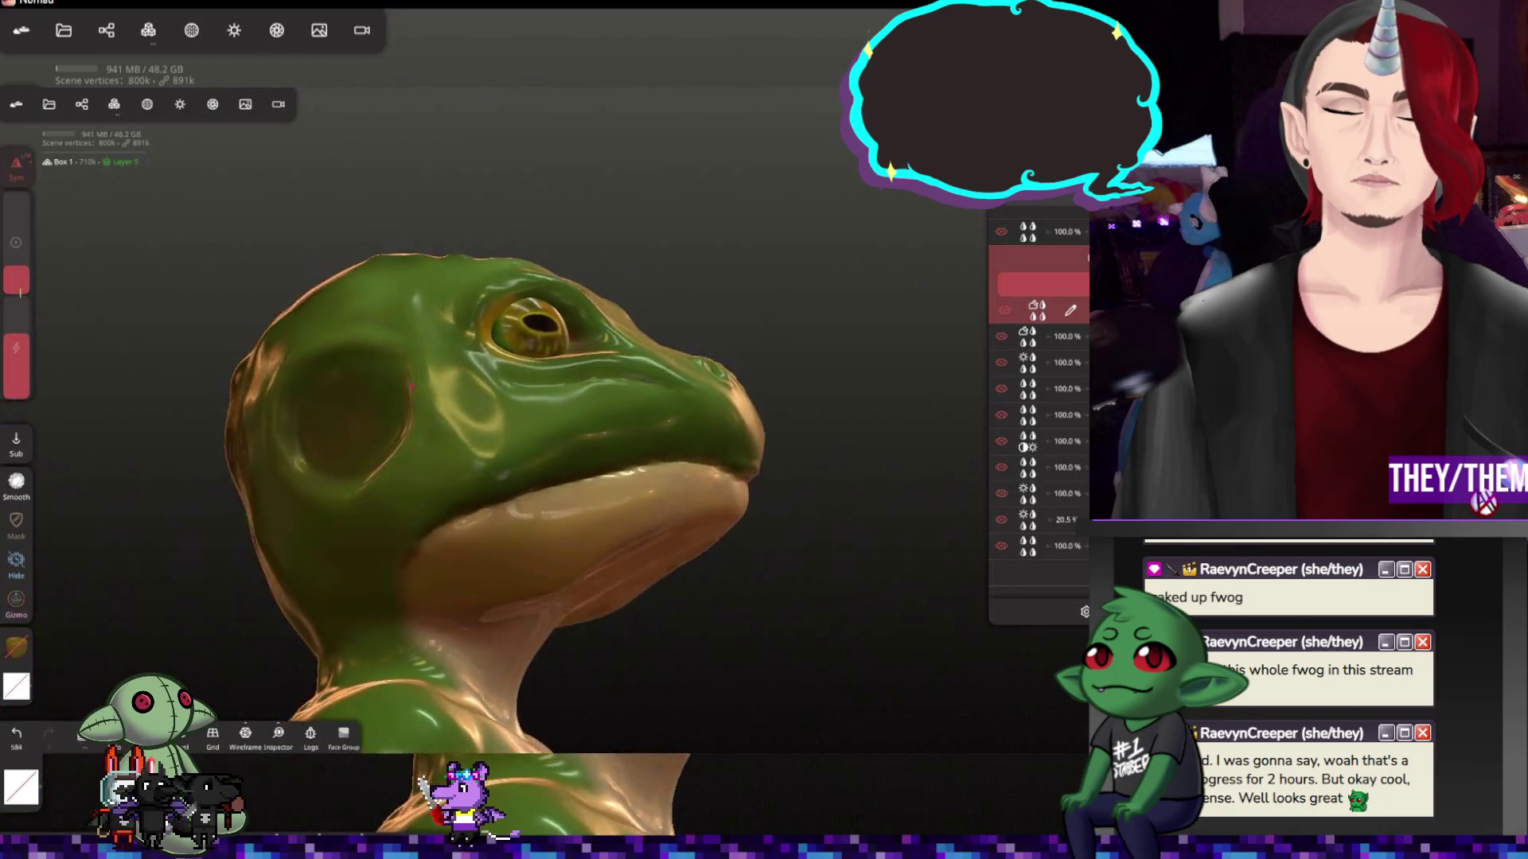
drag(854, 559, 716, 561)
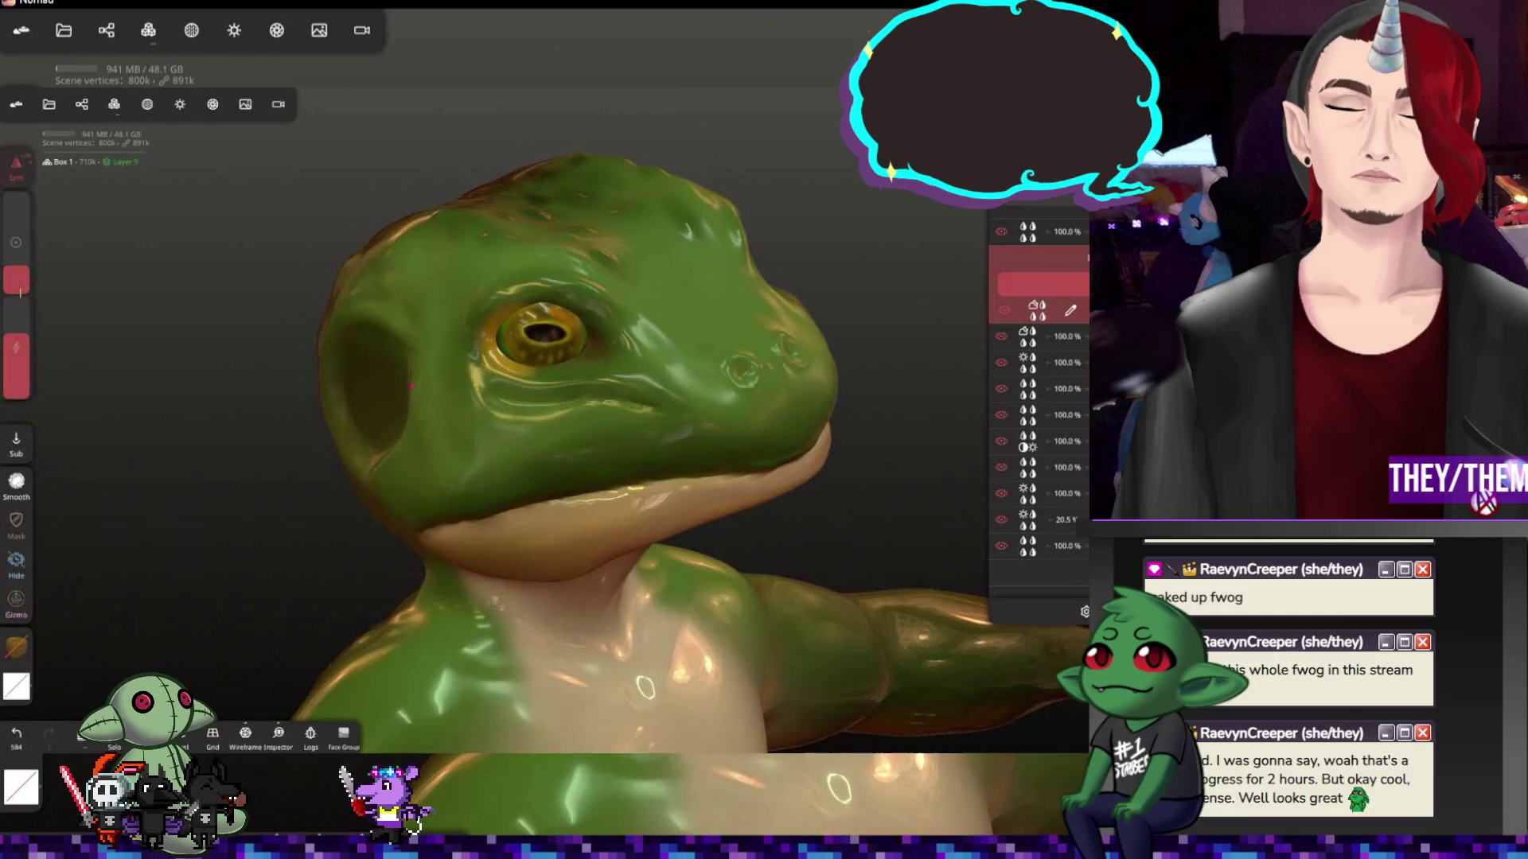
drag(411, 387, 310, 393)
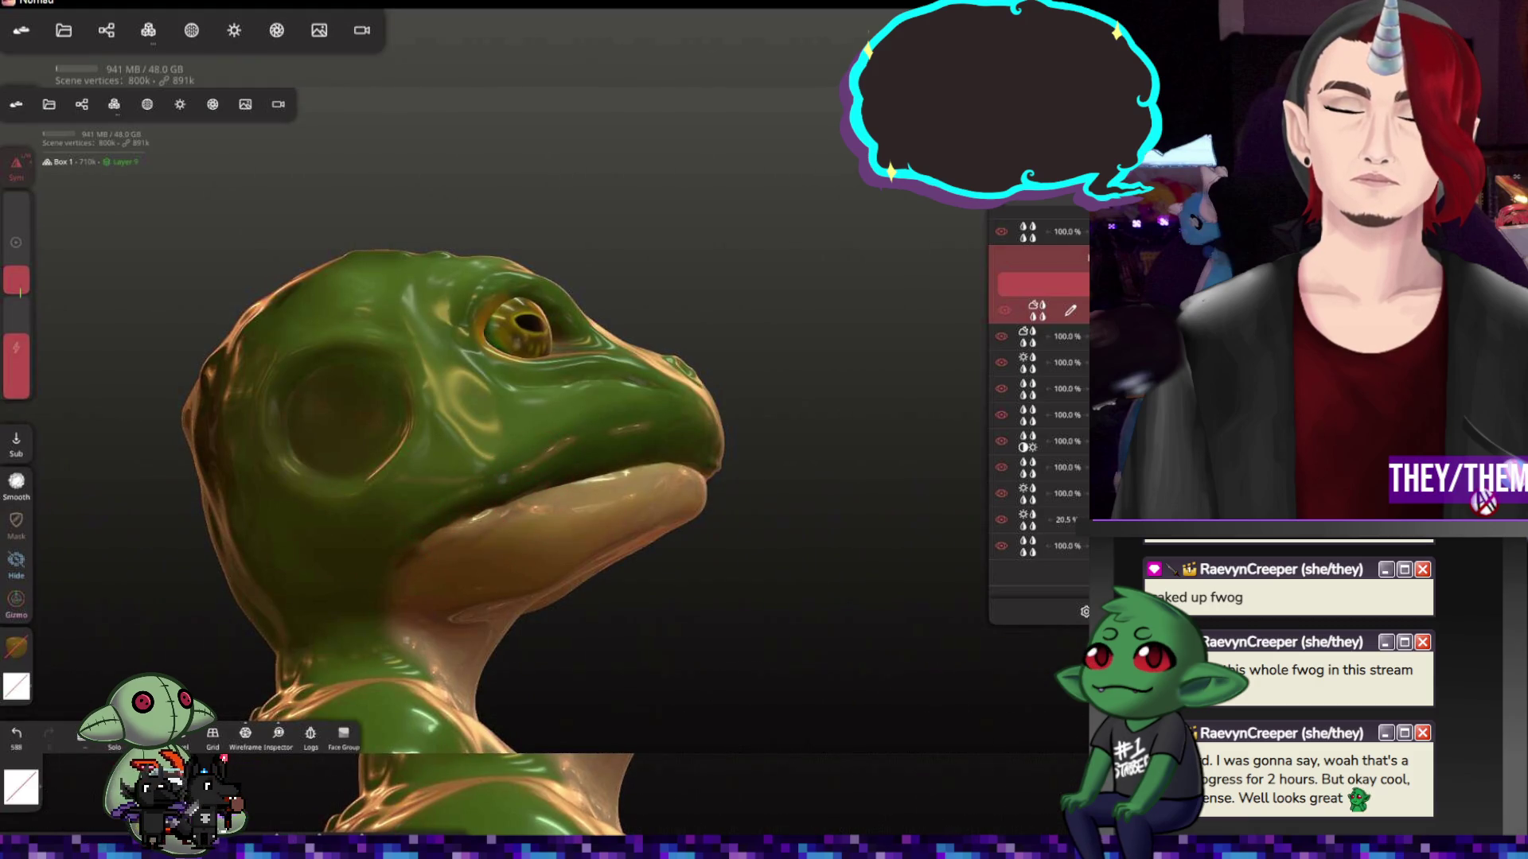
drag(766, 558, 631, 507)
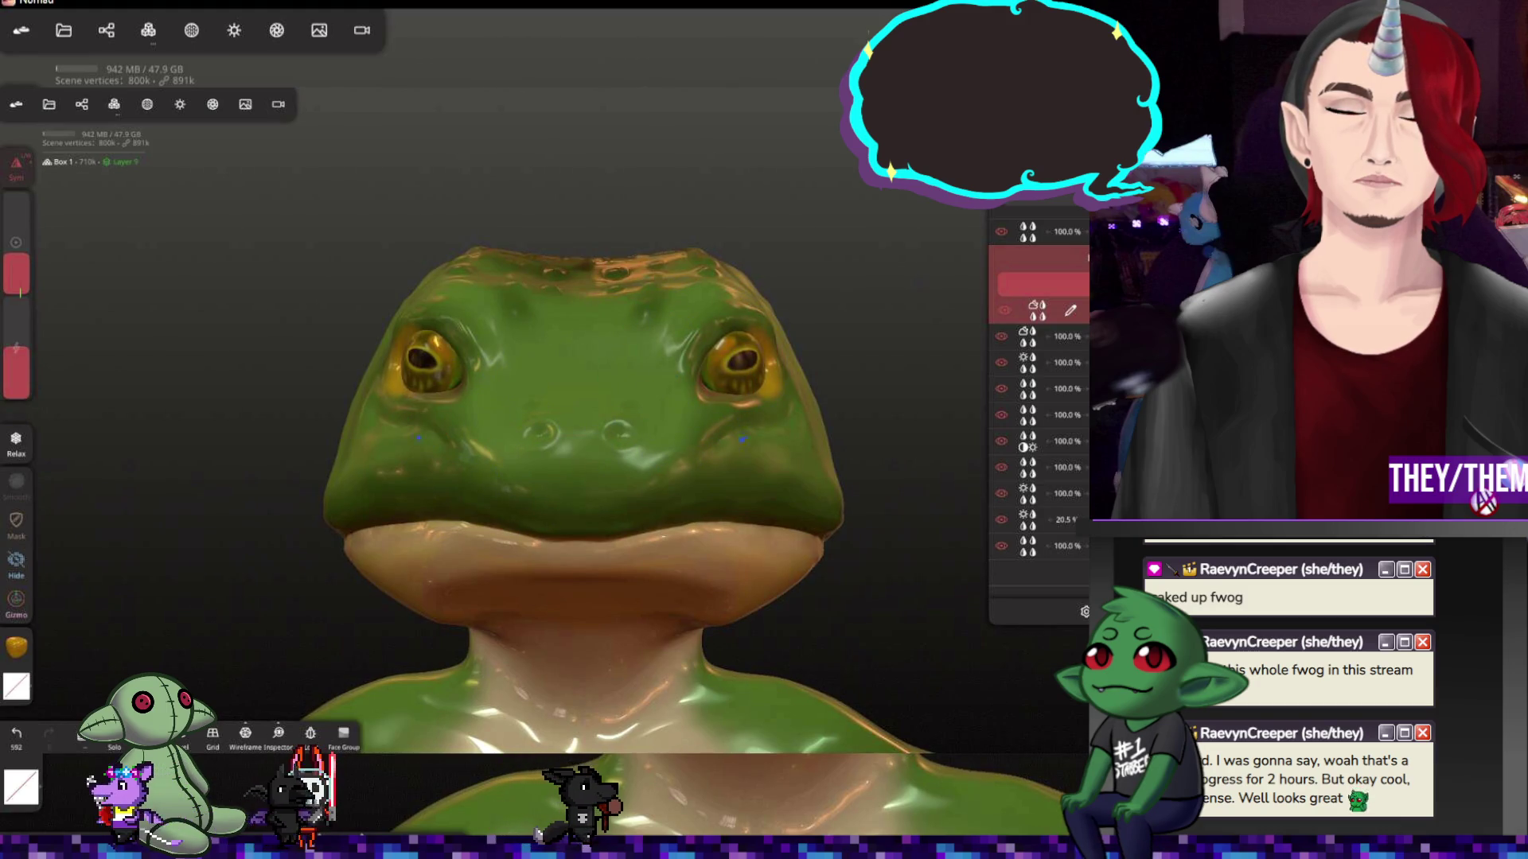
middle_drag(902, 515, 764, 431)
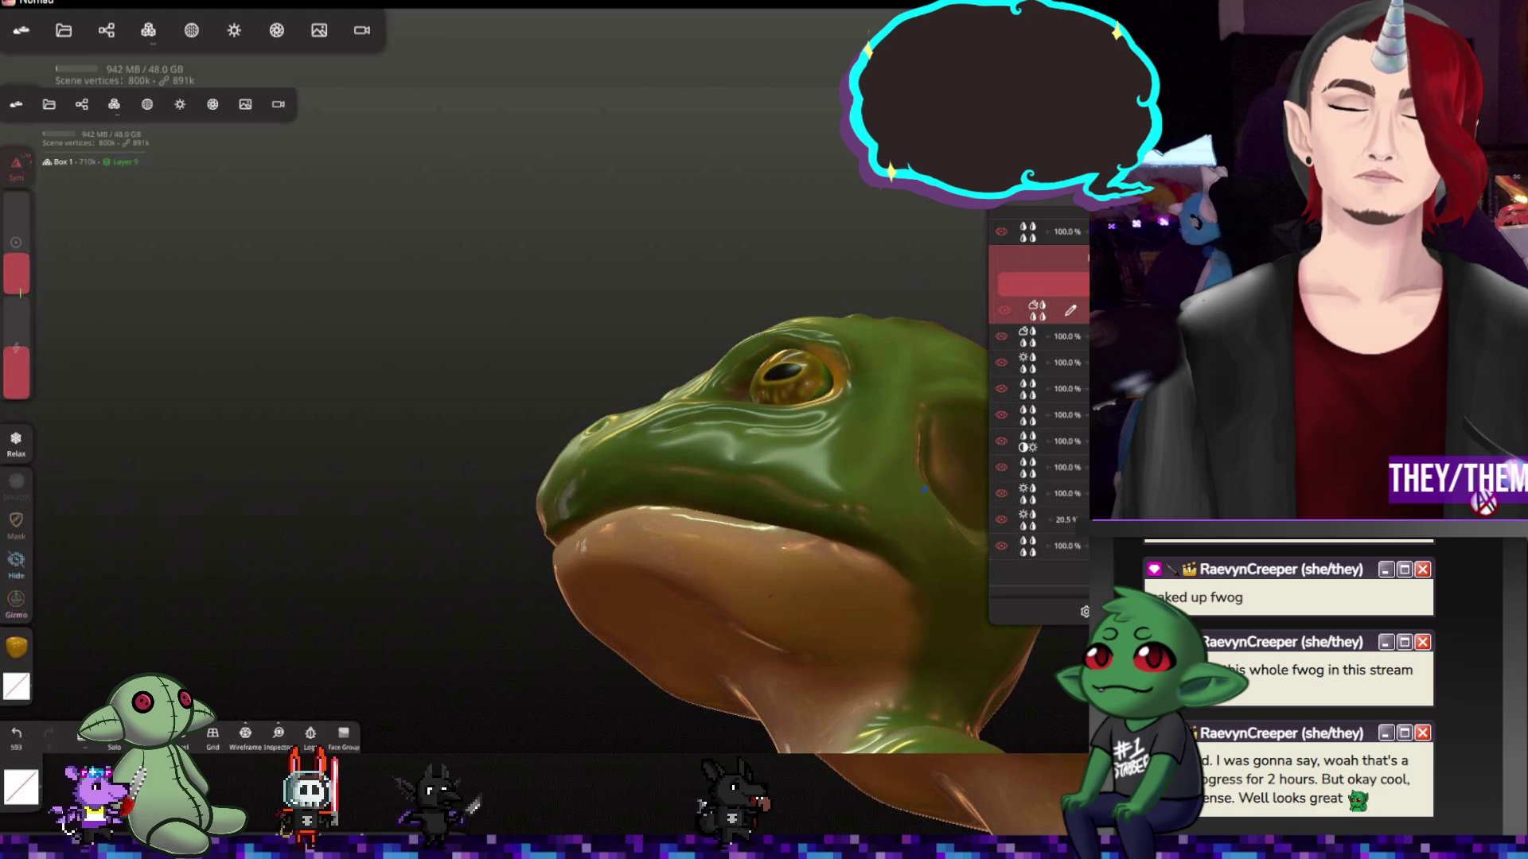
mouse_move(765, 477)
middle_down()
mouse_move(478, 478)
mouse_move(465, 501)
mouse_move(525, 478)
mouse_move(472, 465)
mouse_move(549, 478)
middle_up()
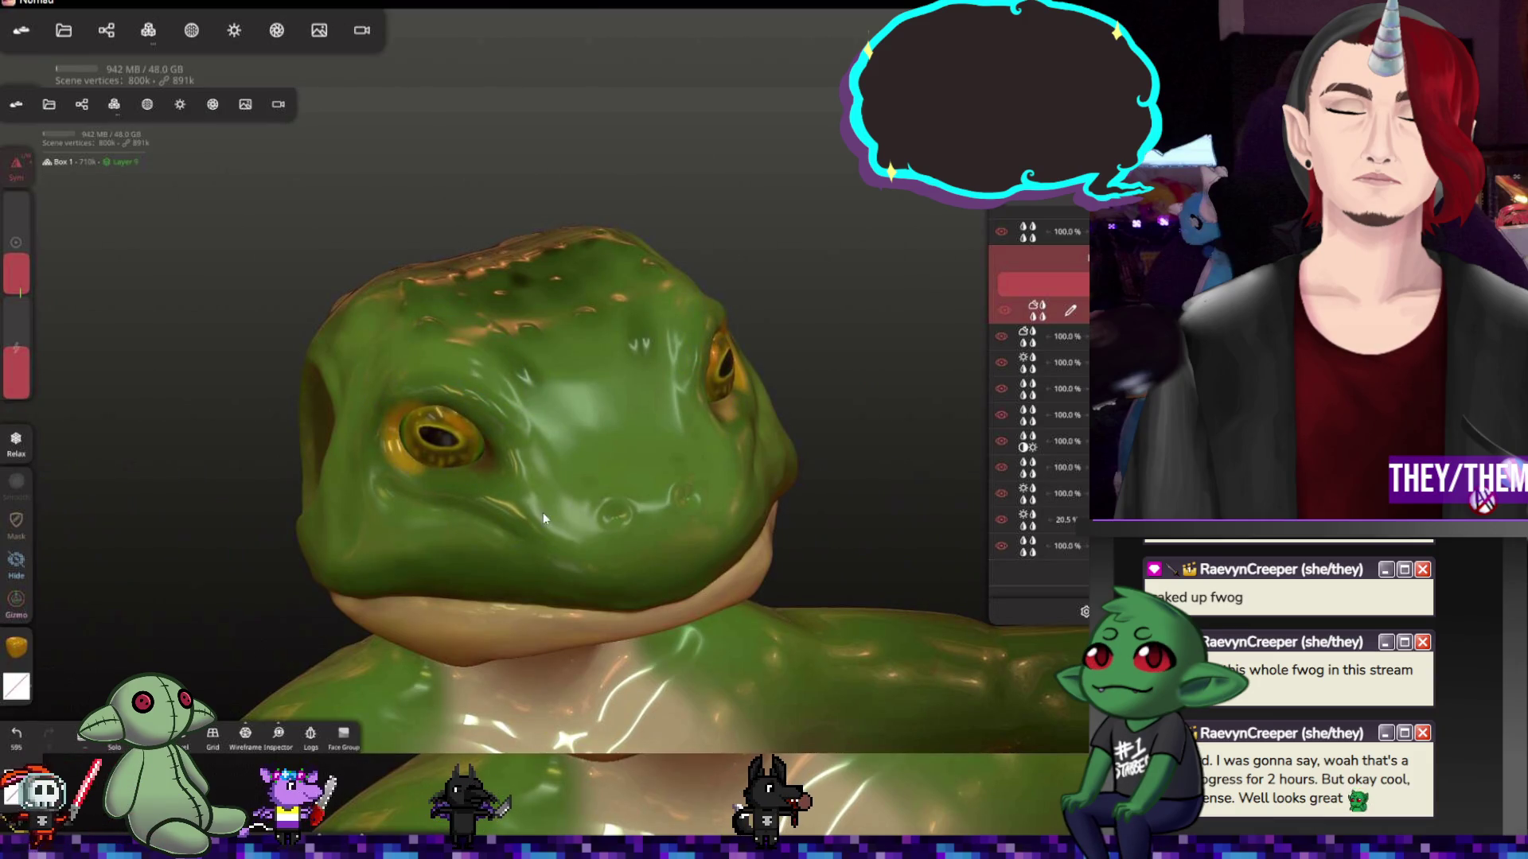
scroll(556, 369, down, 2)
scroll(467, 341, down, 3)
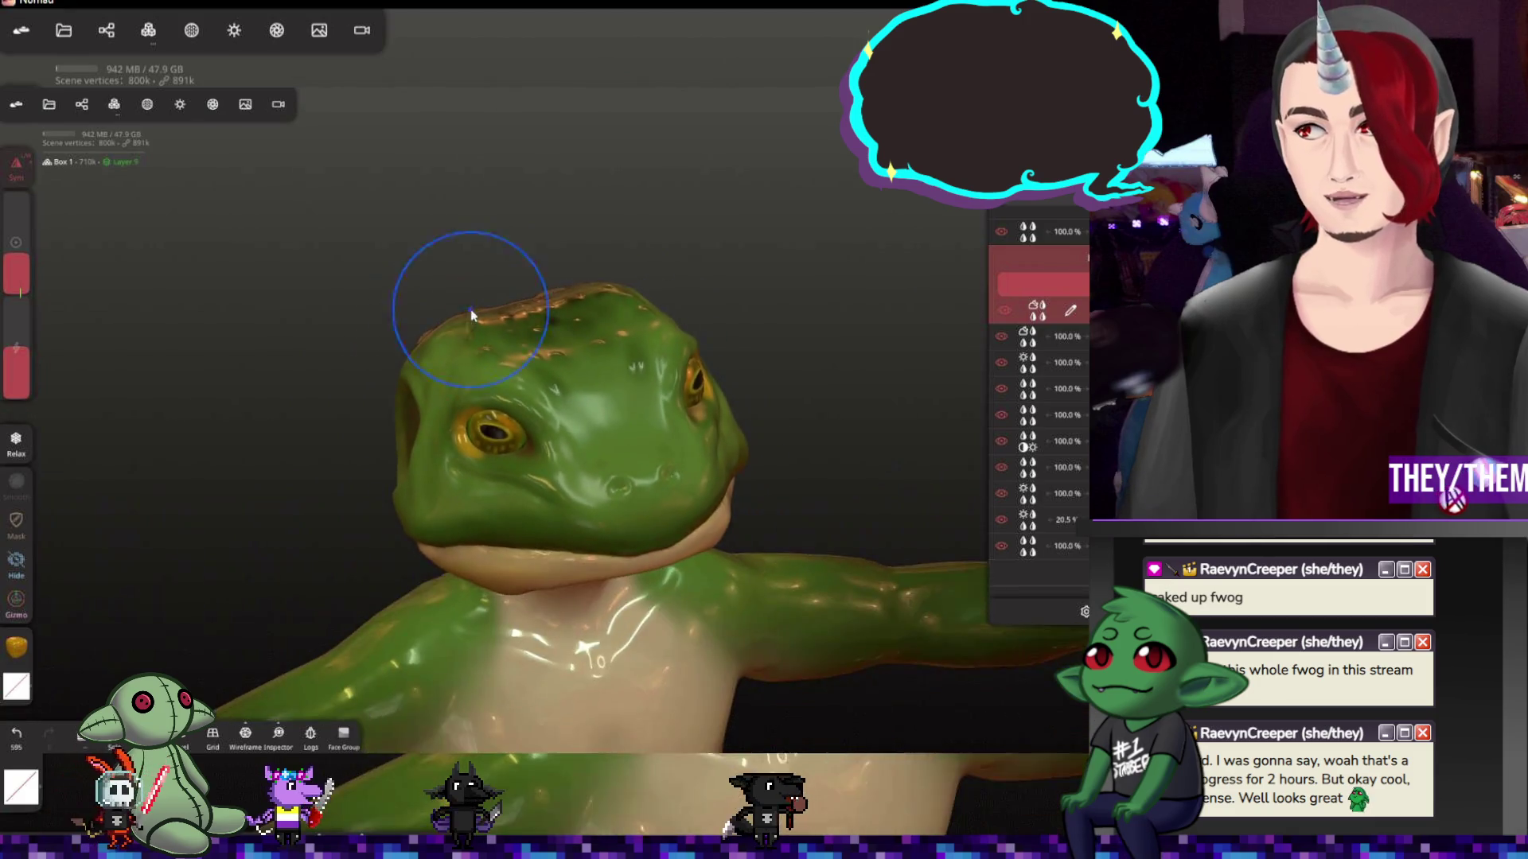
scroll(471, 309, down, 2)
mouse_move(800, 480)
middle_down()
mouse_move(482, 403)
mouse_move(483, 351)
mouse_move(485, 414)
mouse_move(700, 399)
middle_up()
scroll(717, 464, down, 2)
scroll(719, 465, down, 2)
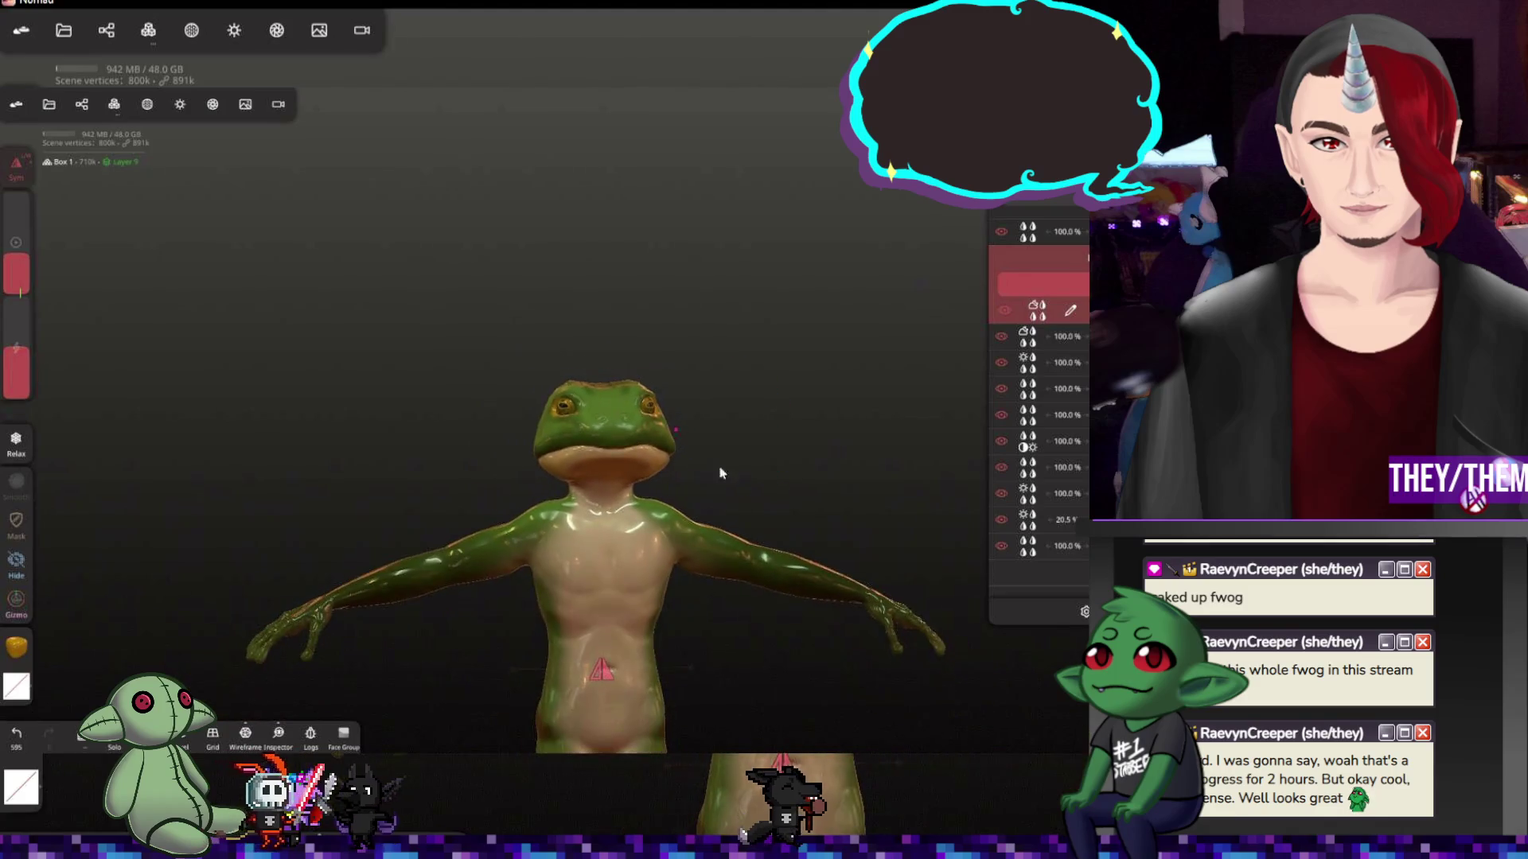
Turn the frog to a front full view and close settings so it shows without the UI
mouse_move(719, 464)
middle_down()
mouse_move(726, 604)
mouse_move(669, 399)
mouse_move(763, 419)
mouse_move(228, 379)
mouse_move(613, 409)
mouse_move(534, 397)
mouse_move(596, 400)
mouse_move(537, 400)
mouse_move(818, 330)
mouse_move(686, 320)
mouse_move(702, 336)
mouse_move(529, 359)
mouse_move(733, 393)
mouse_move(672, 415)
mouse_move(477, 400)
mouse_move(797, 403)
mouse_move(409, 404)
mouse_move(615, 393)
middle_up()
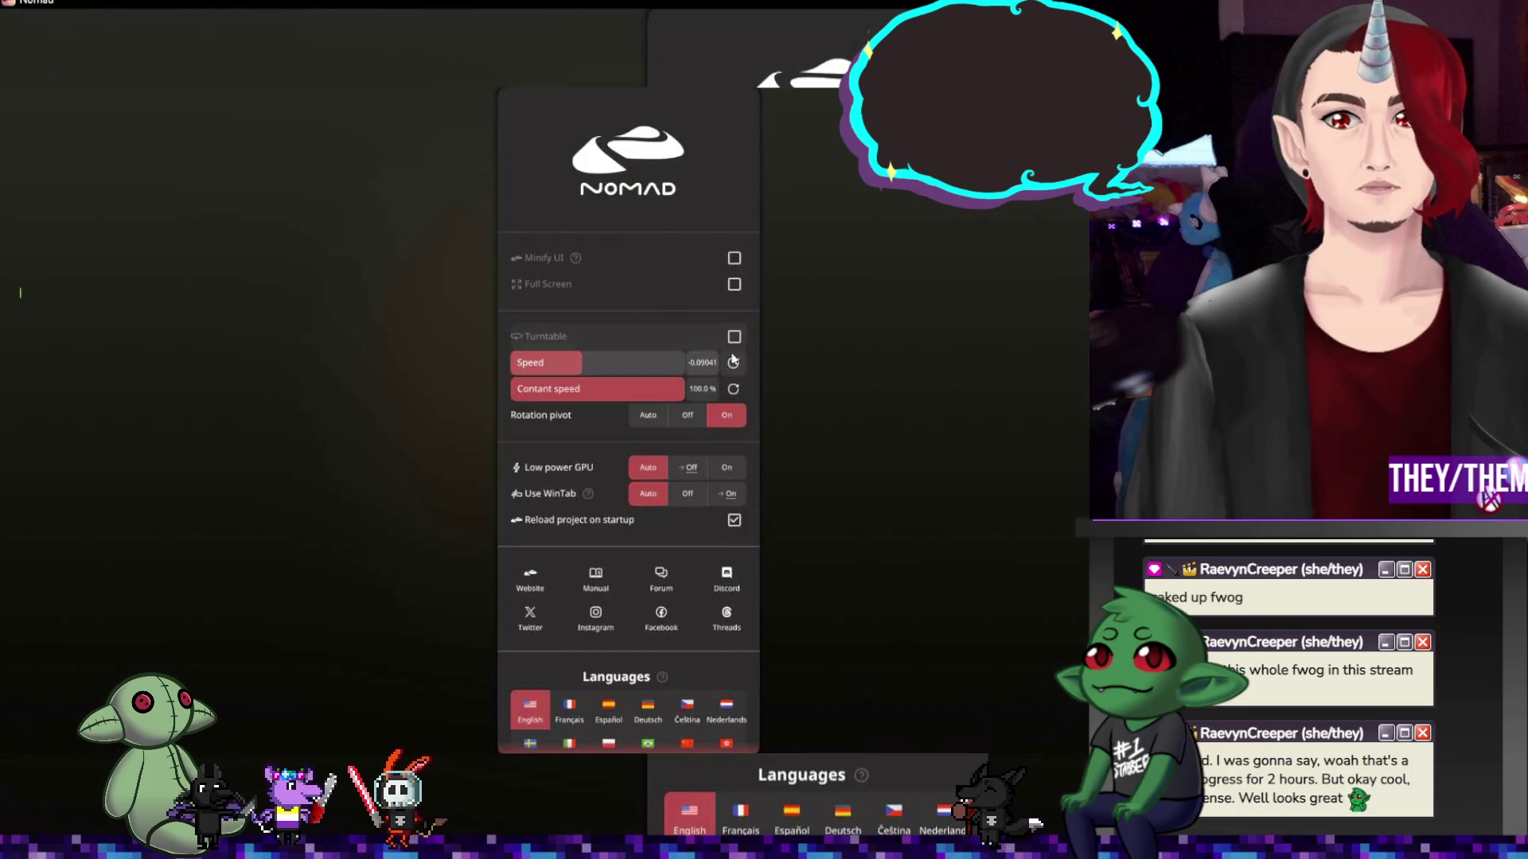
key(Escape)
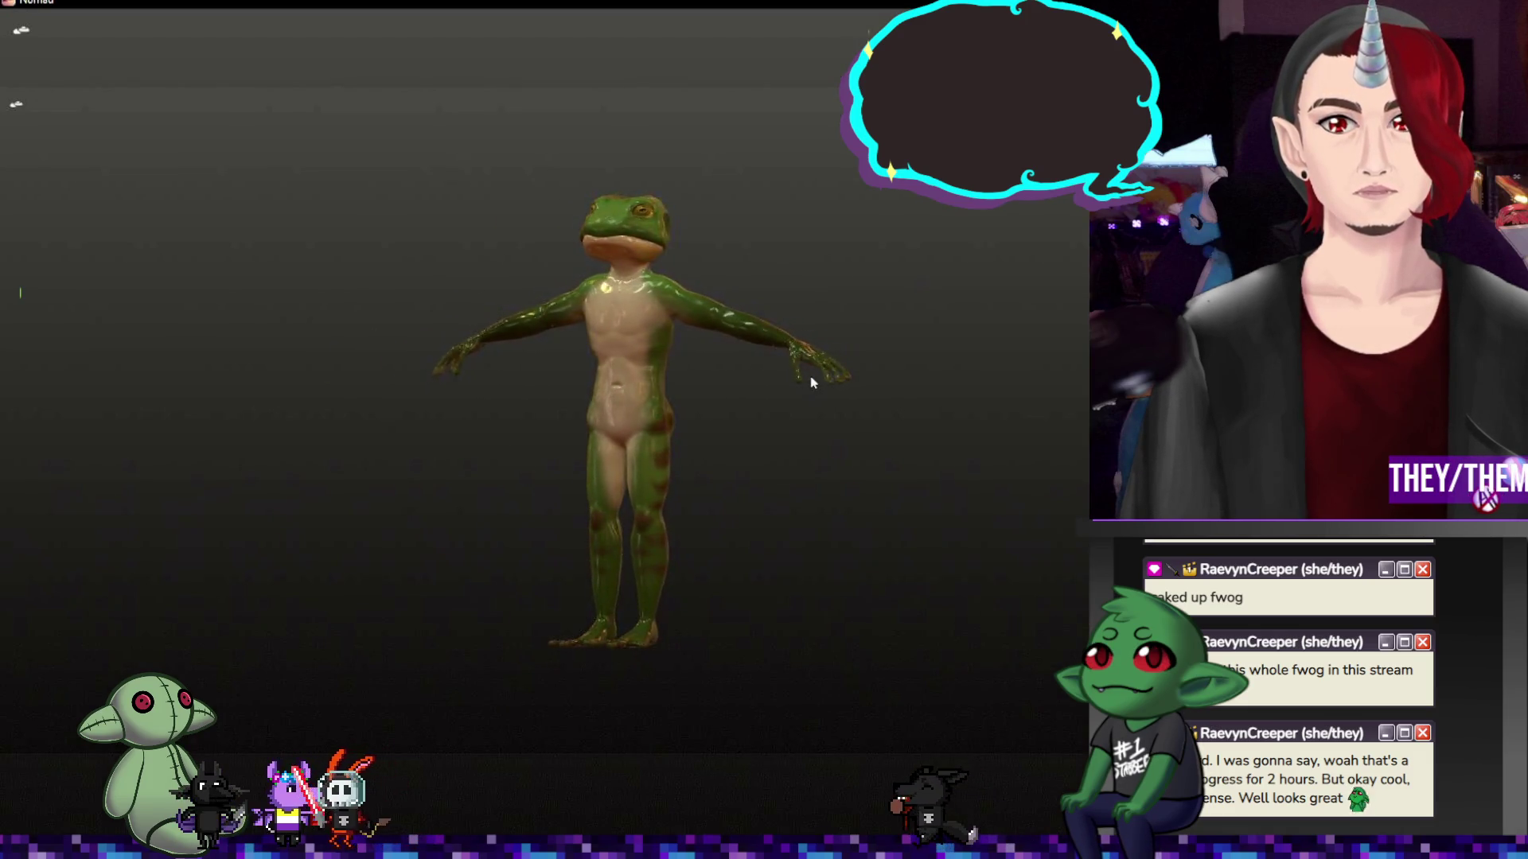
middle_drag(810, 382, 1005, 423)
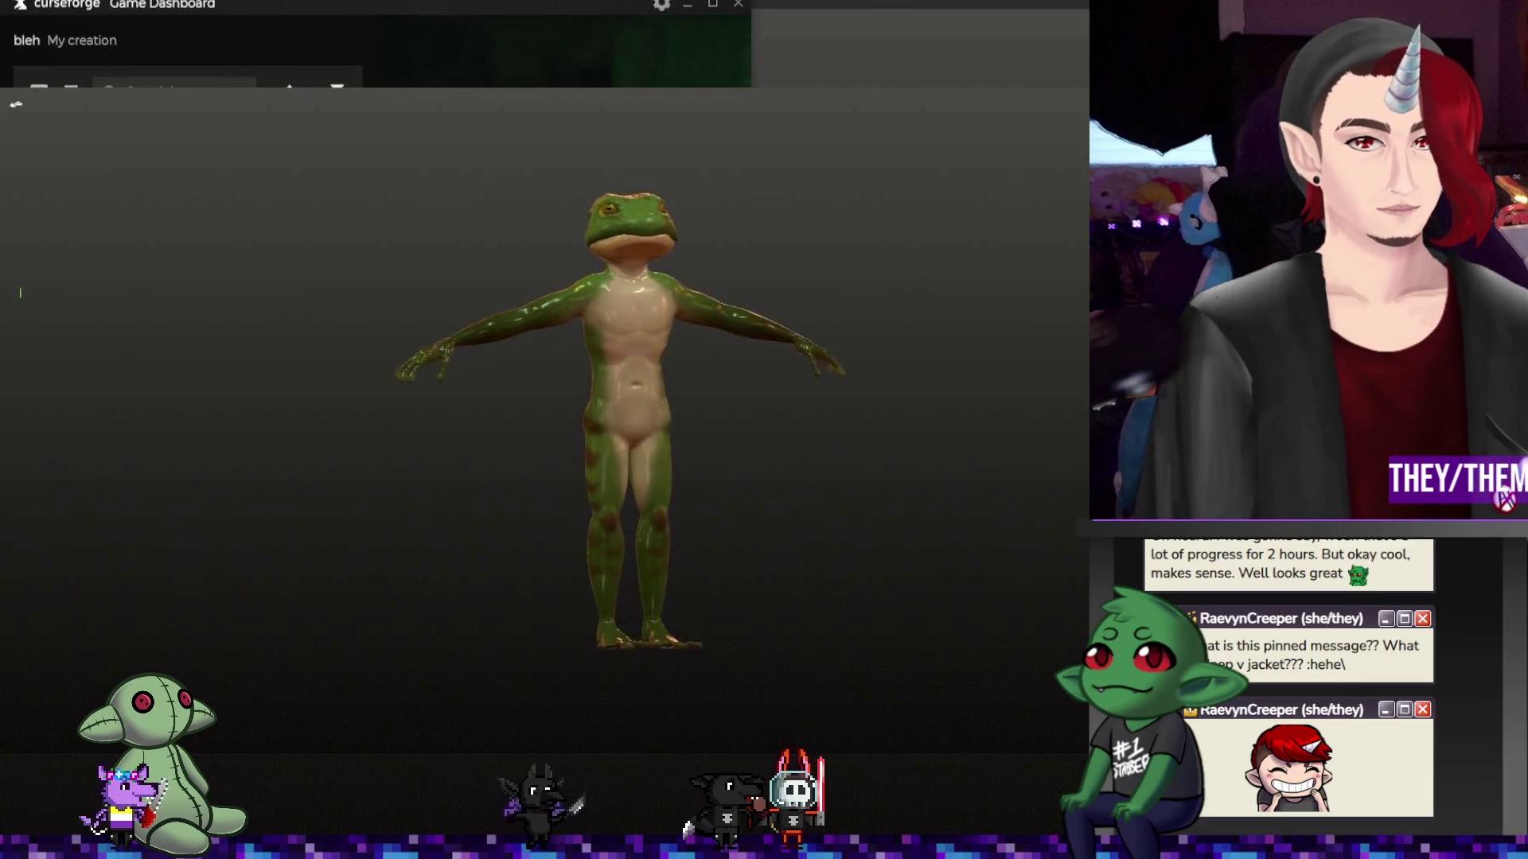
Minimise the CurseForge Game Dashboard window covering the sculpt
click(689, 8)
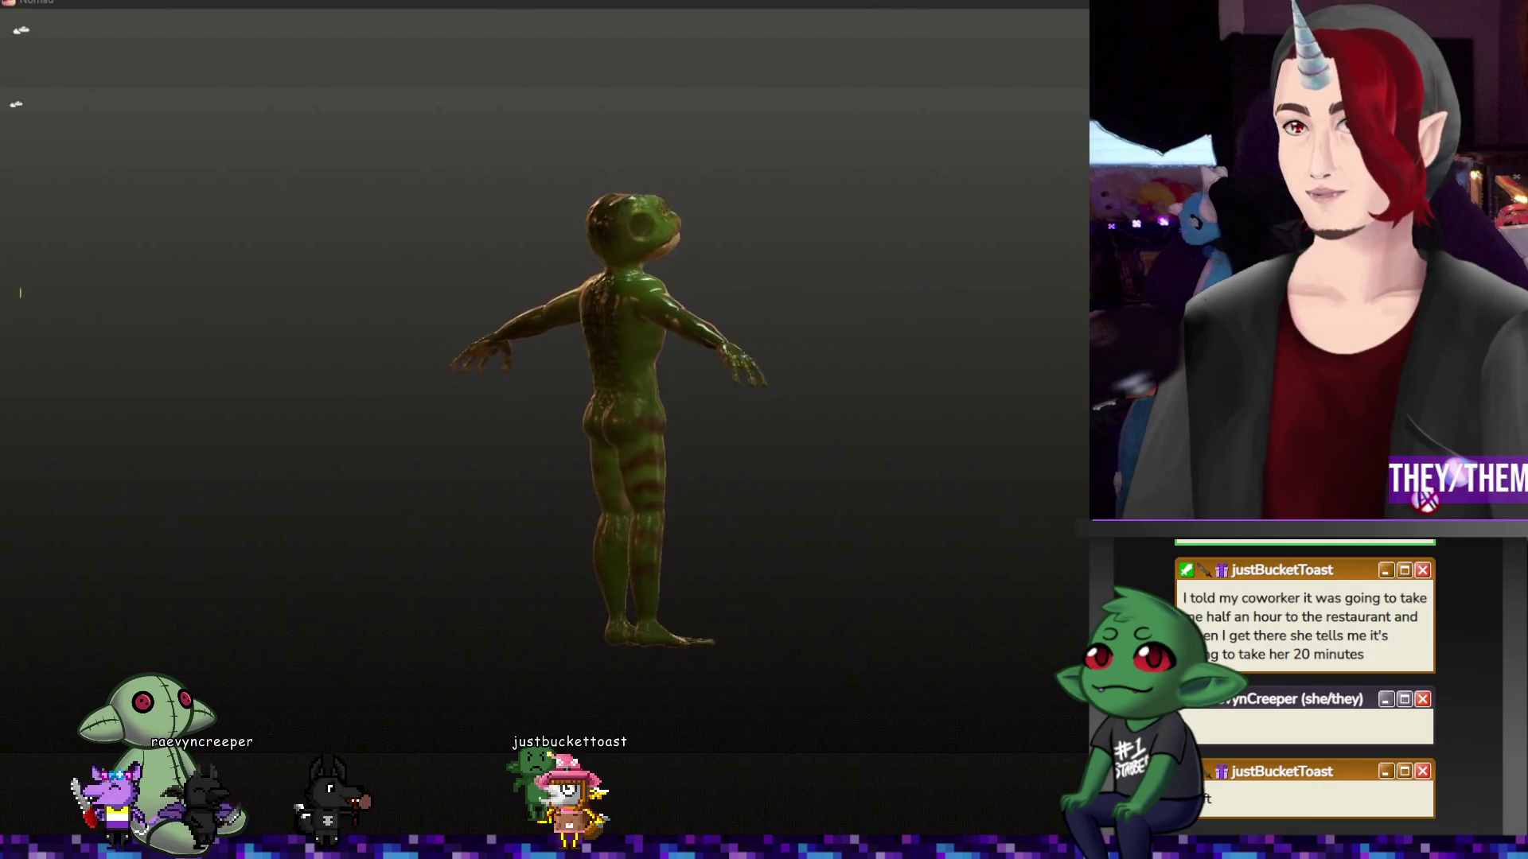
Bring the interface back and shrink the brush radius for finer work on torso and arms
click(18, 29)
scroll(782, 284, up, 5)
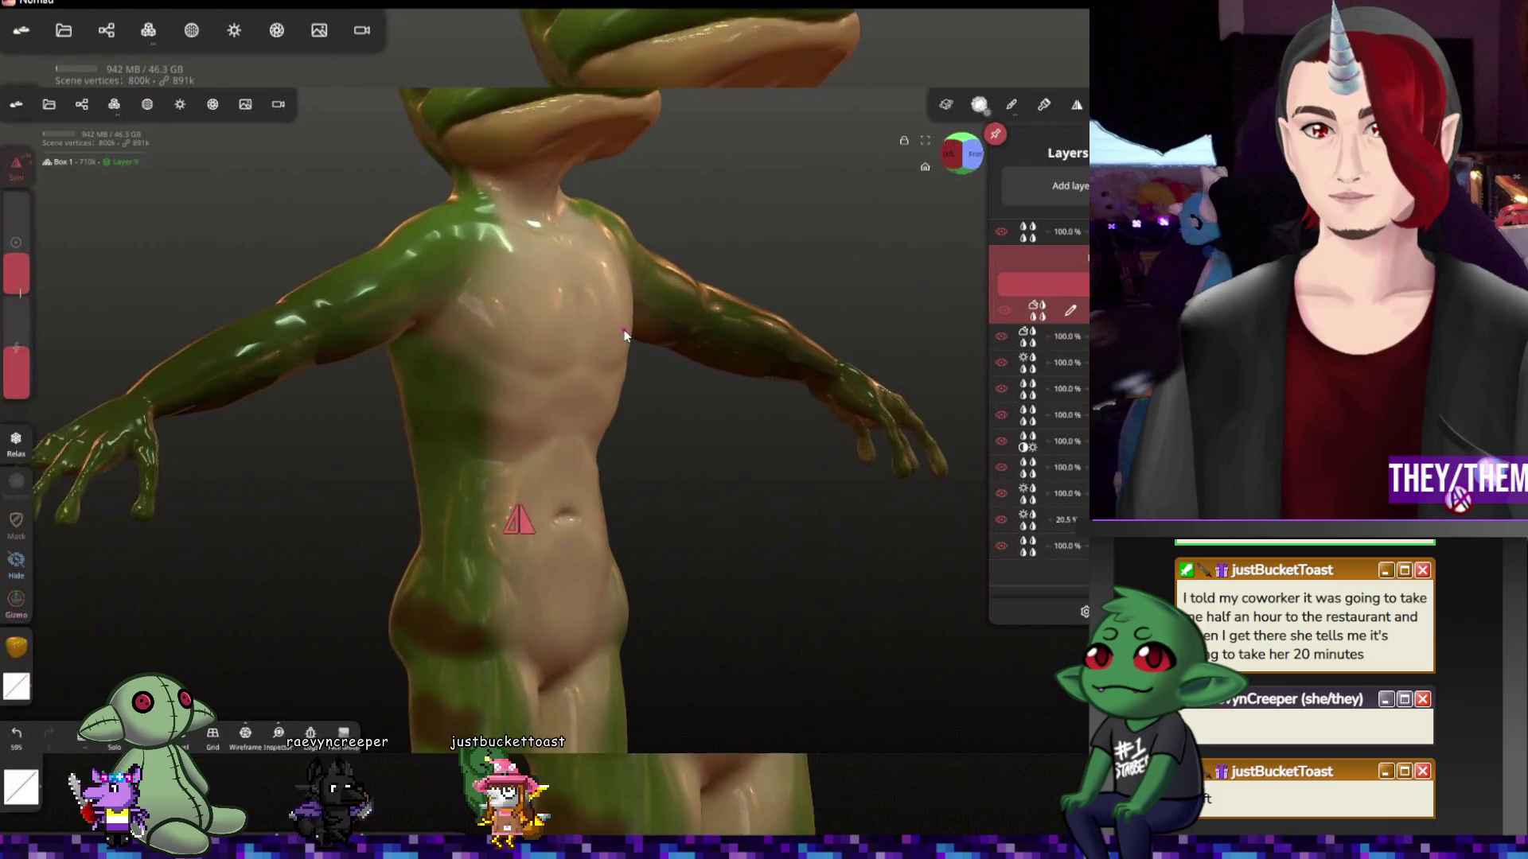
drag(871, 276, 743, 220)
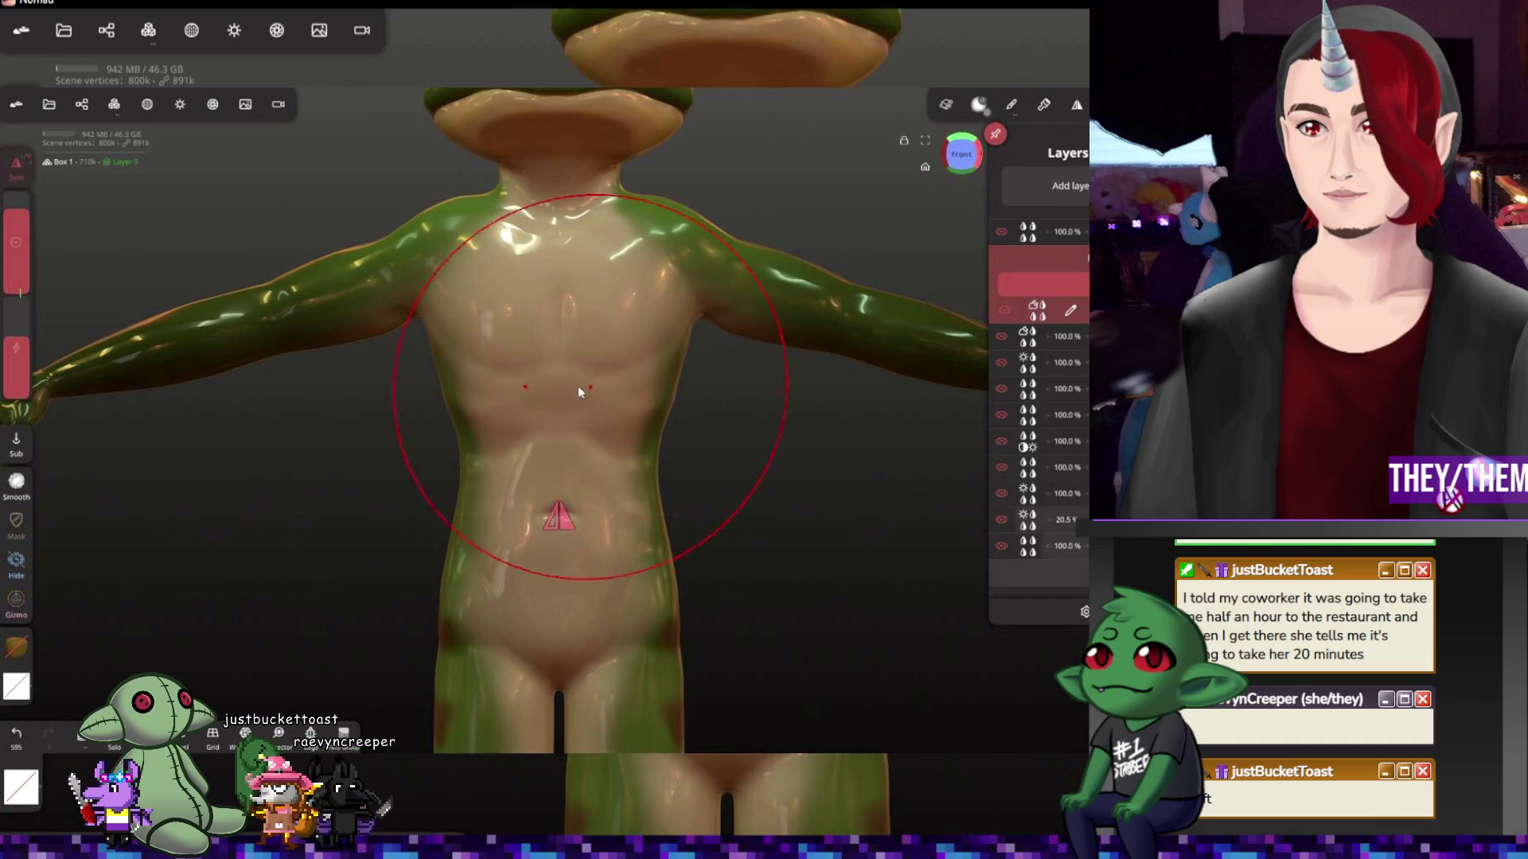
drag(17, 218, 17, 251)
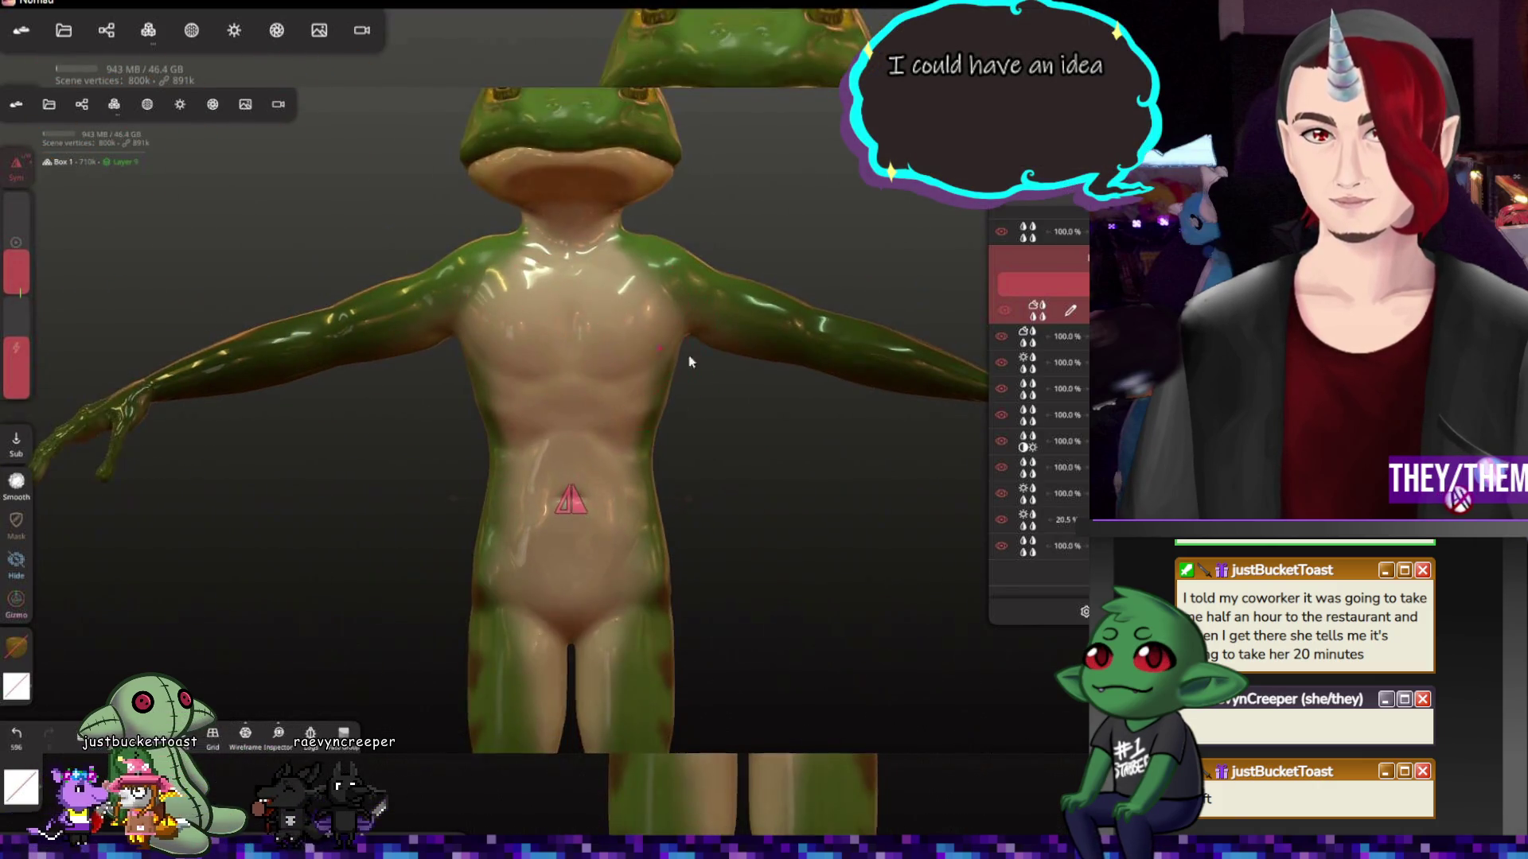
mouse_move(692, 359)
mouse_down()
mouse_move(909, 350)
mouse_move(688, 357)
mouse_up()
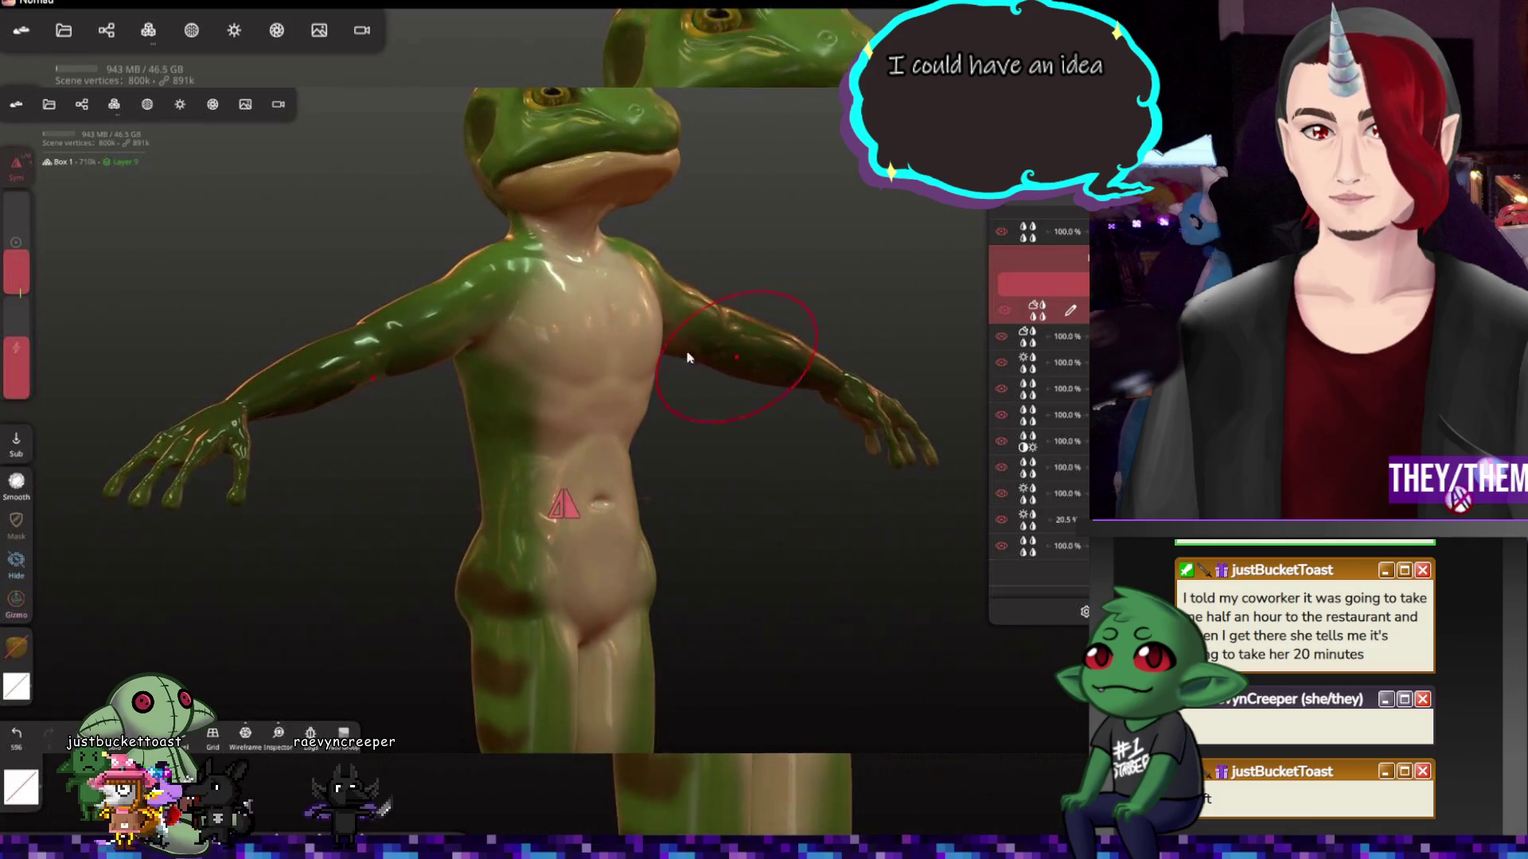
drag(692, 358, 845, 402)
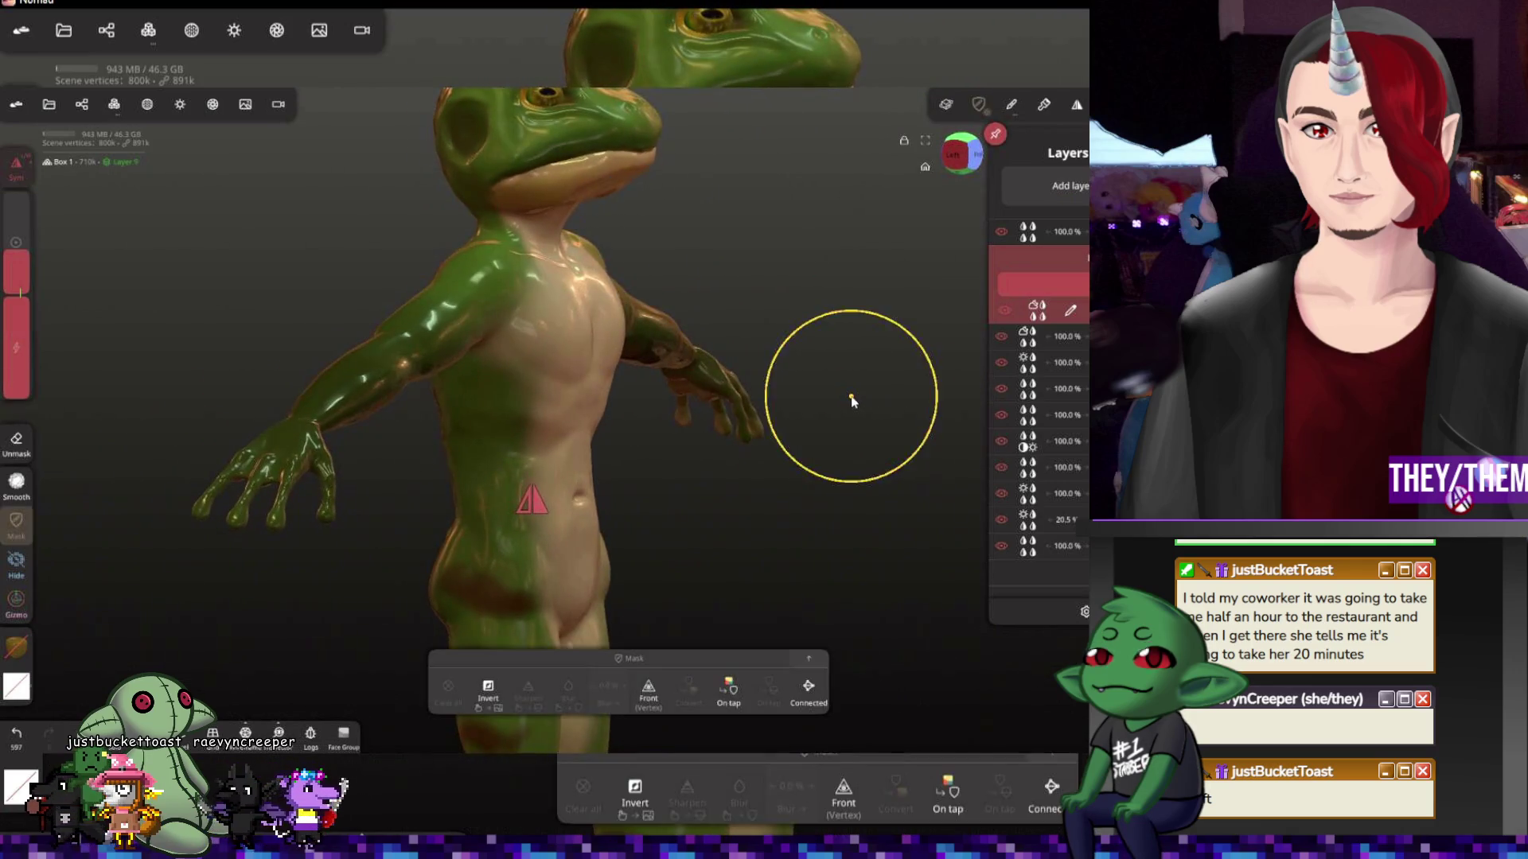
Undo two inflate strokes and inspect the chest from front and three-quarter views
key(ctrl+z)
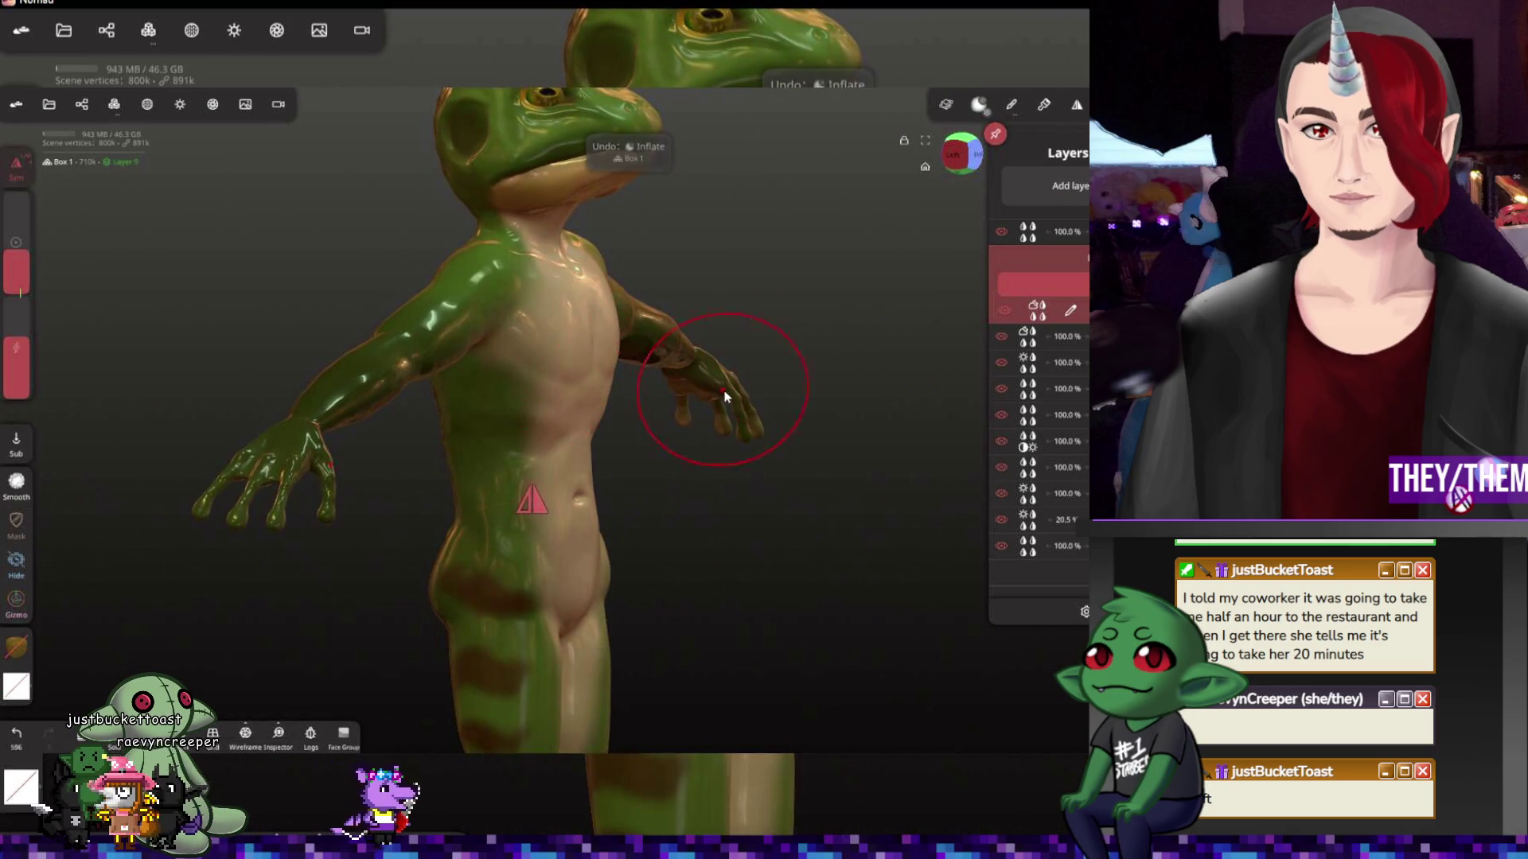
key(ctrl+z)
key(ctrl+z)
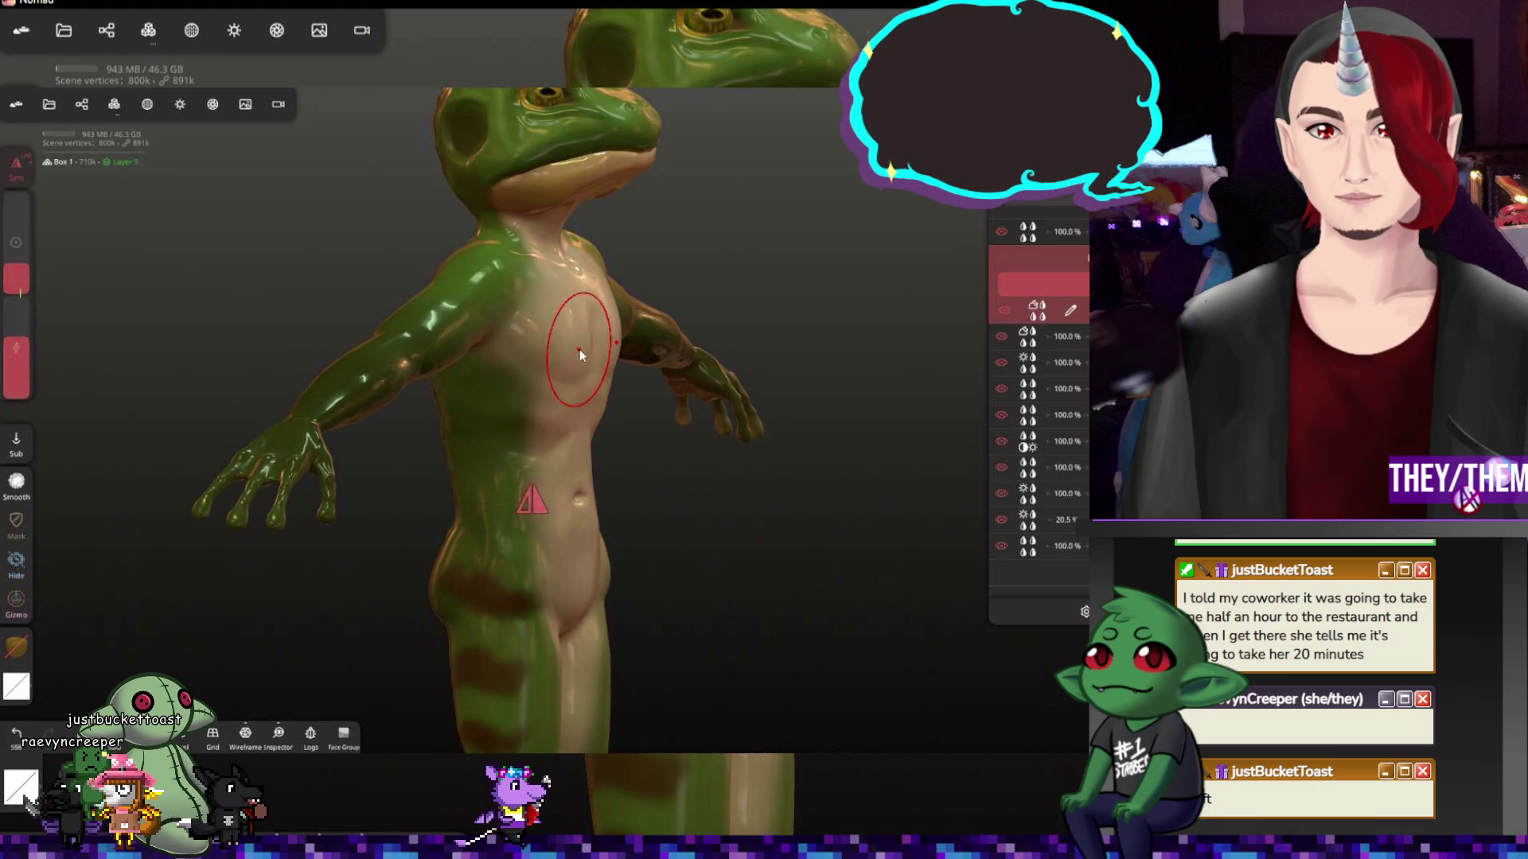
mouse_move(581, 354)
mouse_down()
mouse_move(360, 382)
mouse_move(719, 379)
mouse_move(798, 396)
mouse_up()
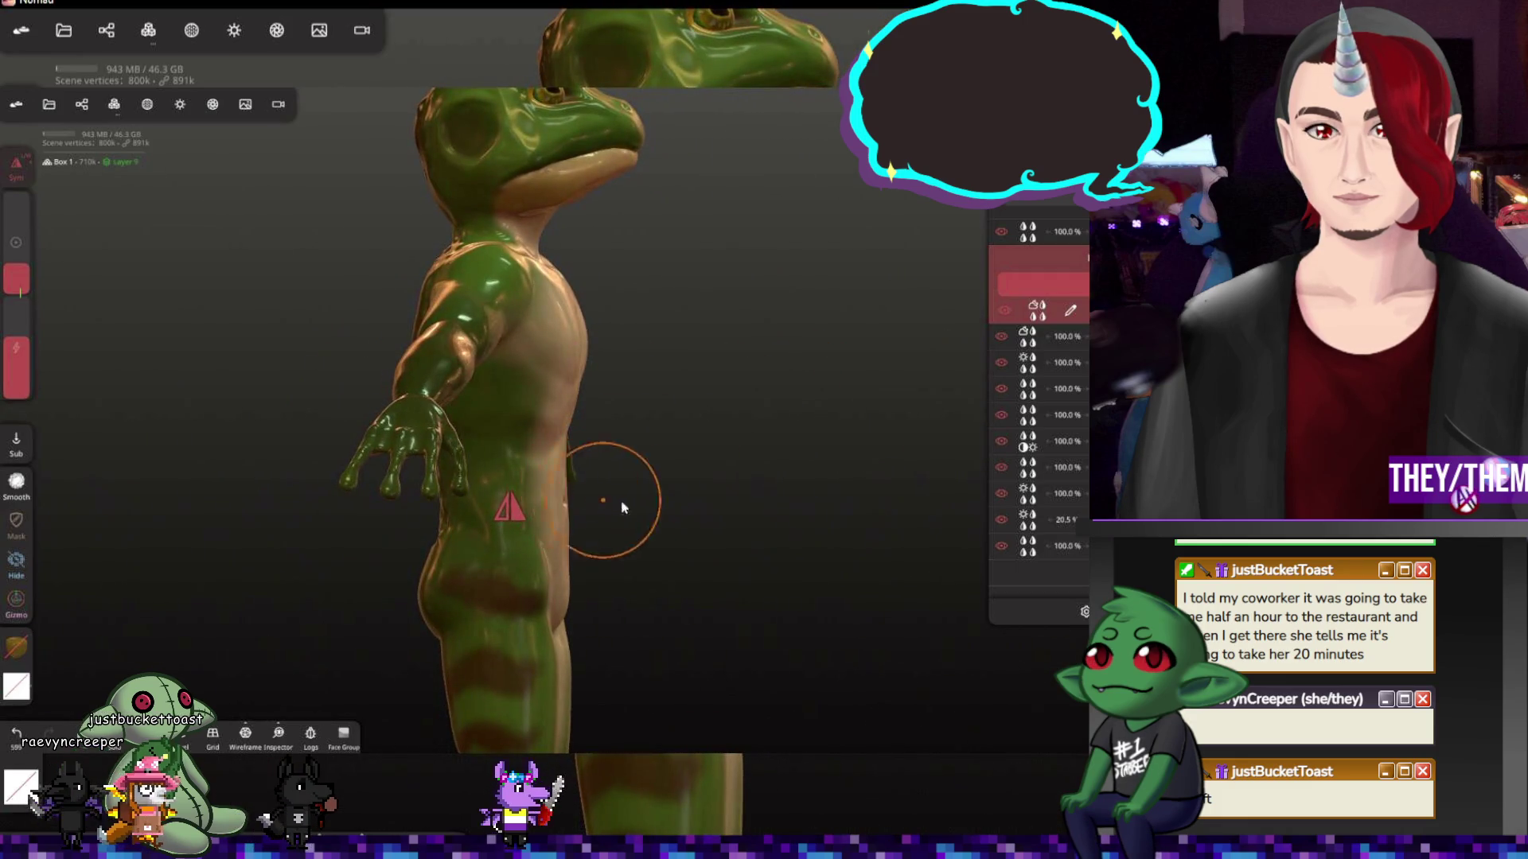
drag(621, 507, 536, 543)
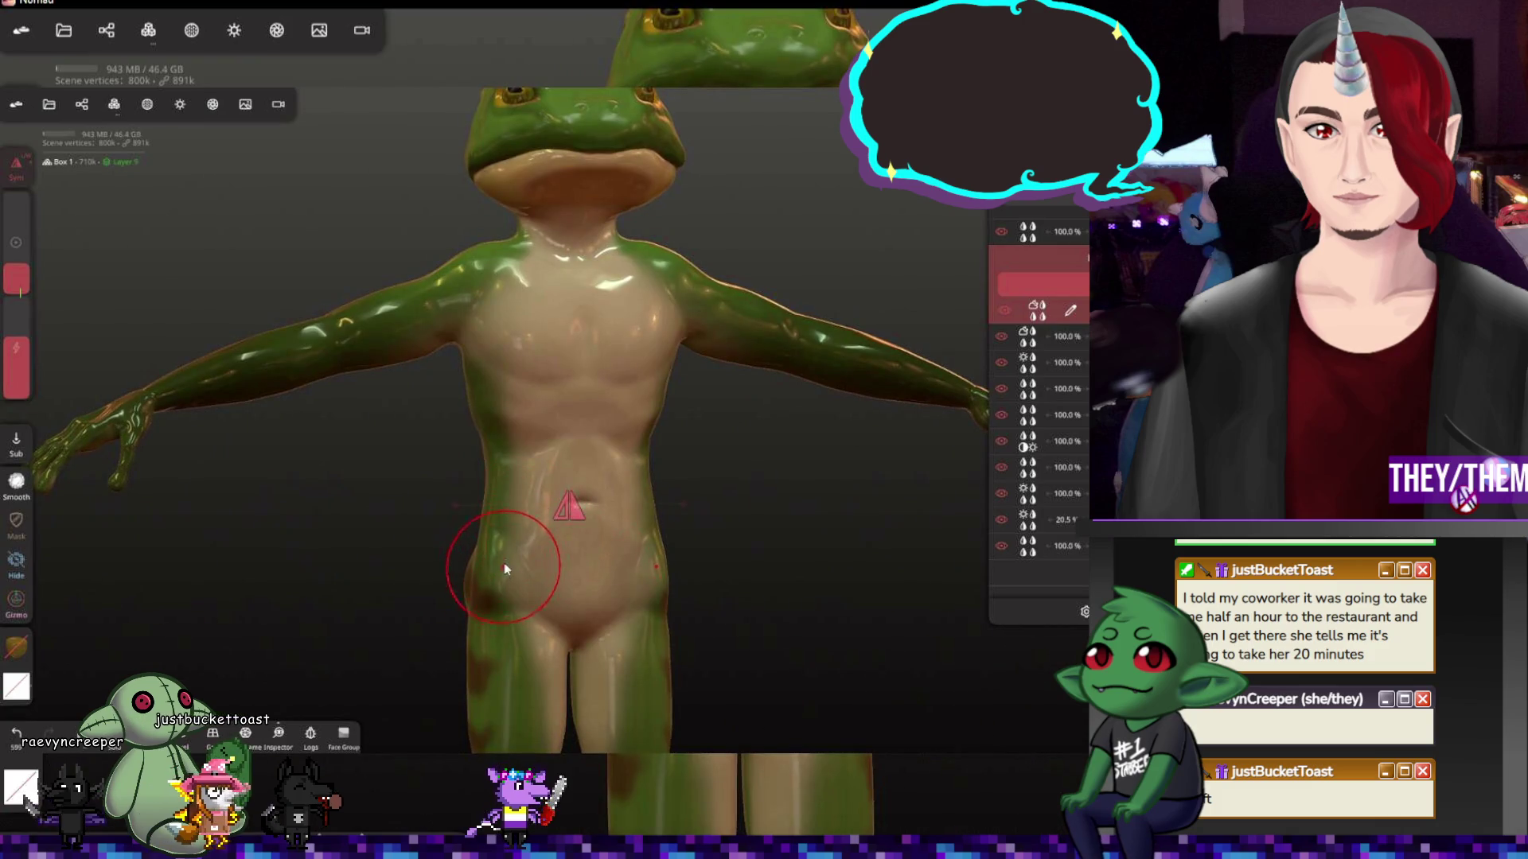
drag(774, 509, 743, 449)
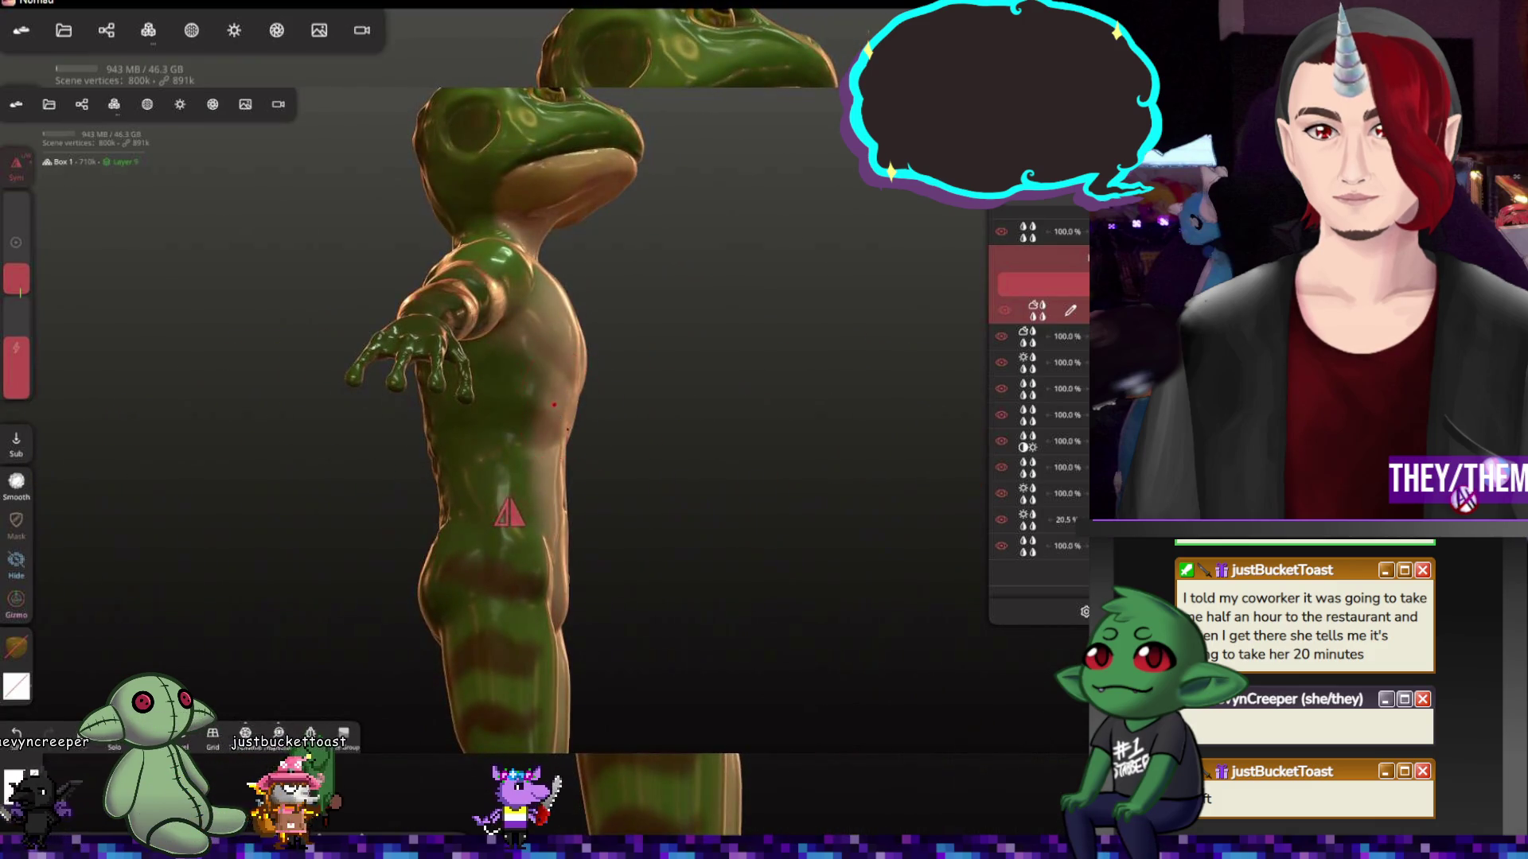
mouse_move(721, 444)
mouse_down()
mouse_move(559, 450)
mouse_move(358, 505)
mouse_up()
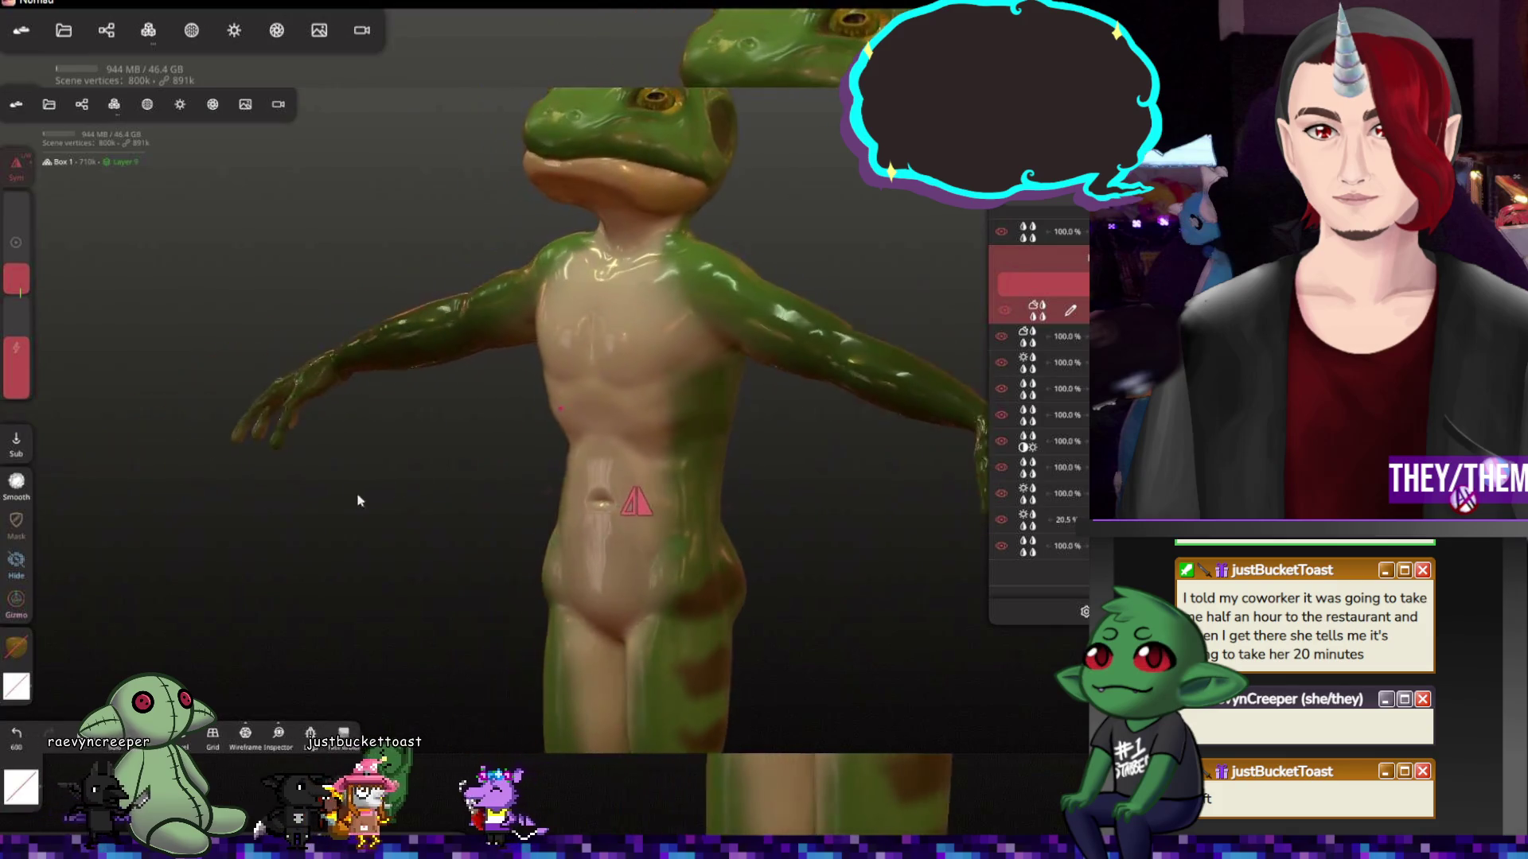
Undo two more inflate strokes, checking the side and extended arm between them
key(ctrl+z)
mouse_move(853, 427)
mouse_down()
mouse_move(921, 432)
mouse_move(768, 375)
mouse_up()
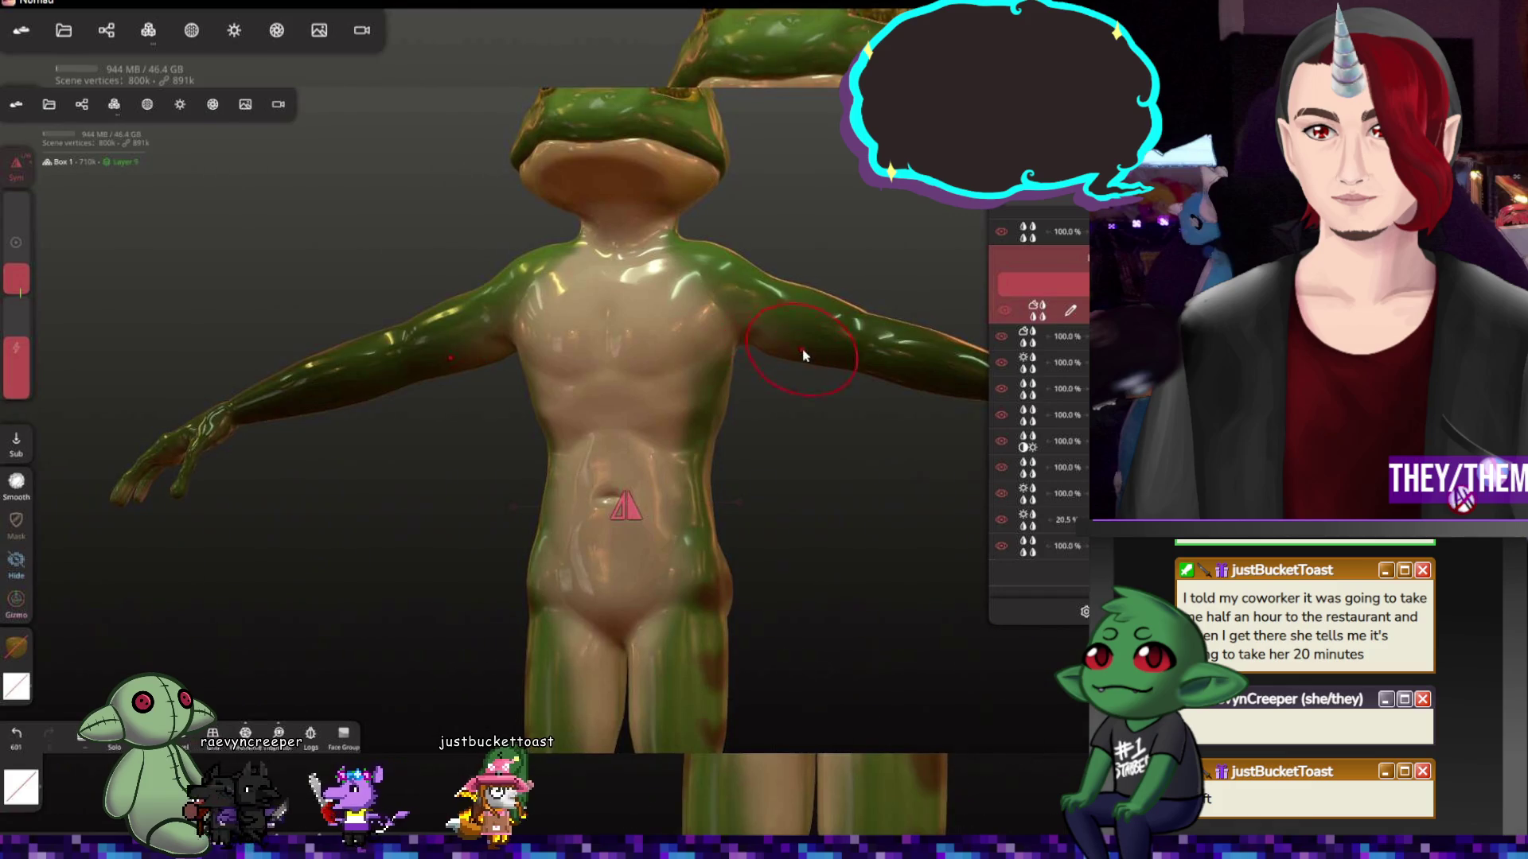
mouse_move(835, 454)
mouse_down()
mouse_move(903, 447)
mouse_move(951, 367)
mouse_up()
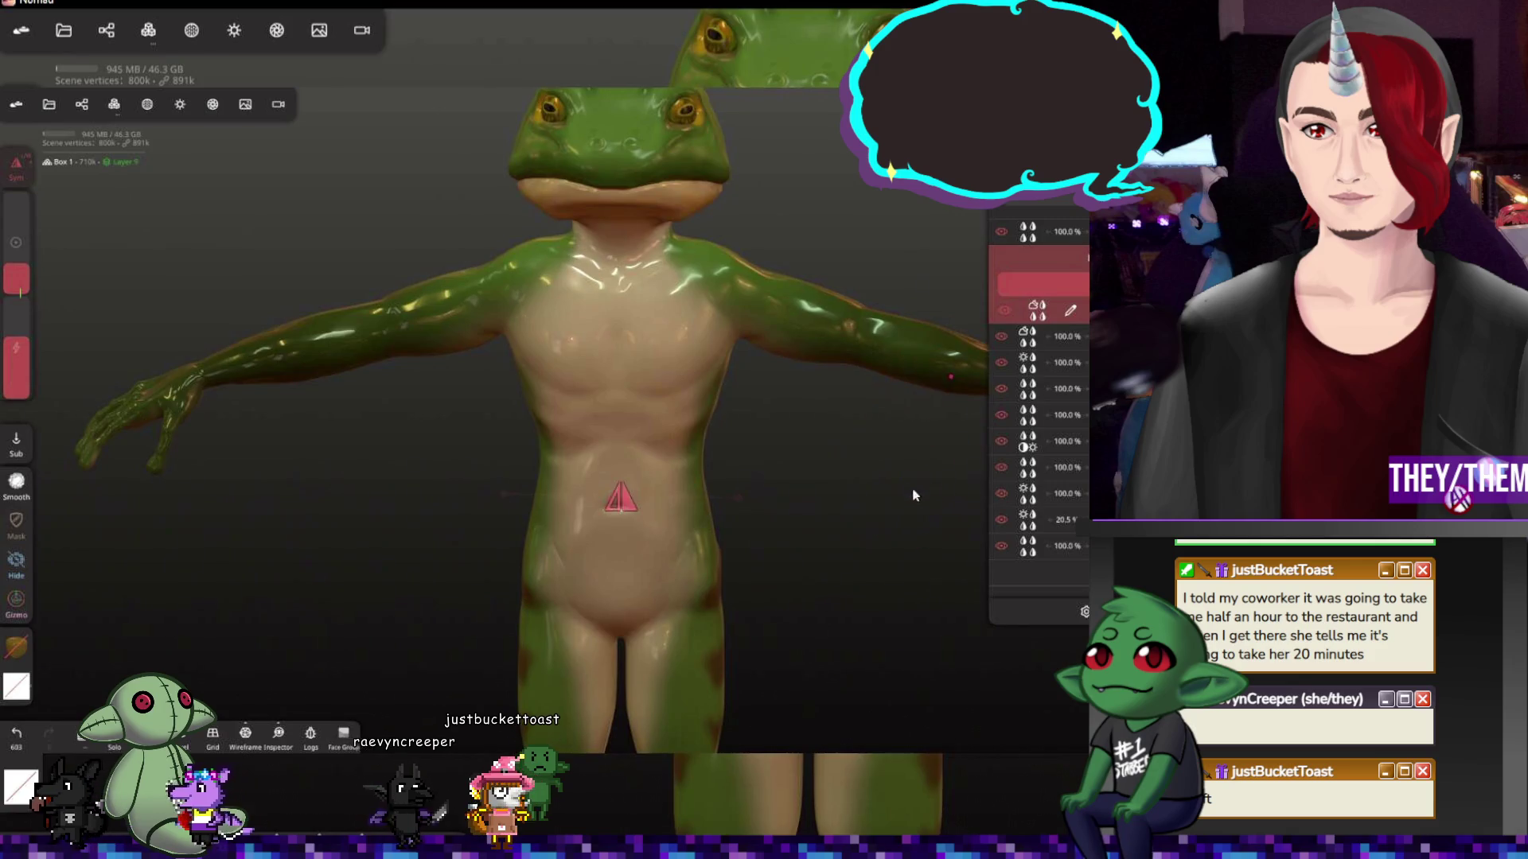
mouse_move(914, 495)
mouse_down()
mouse_move(546, 386)
mouse_move(348, 443)
mouse_up()
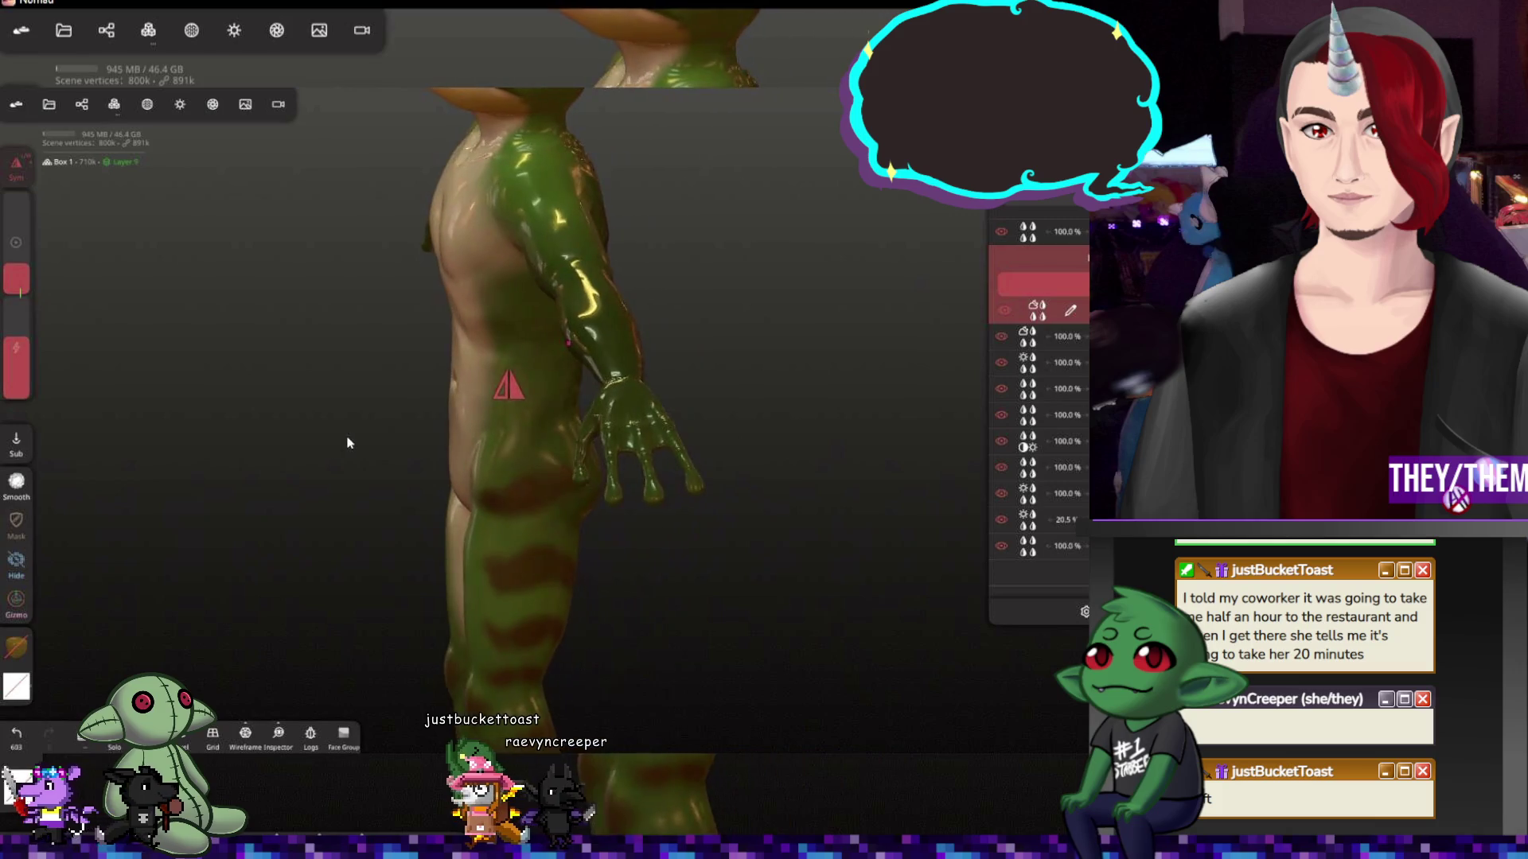
key(ctrl+z)
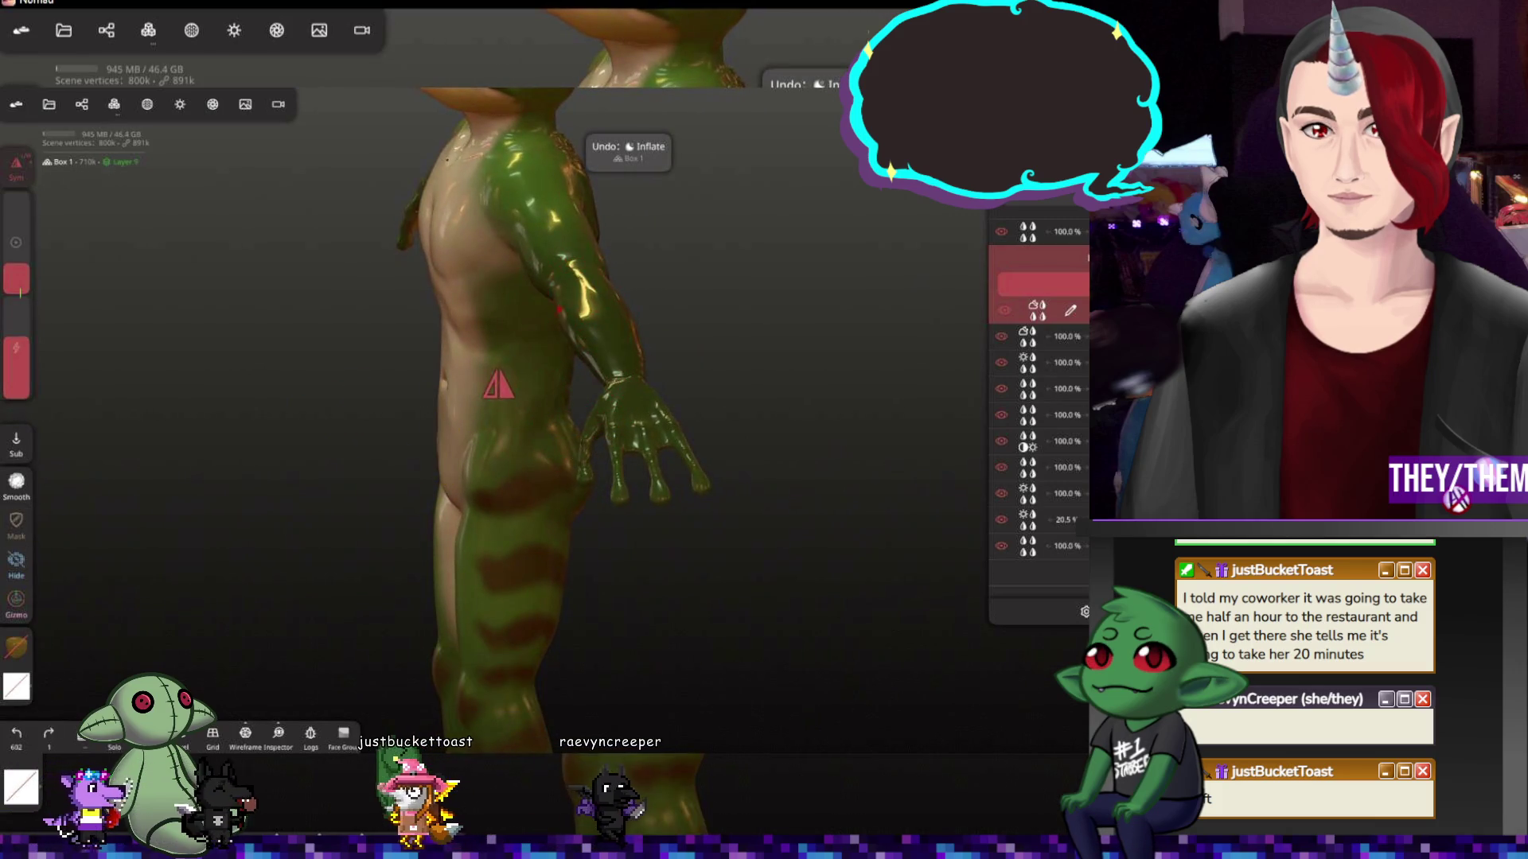
mouse_move(604, 324)
mouse_down()
mouse_move(957, 316)
mouse_move(829, 248)
mouse_up()
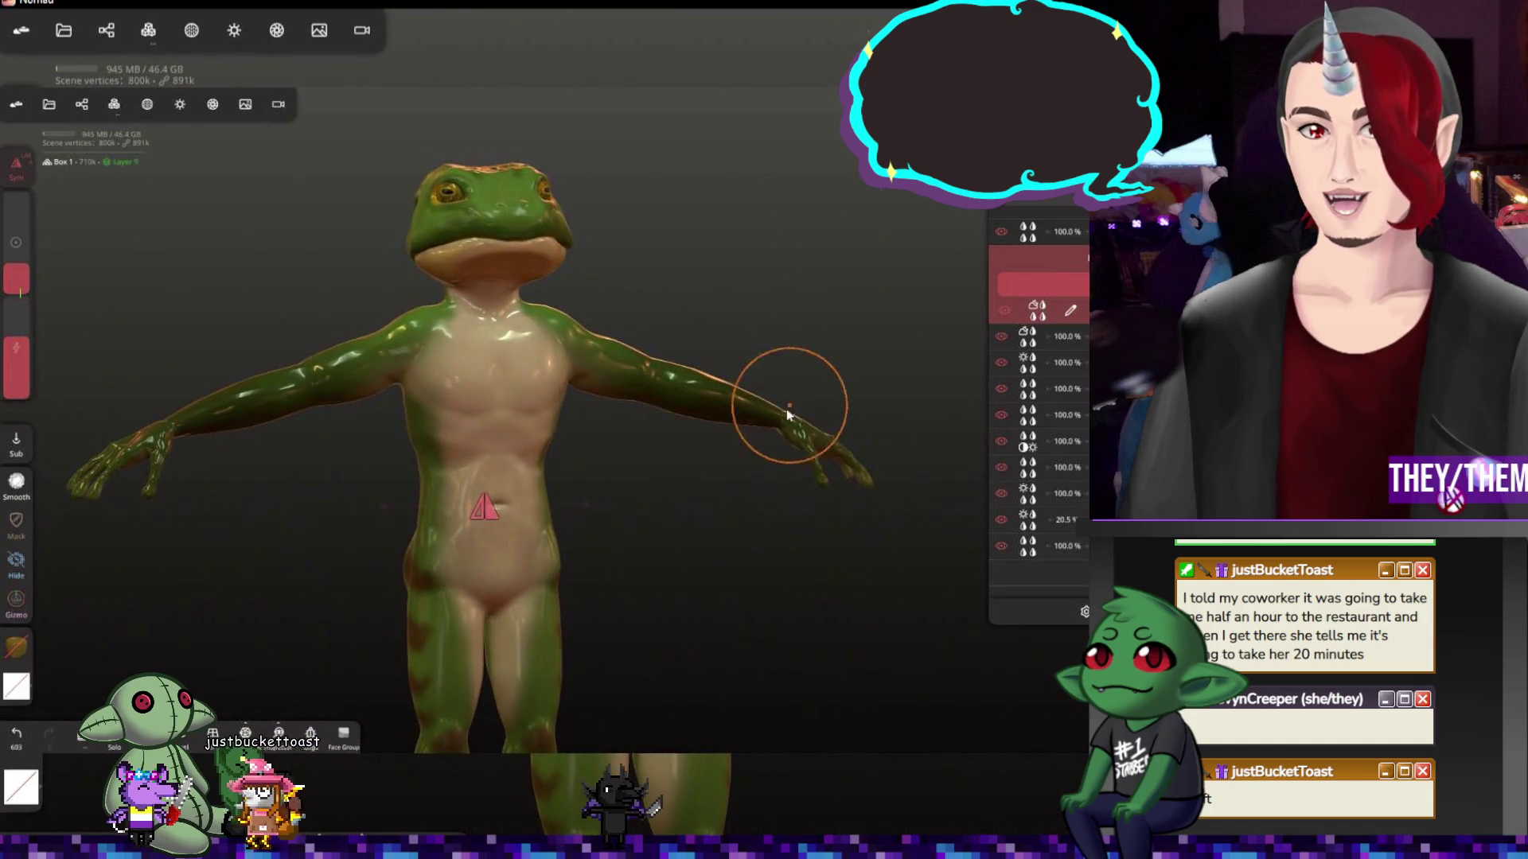
Switch to the Paint tool, bring up Stroke painting and start sampling a colour from the feet
mouse_move(788, 406)
mouse_down()
mouse_move(670, 441)
mouse_move(744, 505)
mouse_move(781, 585)
mouse_move(777, 517)
mouse_up()
scroll(705, 441, down, 3)
scroll(533, 572, up, 3)
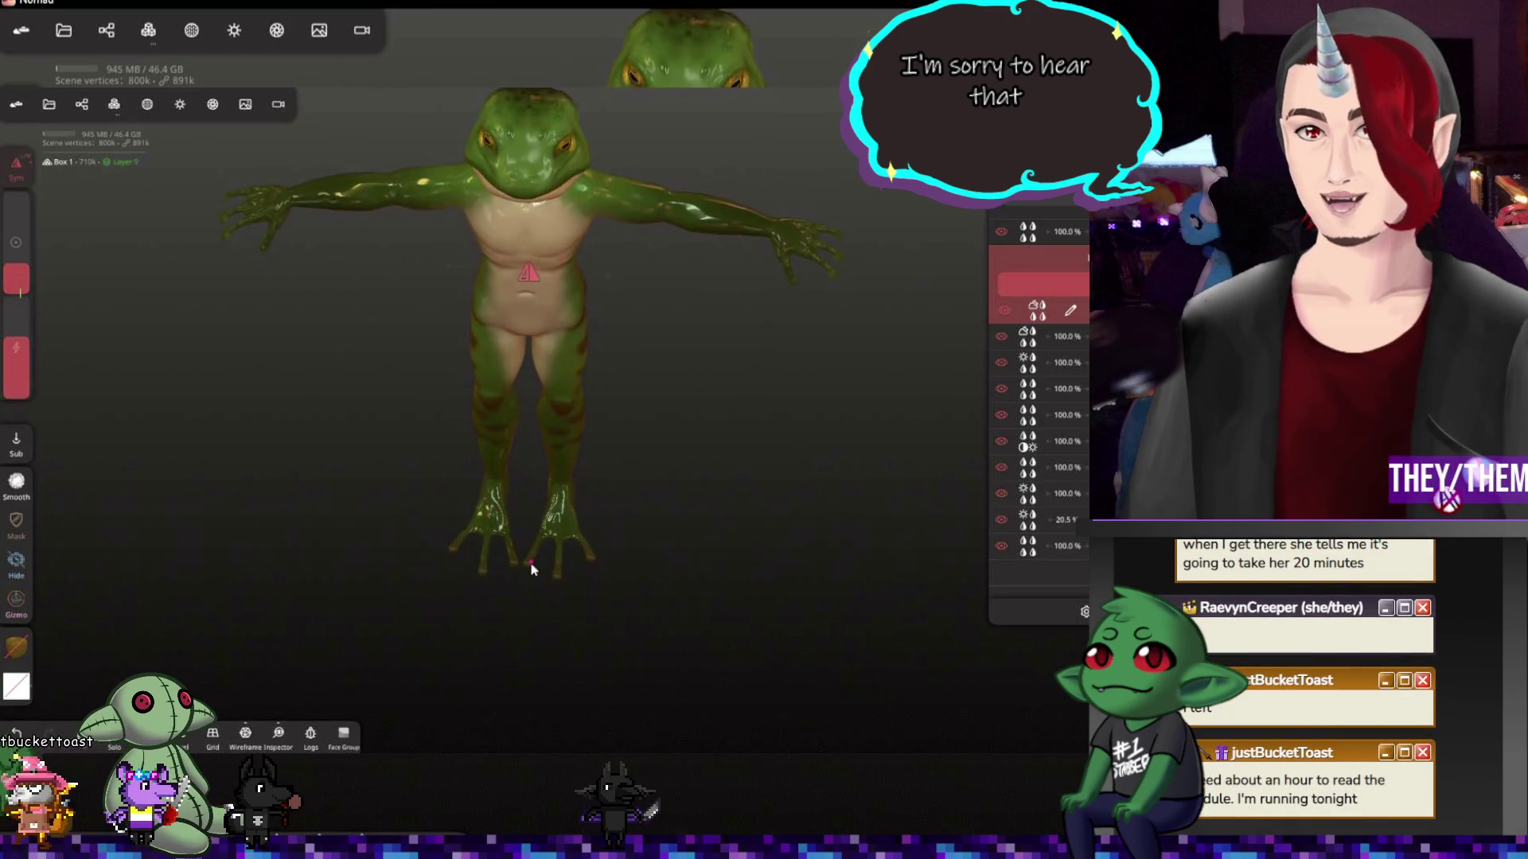
scroll(531, 571, up, 3)
scroll(531, 544, up, 2)
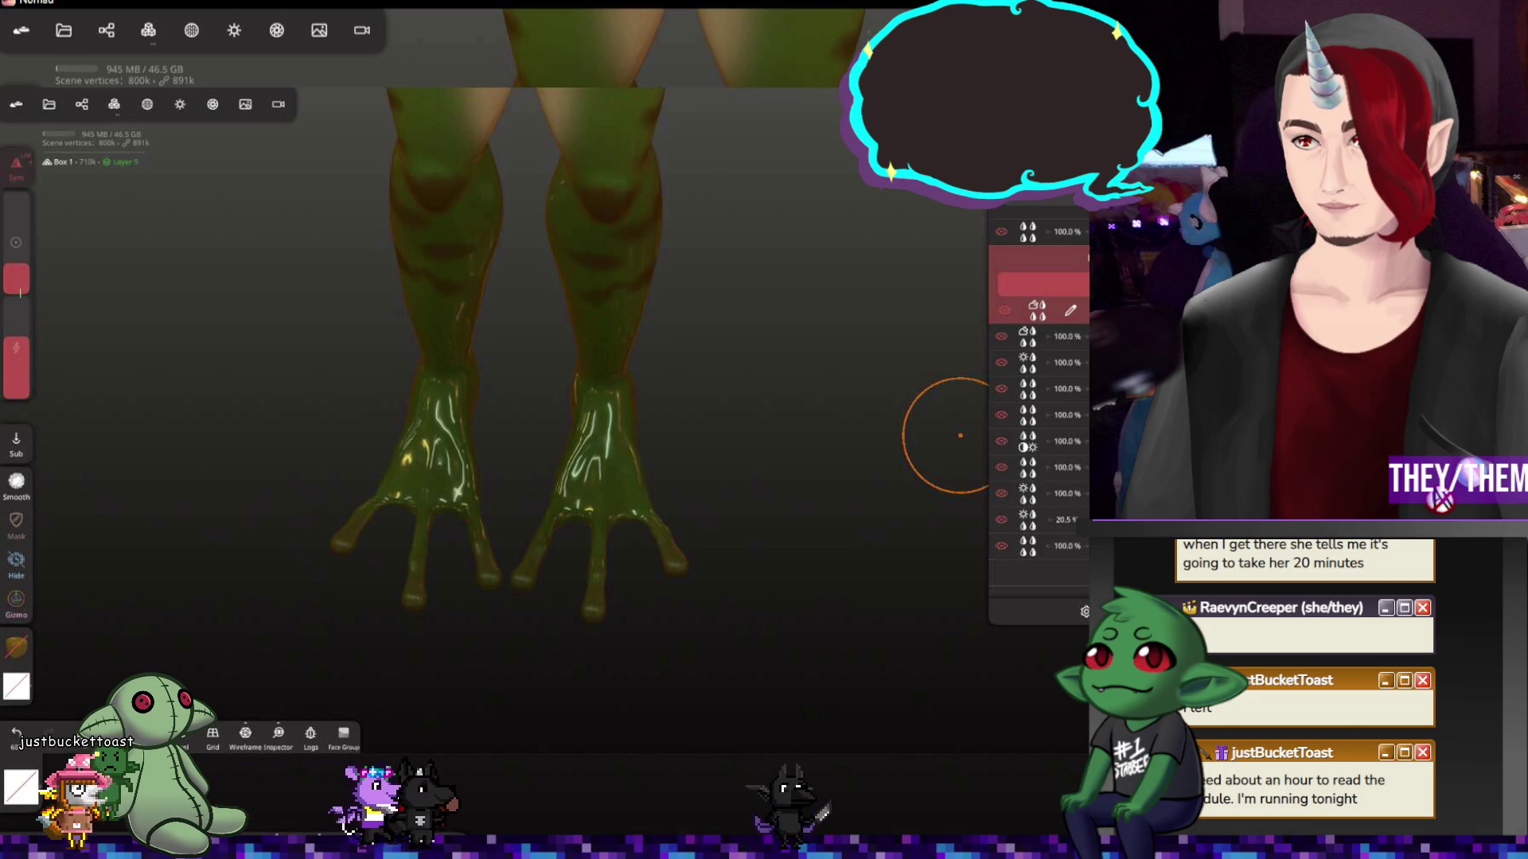
key(p)
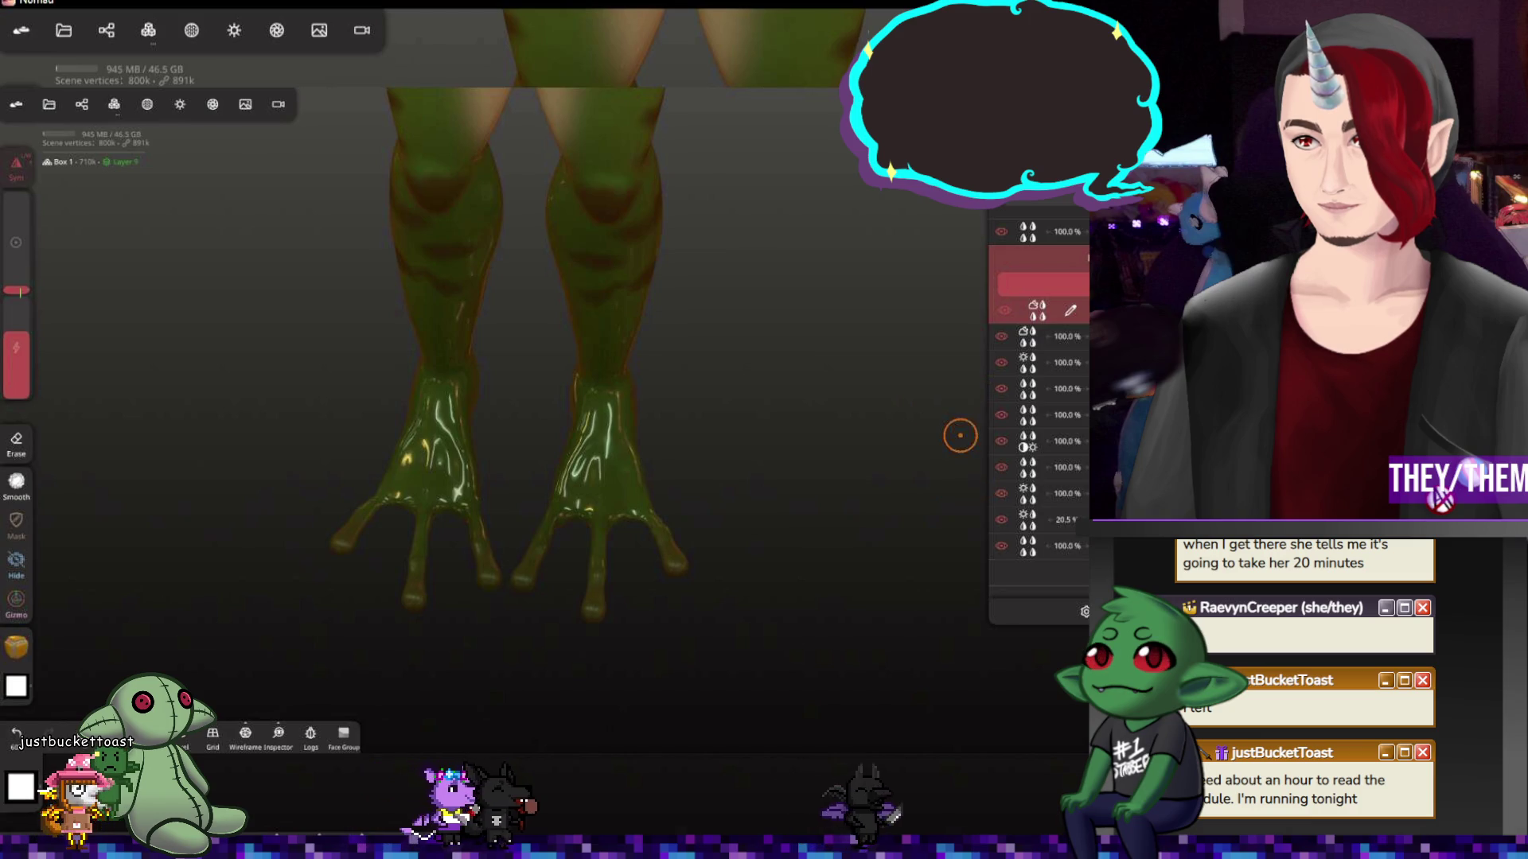
click(15, 645)
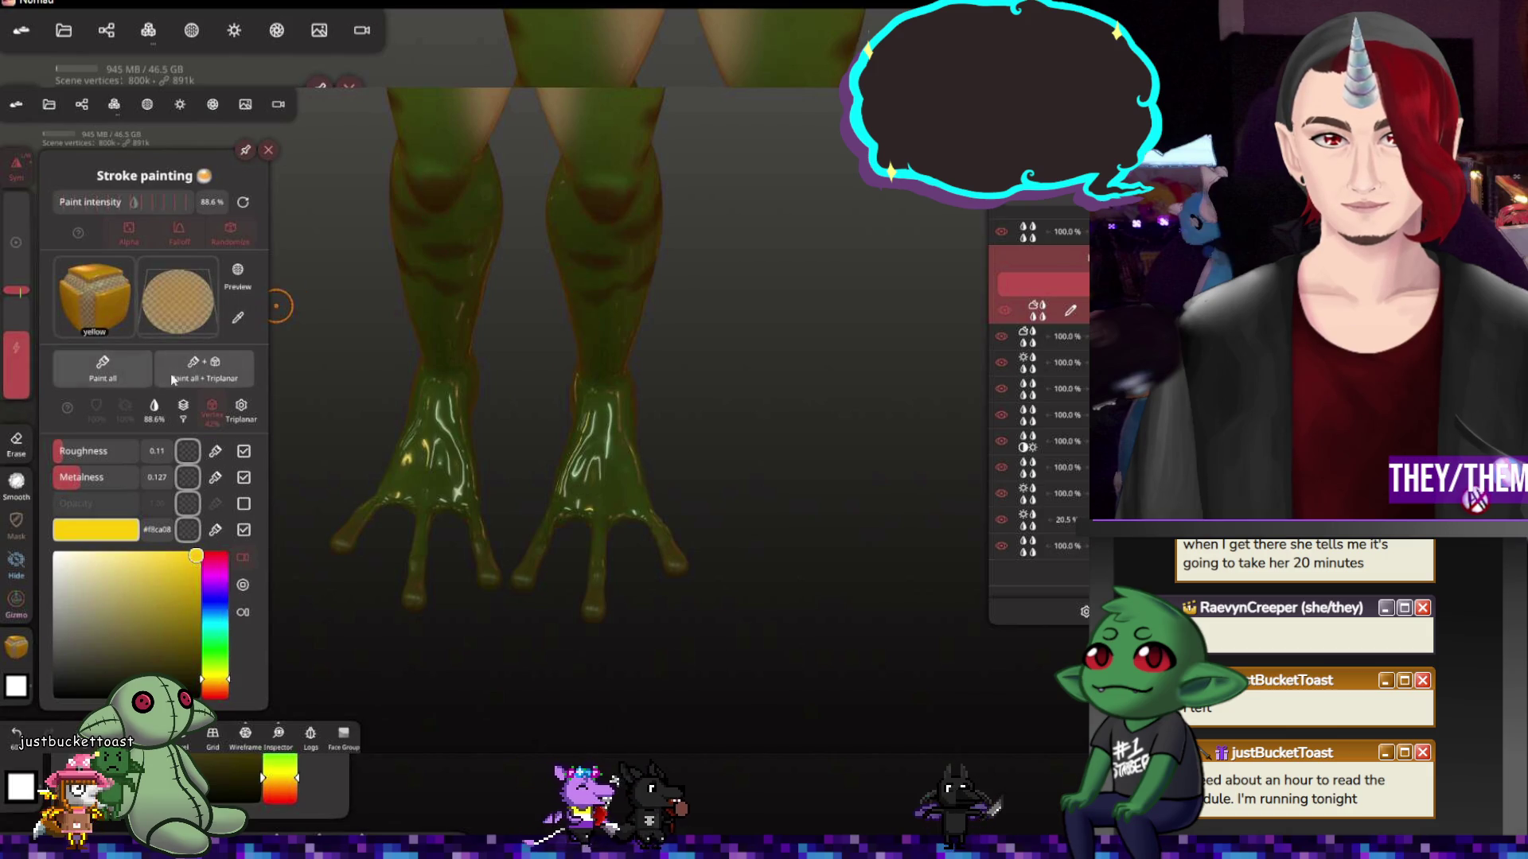
click(239, 278)
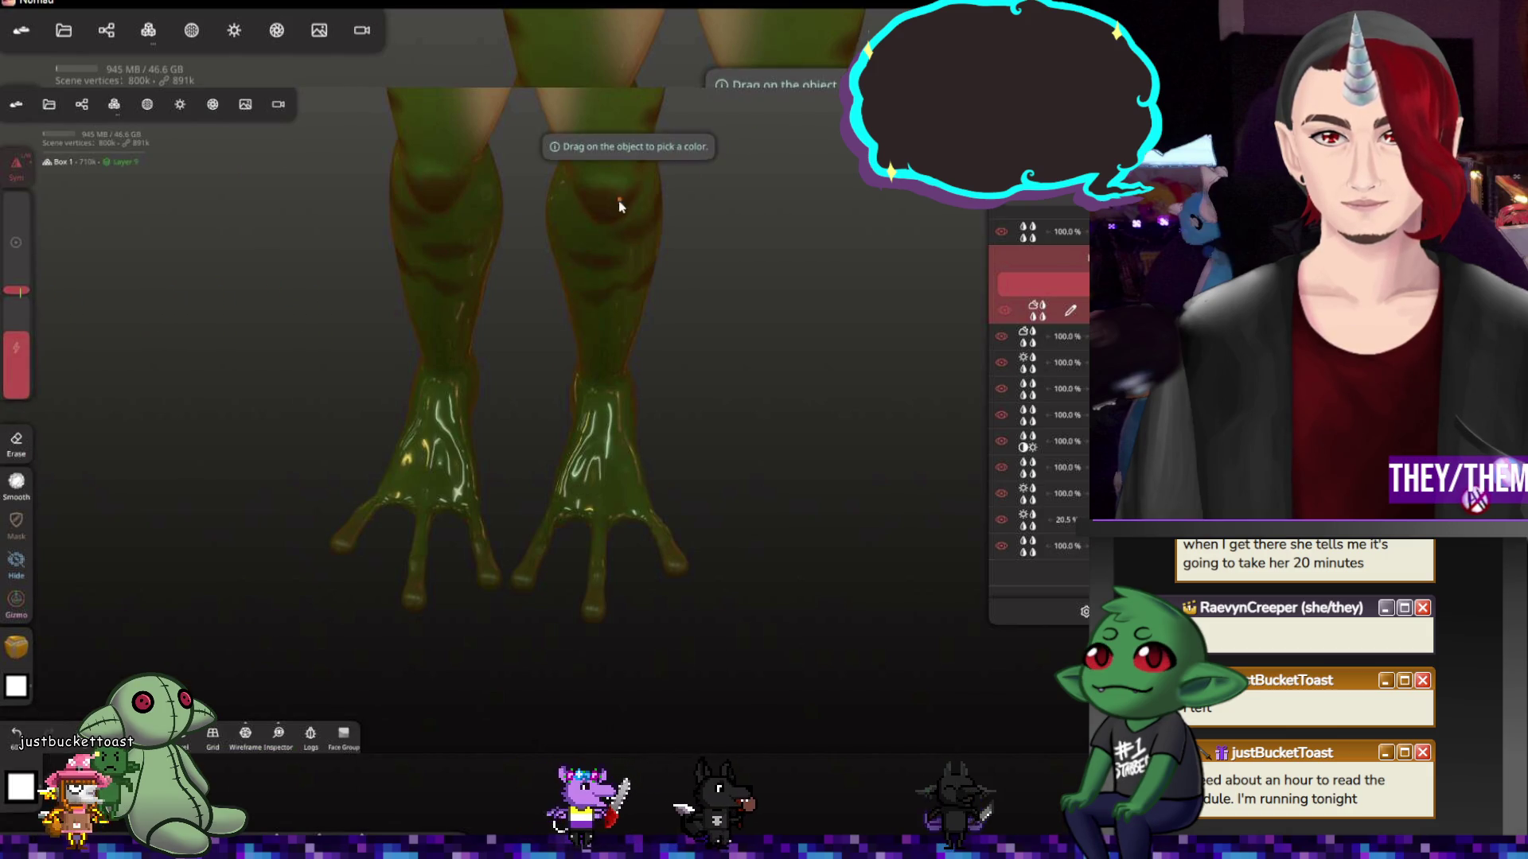
Pick the leg's green as paint colour, undo the stray stroke, and show the layer's blend modes
drag(620, 203, 613, 216)
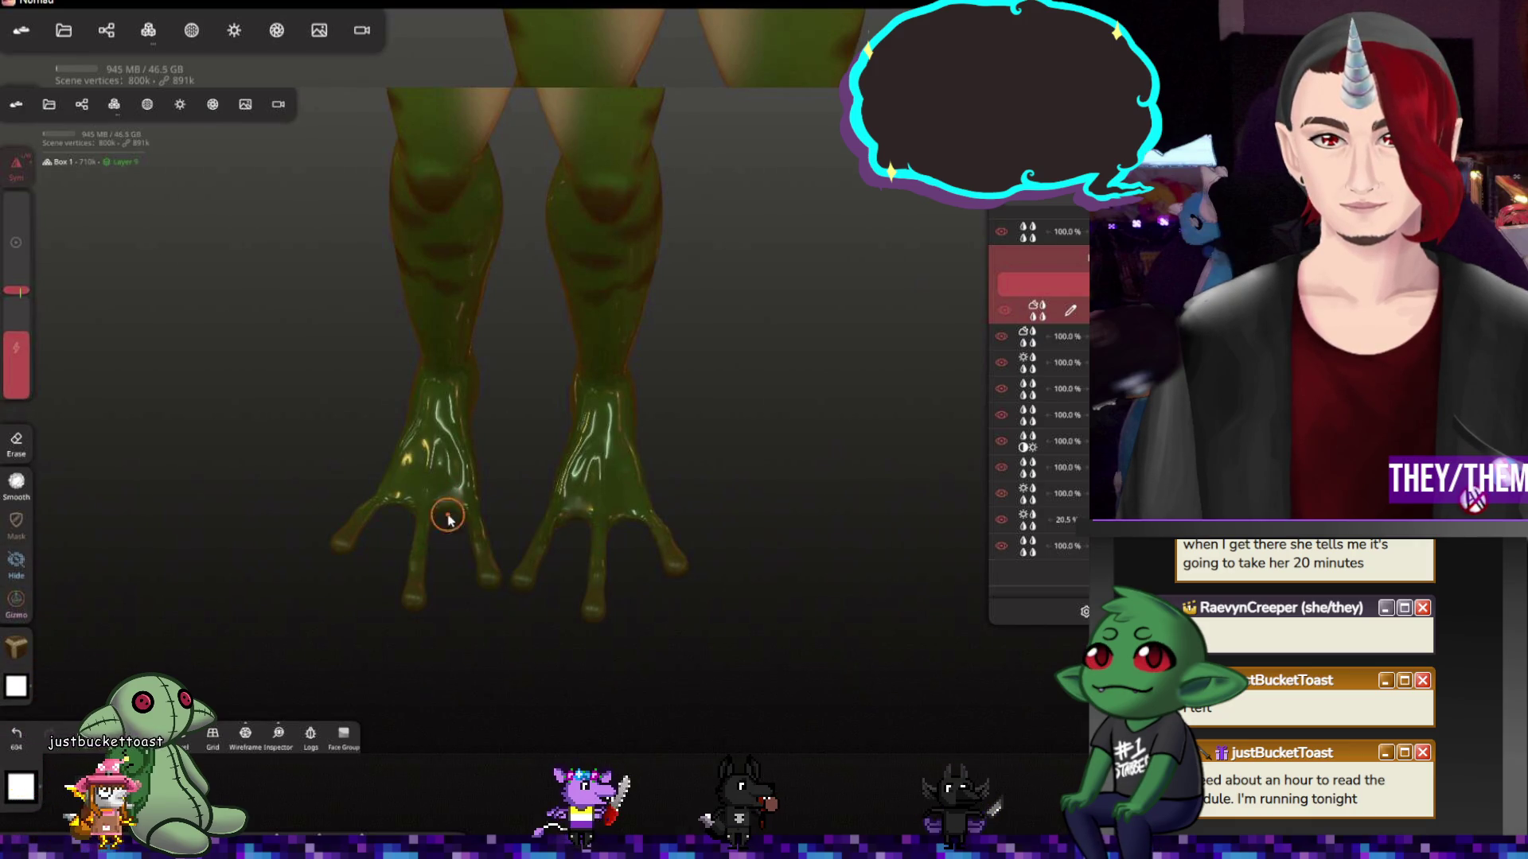
key(ctrl+z)
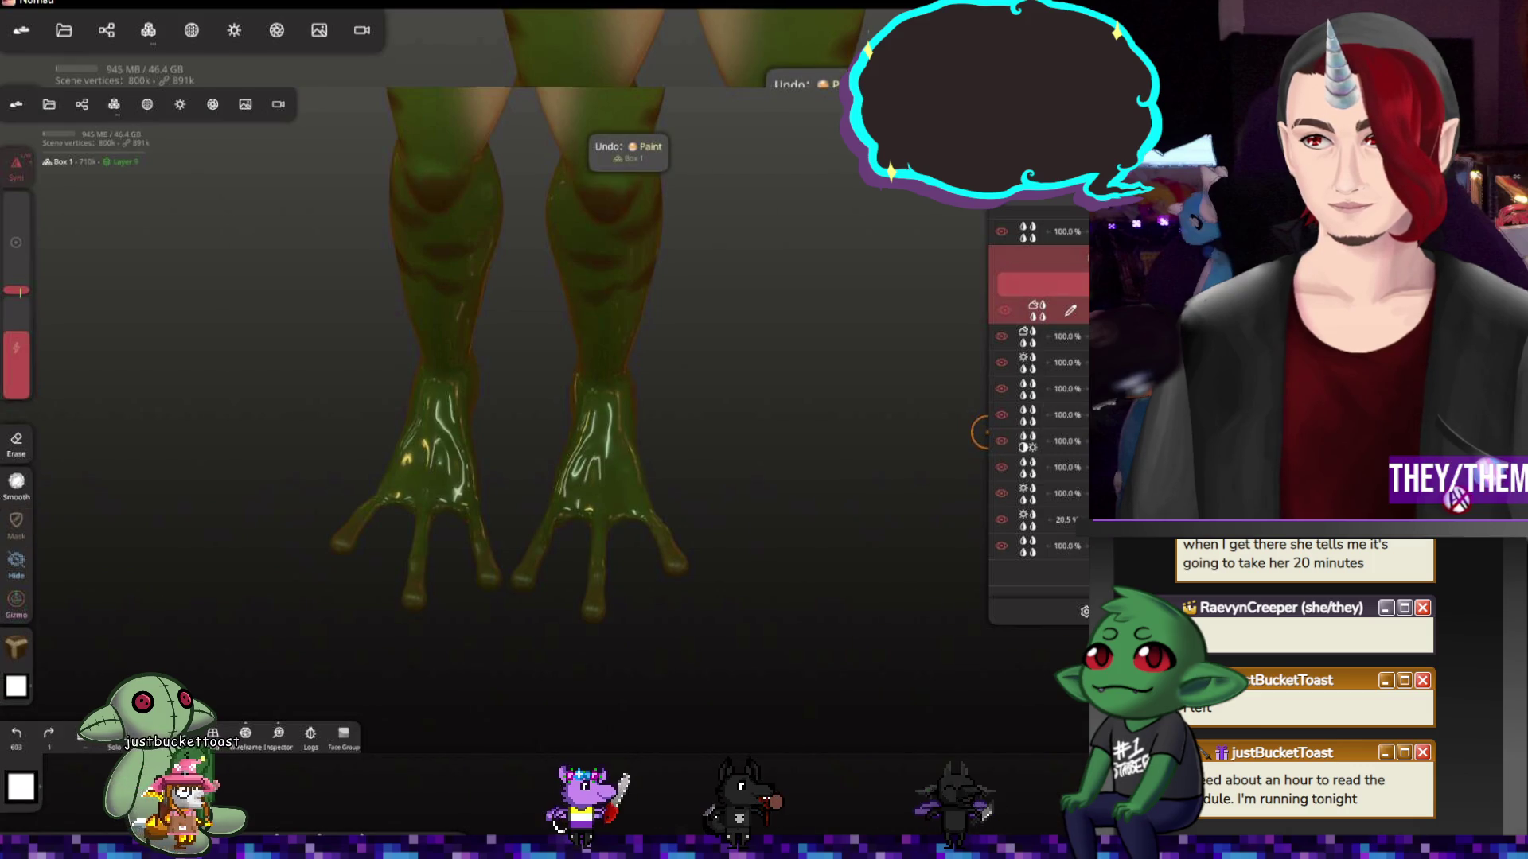
scroll(981, 432, down, 1)
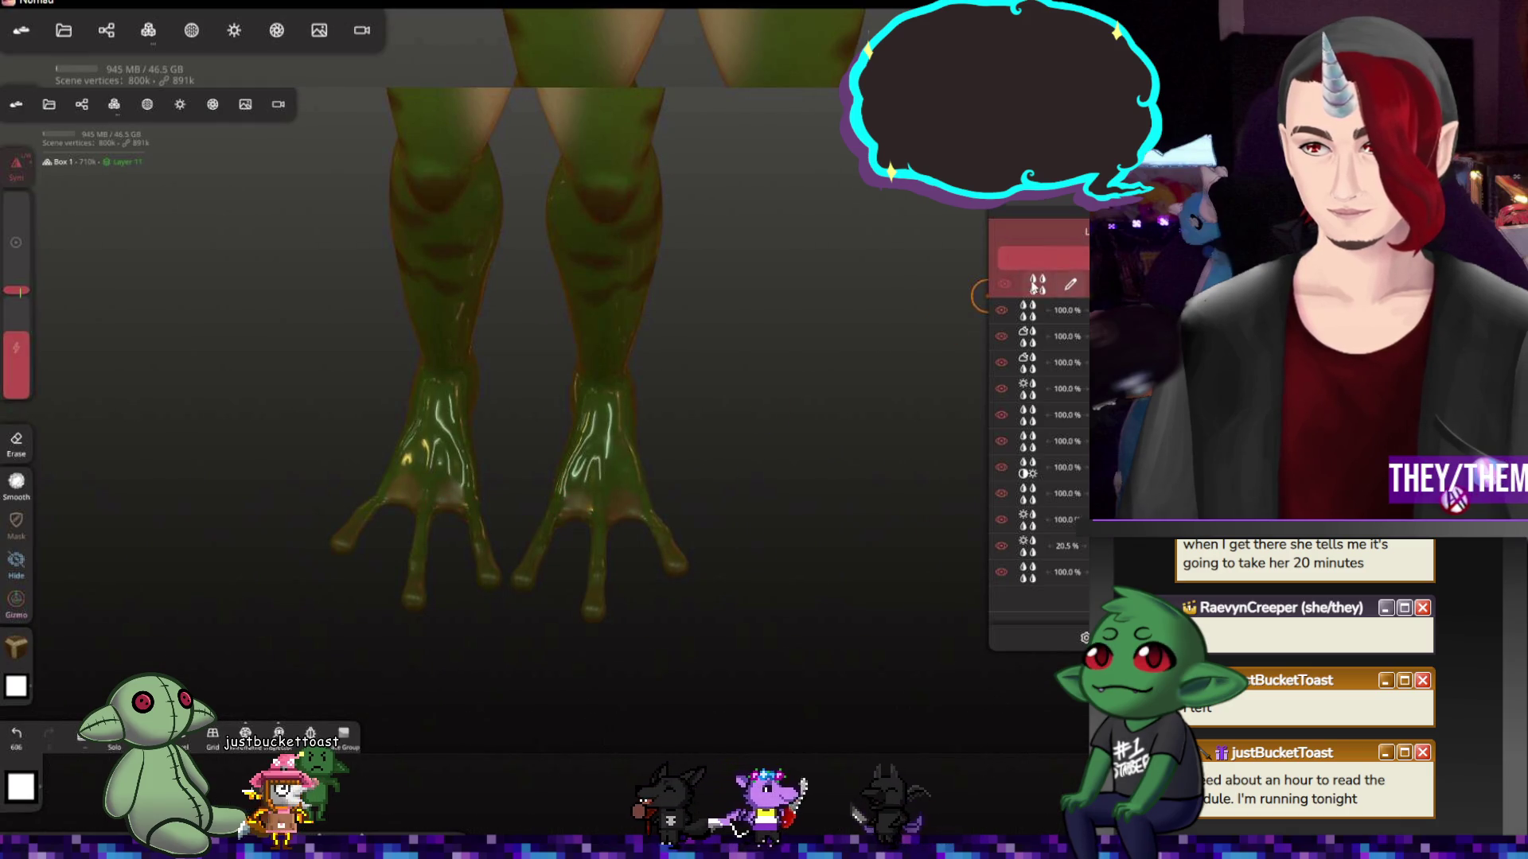
click(1027, 336)
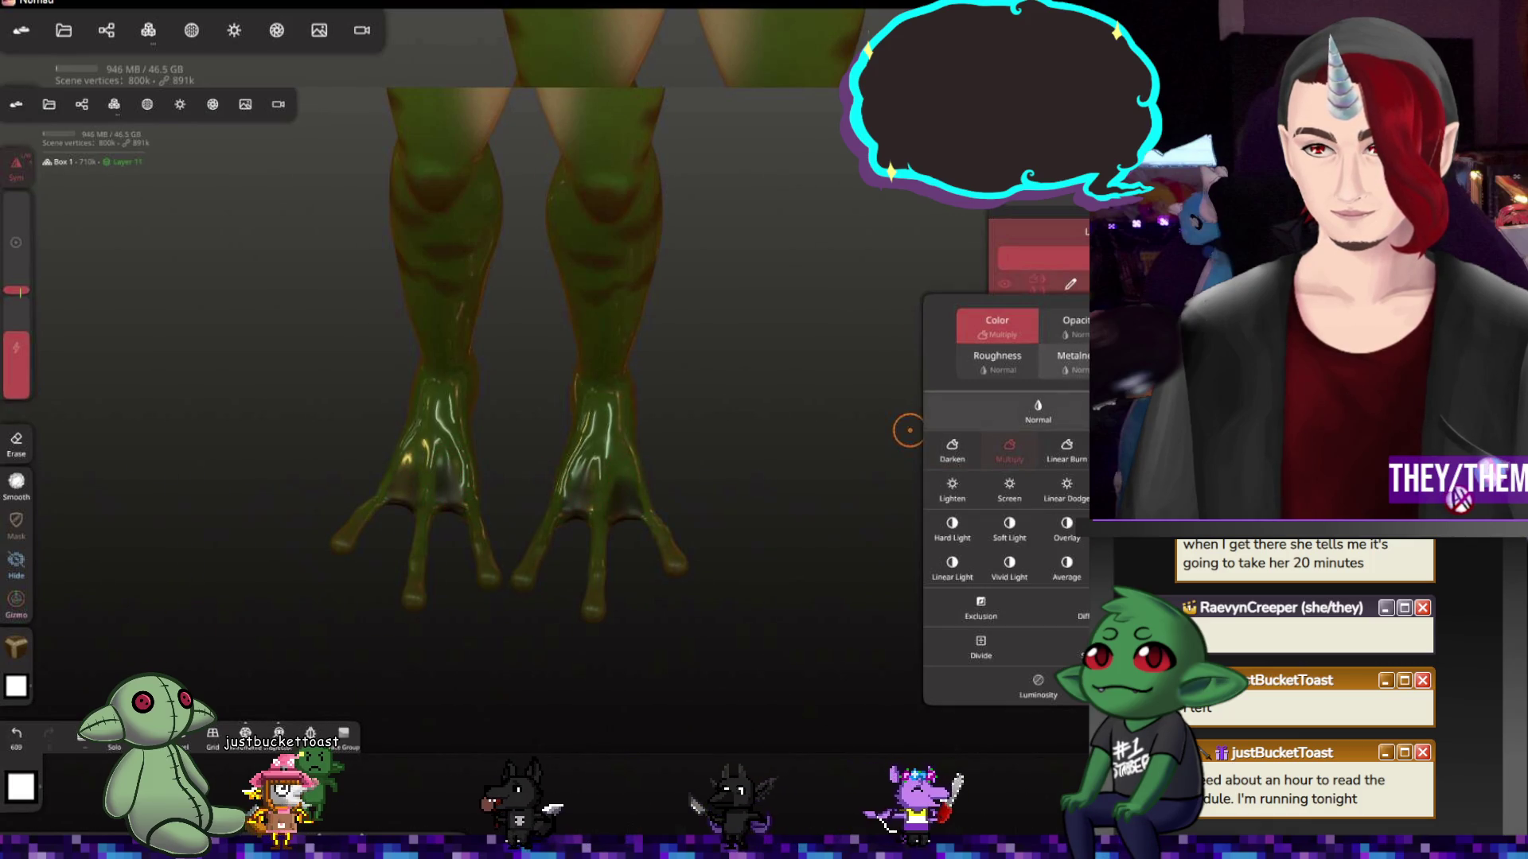
Switch from erasing paint to the Relax tool and orbit around the torso and legs
key(shift)
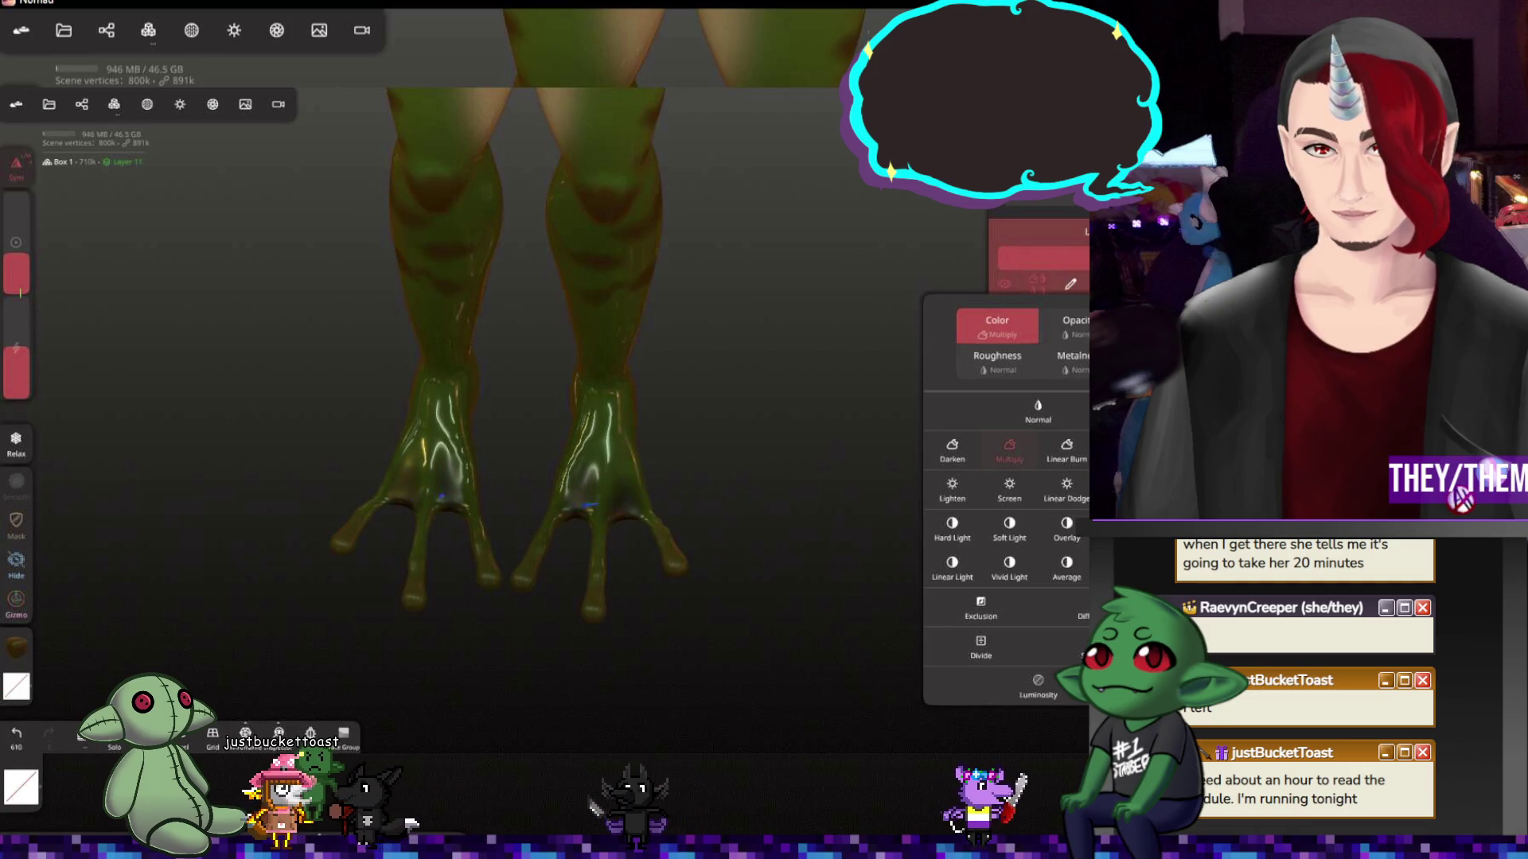
mouse_move(568, 499)
right_down()
mouse_move(537, 370)
mouse_move(807, 187)
mouse_move(870, 255)
mouse_move(643, 641)
mouse_move(666, 665)
mouse_move(720, 396)
mouse_move(835, 481)
mouse_move(768, 505)
mouse_move(766, 424)
mouse_move(795, 359)
mouse_move(647, 484)
right_up()
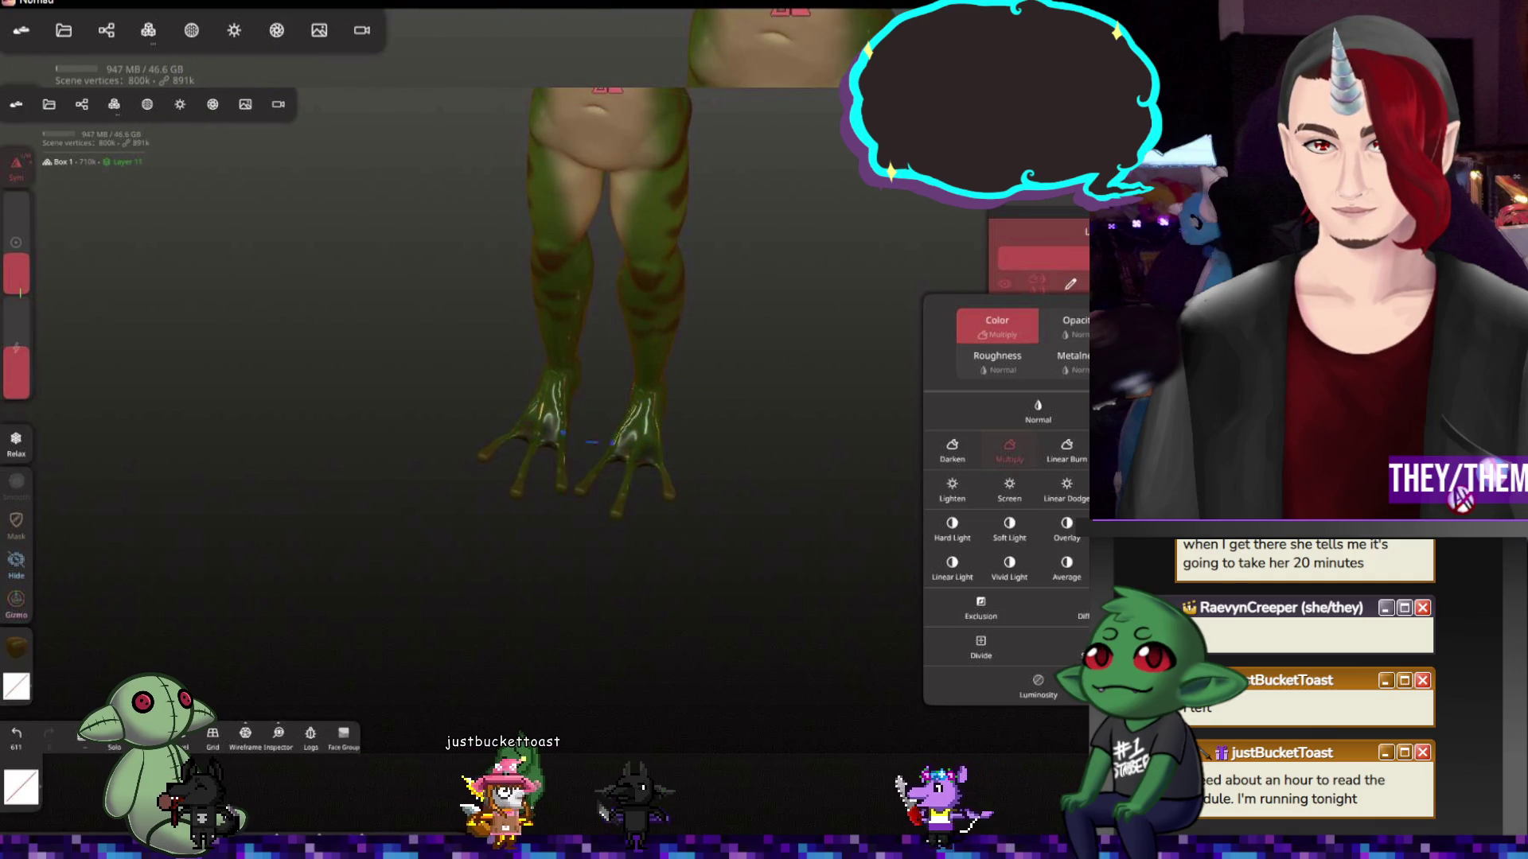
mouse_move(816, 447)
right_down()
mouse_move(836, 442)
mouse_move(827, 526)
mouse_move(896, 410)
right_up()
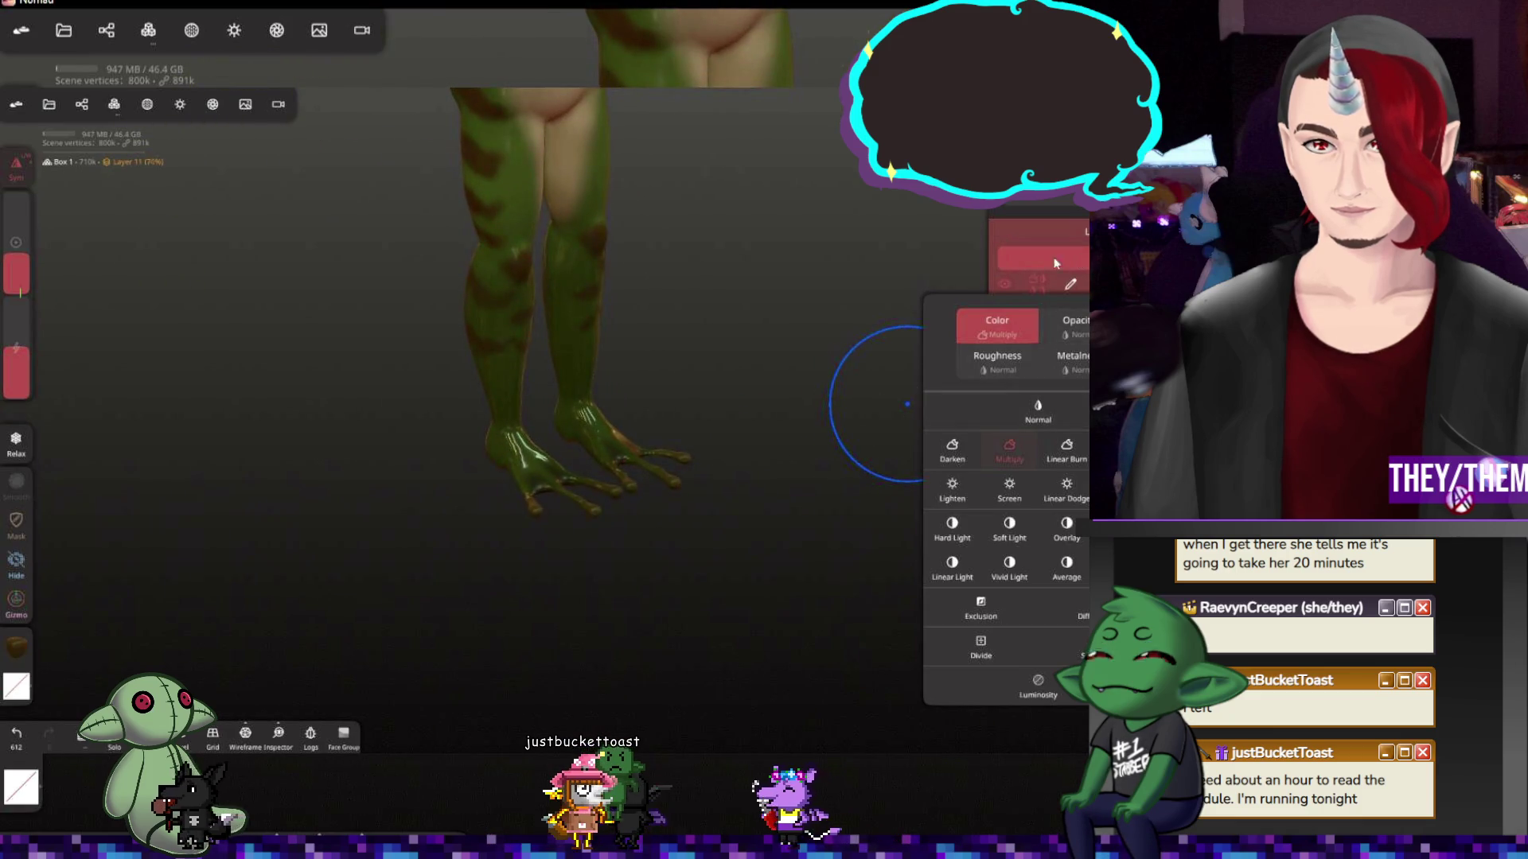
mouse_move(641, 318)
right_down()
mouse_move(478, 358)
mouse_move(409, 290)
mouse_move(471, 274)
mouse_move(560, 428)
right_up()
Frame the whole frog and settle on a back three-quarter view
double_click(764, 358)
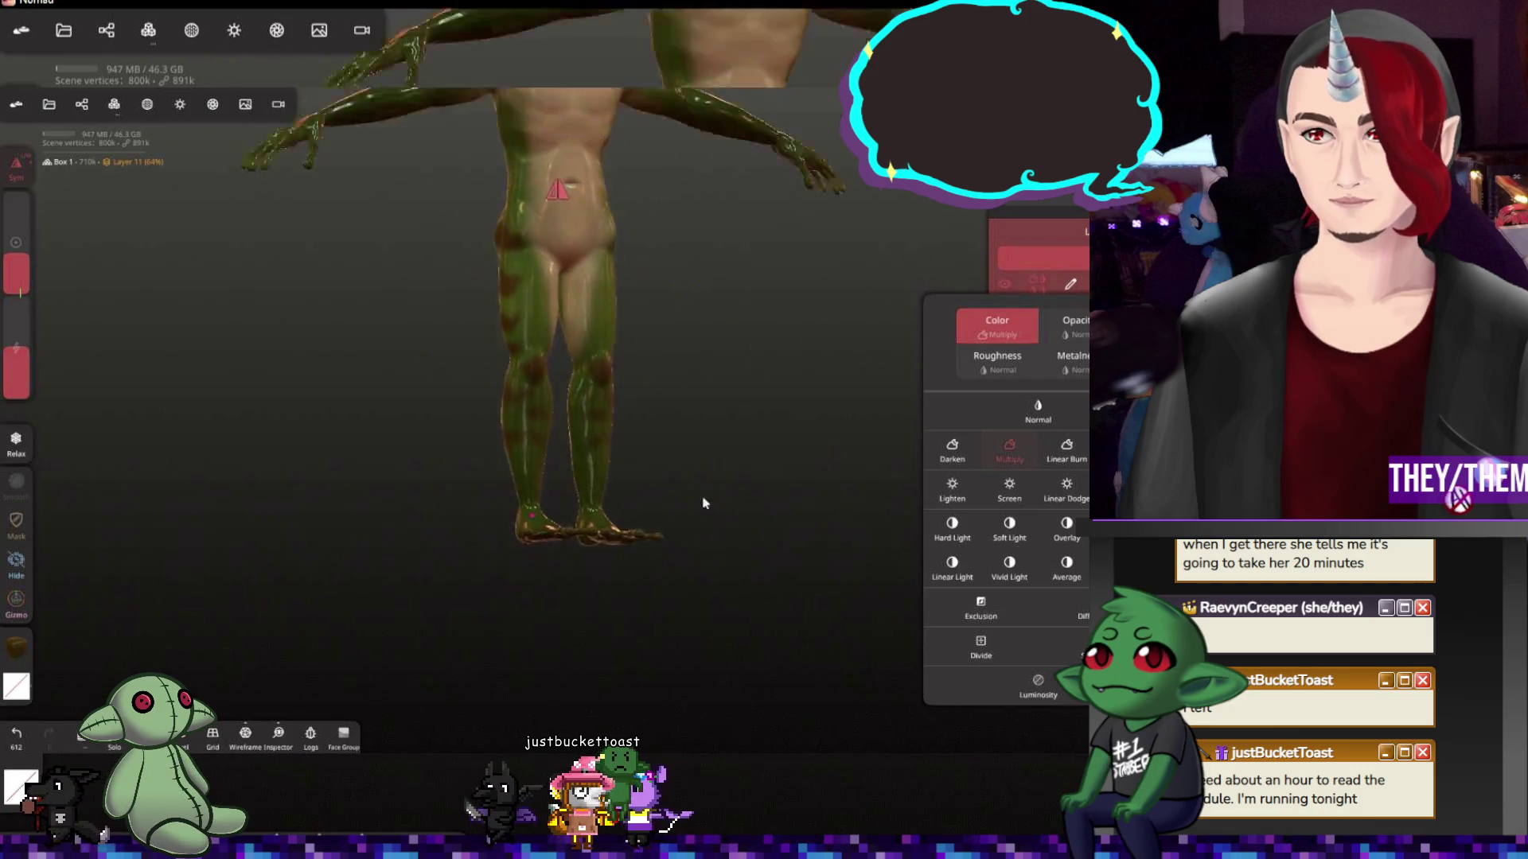
mouse_move(655, 501)
right_down()
mouse_move(569, 536)
mouse_move(616, 512)
mouse_move(620, 485)
right_up()
scroll(620, 485, up, 2)
scroll(622, 481, down, 2)
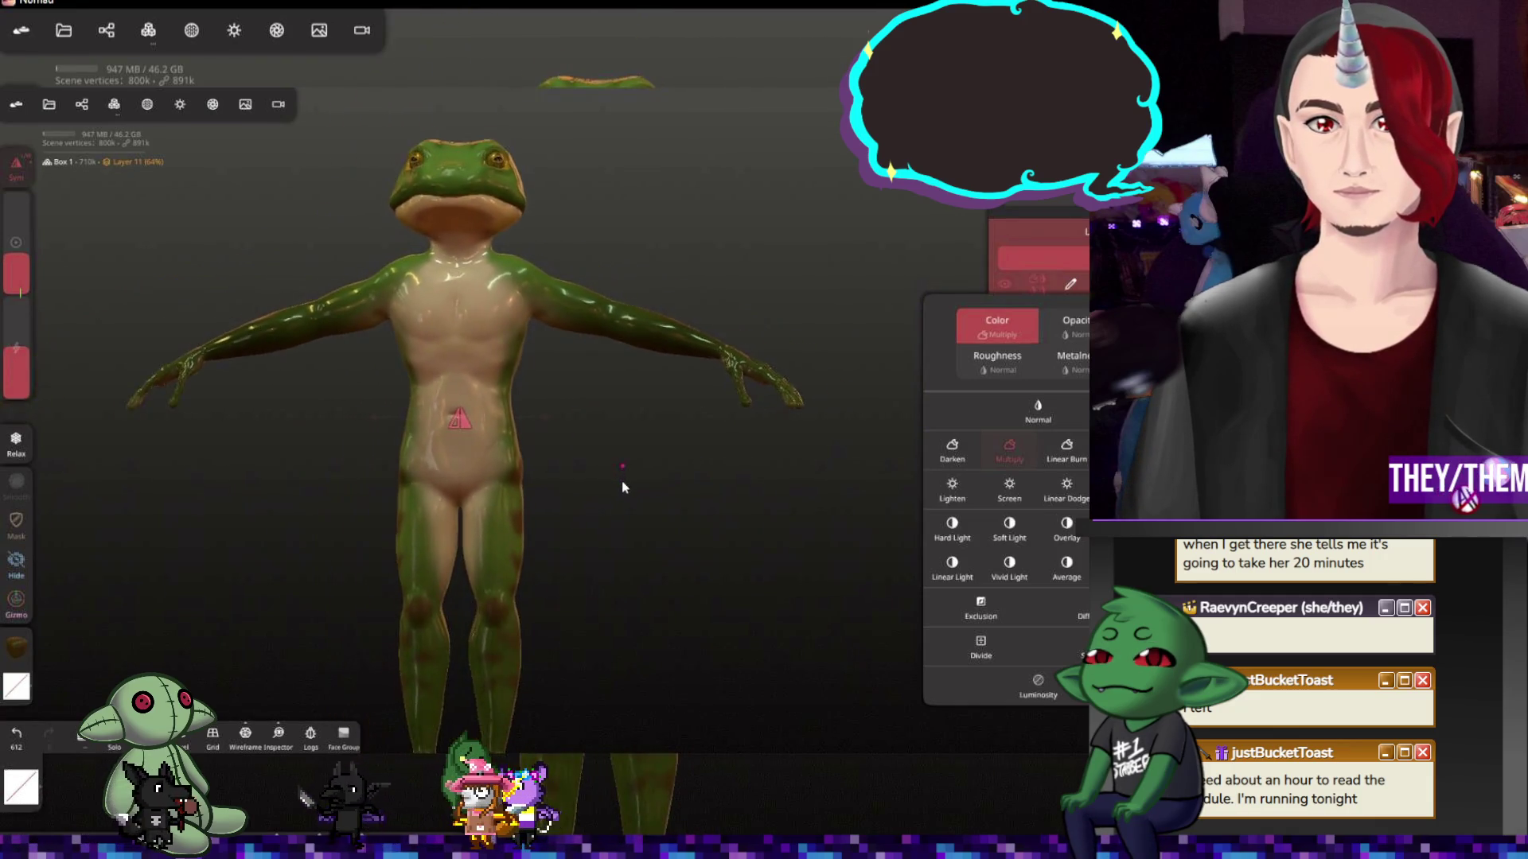
scroll(622, 482, down, 2)
middle_drag(622, 481, 695, 537)
mouse_move(652, 469)
right_down()
mouse_move(812, 536)
mouse_move(1036, 539)
mouse_move(641, 479)
right_up()
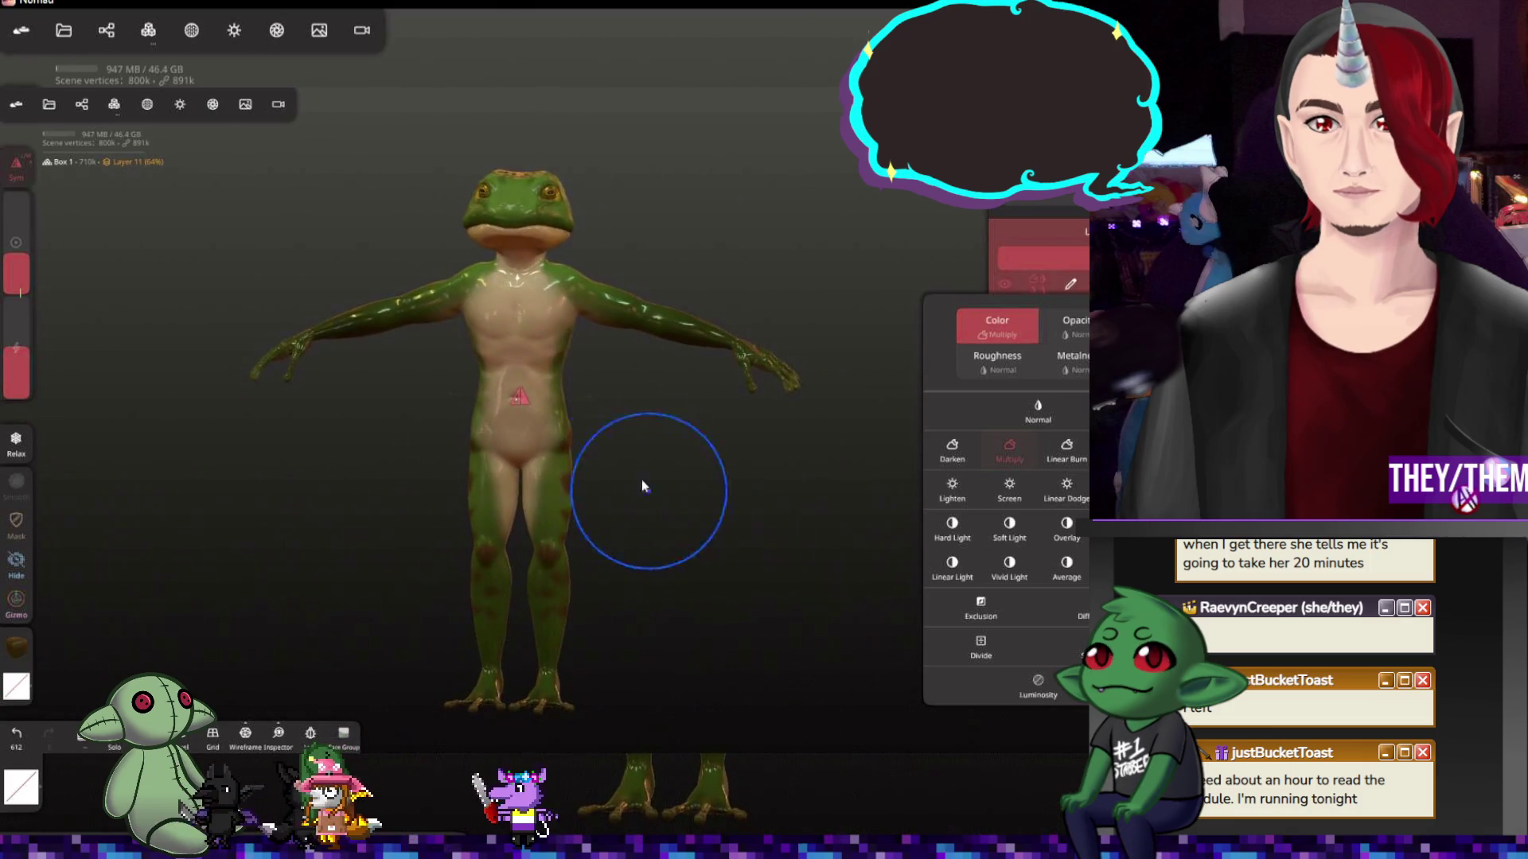
Switch the viewport to MatCap shading, nudge the view, and save the project
click(235, 29)
click(109, 197)
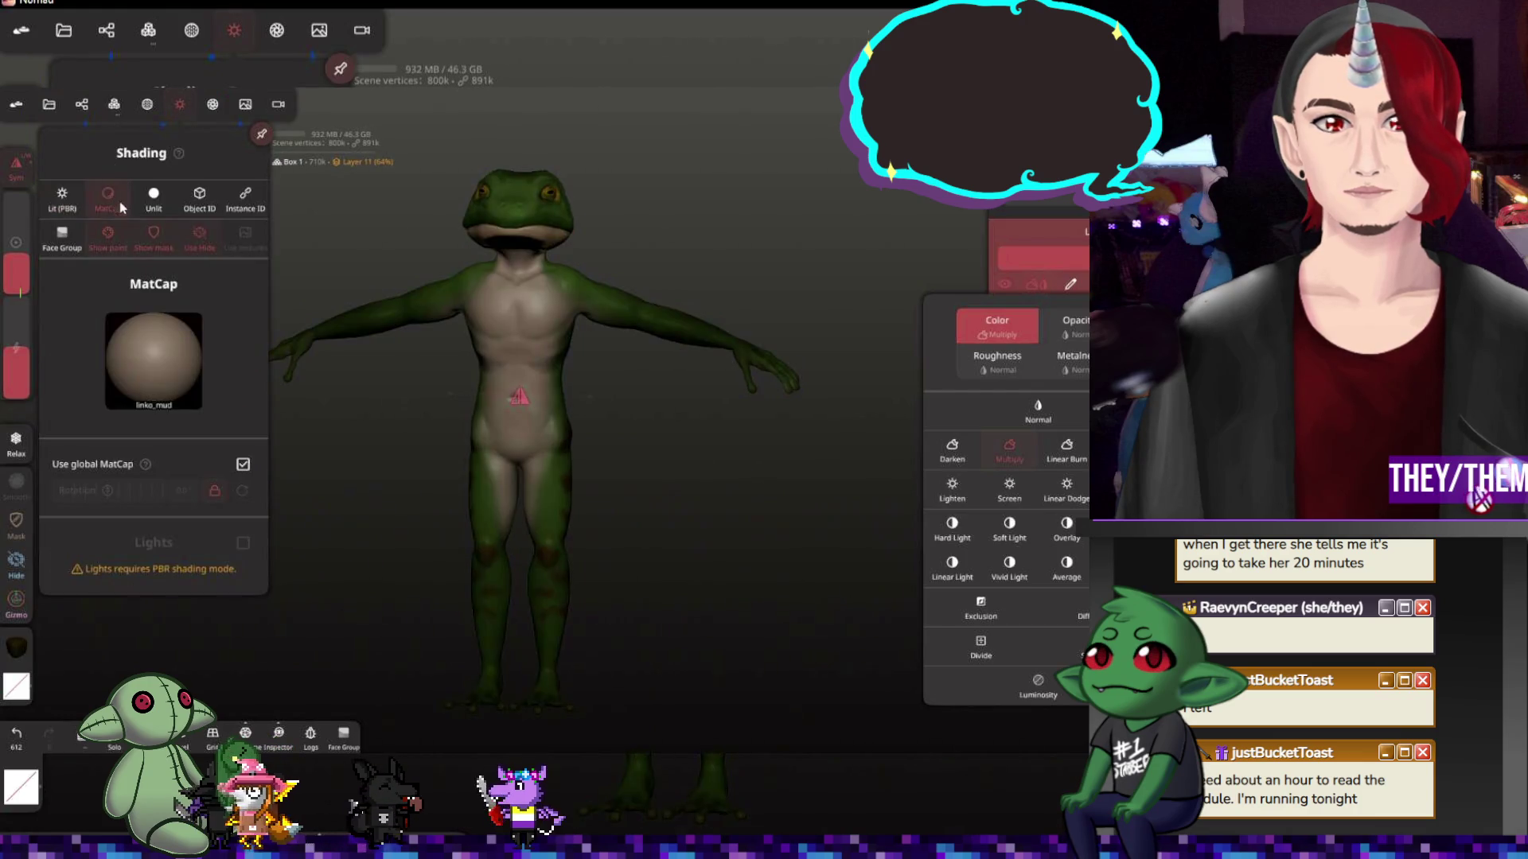
middle_drag(732, 256, 671, 335)
scroll(671, 335, up, 2)
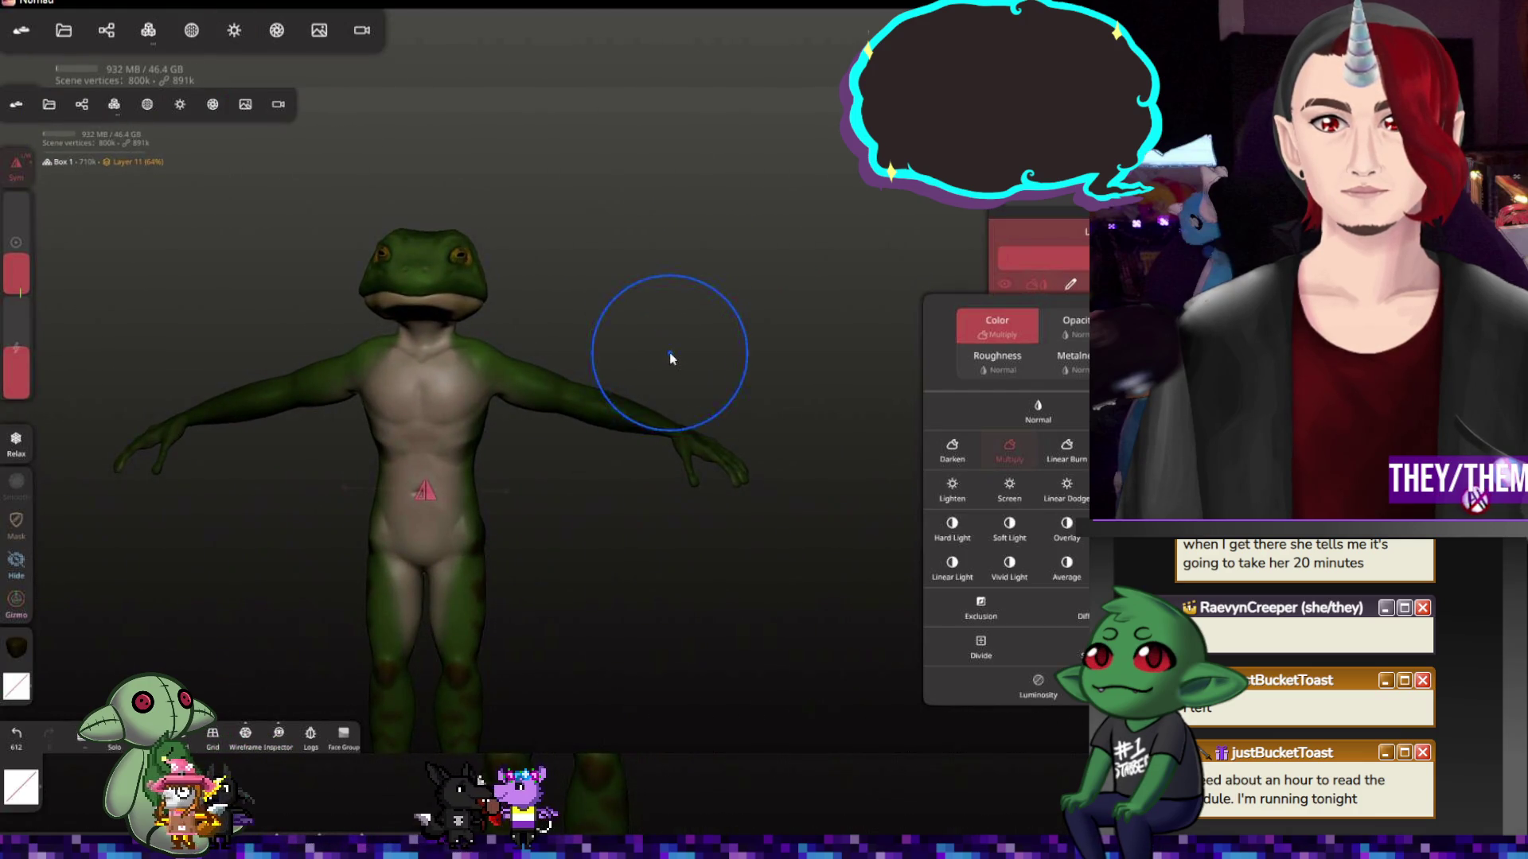
key(m)
key(ctrl+s)
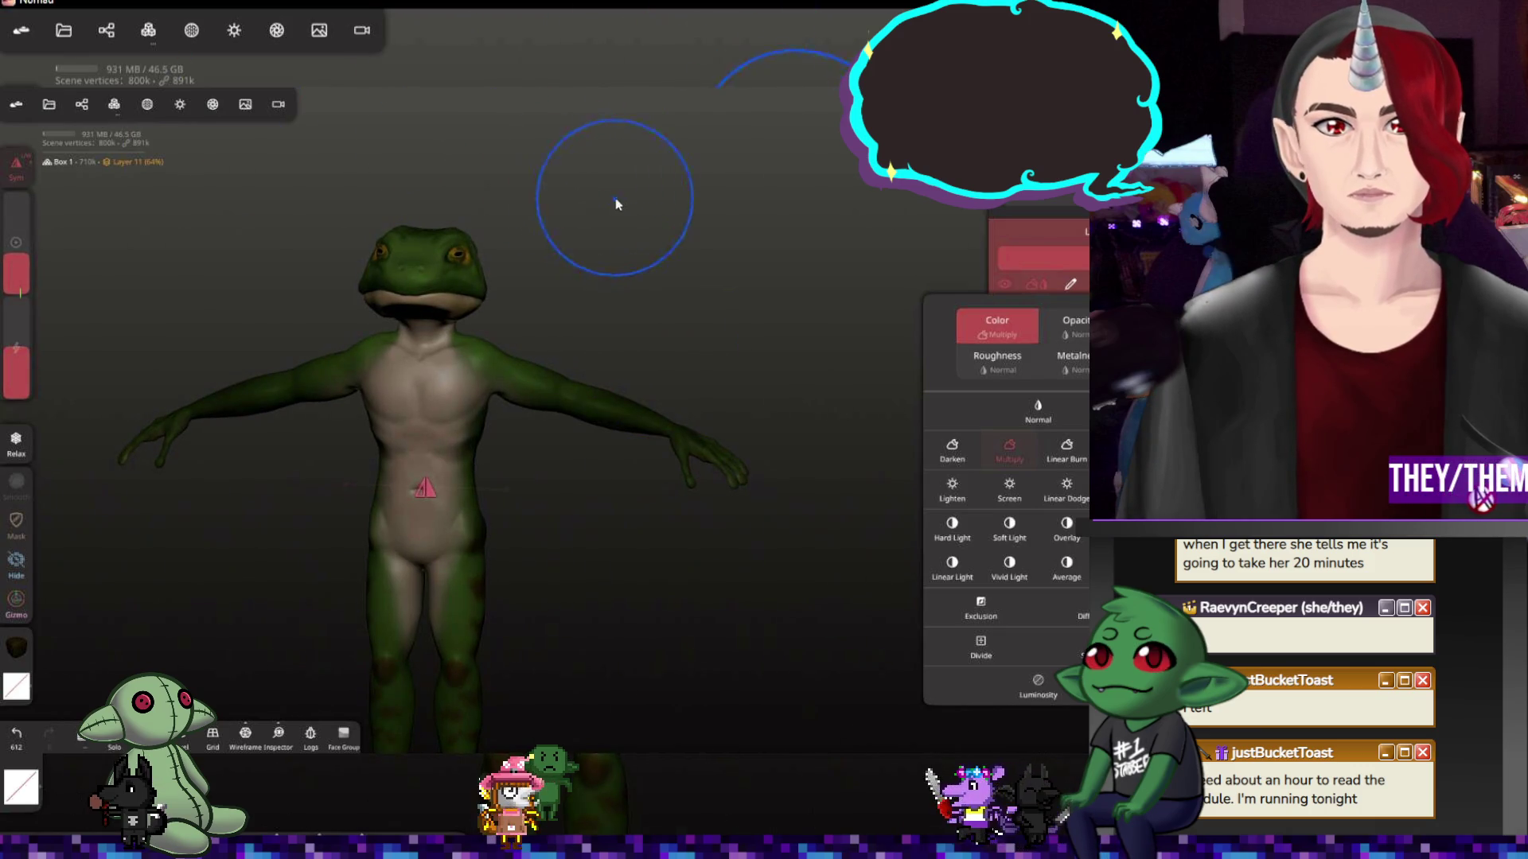
In the Scene panel select Mirror 2 then Box 1, and bring up the Add primitives menu
drag(613, 204, 640, 215)
click(105, 29)
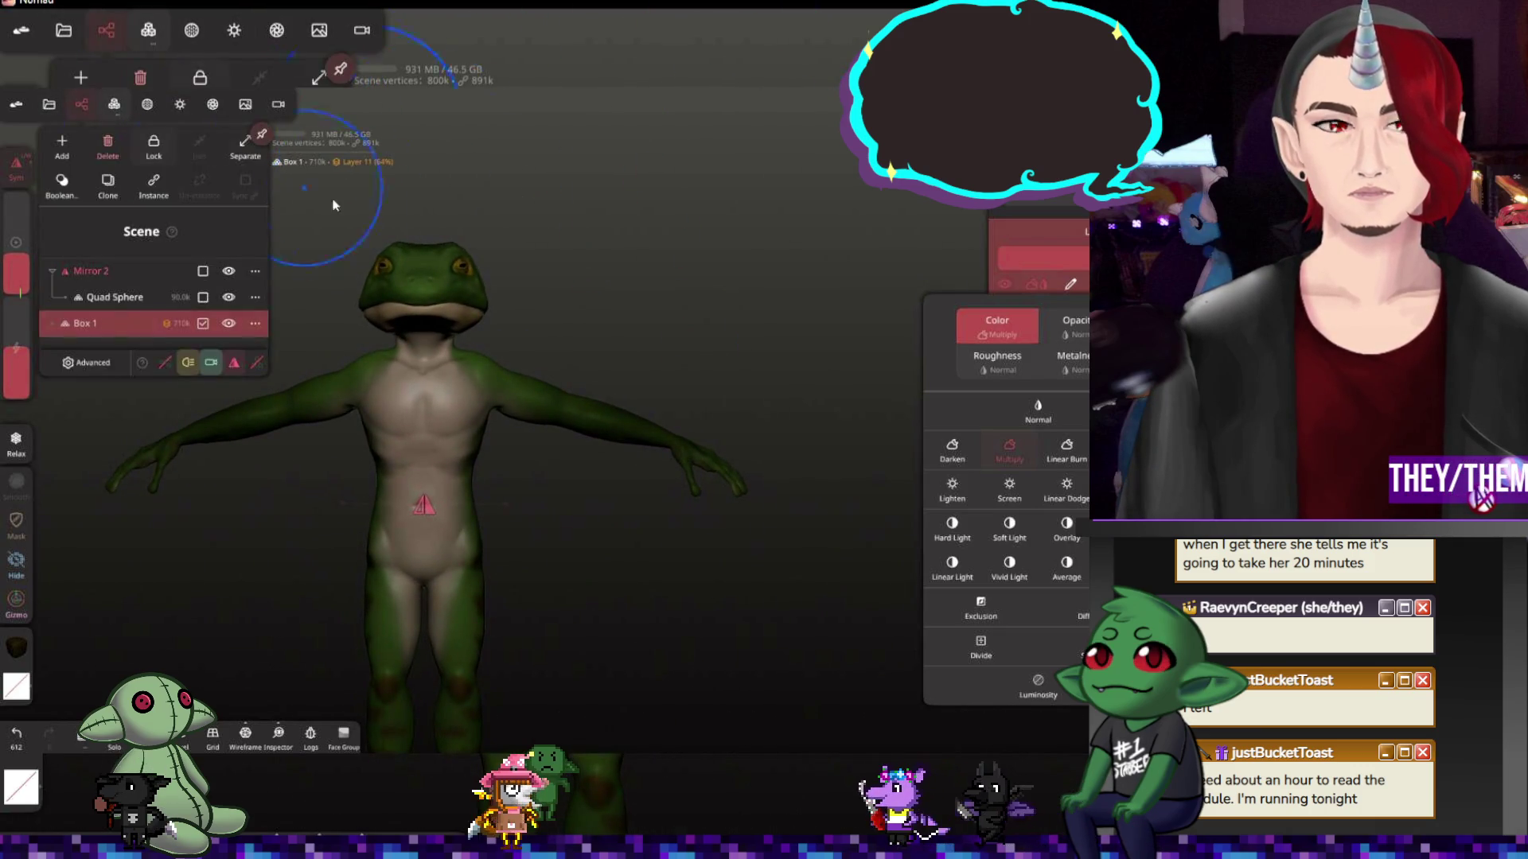
click(118, 276)
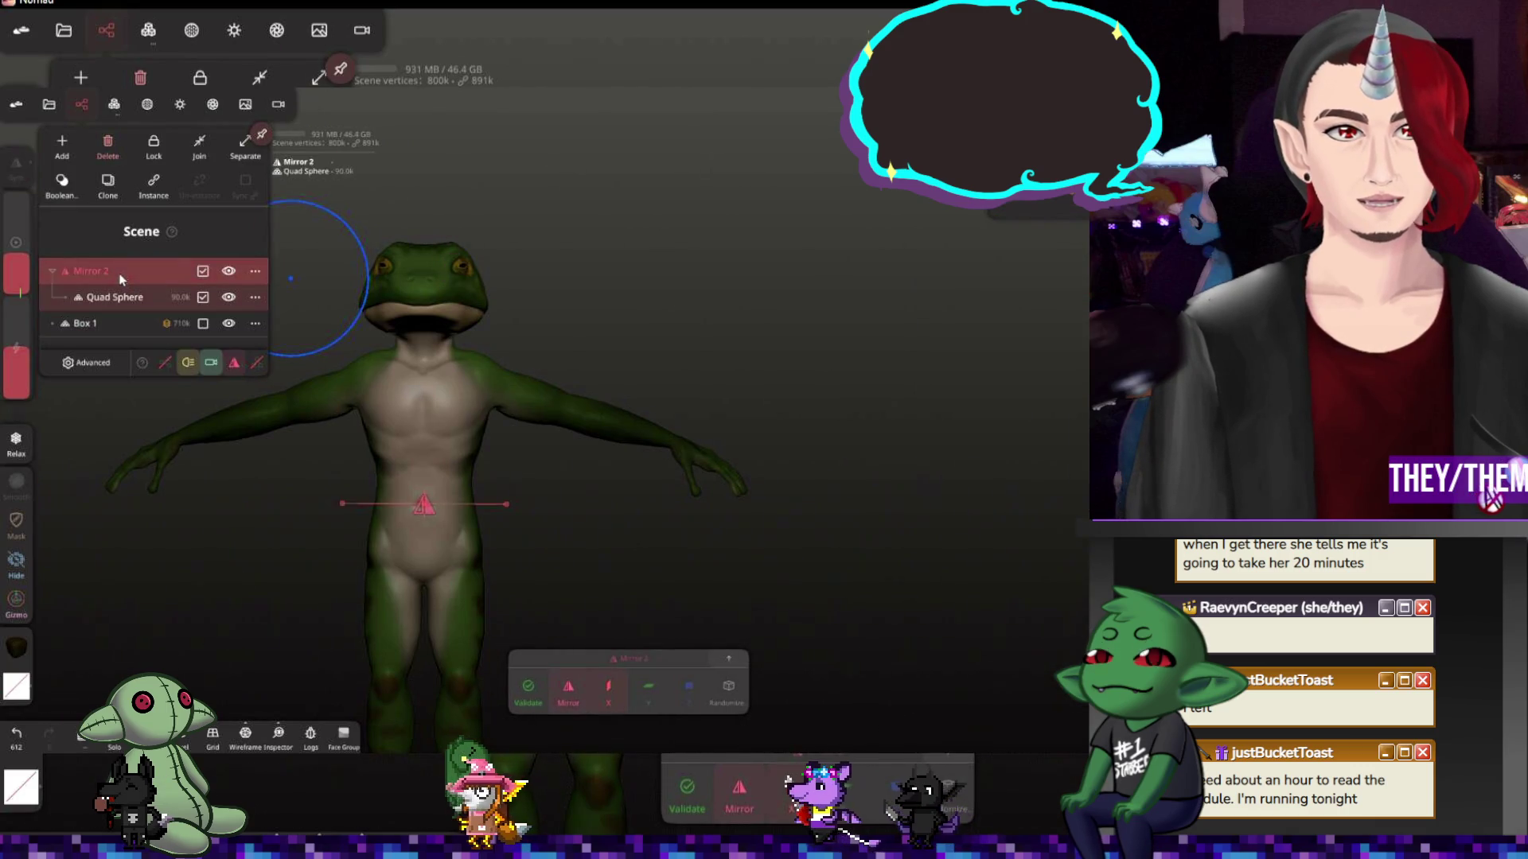
click(108, 322)
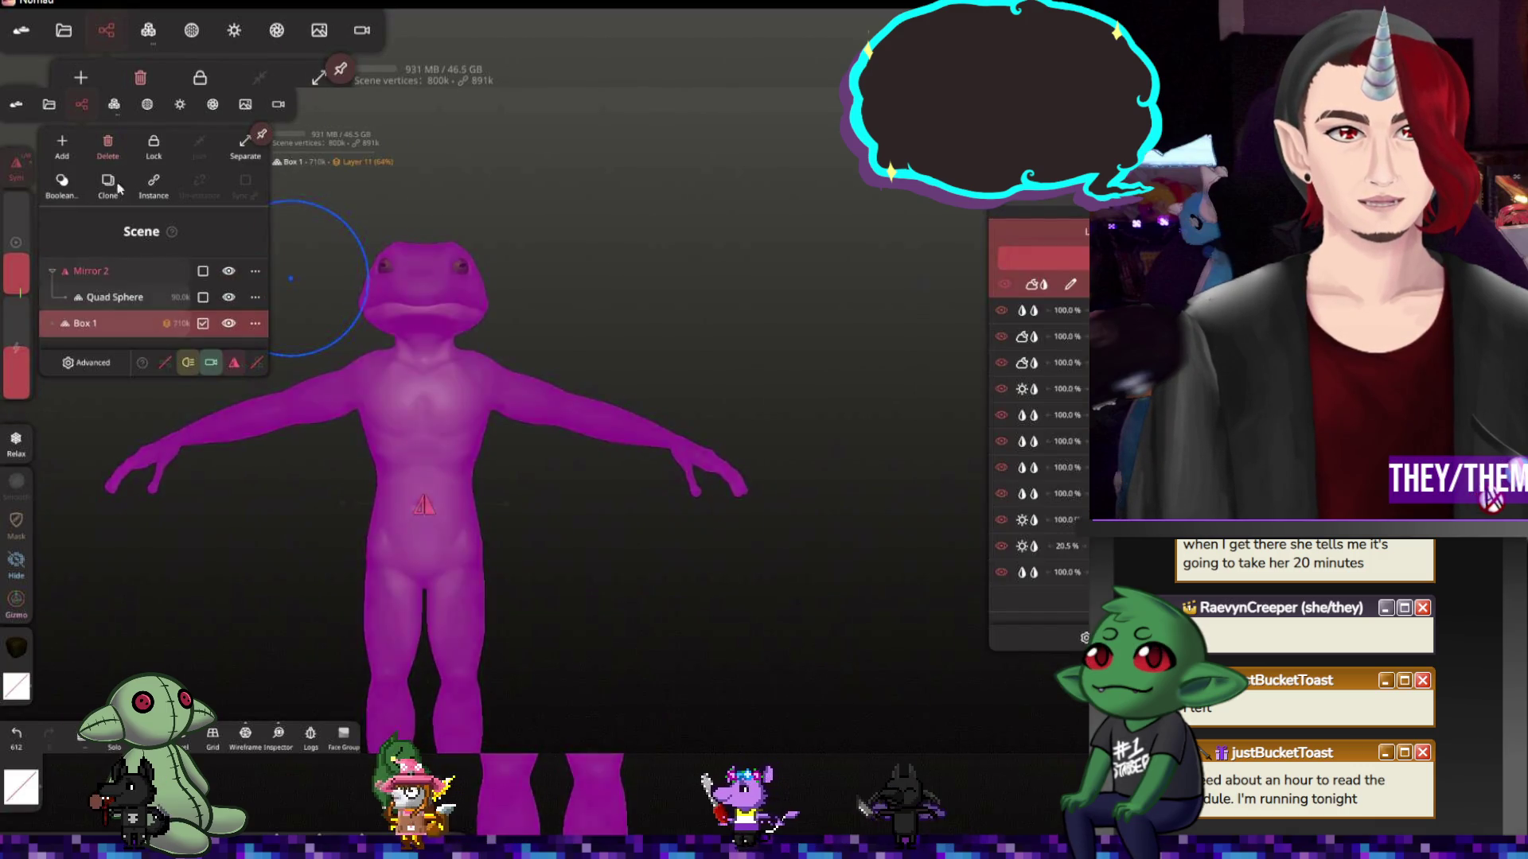
click(62, 147)
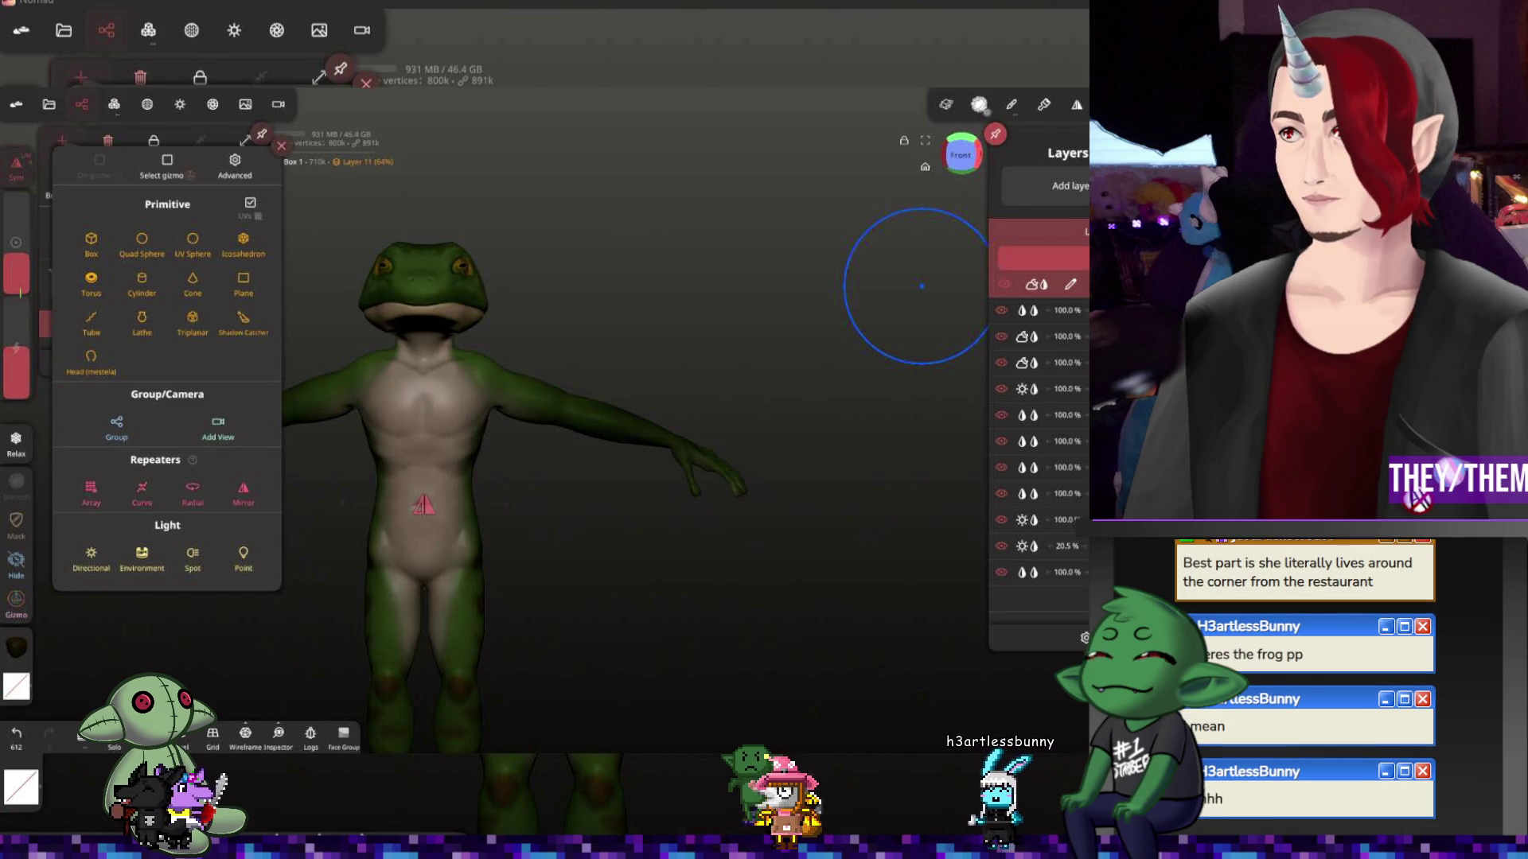
Dismiss the Add menu and set viewport shading to Lit (PBR)
drag(1016, 650, 704, 477)
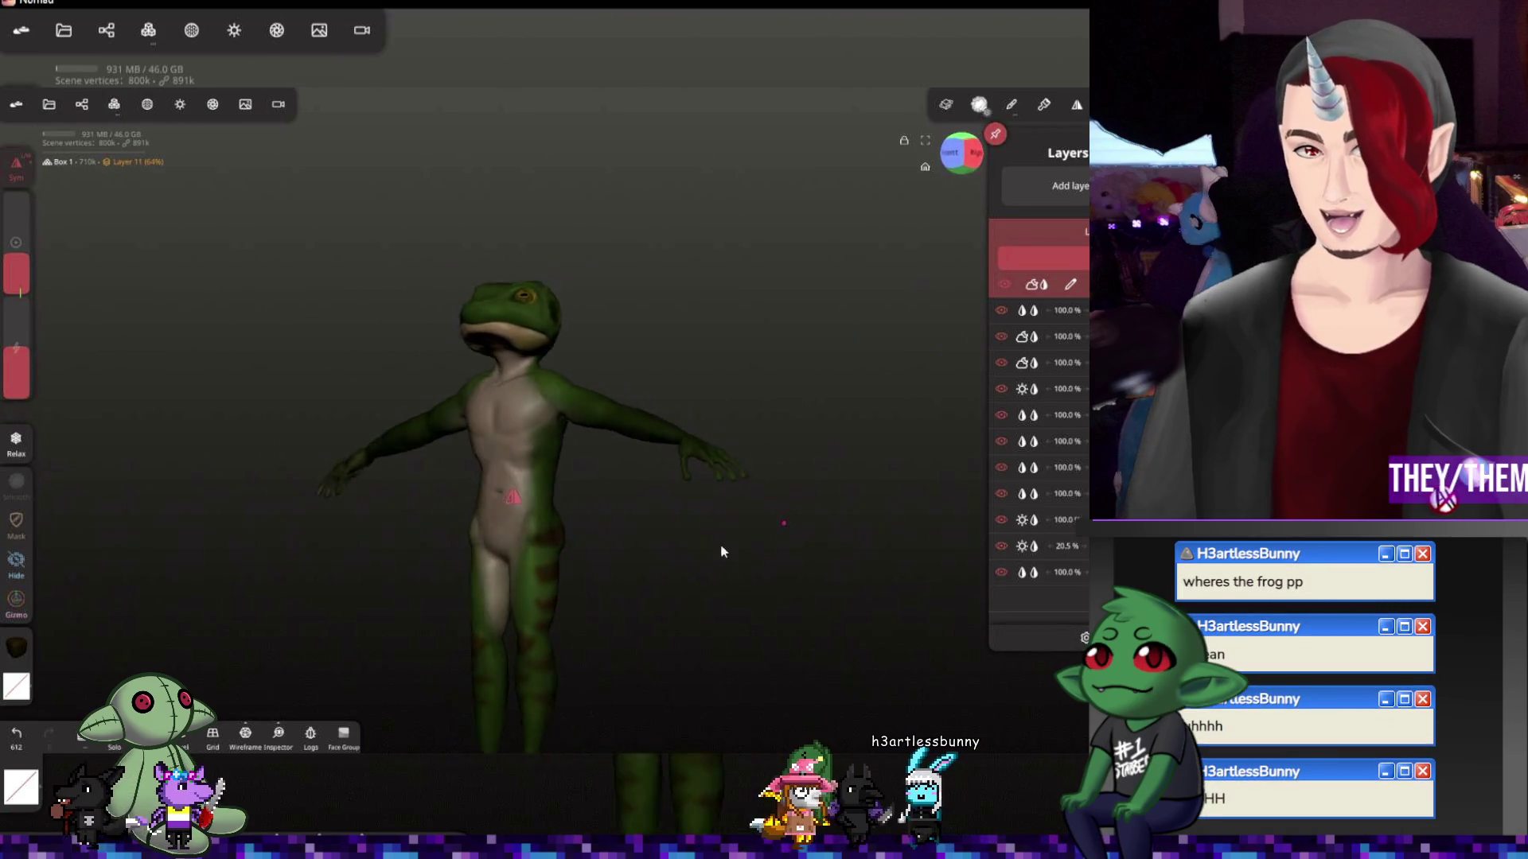
click(234, 30)
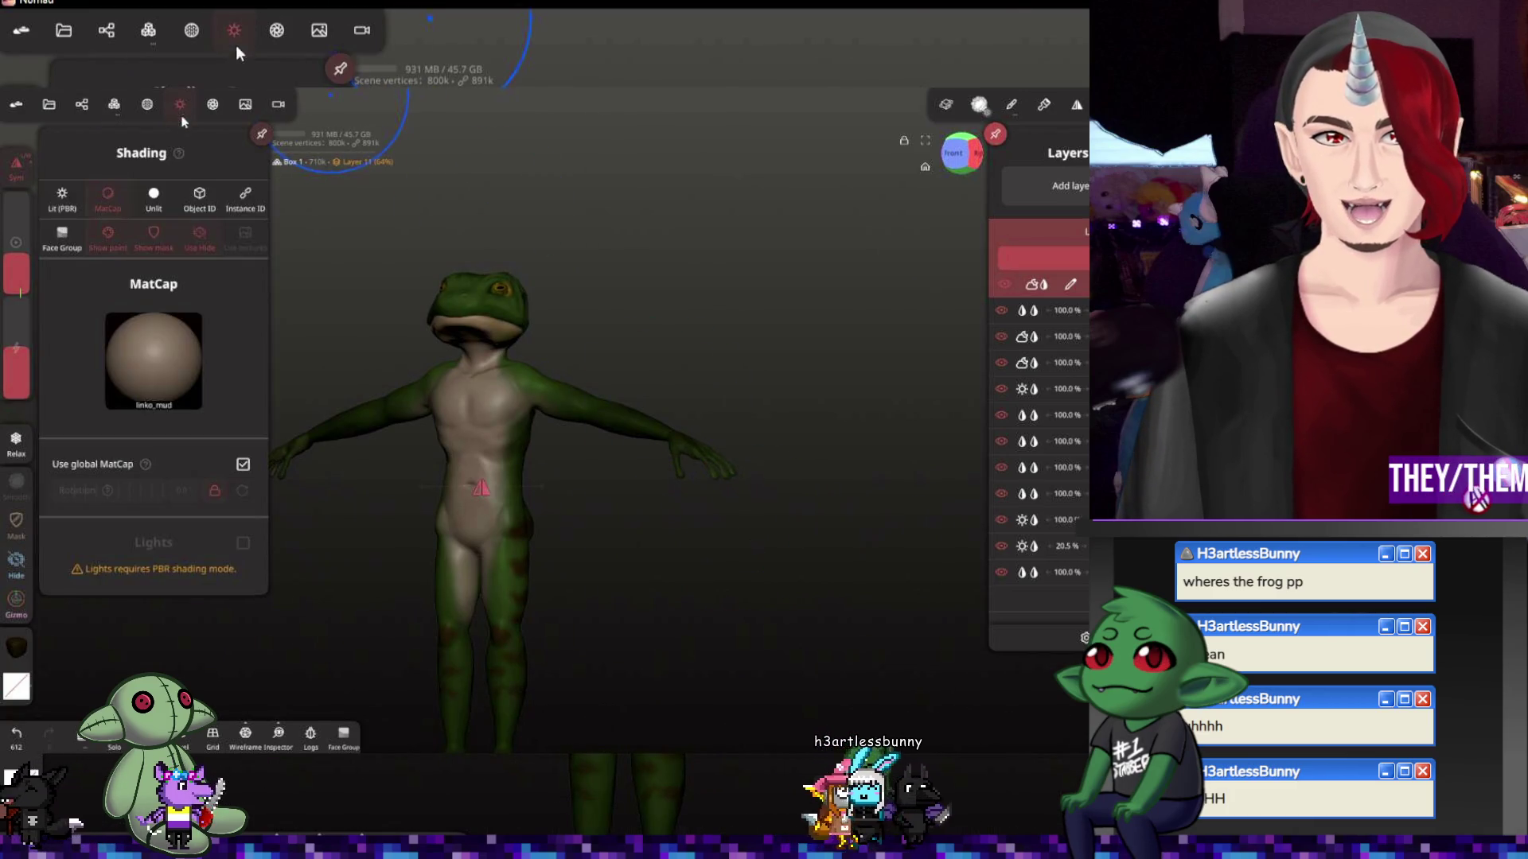
click(63, 198)
click(706, 307)
drag(705, 307, 742, 360)
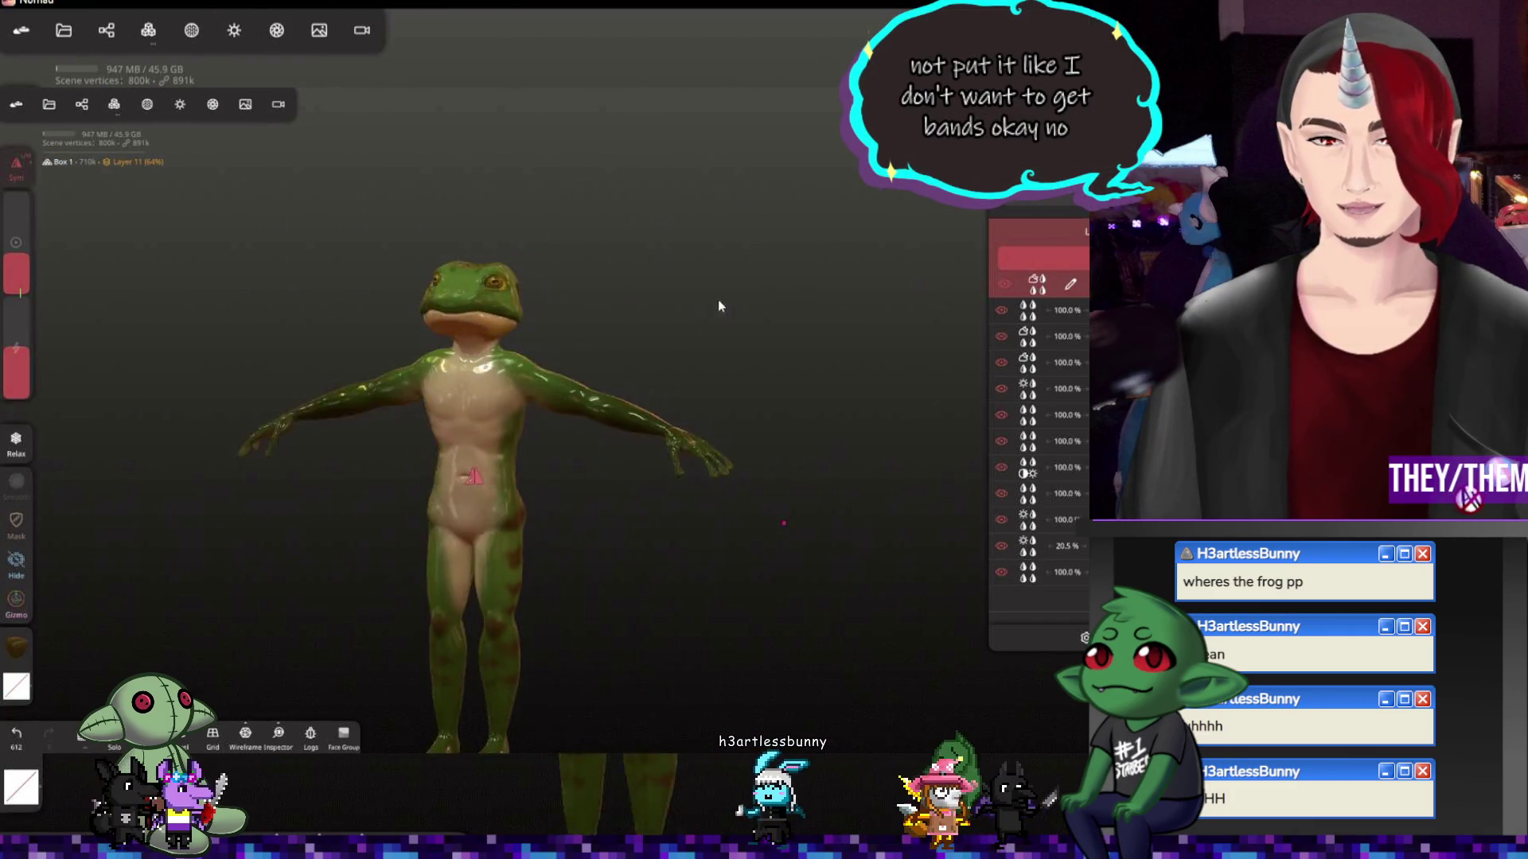
Enable Turntable in Settings so the frog spins with the interface hidden
click(23, 30)
click(734, 338)
click(986, 382)
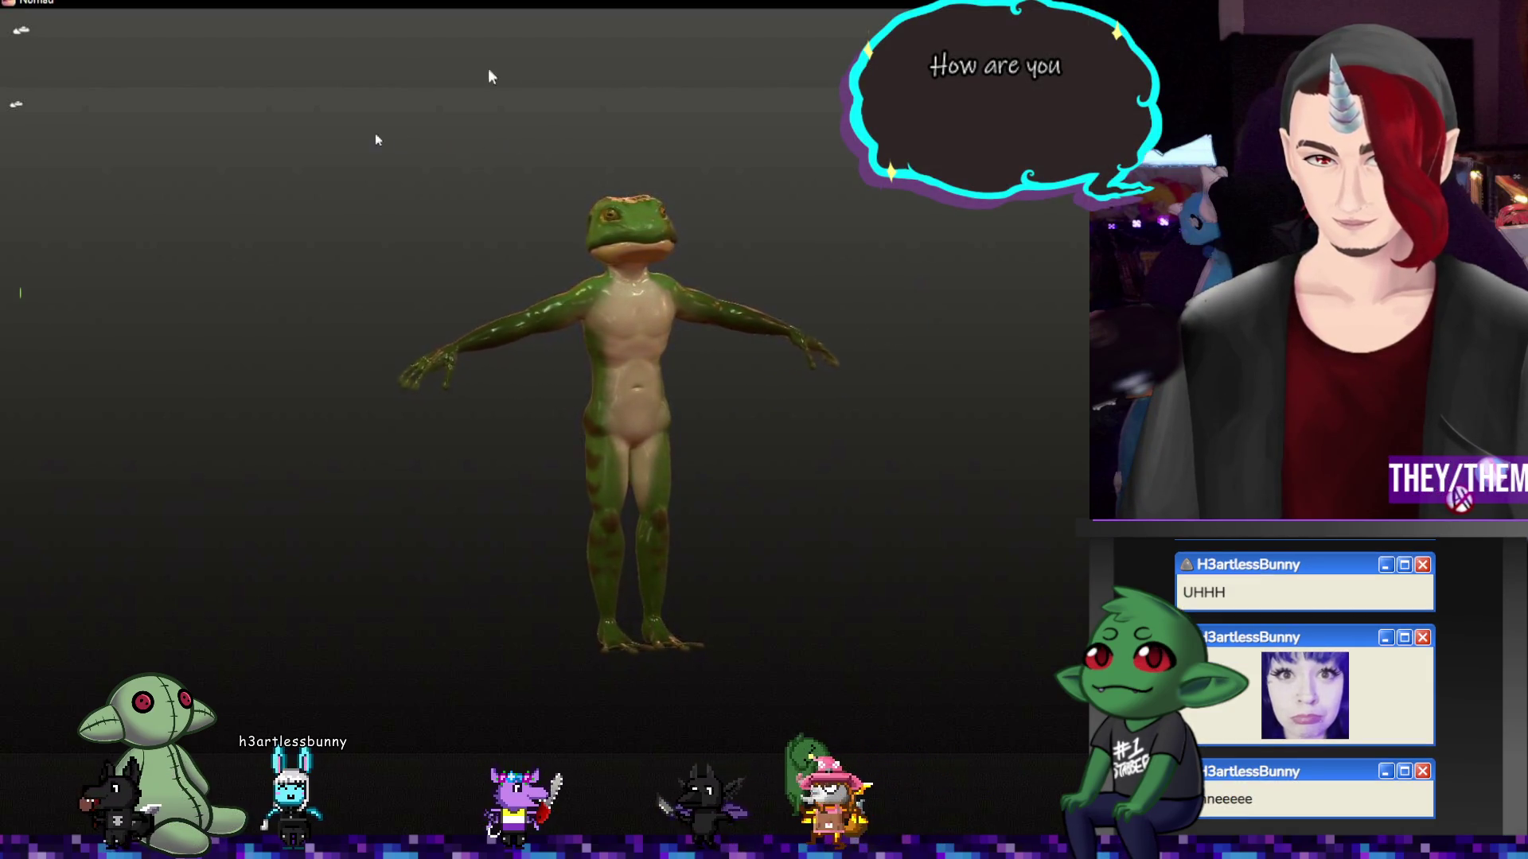
Restore the interface and inspect the frog from the front, above and farther back
click(20, 32)
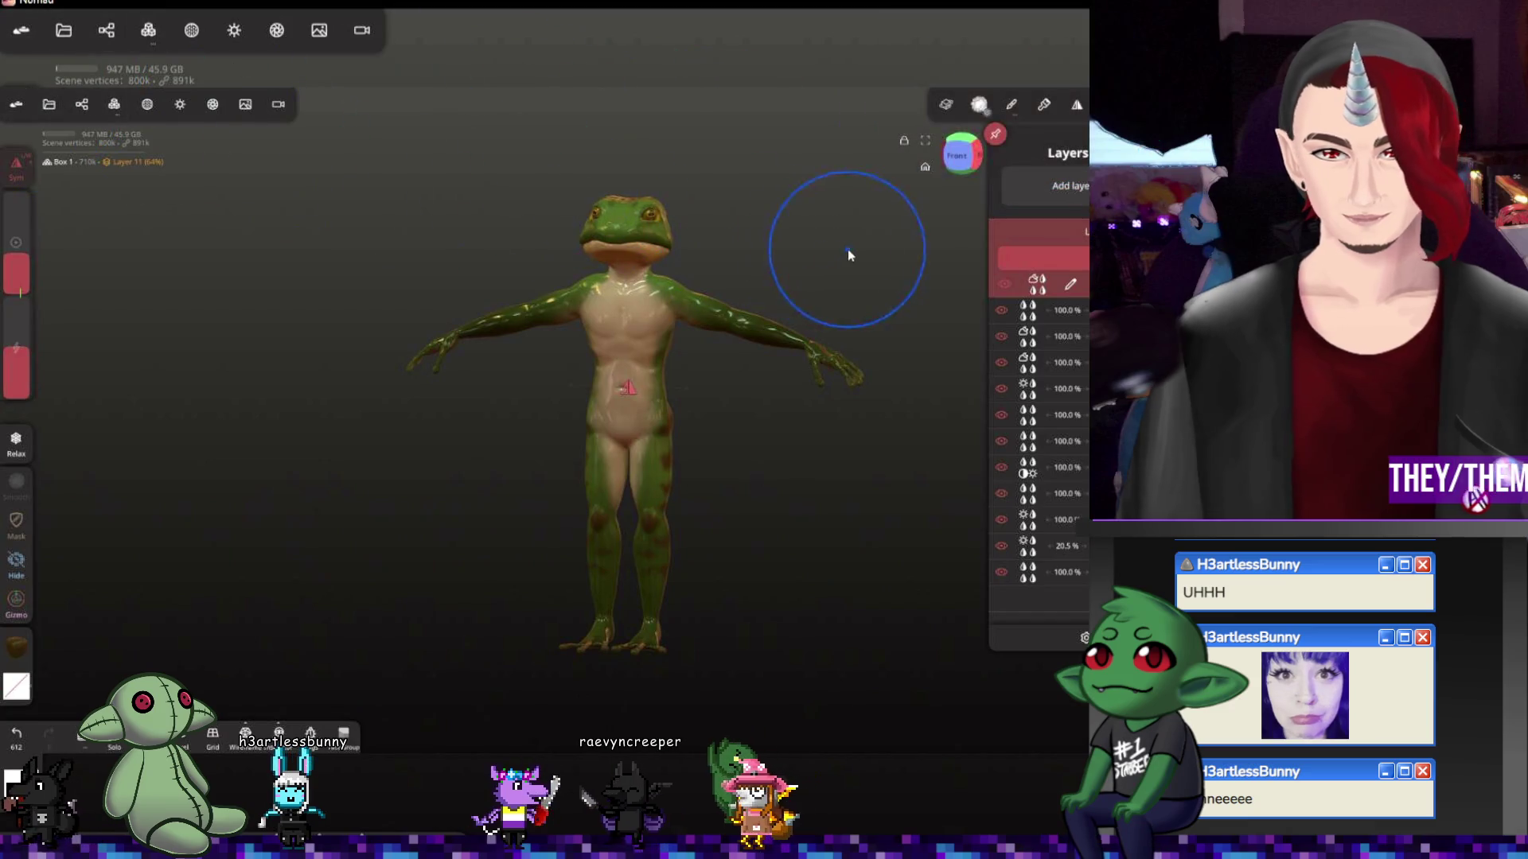
scroll(741, 293, up, 2)
scroll(689, 275, up, 2)
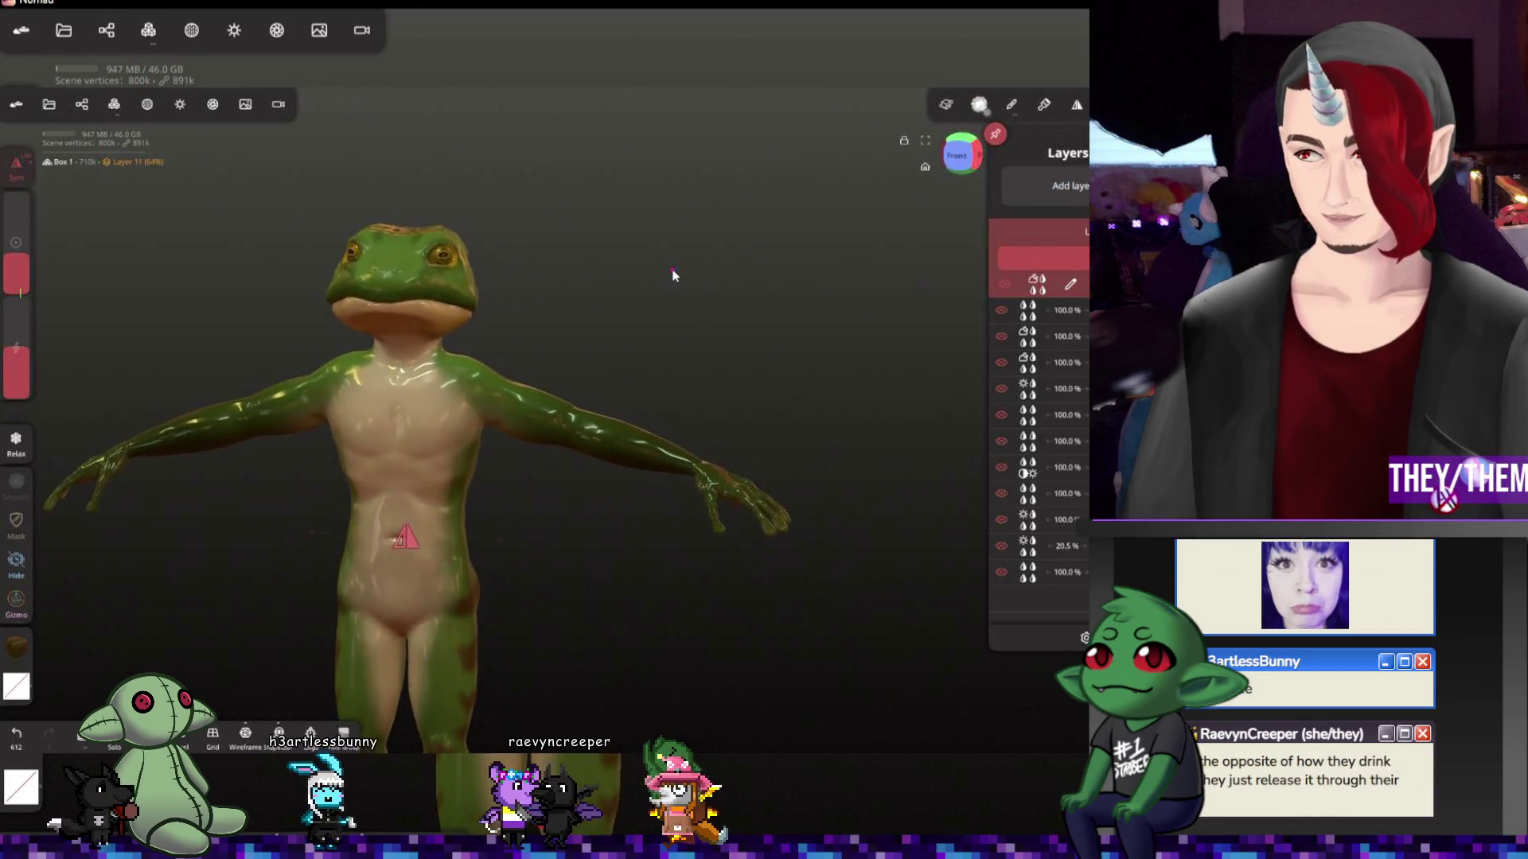
scroll(725, 293, up, 2)
drag(724, 294, 787, 270)
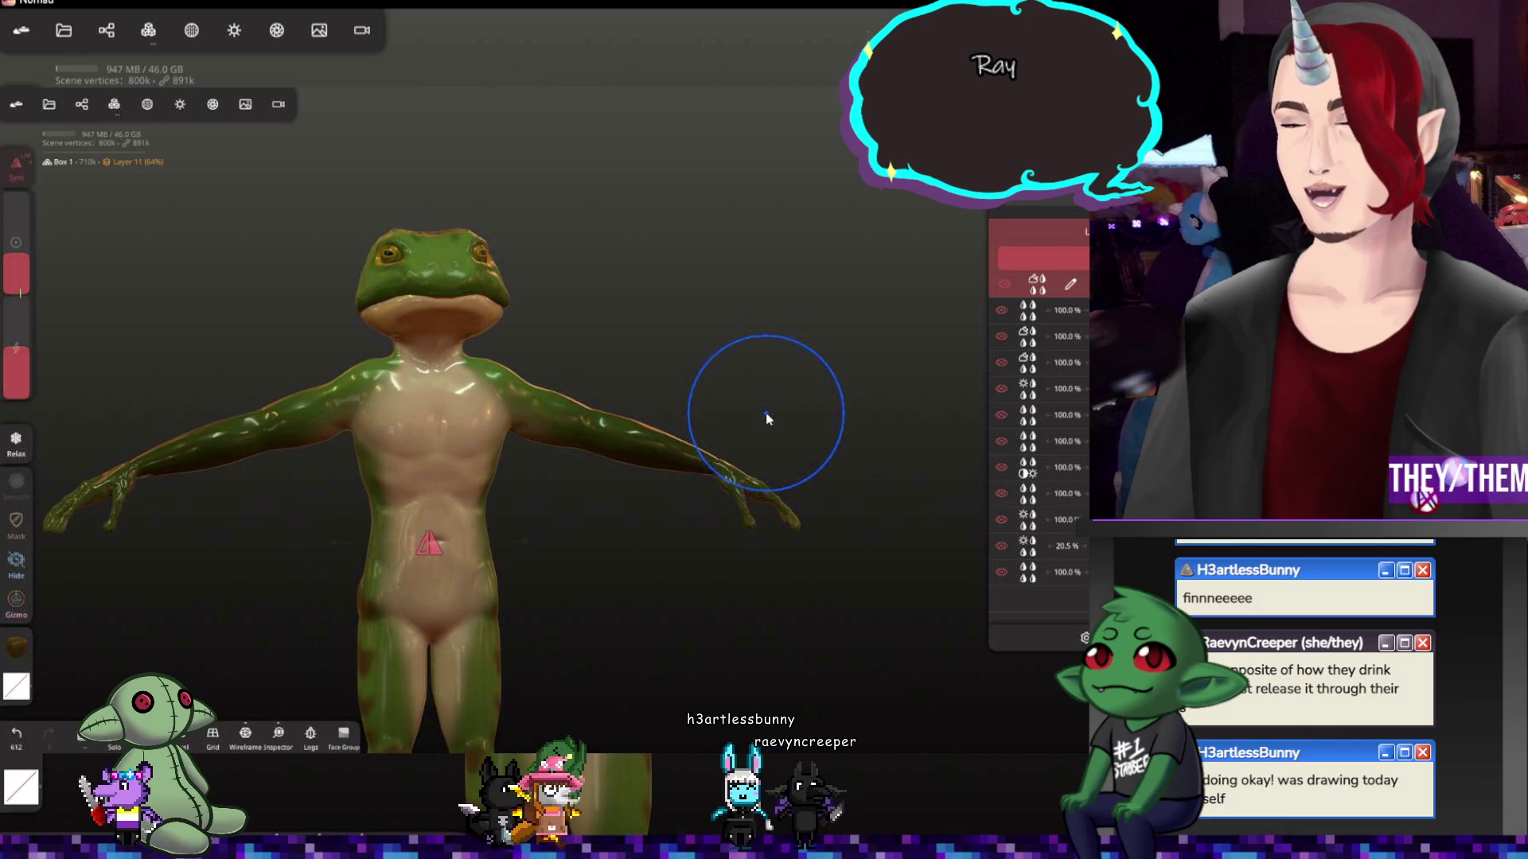
mouse_move(699, 385)
middle_down()
mouse_move(607, 324)
mouse_move(624, 402)
middle_up()
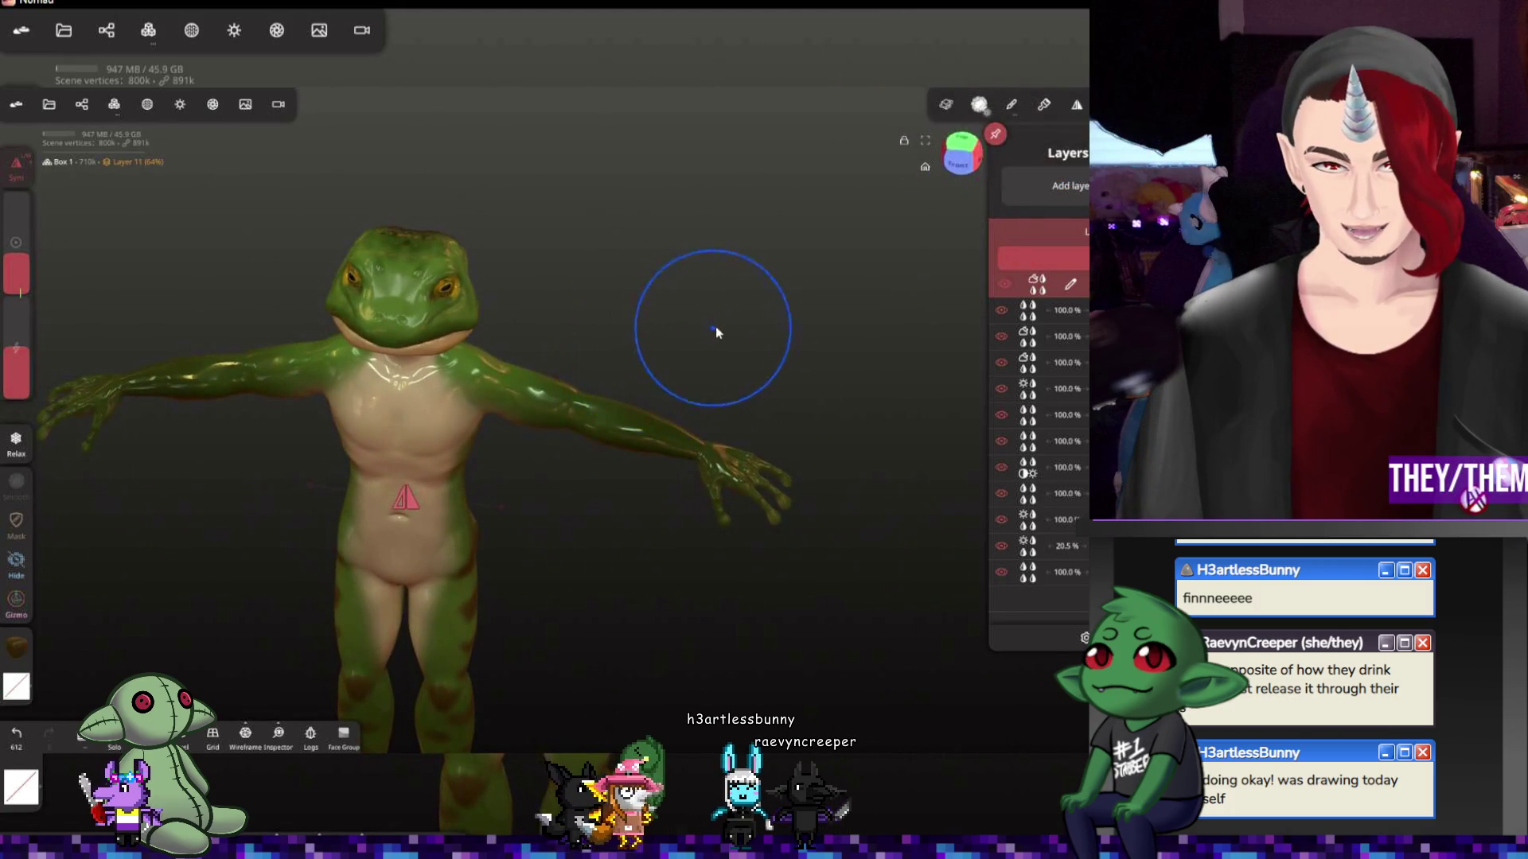
mouse_move(716, 331)
middle_down()
mouse_move(820, 331)
mouse_move(764, 347)
mouse_move(813, 314)
middle_up()
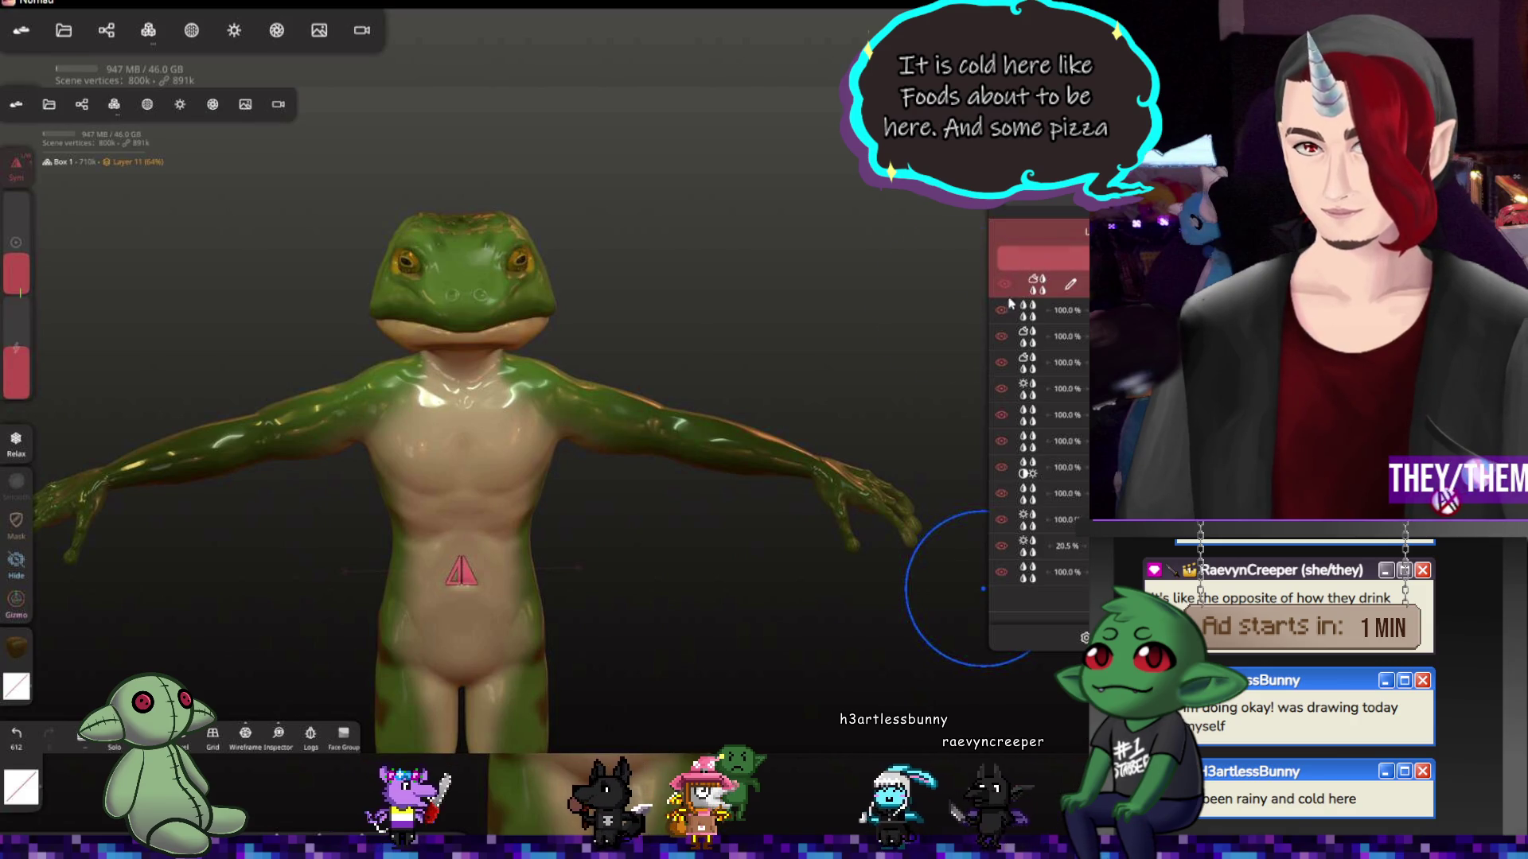
mouse_move(801, 466)
mouse_down()
mouse_move(722, 546)
mouse_move(692, 519)
mouse_move(706, 518)
mouse_up()
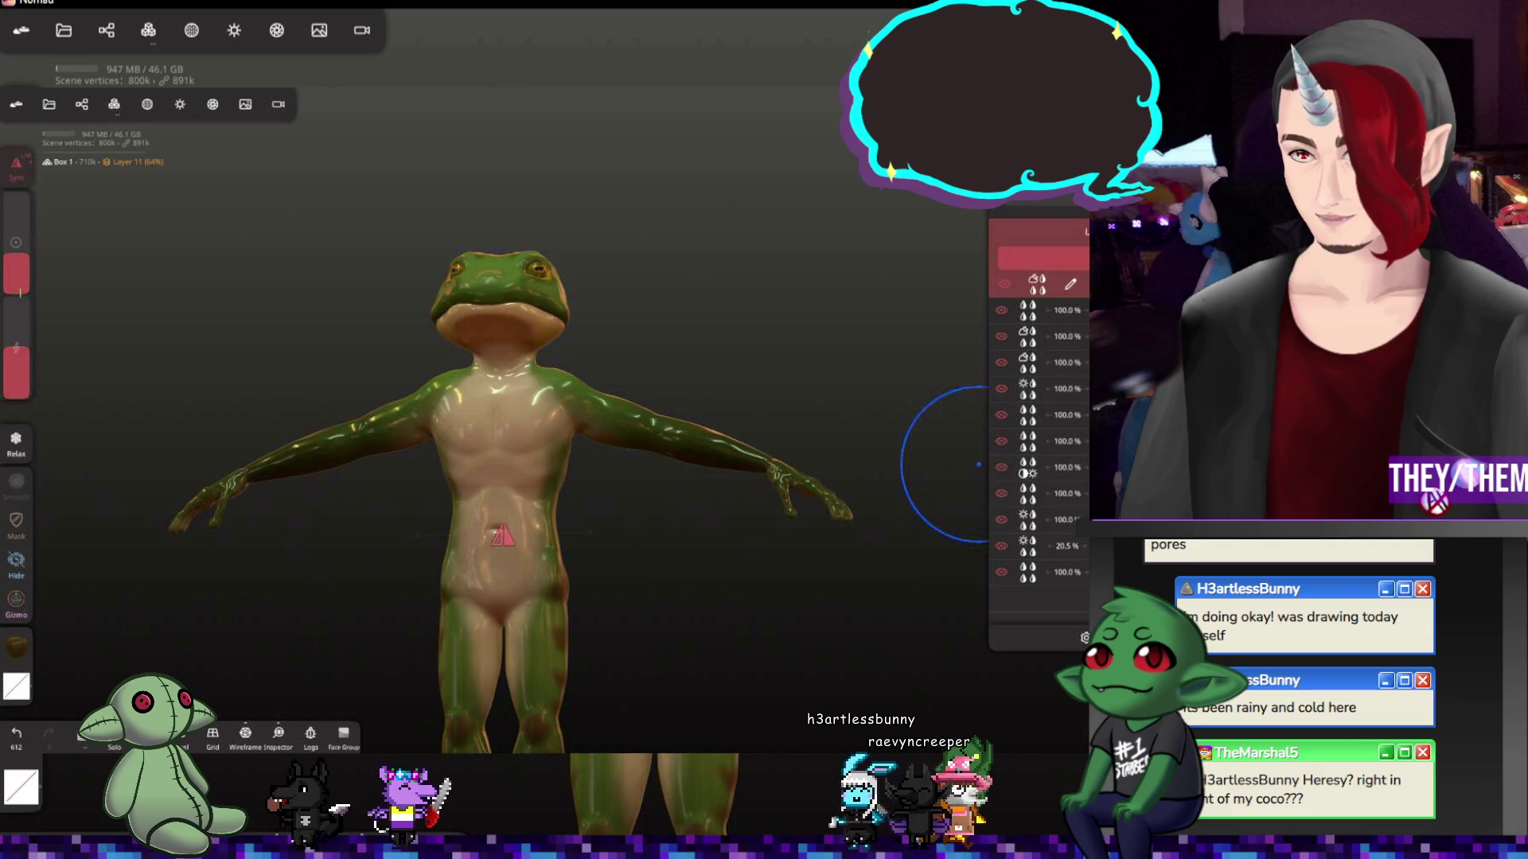
From the Scene panel, bring up the Add primitives menu
click(81, 104)
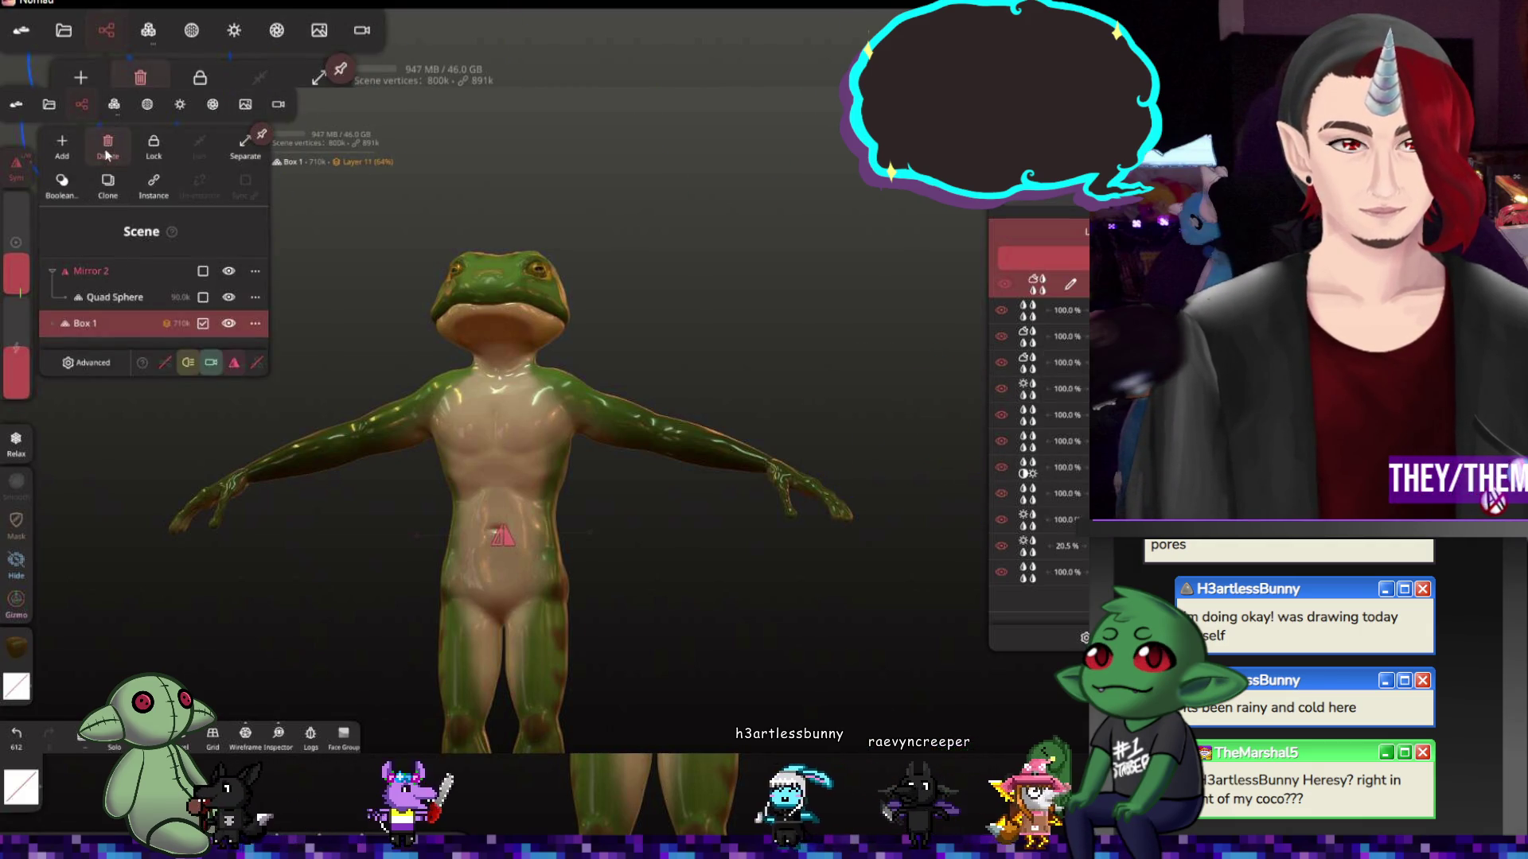
click(63, 144)
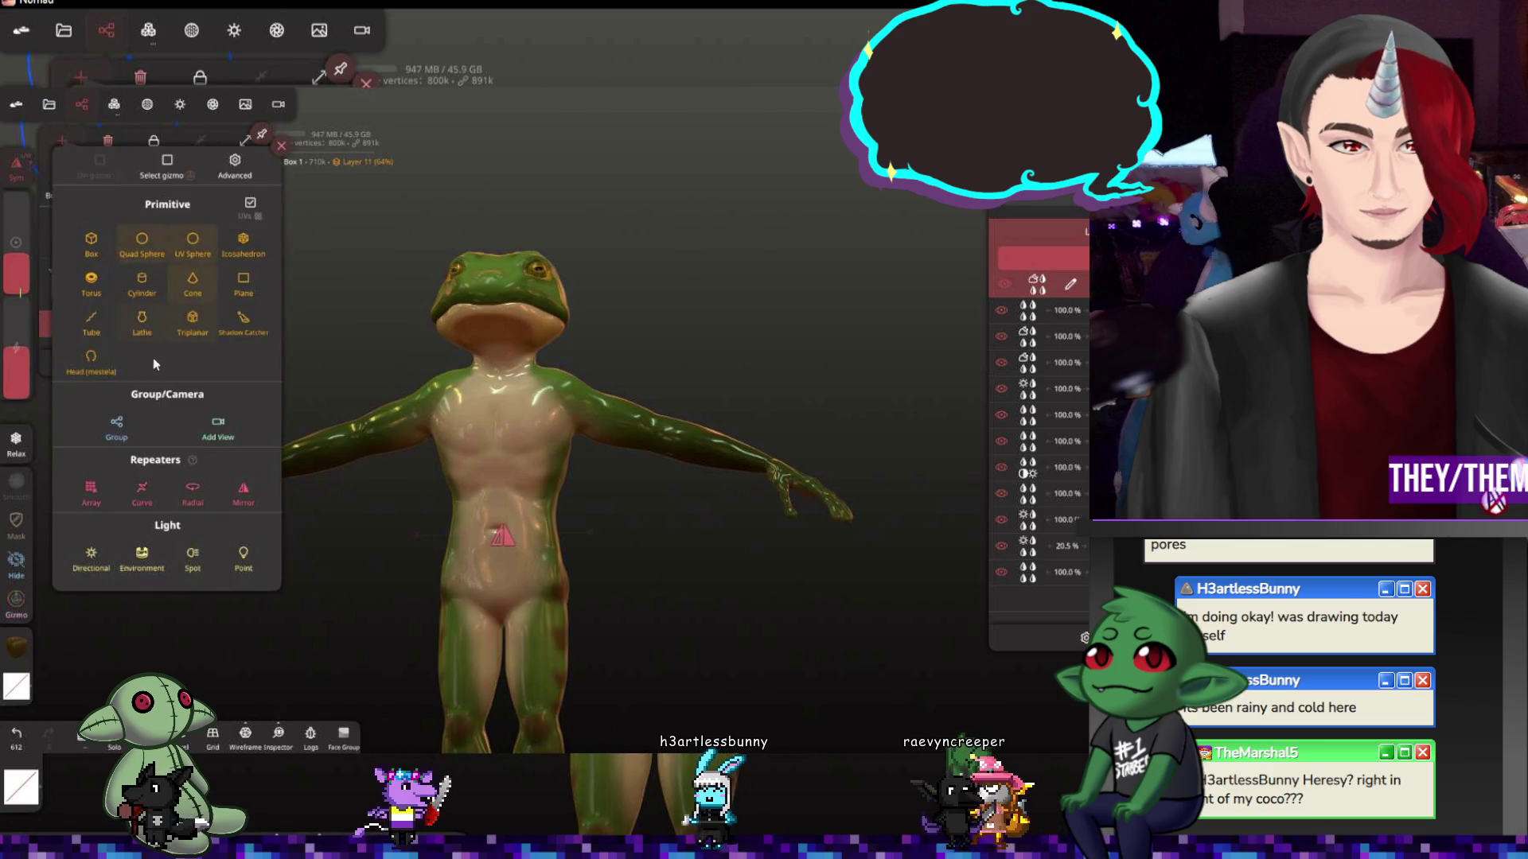
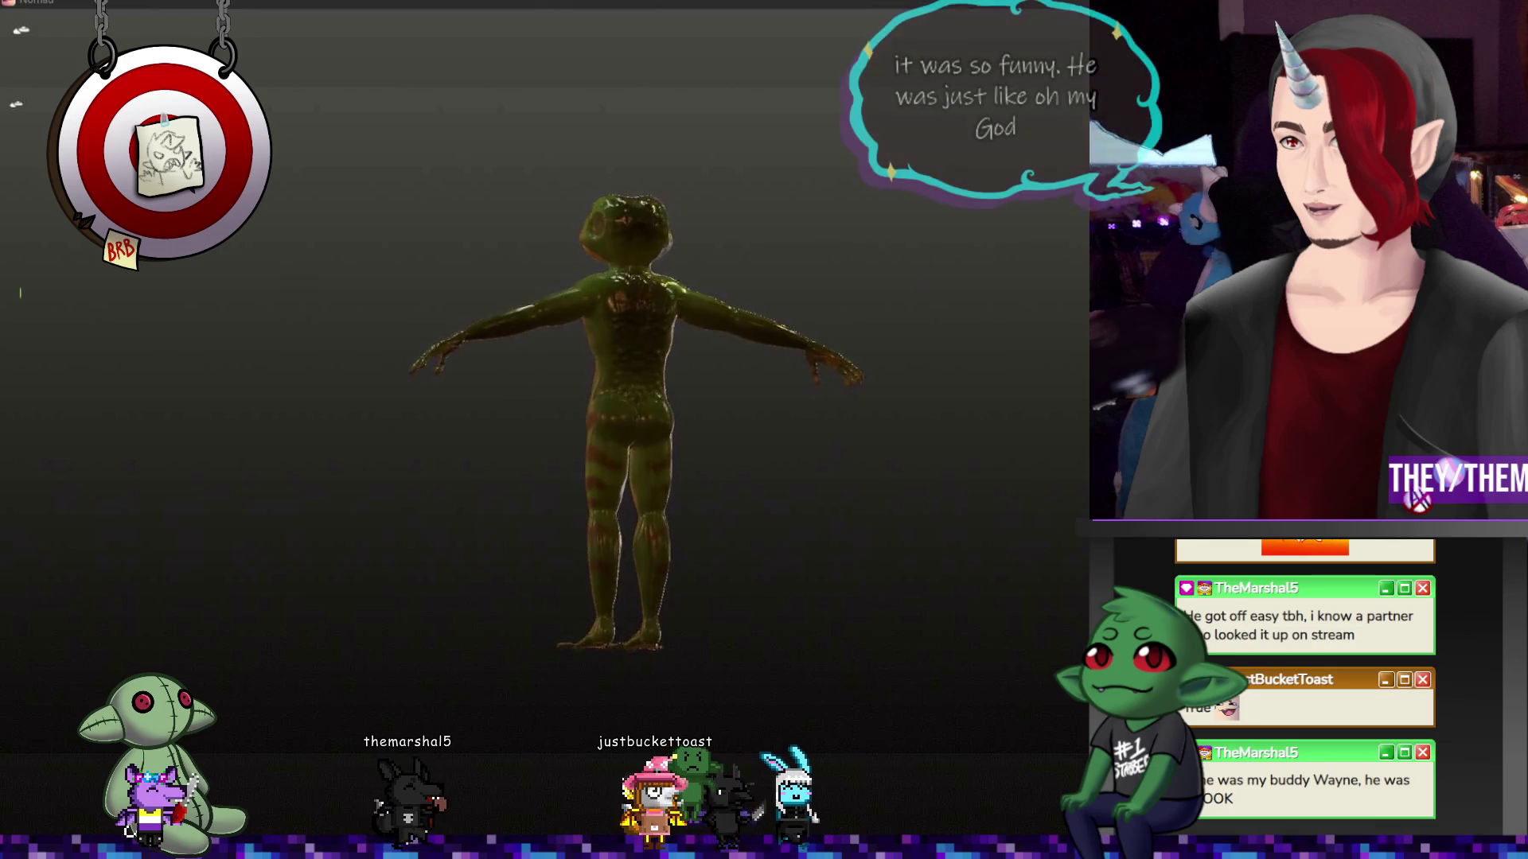
Look the painted frog over from the front, above, the back and under the chin
click(24, 31)
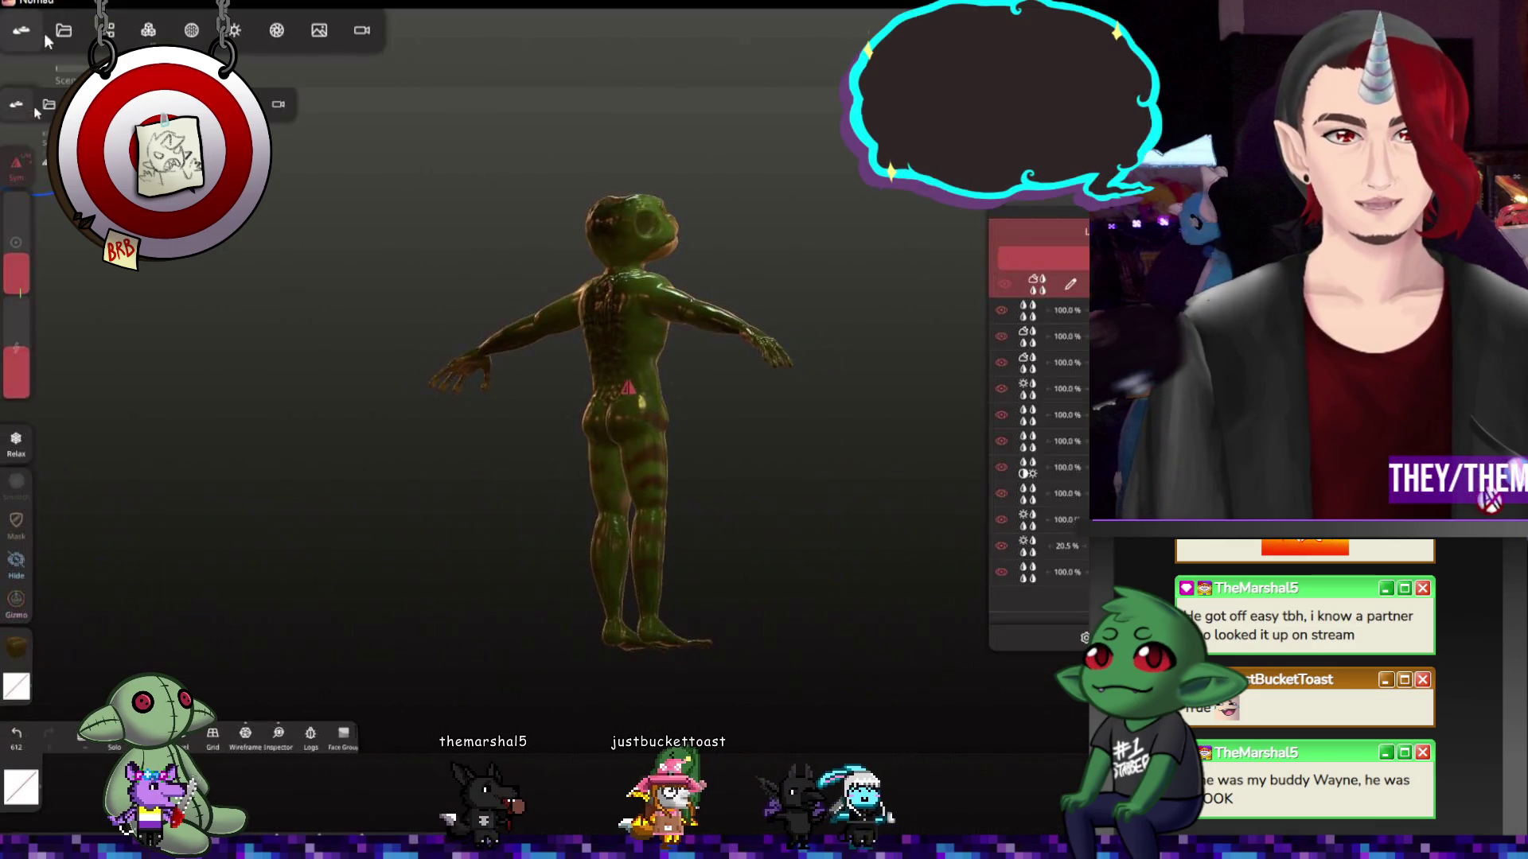
drag(815, 457, 505, 505)
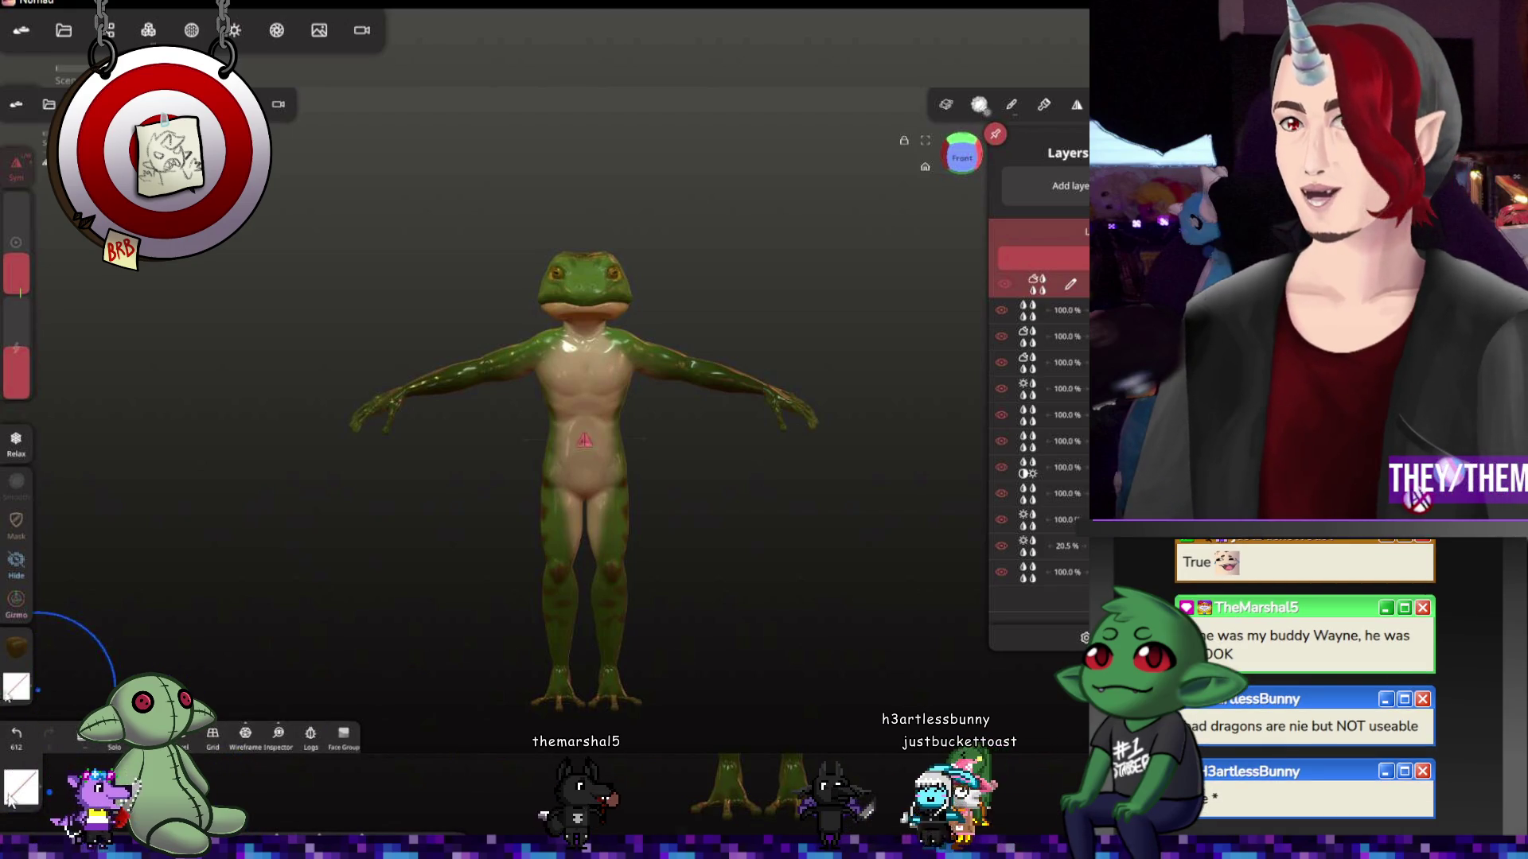
middle_drag(588, 664, 592, 577)
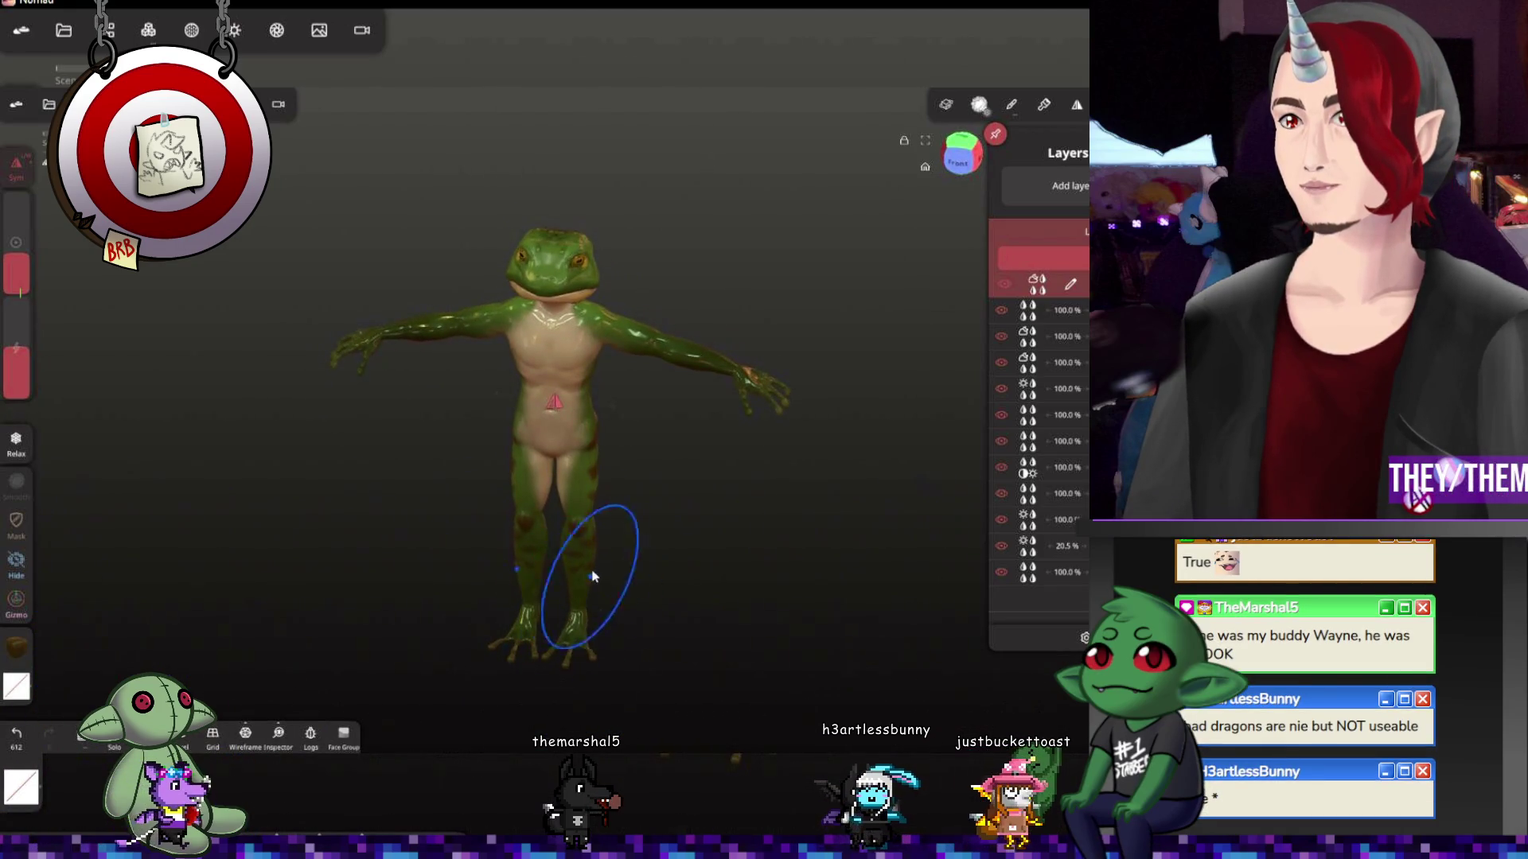
scroll(583, 478, up, 3)
scroll(571, 431, up, 2)
scroll(572, 446, up, 1)
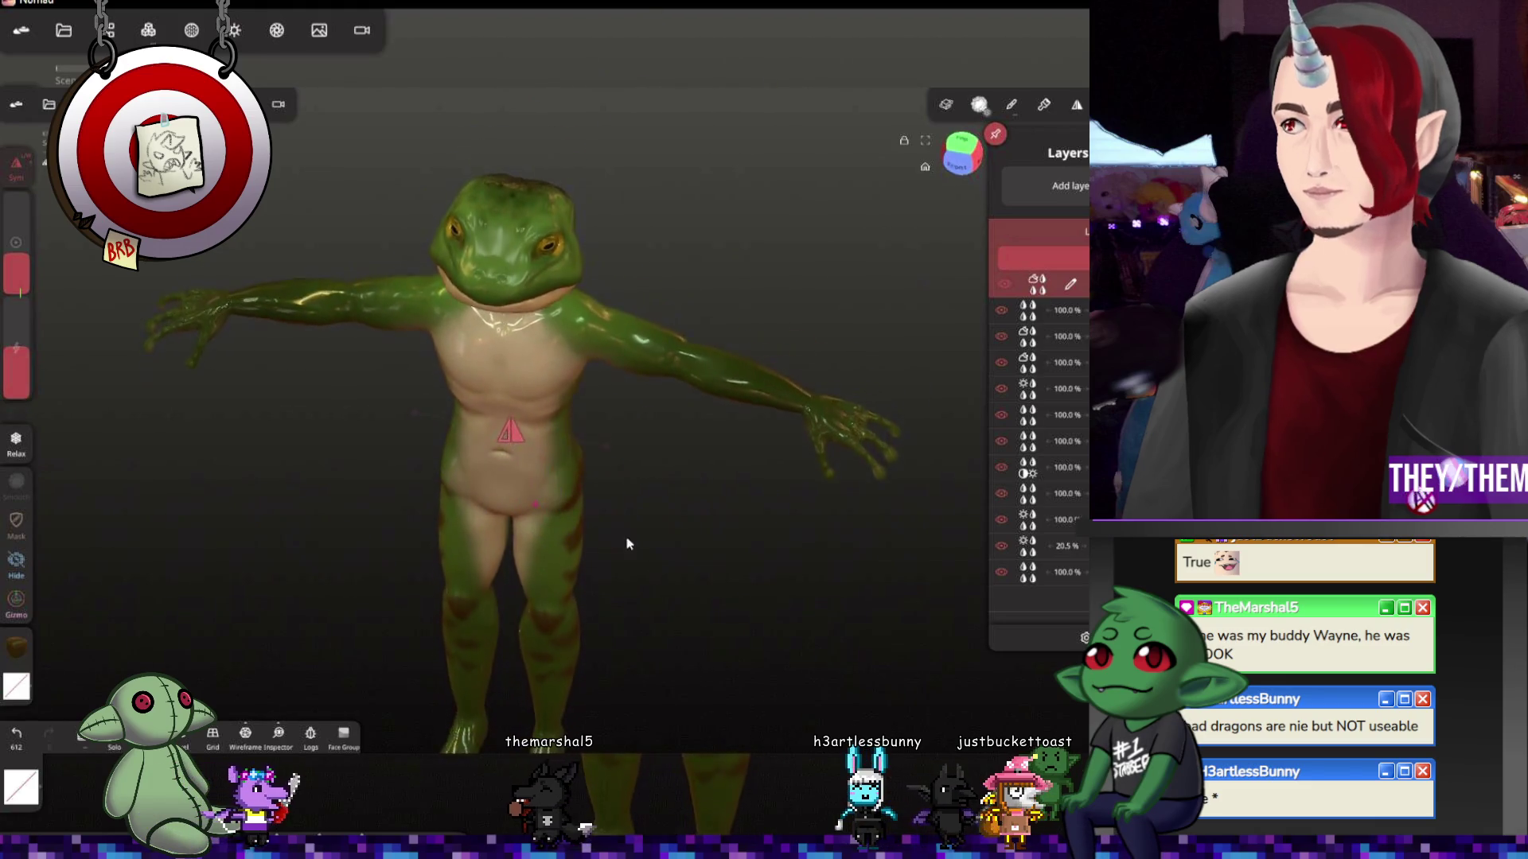
mouse_move(627, 544)
middle_down()
mouse_move(743, 417)
mouse_move(622, 505)
mouse_move(442, 529)
mouse_move(570, 556)
mouse_move(614, 608)
mouse_move(670, 587)
mouse_move(472, 575)
mouse_move(751, 586)
mouse_move(848, 611)
middle_up()
middle_drag(665, 583, 848, 564)
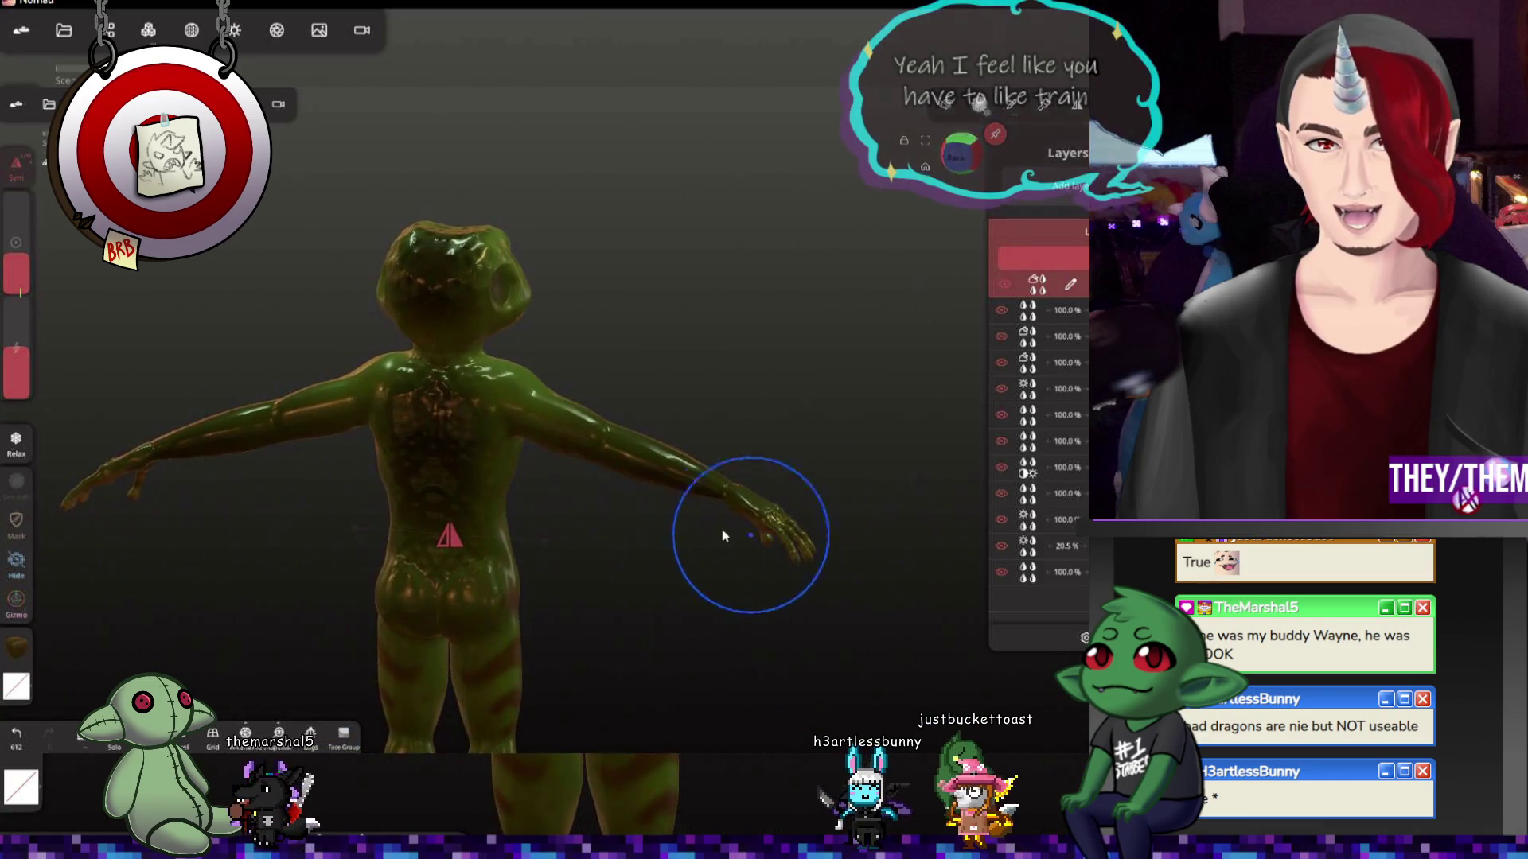
mouse_move(754, 546)
middle_down()
mouse_move(382, 553)
mouse_move(739, 596)
mouse_move(748, 546)
mouse_move(764, 663)
middle_up()
scroll(764, 663, up, 2)
scroll(740, 573, up, 2)
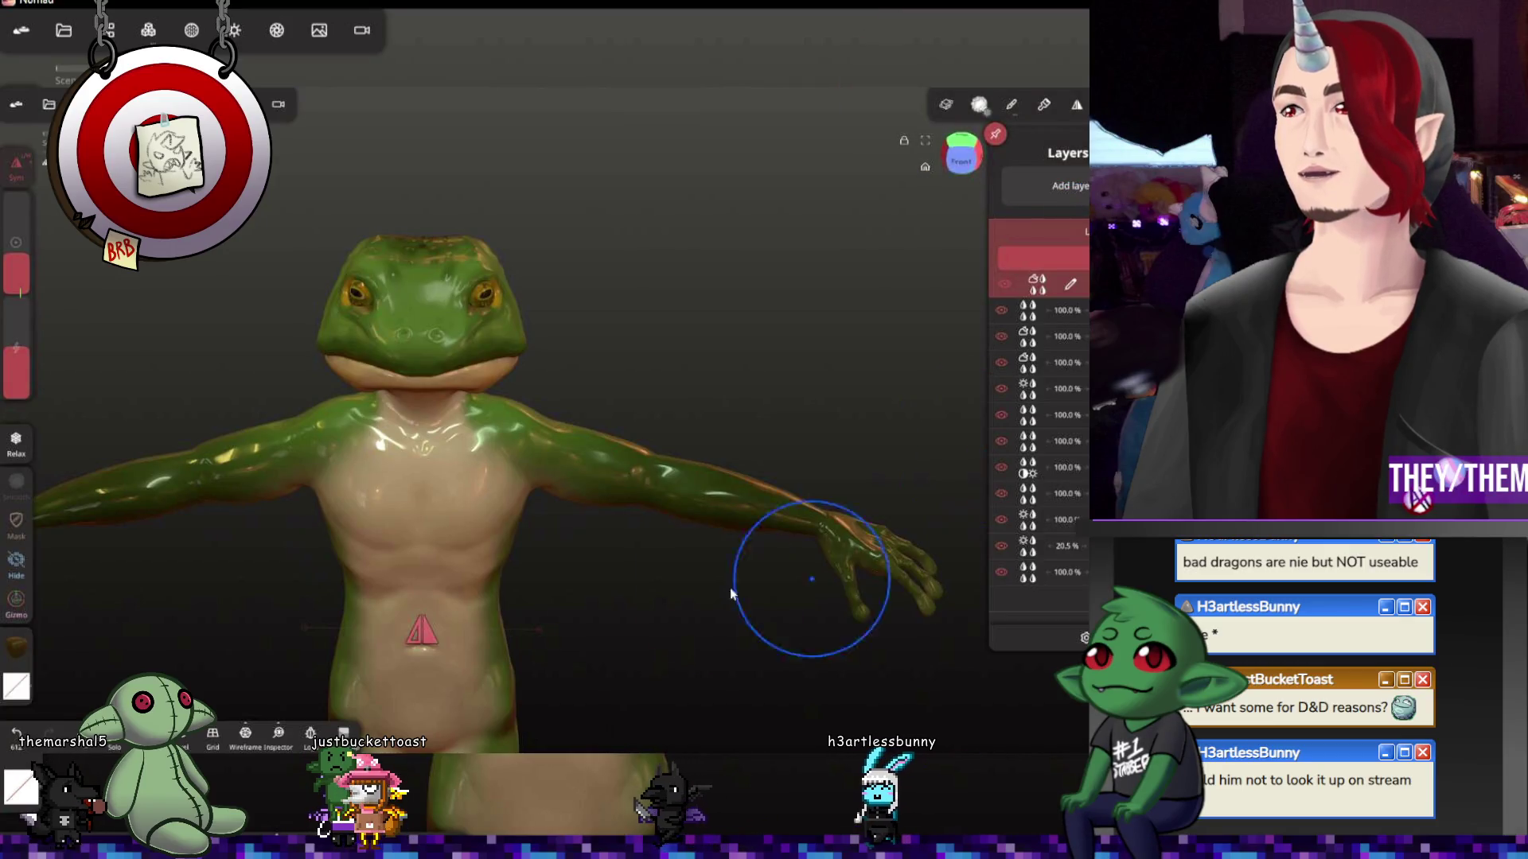
mouse_move(709, 597)
mouse_down()
mouse_move(784, 352)
mouse_move(794, 418)
mouse_move(781, 332)
mouse_move(786, 412)
mouse_move(808, 375)
mouse_move(863, 433)
mouse_up()
mouse_move(772, 361)
mouse_down()
mouse_move(789, 338)
mouse_move(724, 382)
mouse_move(603, 515)
mouse_move(378, 518)
mouse_move(630, 529)
mouse_move(656, 647)
mouse_move(641, 608)
mouse_move(769, 564)
mouse_up()
scroll(777, 300, up, 3)
scroll(615, 567, up, 3)
scroll(615, 567, down, 3)
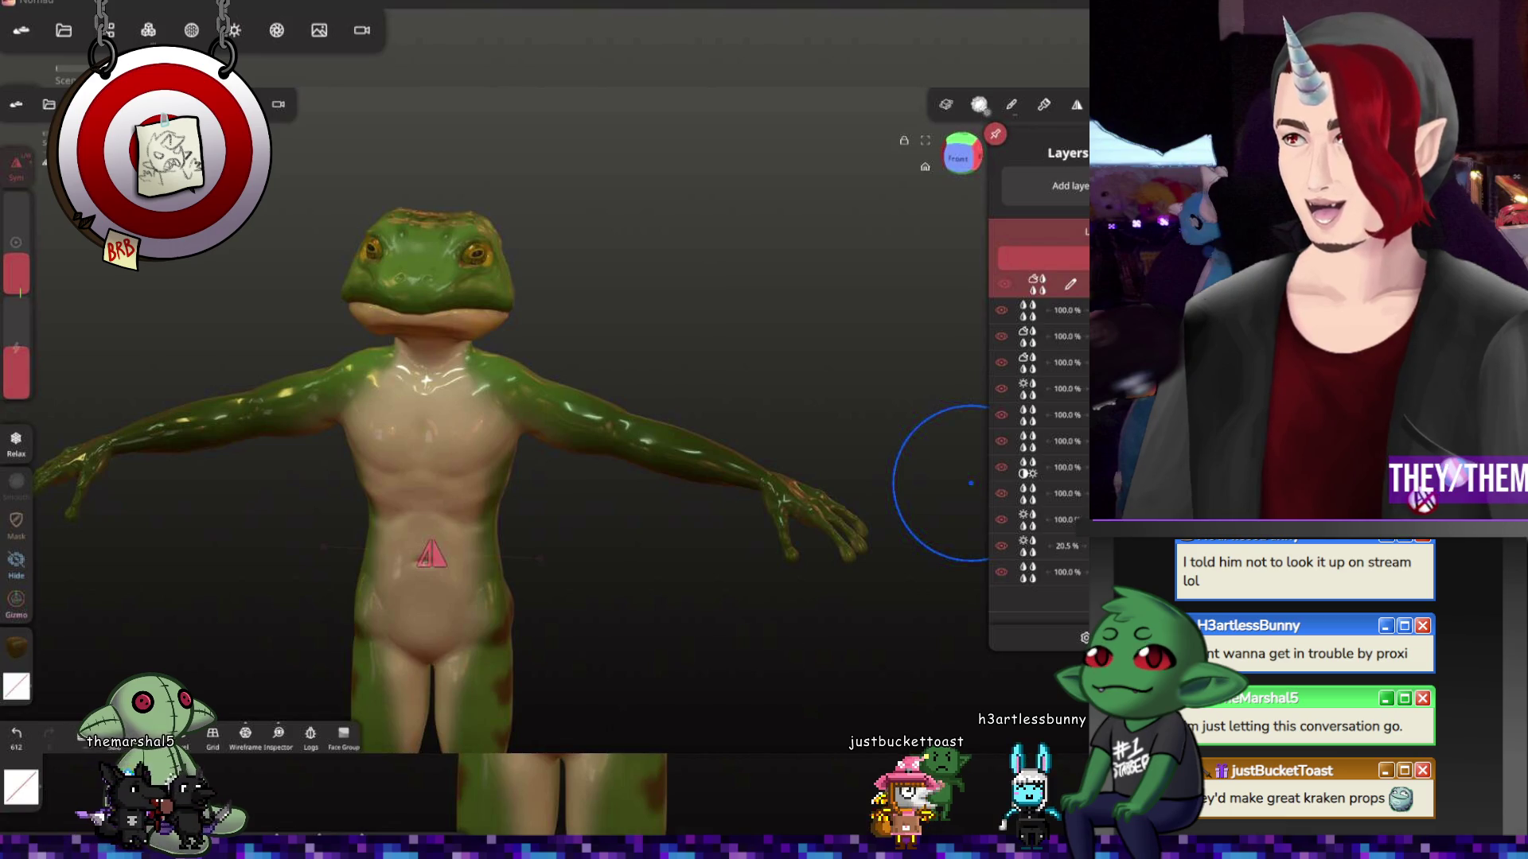
Close the Layers list and check the right arm, head and lower body with a full spin
mouse_move(970, 482)
middle_down()
mouse_move(517, 313)
mouse_move(815, 310)
middle_up()
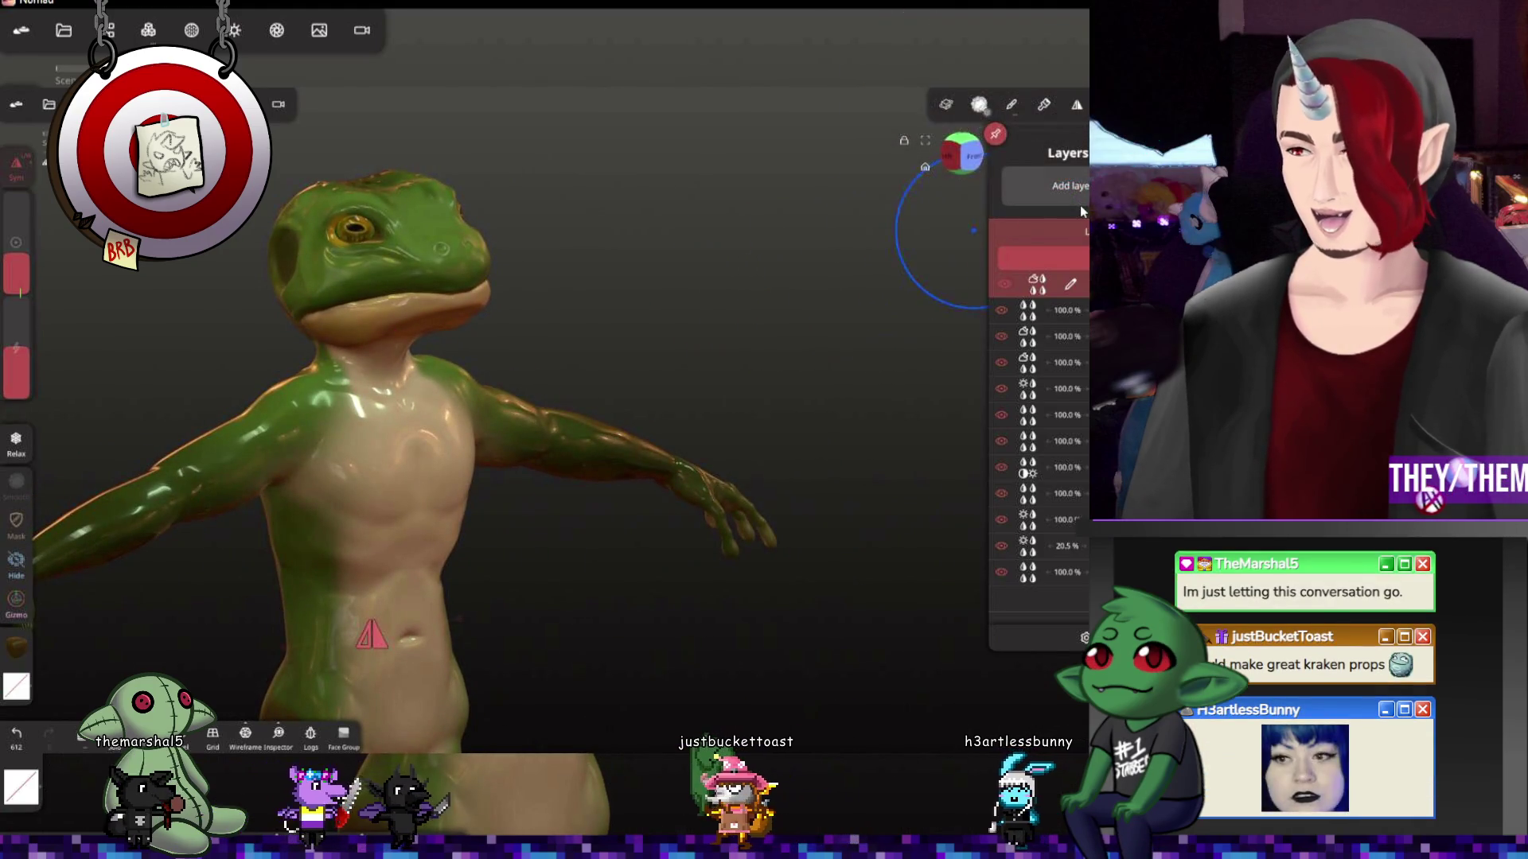
mouse_move(196, 427)
middle_down()
mouse_move(421, 330)
mouse_move(831, 561)
mouse_move(581, 526)
mouse_move(934, 412)
middle_up()
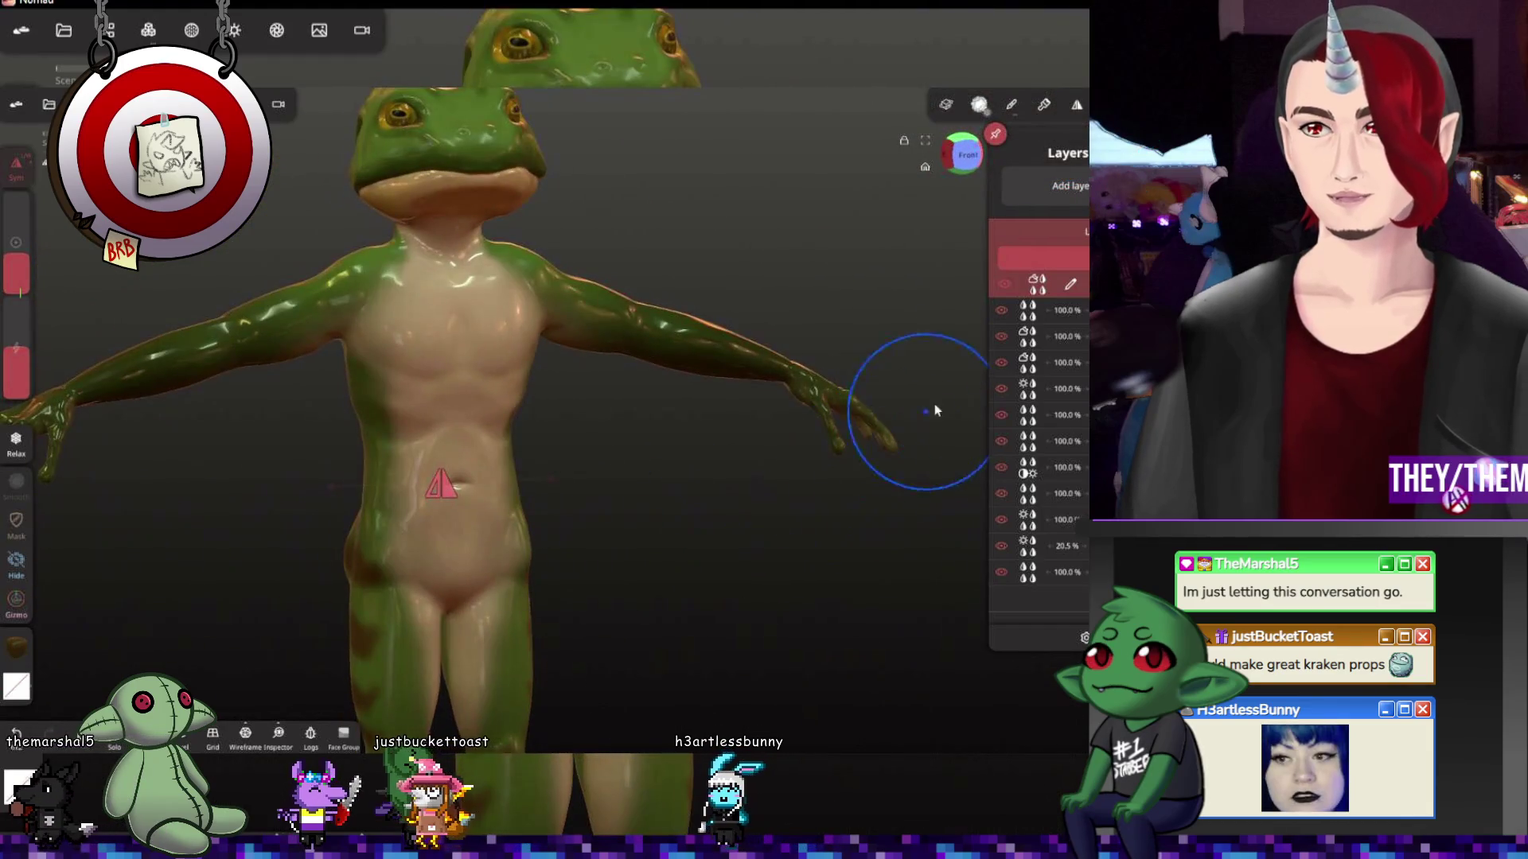
click(981, 368)
scroll(776, 323, down, 3)
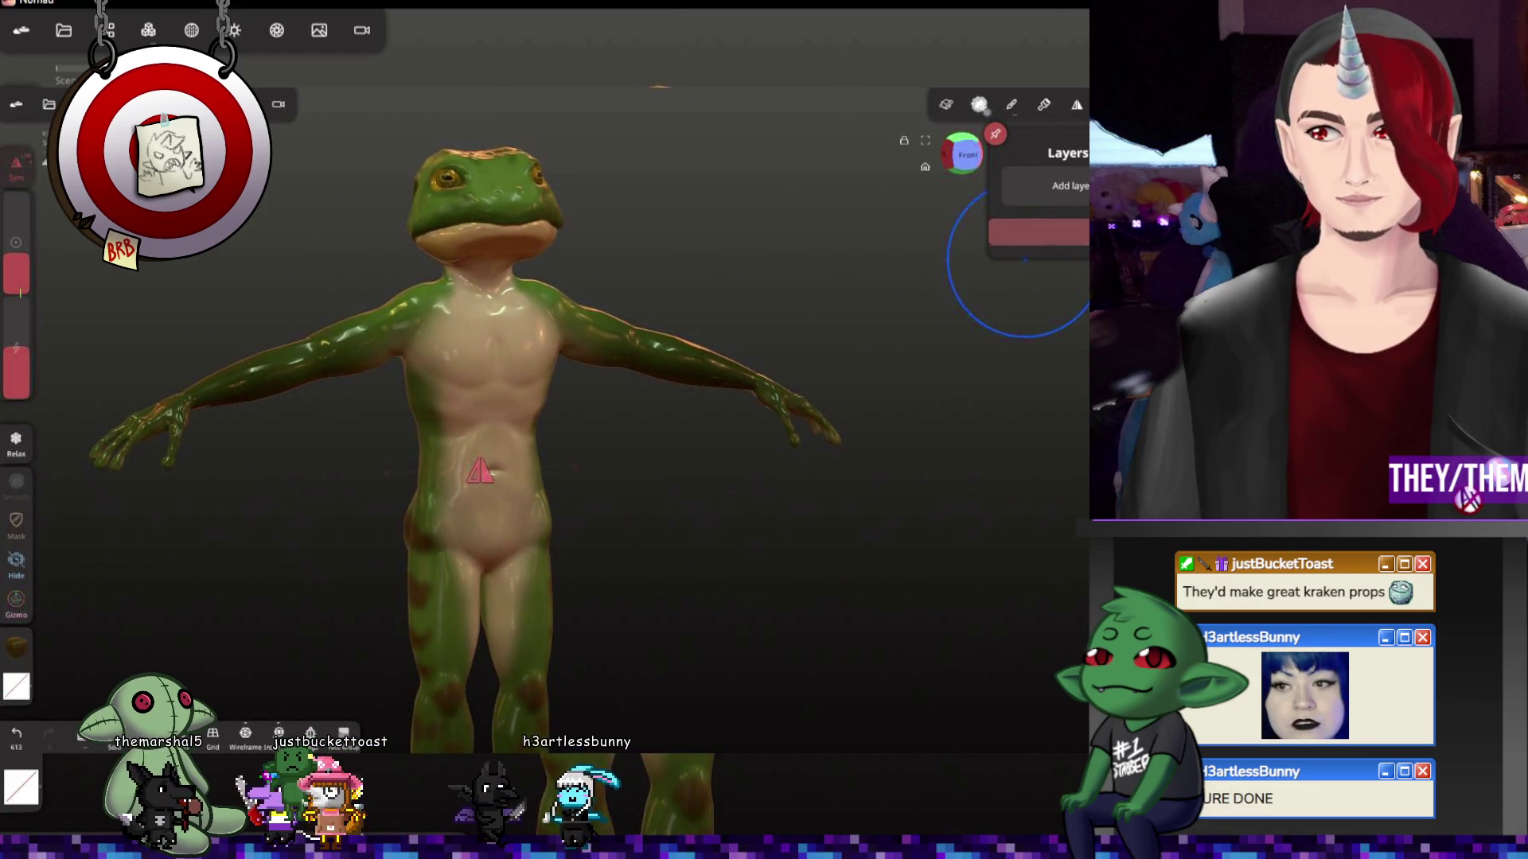
middle_drag(896, 342, 779, 424)
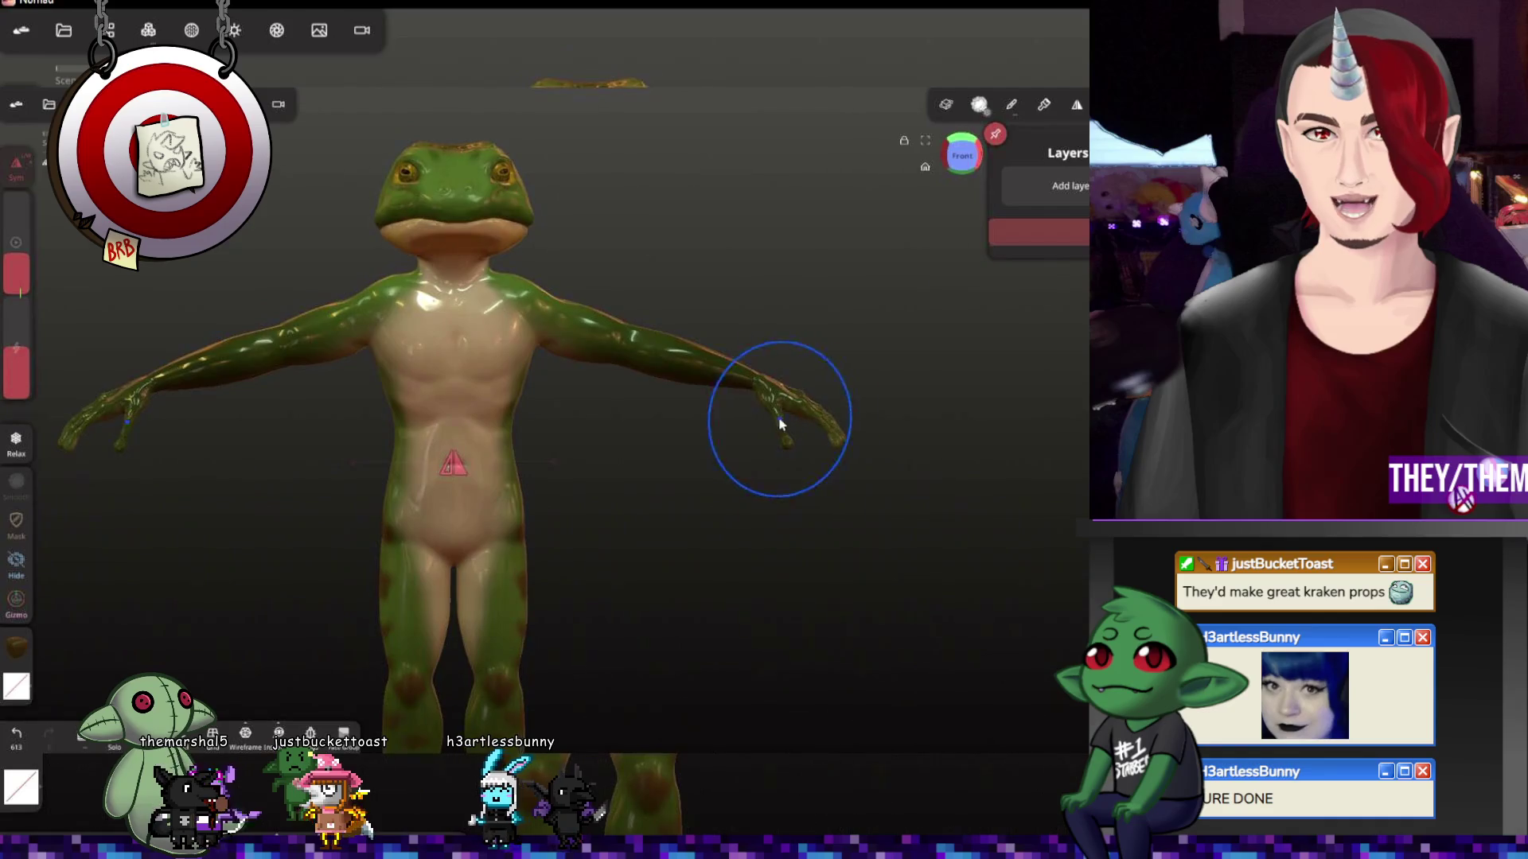
middle_drag(763, 698, 794, 557)
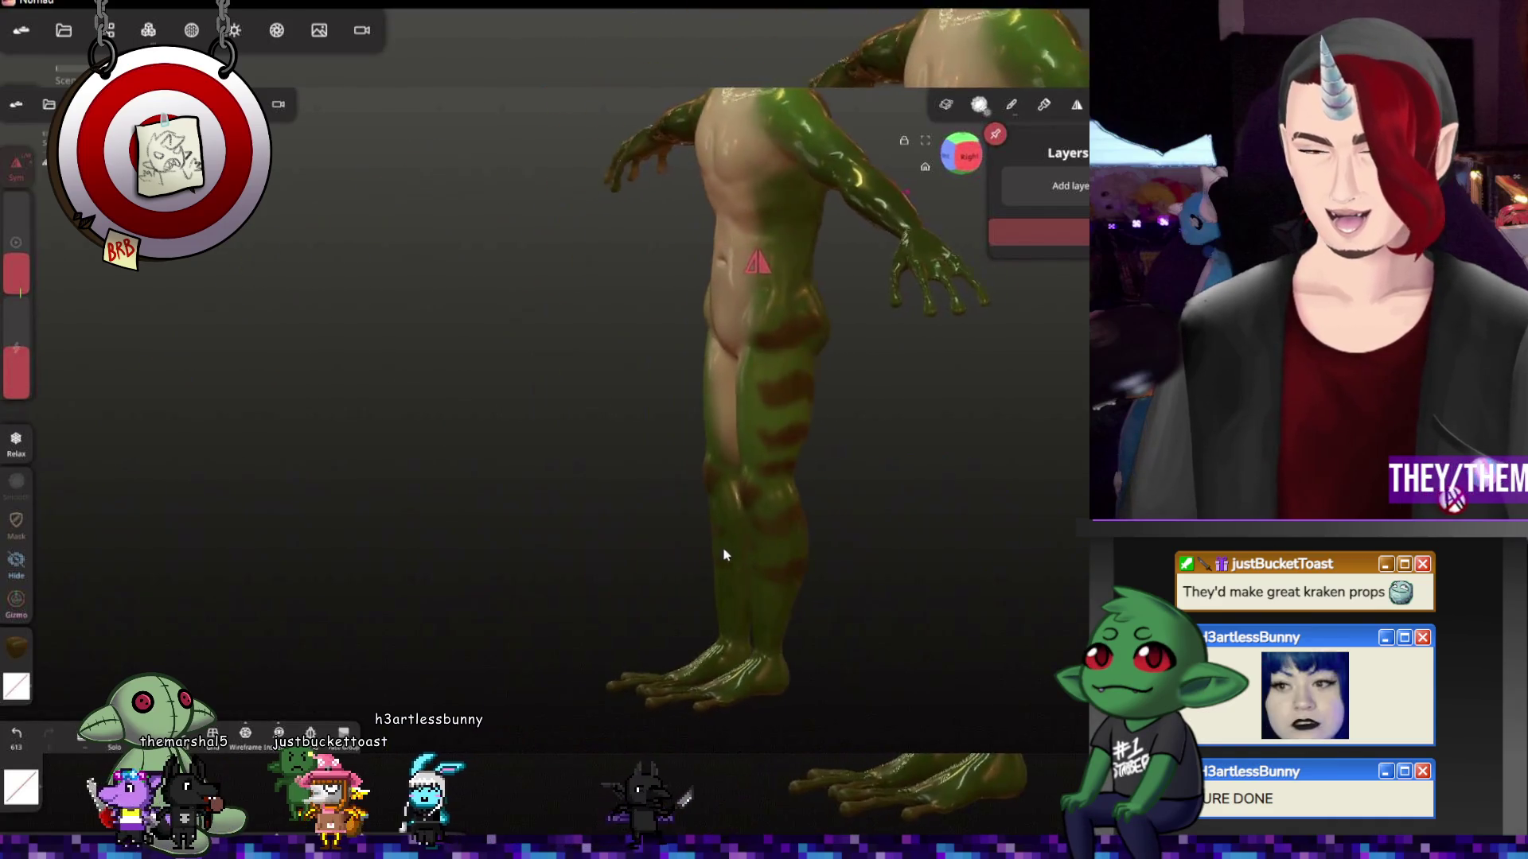
mouse_move(946, 466)
middle_down()
mouse_move(894, 671)
mouse_move(870, 557)
mouse_move(917, 508)
mouse_move(888, 591)
mouse_move(904, 625)
mouse_move(678, 512)
mouse_move(758, 437)
mouse_move(608, 478)
mouse_move(791, 417)
middle_up()
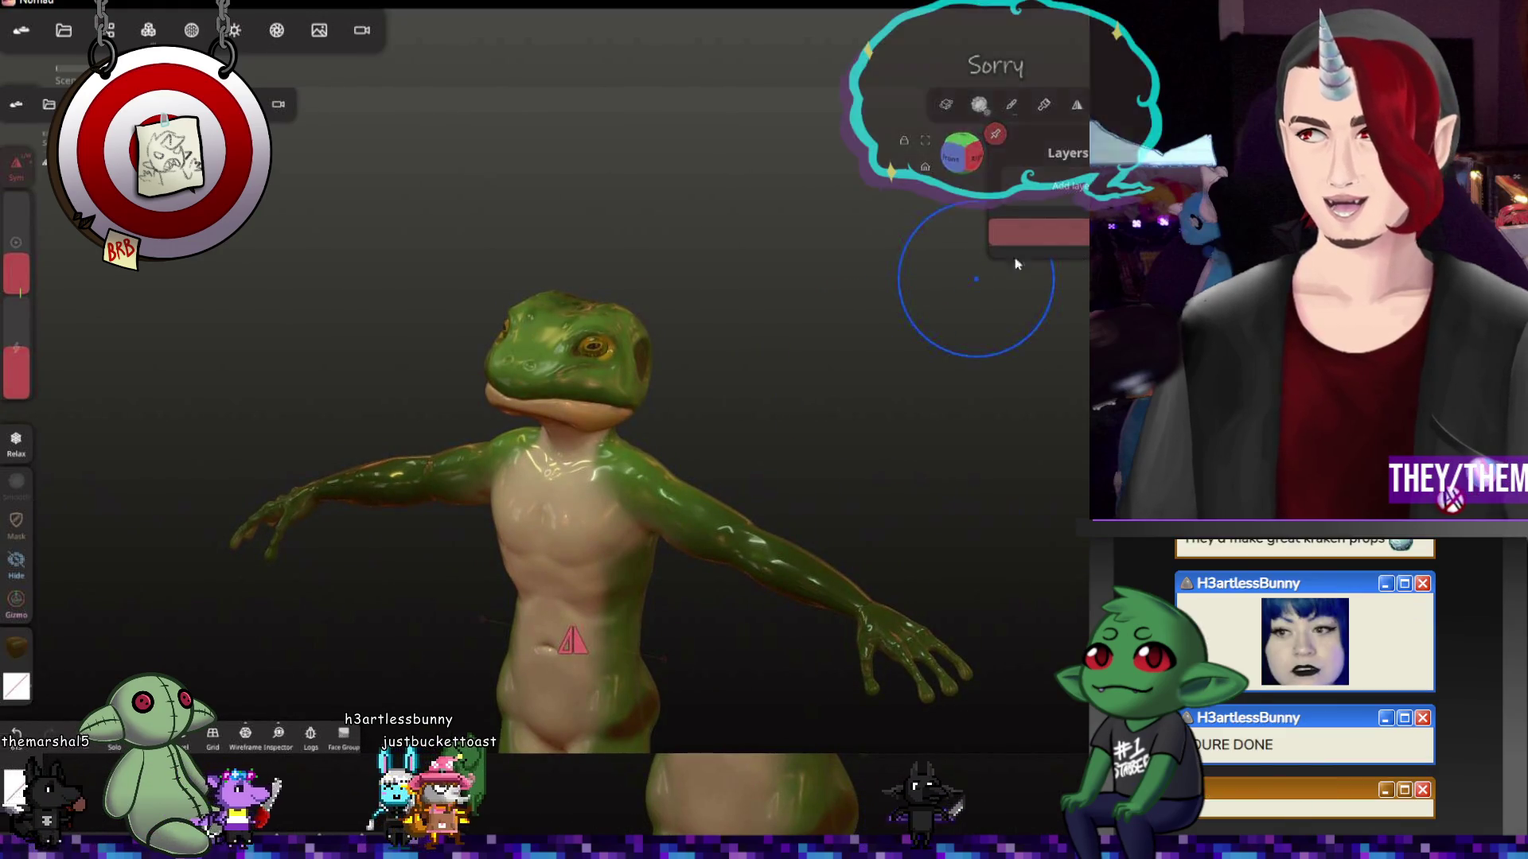
middle_drag(808, 478, 821, 213)
drag(799, 533, 859, 529)
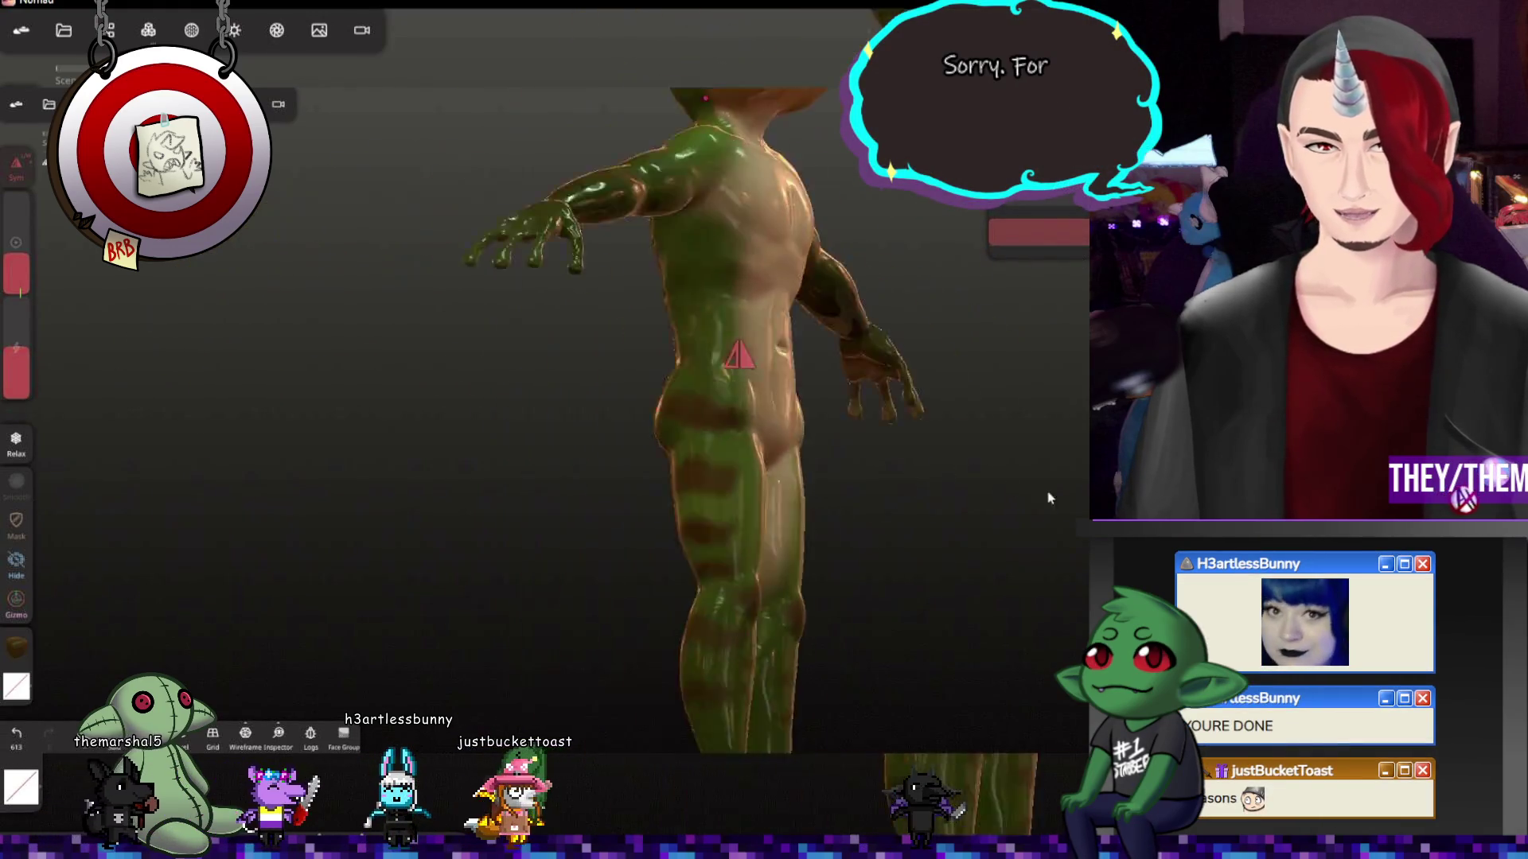
scroll(860, 536, down, 5)
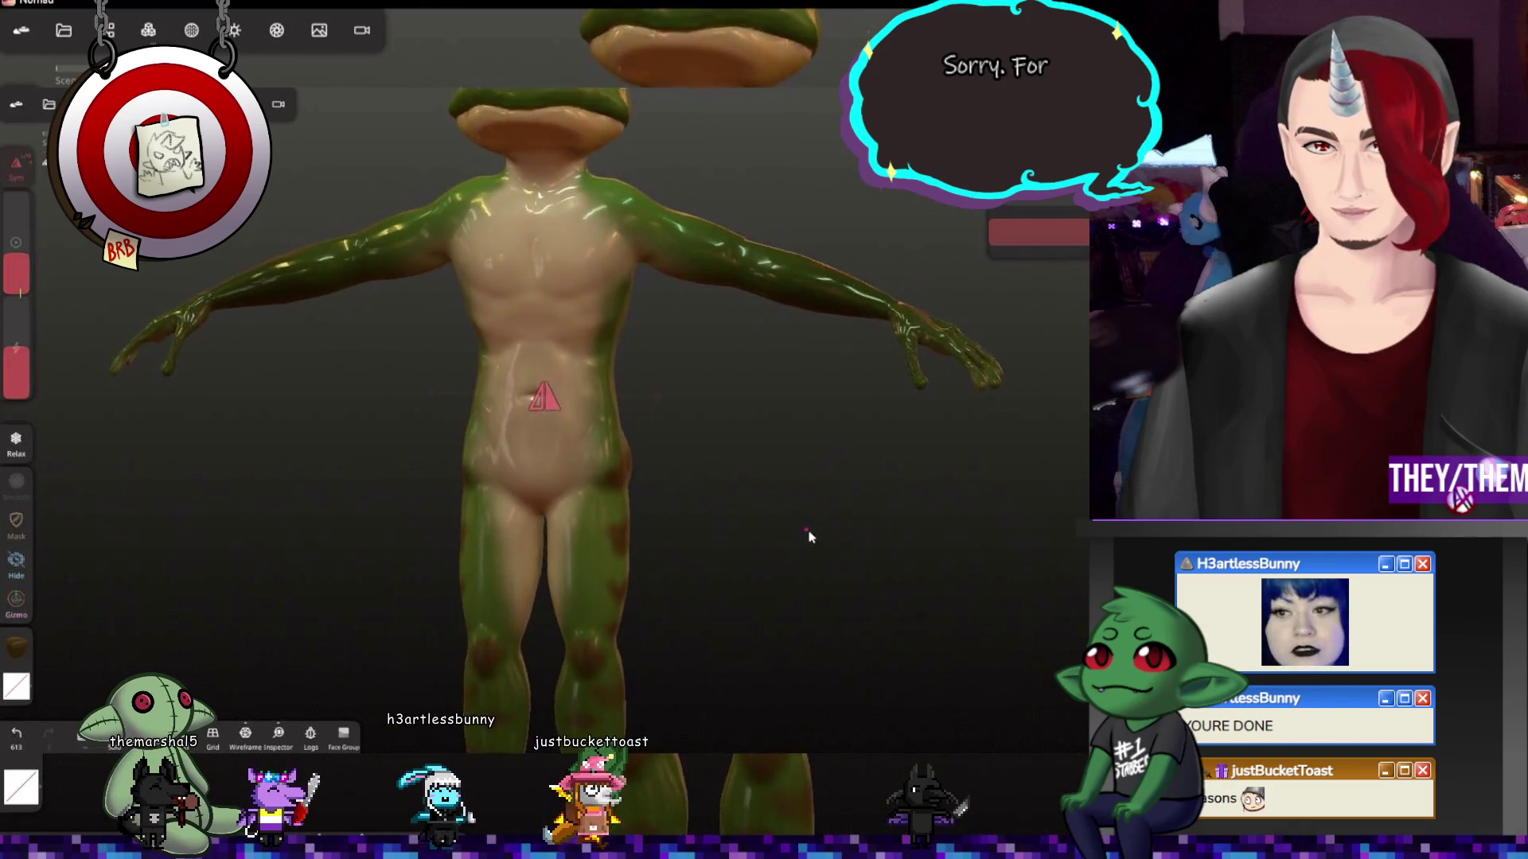
After checking the back, legs and right side, enlarge the brush radius considerably
drag(818, 443, 784, 278)
mouse_move(701, 254)
mouse_down()
mouse_move(478, 269)
mouse_move(498, 288)
mouse_up()
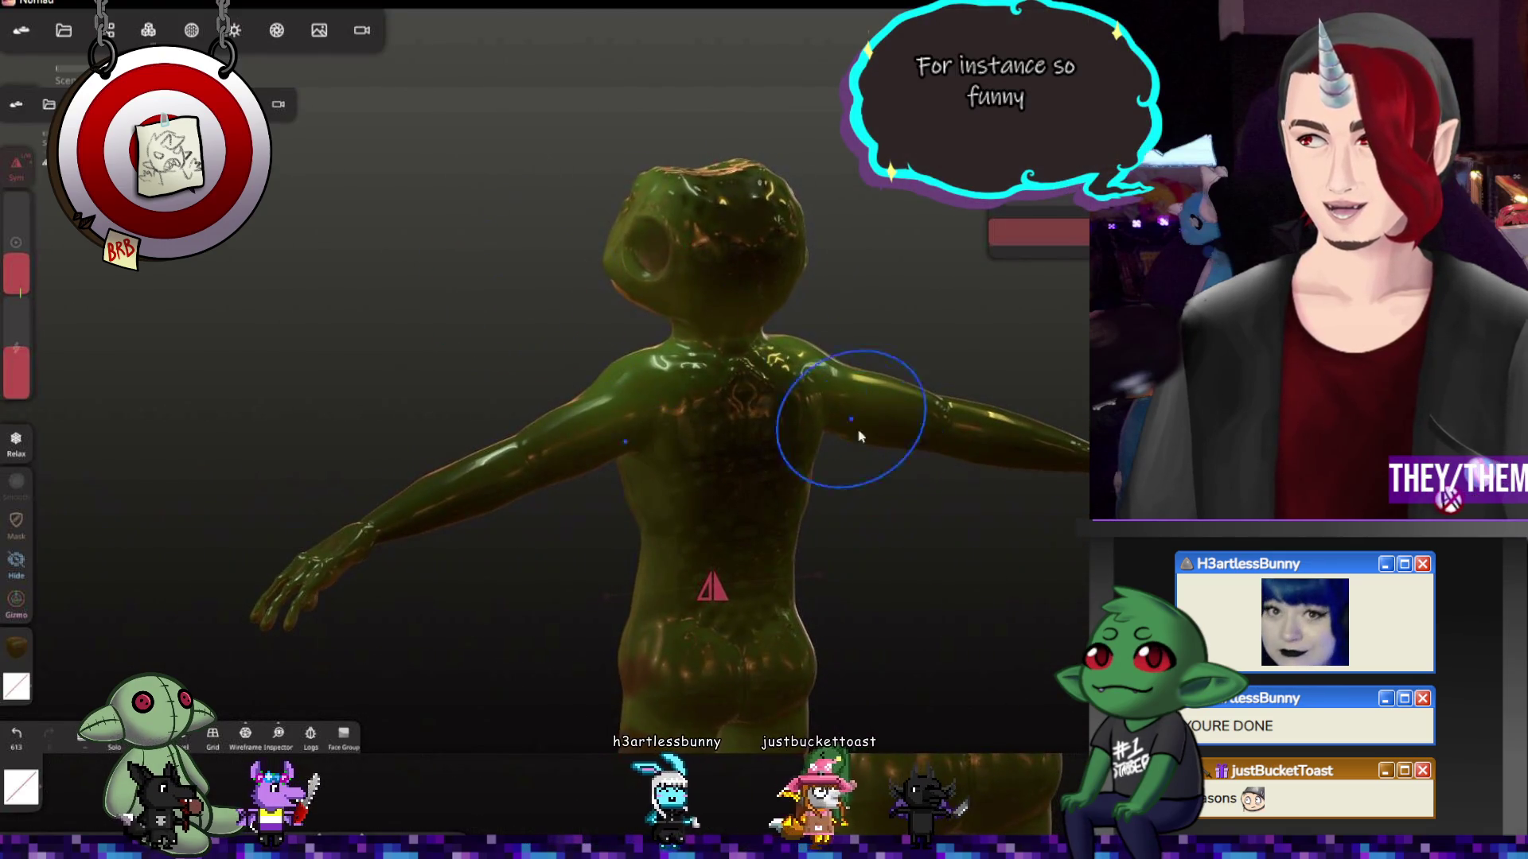
drag(498, 288, 716, 239)
mouse_move(712, 438)
mouse_down()
mouse_move(987, 492)
mouse_move(1059, 548)
mouse_move(1022, 529)
mouse_up()
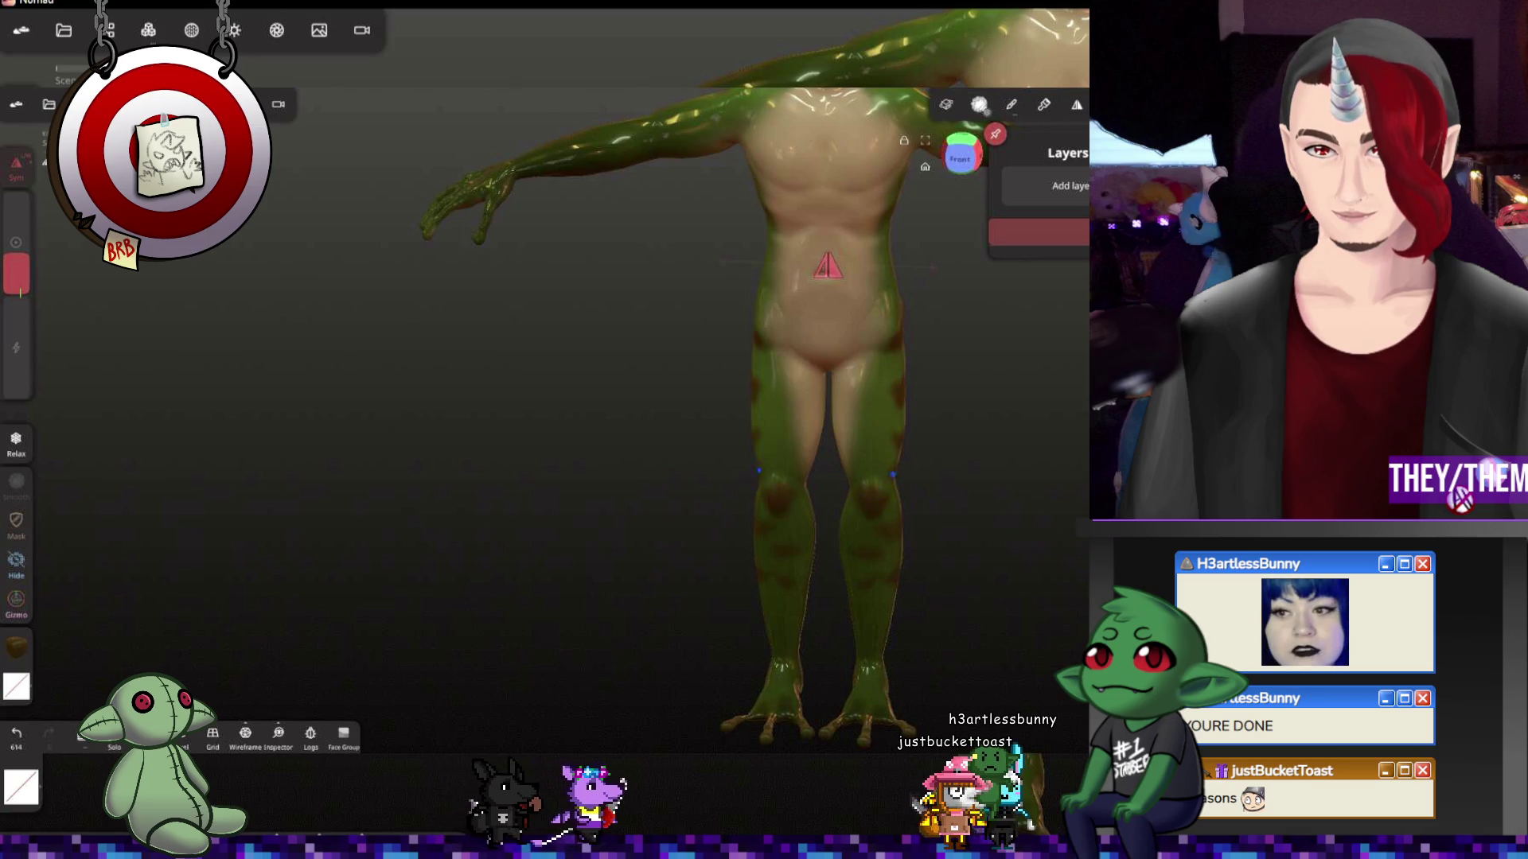
scroll(899, 490, up, 3)
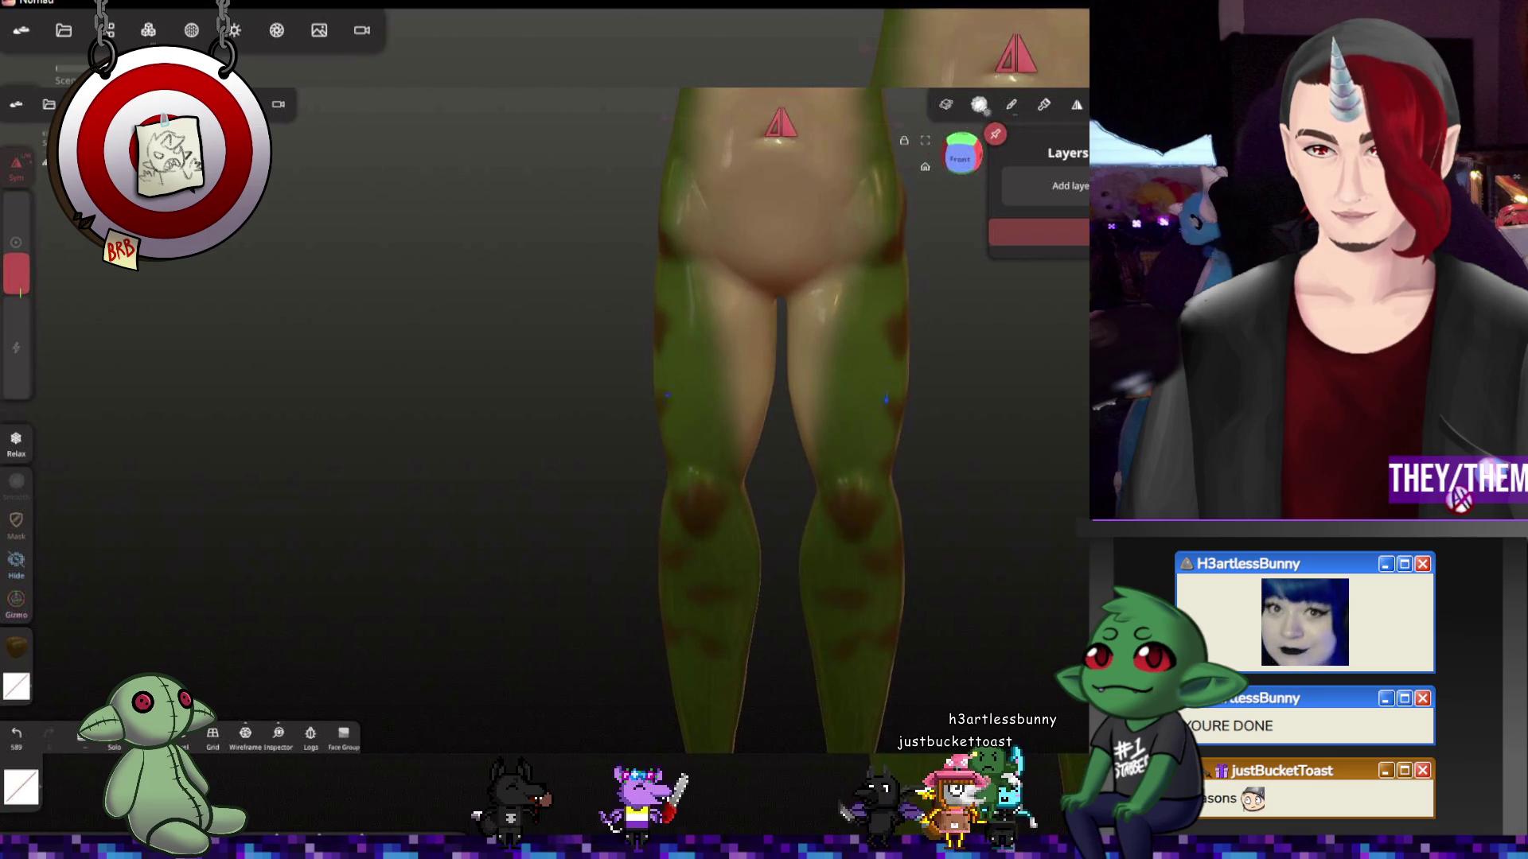
right_drag(717, 346, 875, 344)
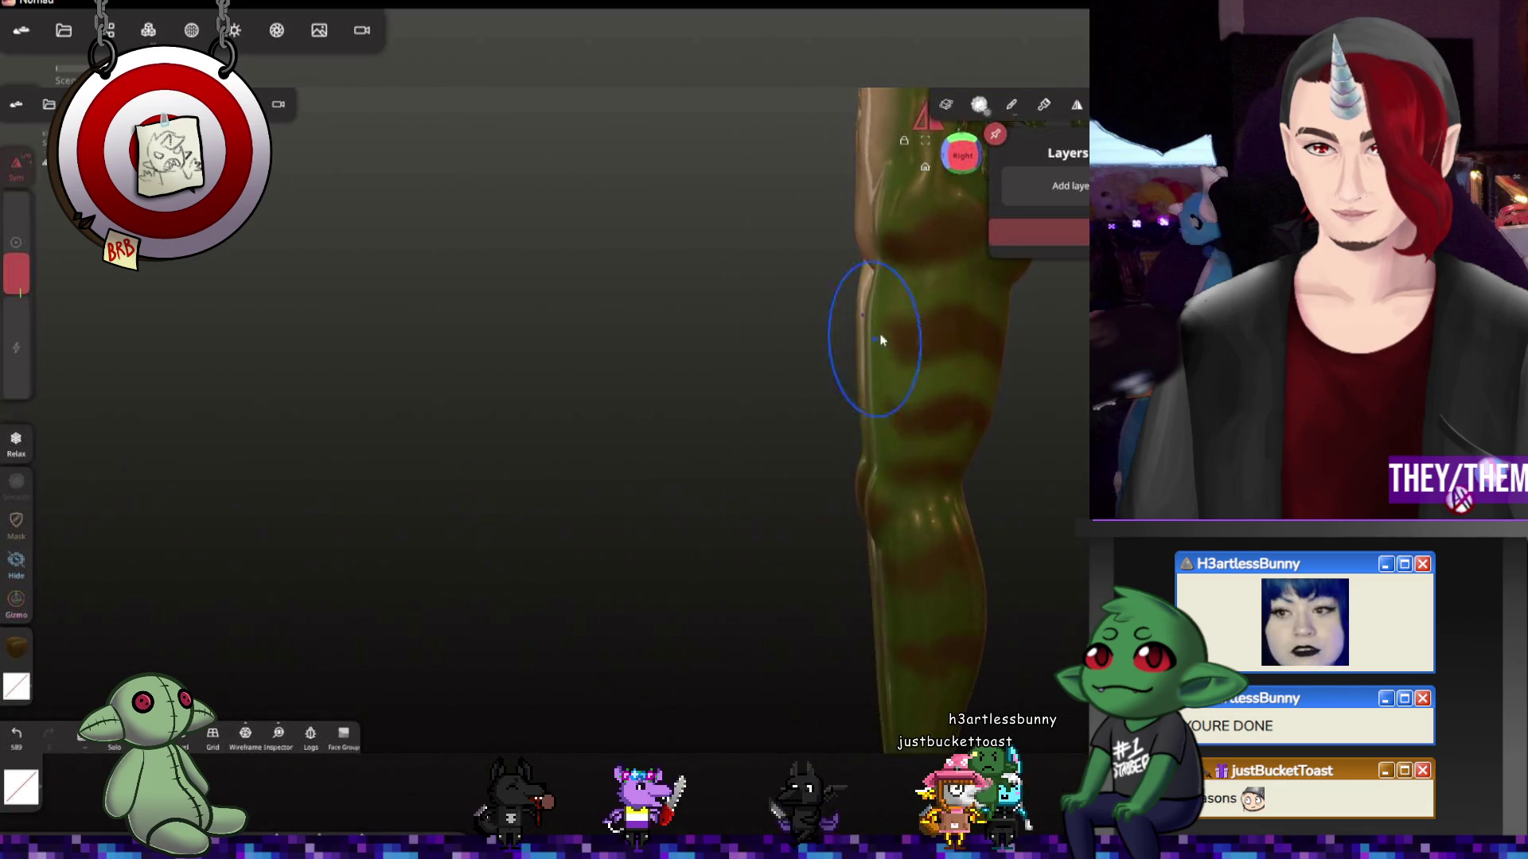
right_drag(1033, 400, 1060, 462)
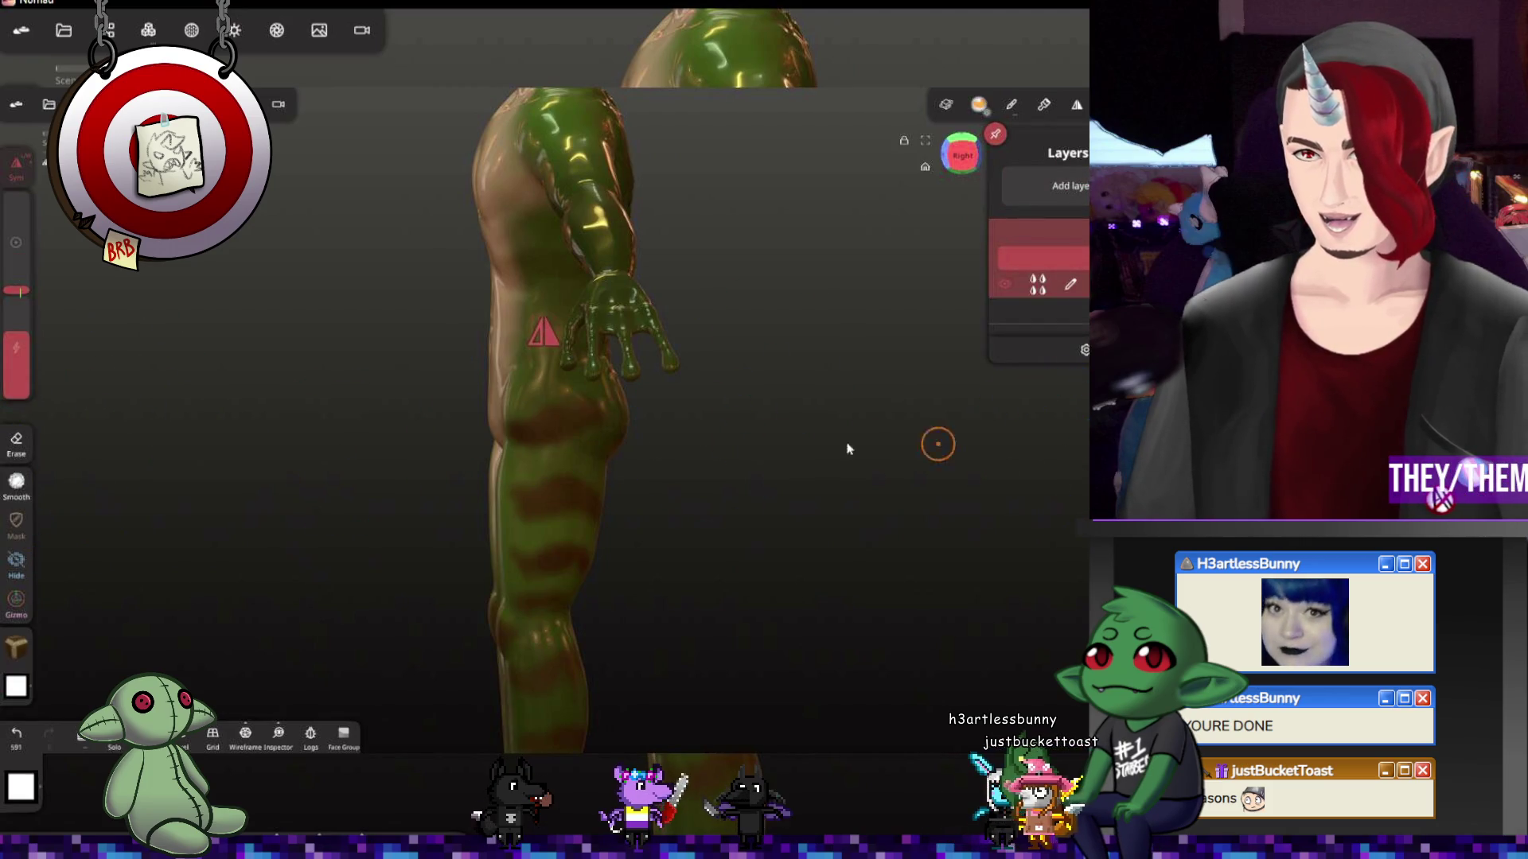
drag(16, 286, 19, 199)
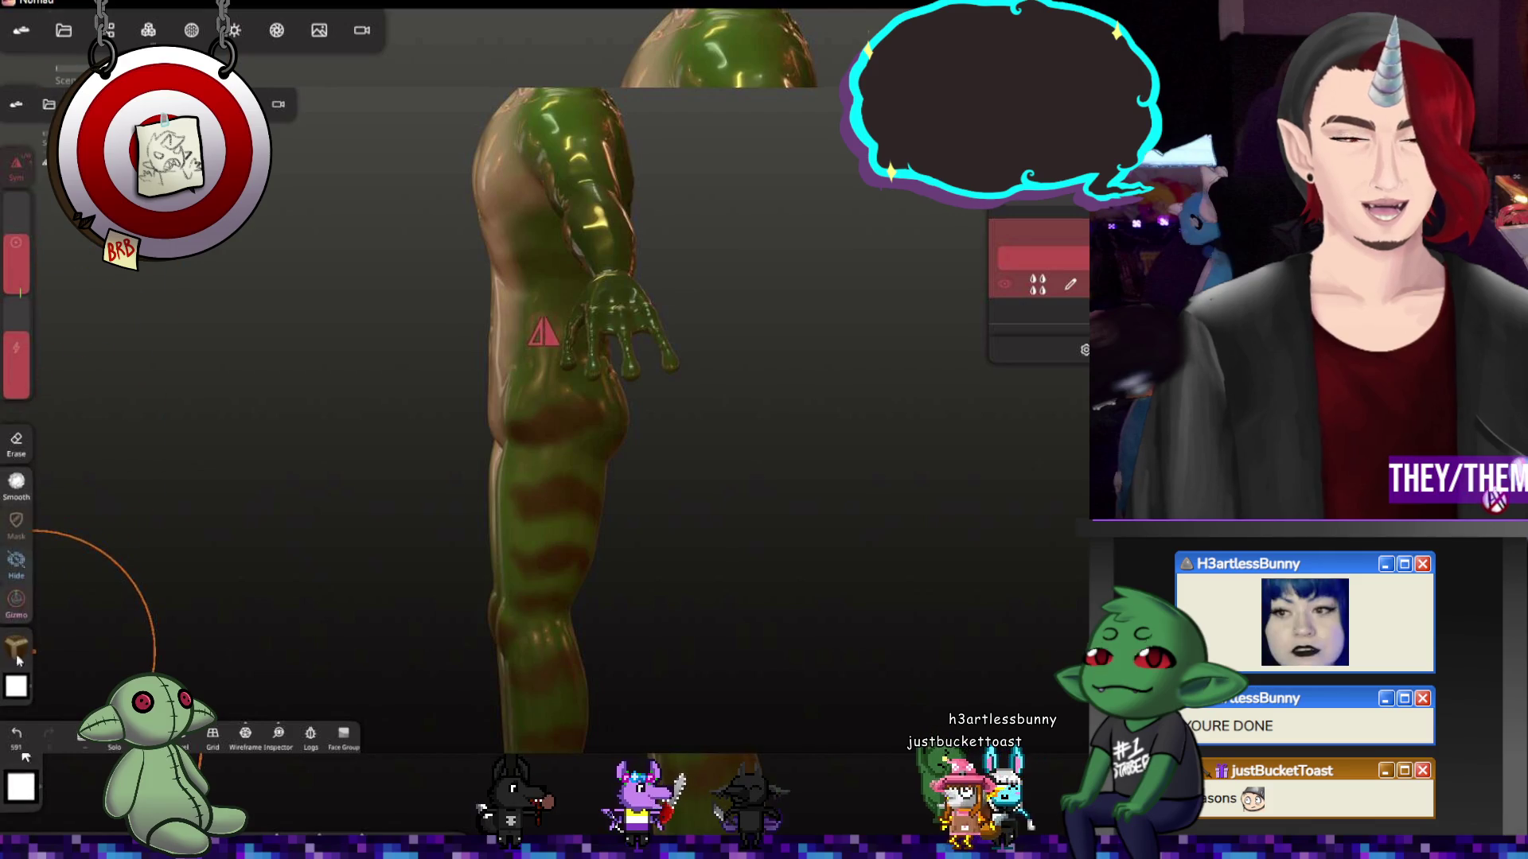
Paint the whole frog light green and blend that colour layer as Overlay
click(18, 651)
click(97, 600)
click(215, 651)
scroll(435, 575, down, 3)
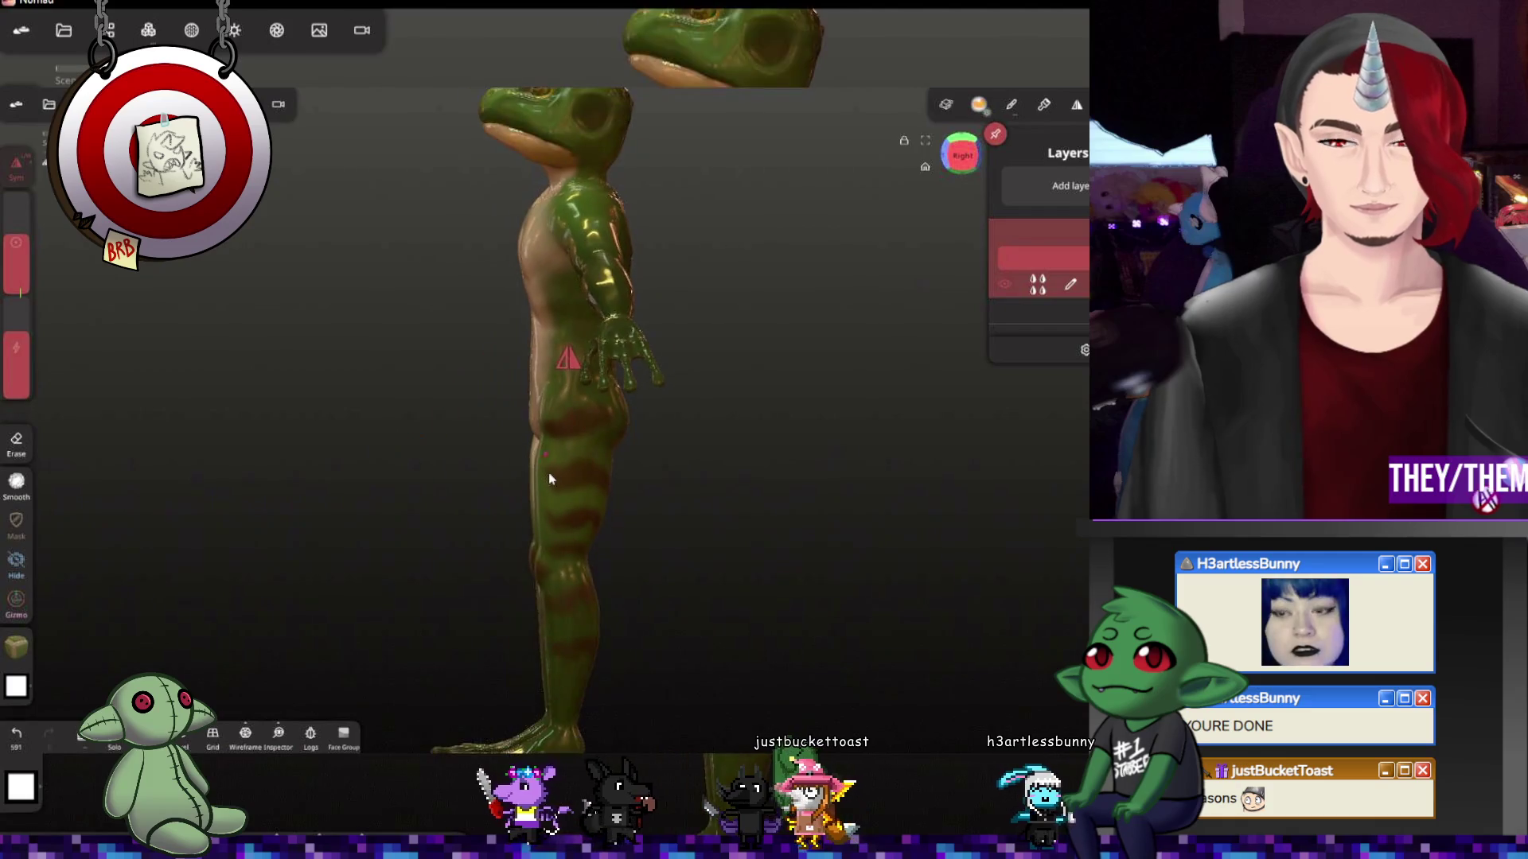
drag(681, 596, 927, 596)
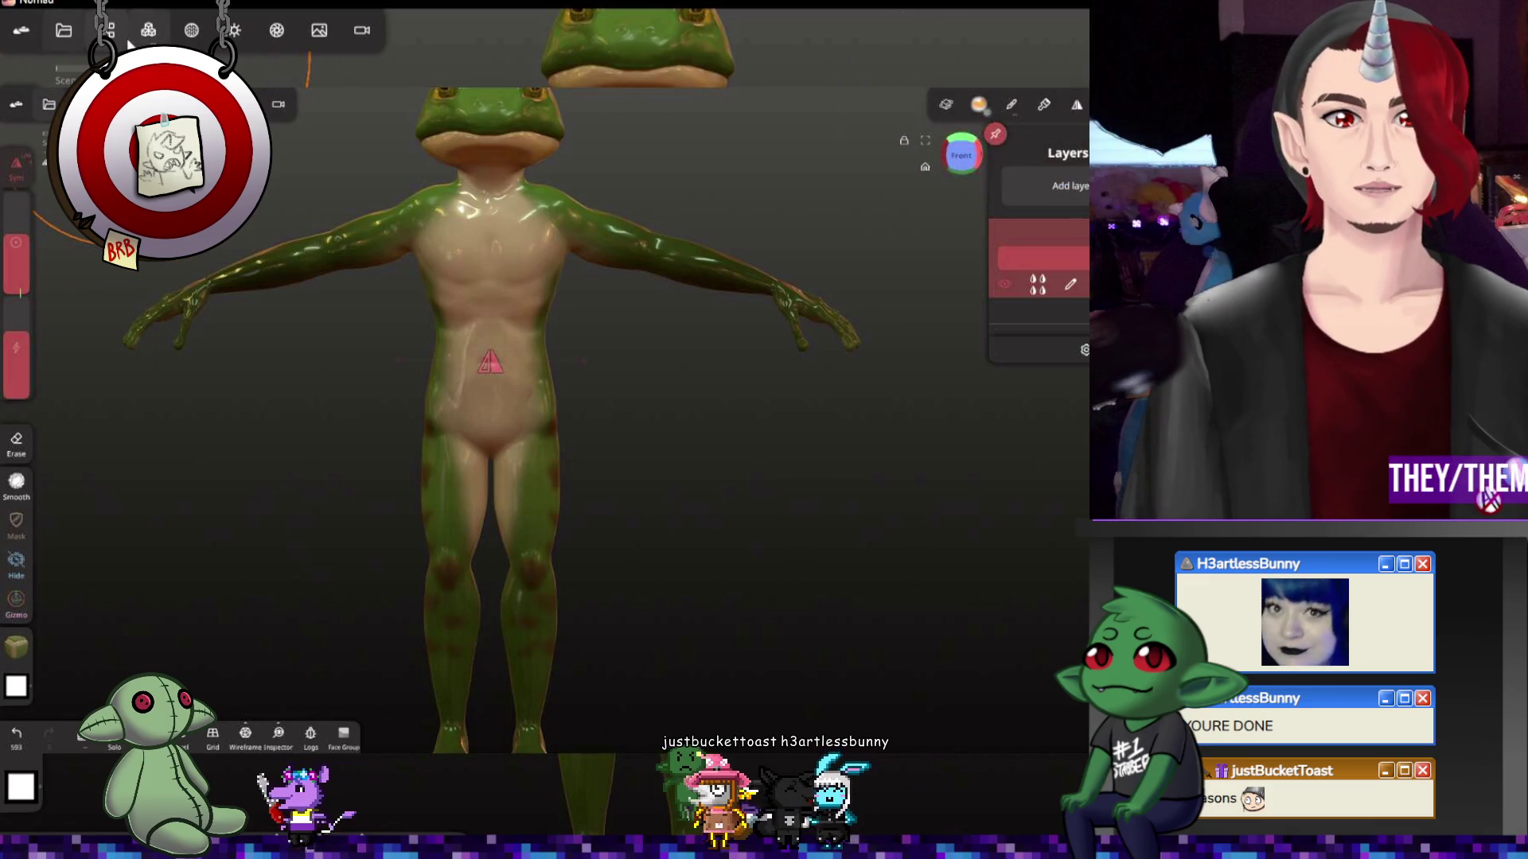
mouse_move(784, 240)
middle_down()
mouse_move(700, 248)
mouse_move(776, 241)
middle_up()
click(25, 642)
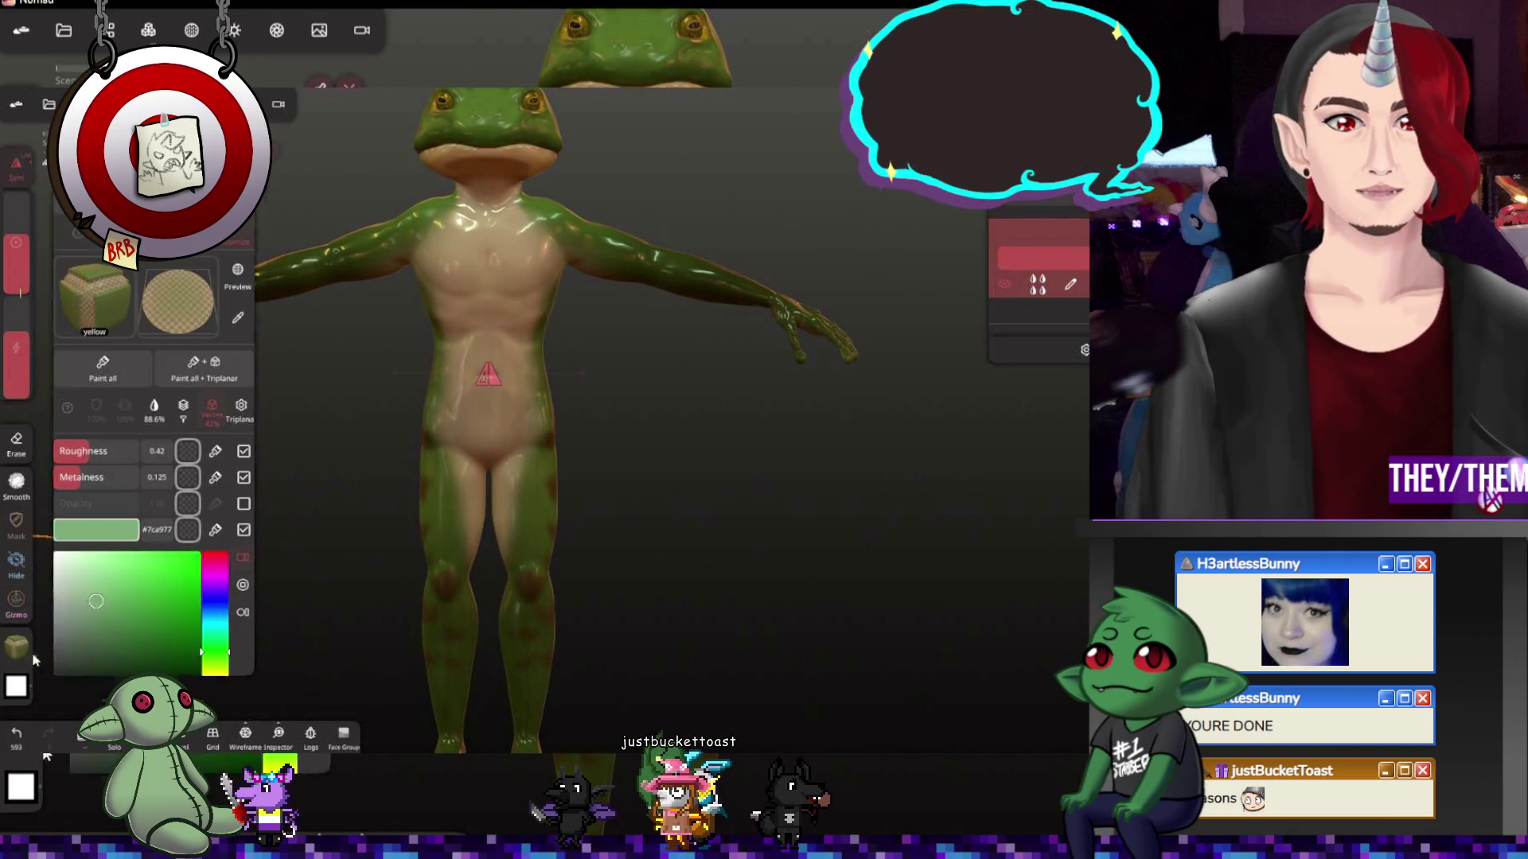
click(120, 373)
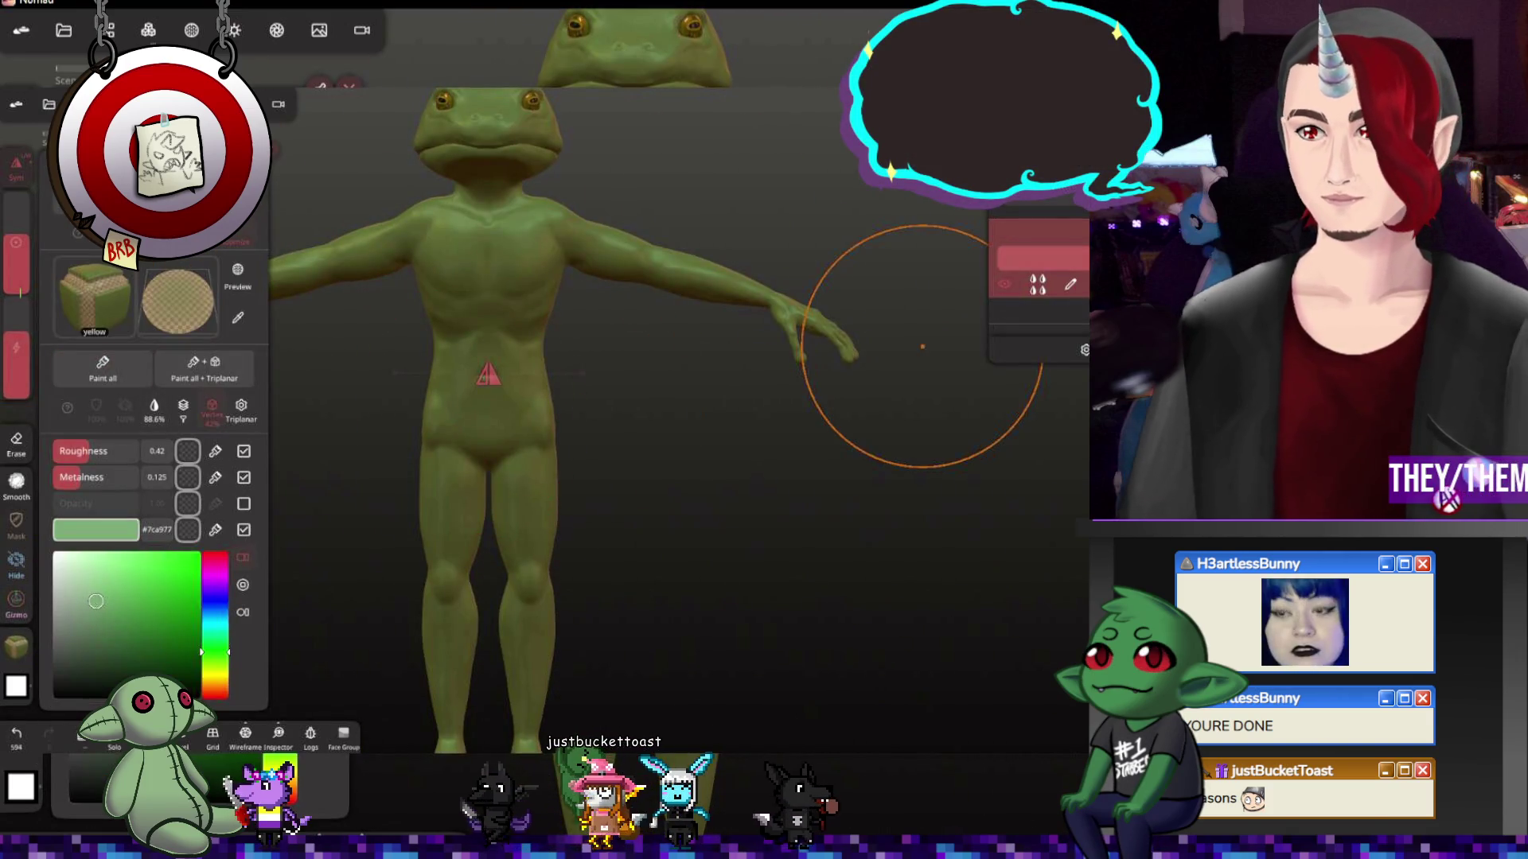
click(1037, 283)
click(1048, 533)
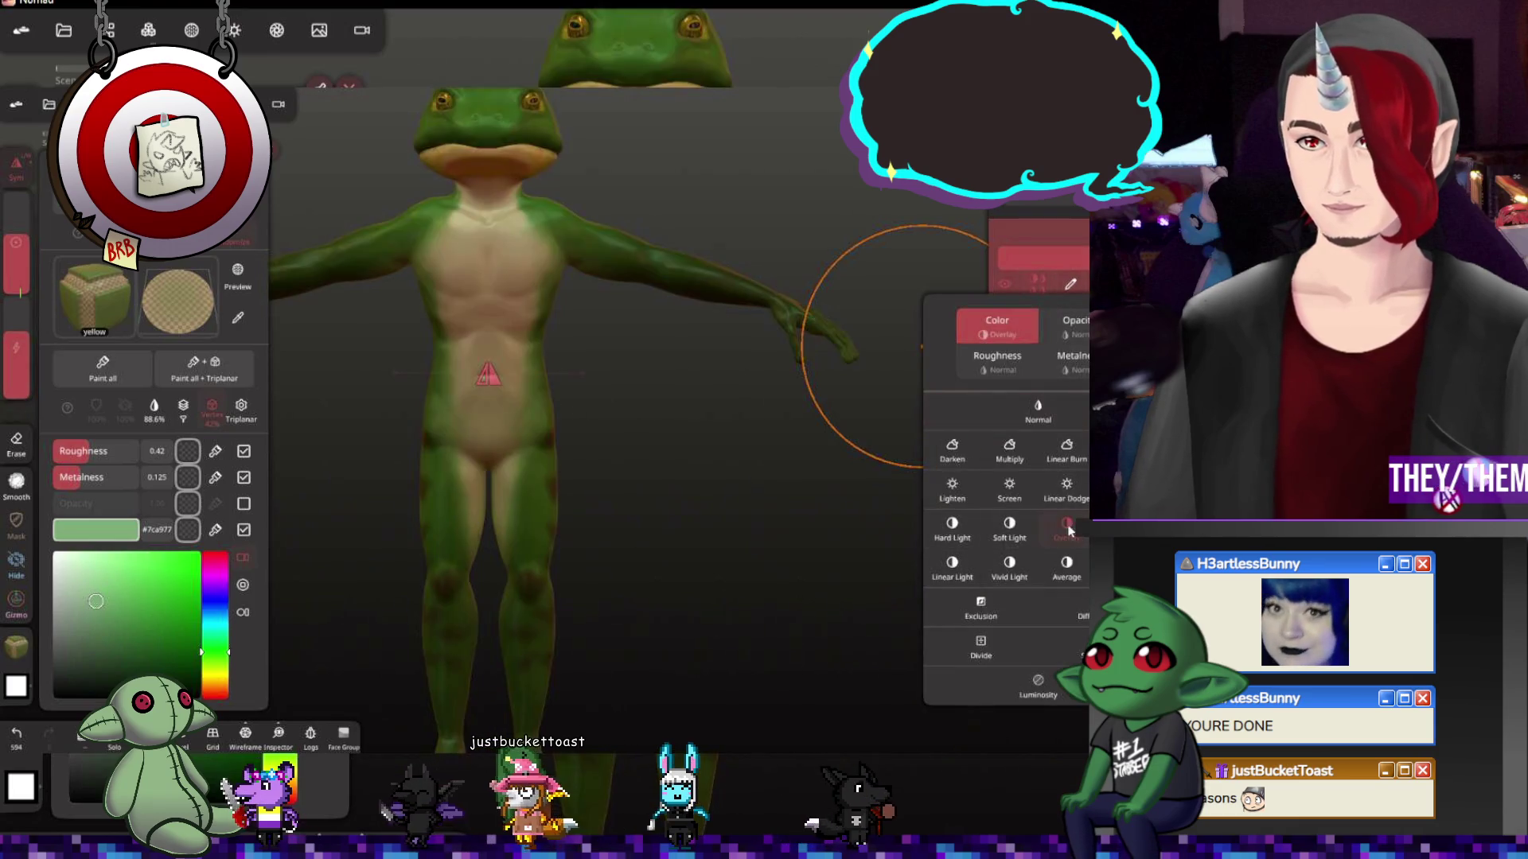
scroll(682, 471, up, 2)
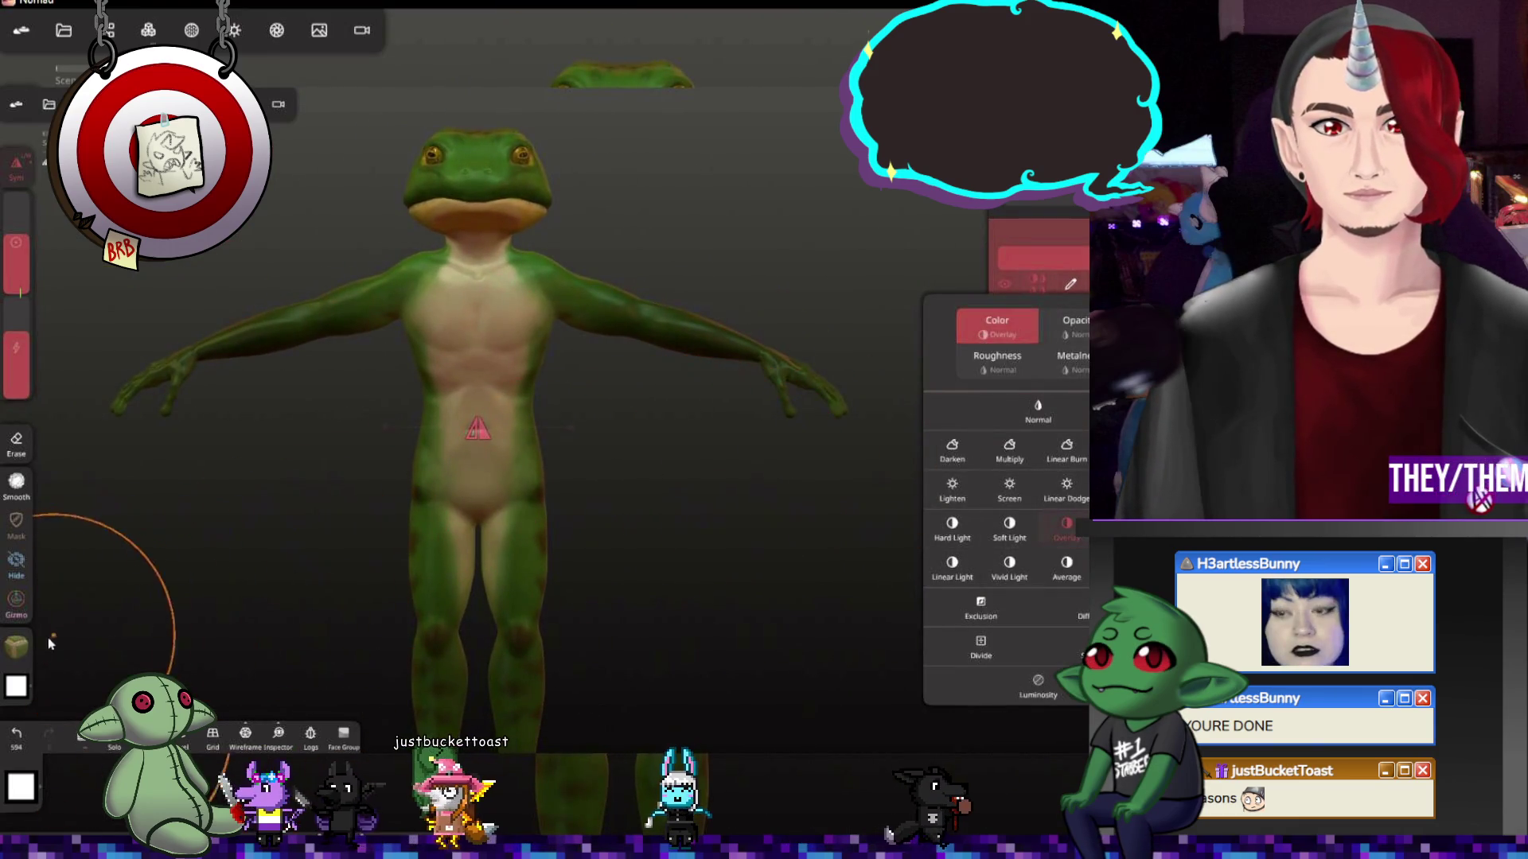
Drop paint Roughness to 0 and Paint all so the frog's whole surface turns glossy
click(26, 645)
drag(84, 459, 38, 501)
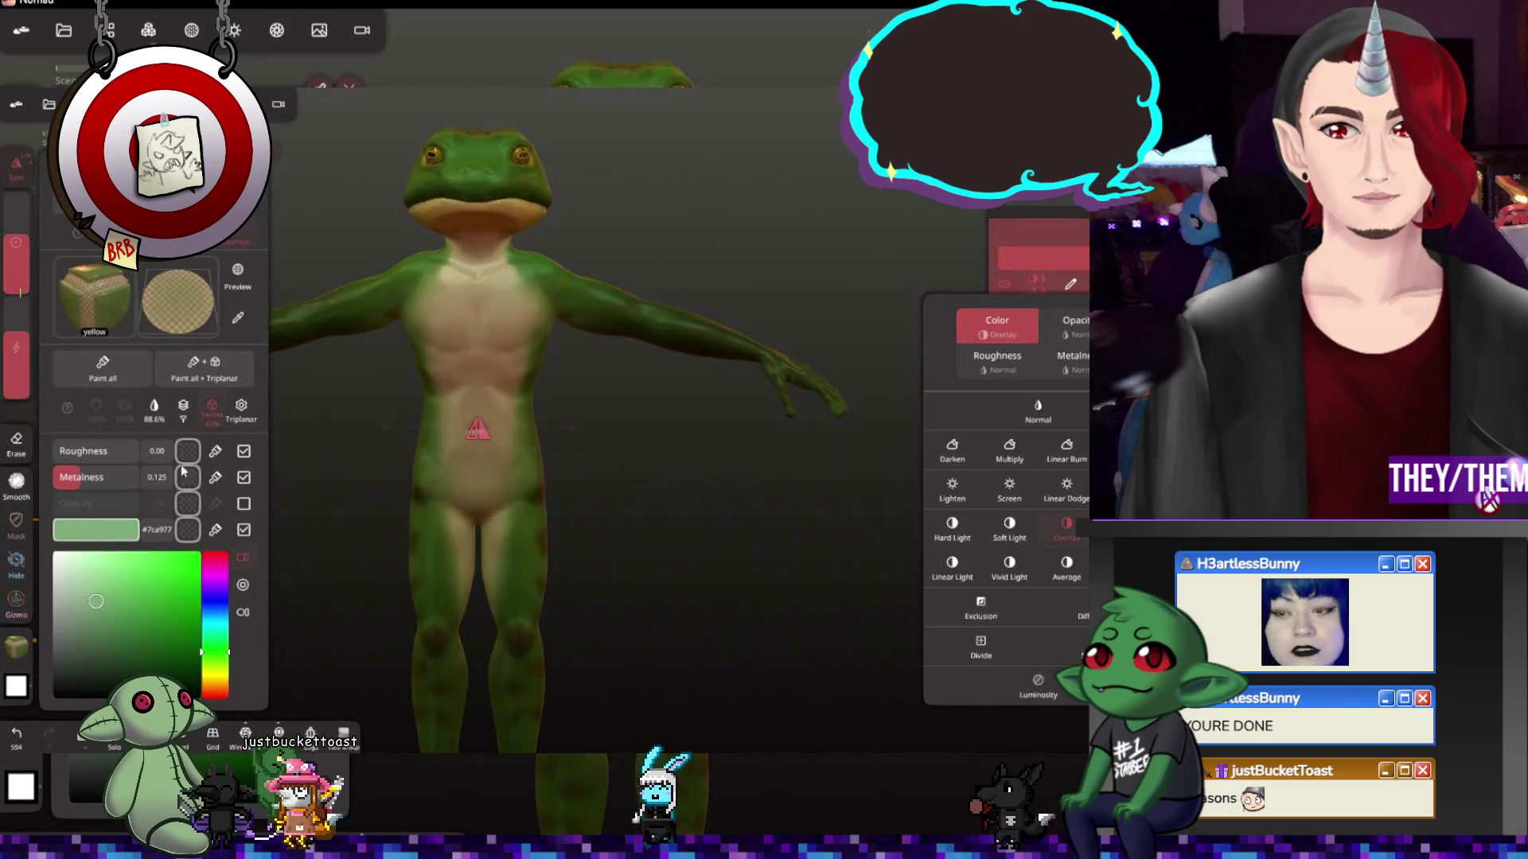
click(103, 369)
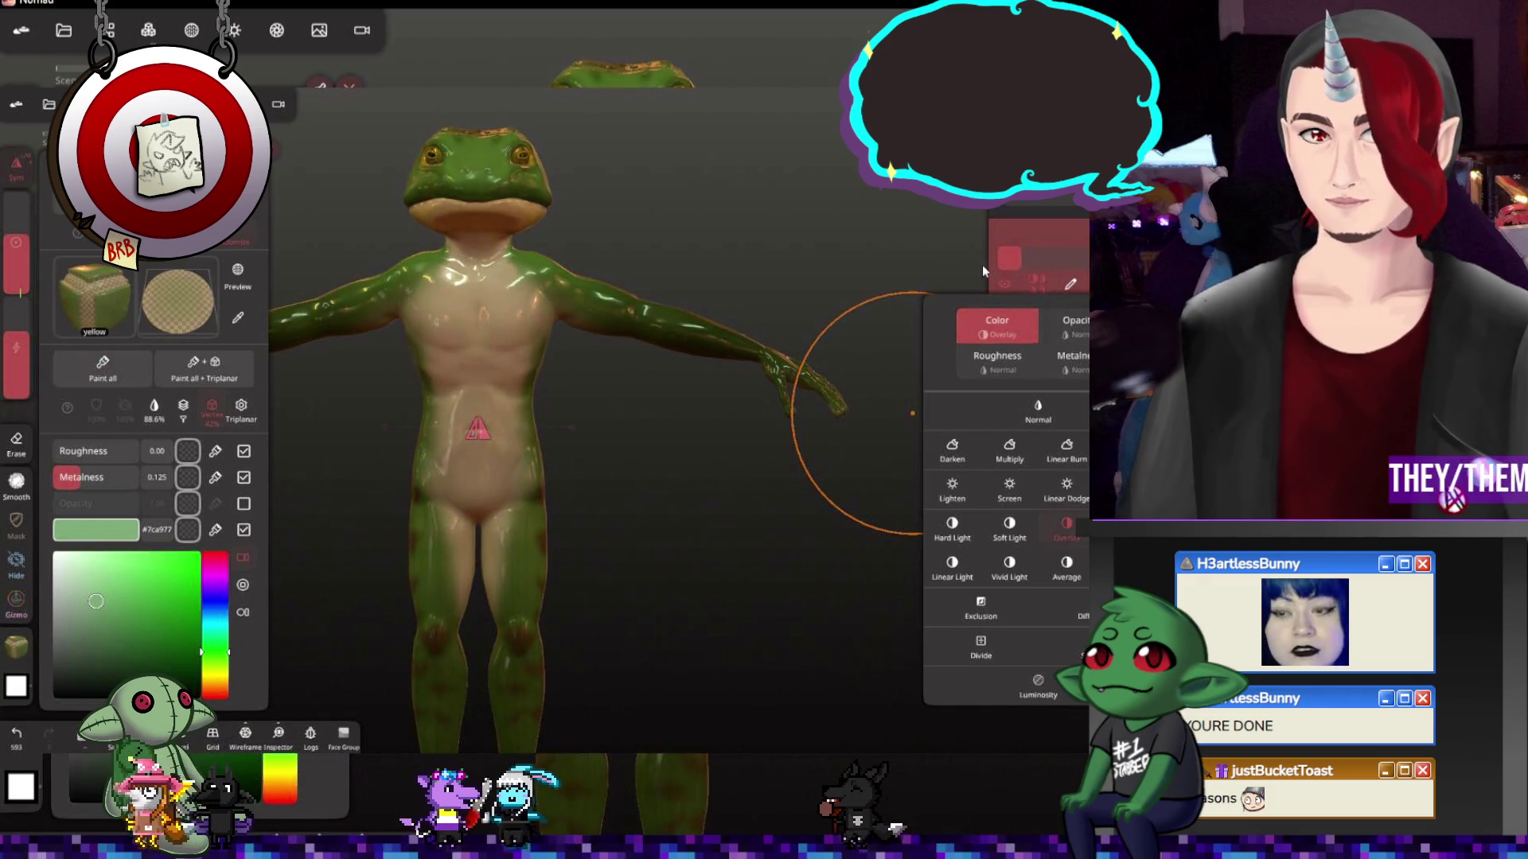
Check the Lighten-blended glossy roughness from several sides and dismiss the blend list
mouse_move(672, 568)
mouse_down()
mouse_move(813, 541)
mouse_move(652, 553)
mouse_up()
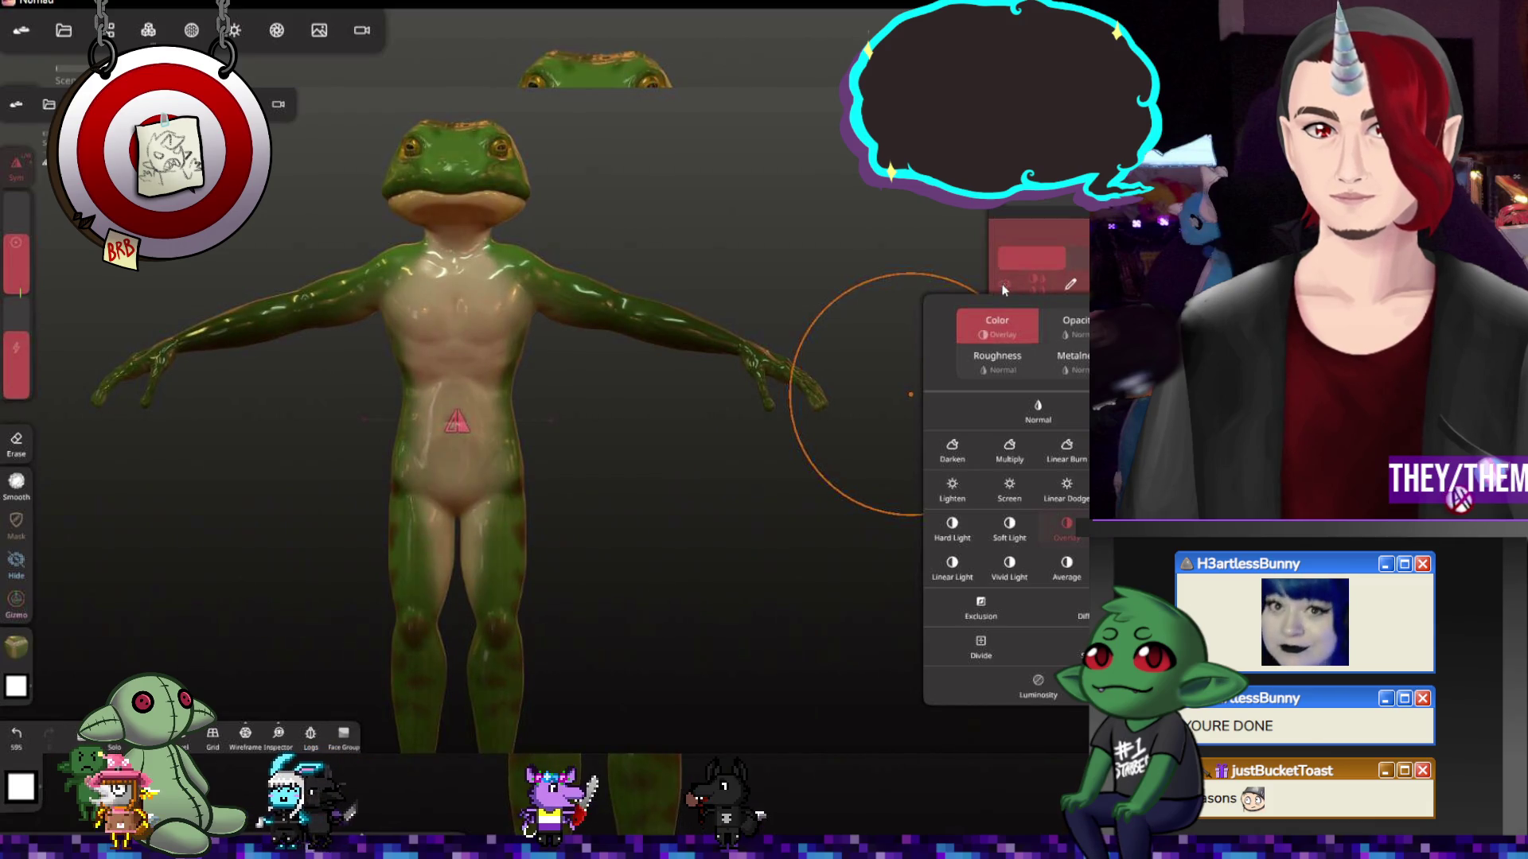
mouse_move(884, 330)
mouse_down()
mouse_move(698, 529)
mouse_move(891, 472)
mouse_up()
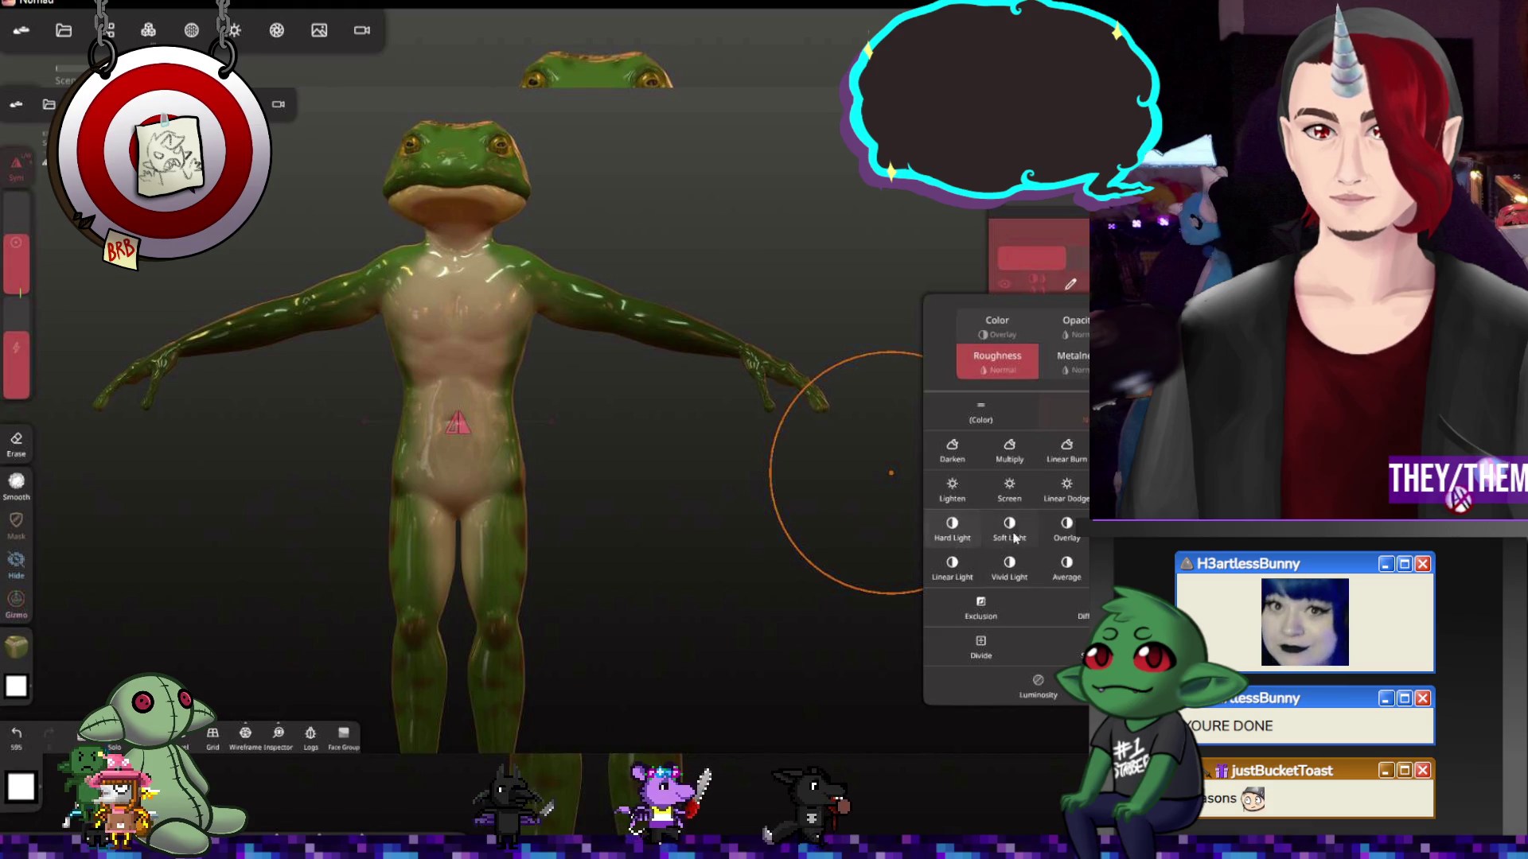
mouse_move(904, 509)
mouse_down()
mouse_move(656, 498)
mouse_move(745, 503)
mouse_move(653, 473)
mouse_move(781, 477)
mouse_move(657, 450)
mouse_up()
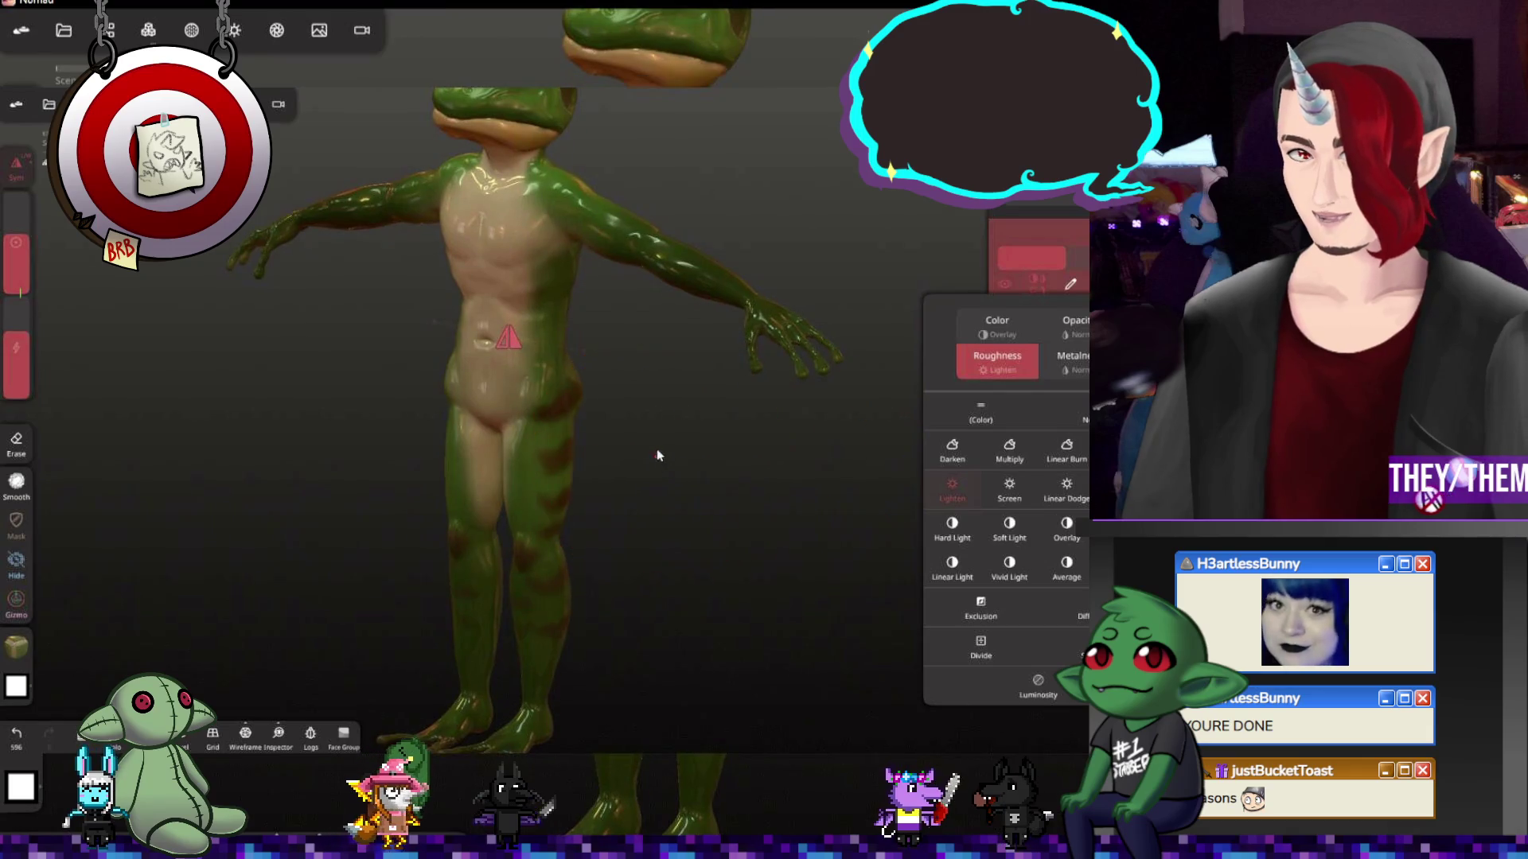
drag(808, 414, 833, 494)
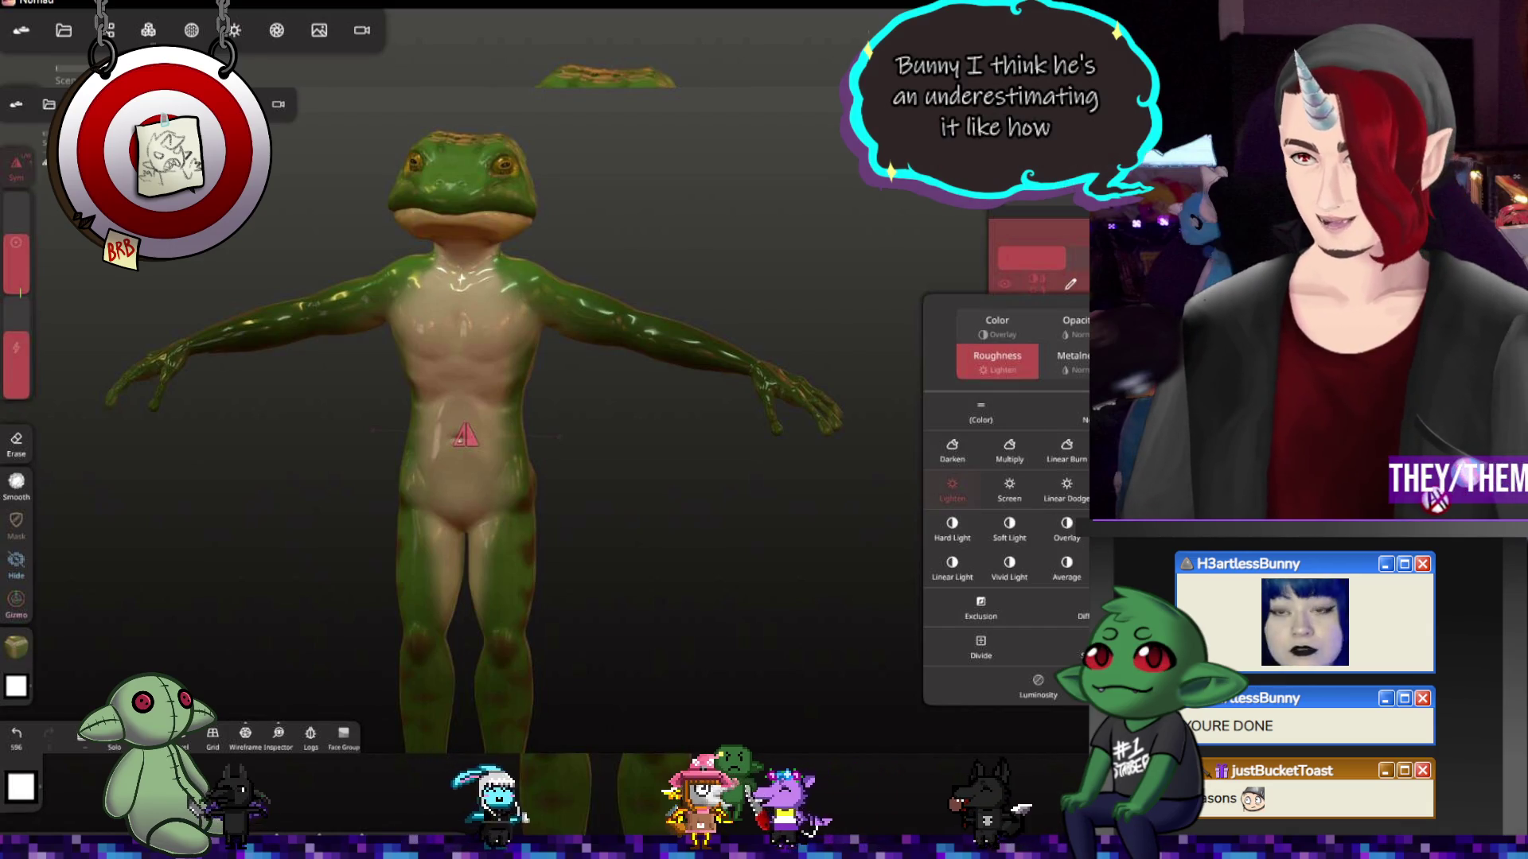
click(718, 193)
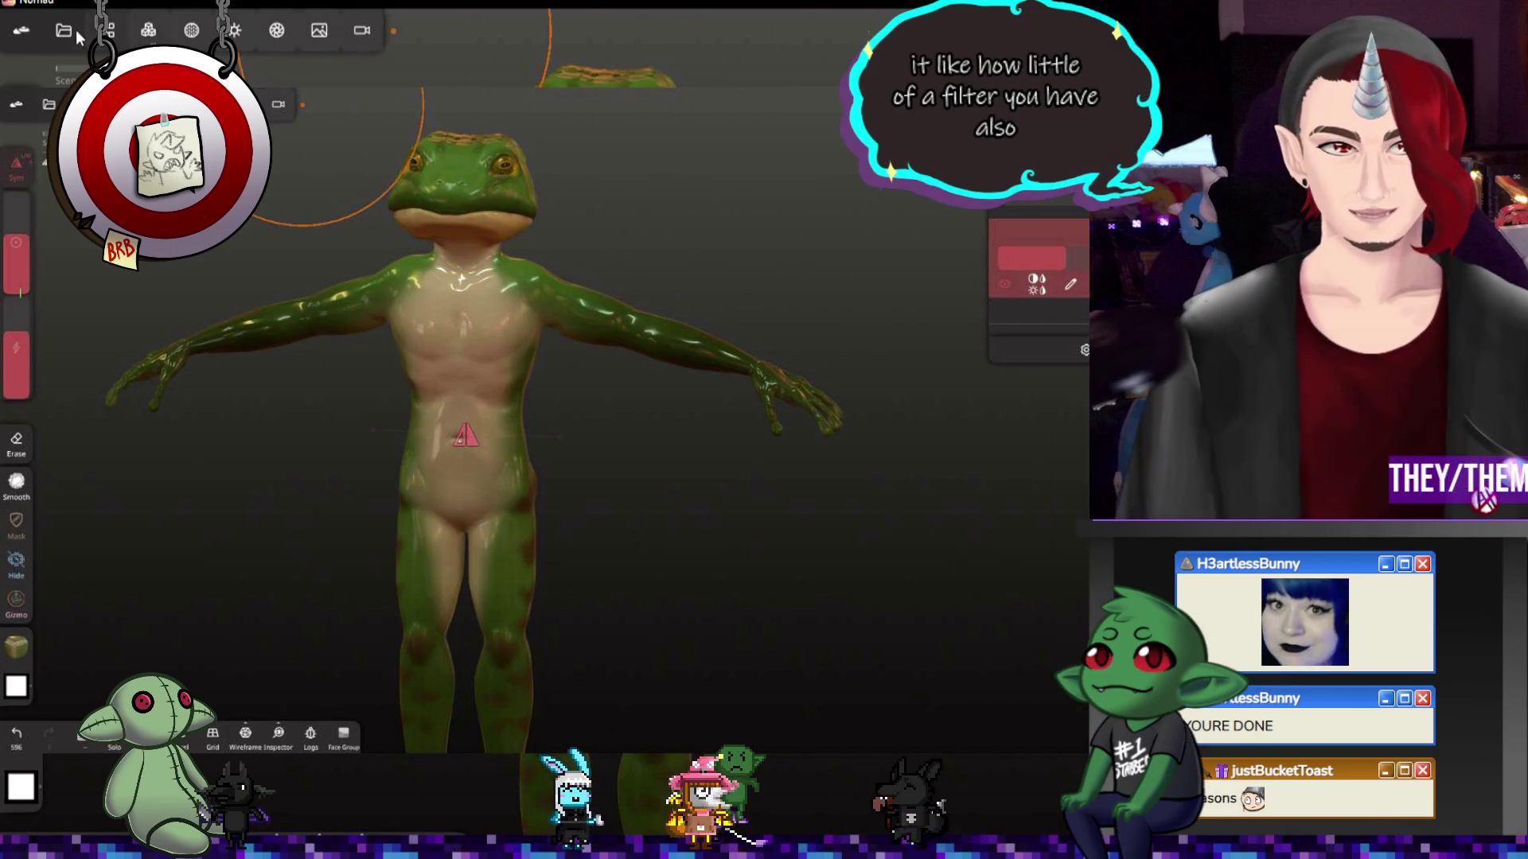
From the Scene list, create a new Box object placed directly below Box 1
click(106, 29)
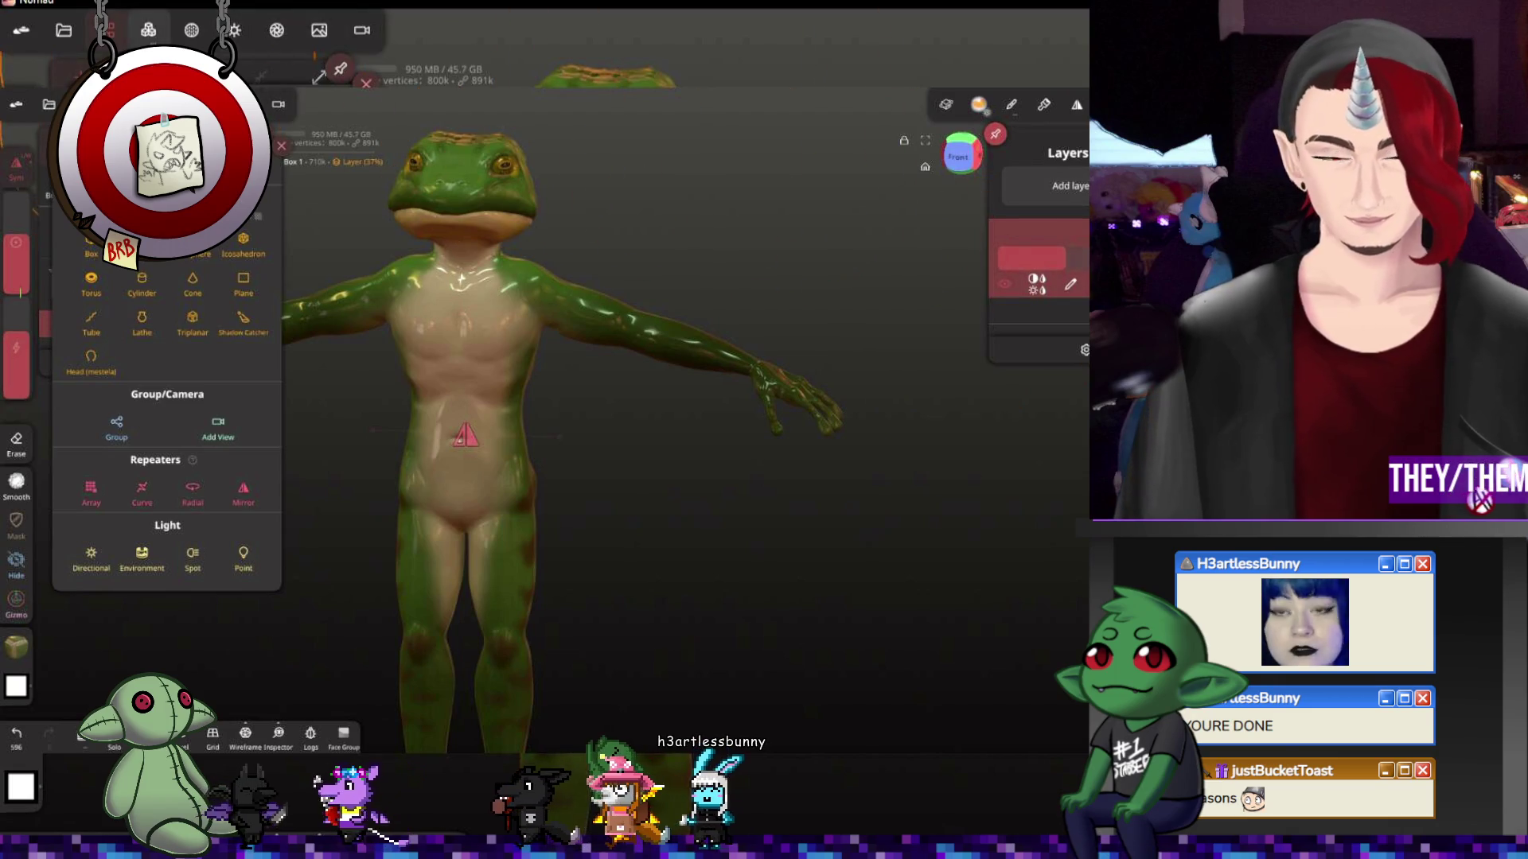
click(108, 31)
click(107, 31)
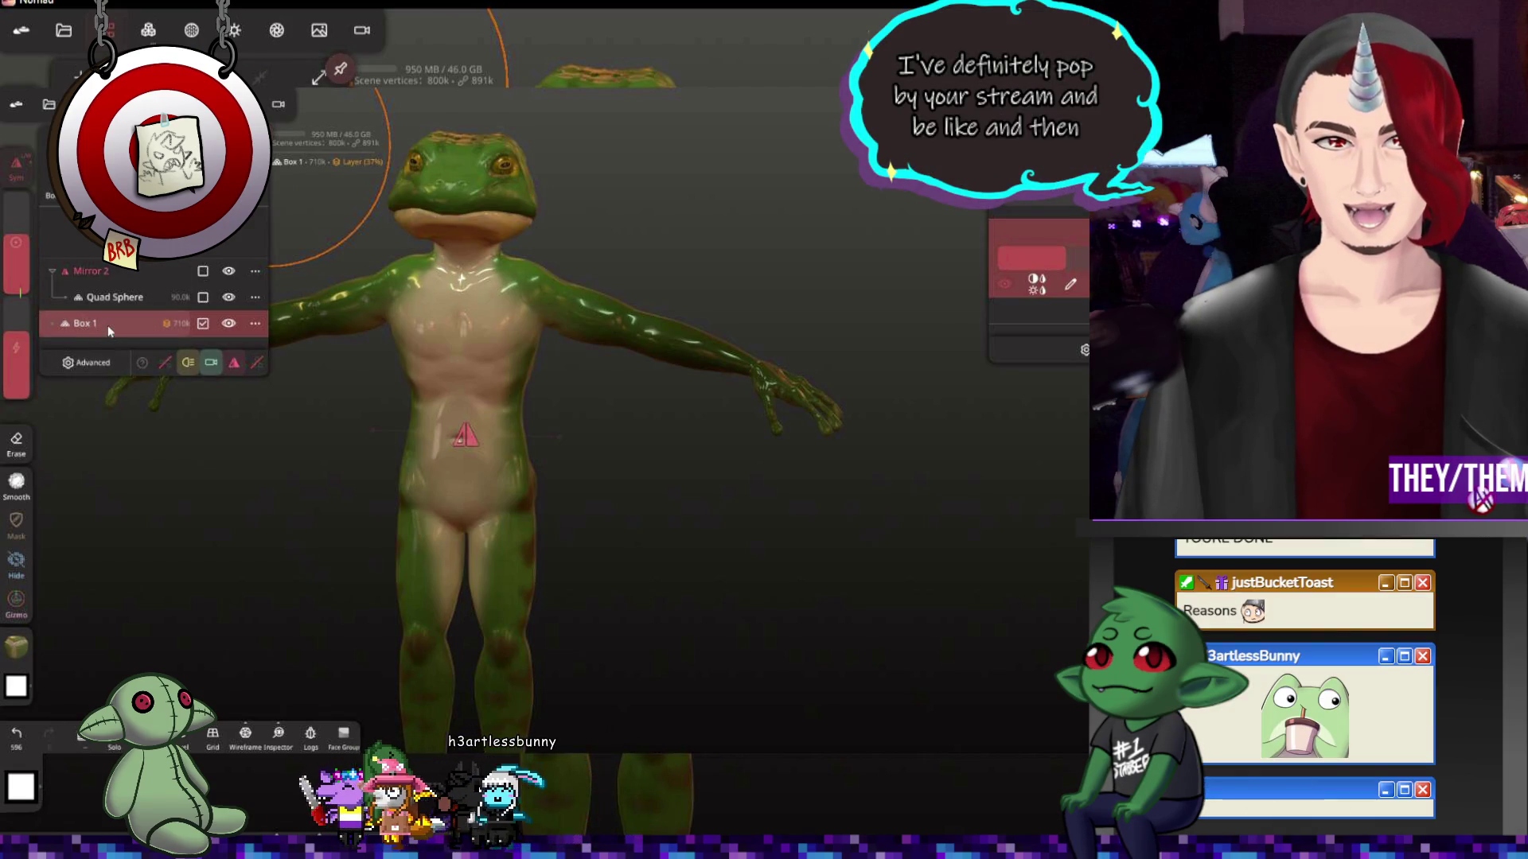
click(240, 246)
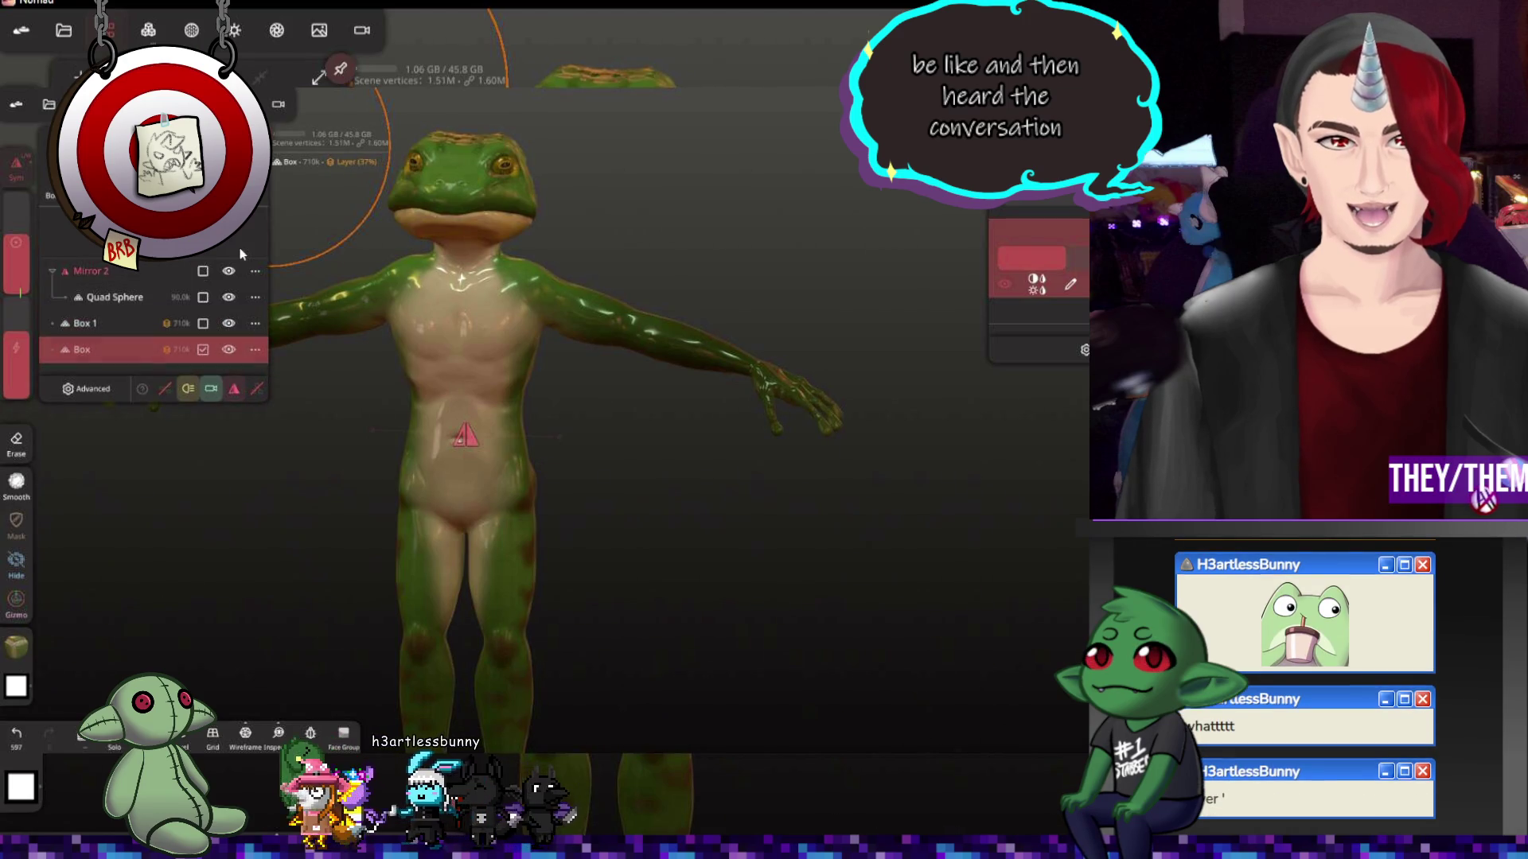
click(276, 29)
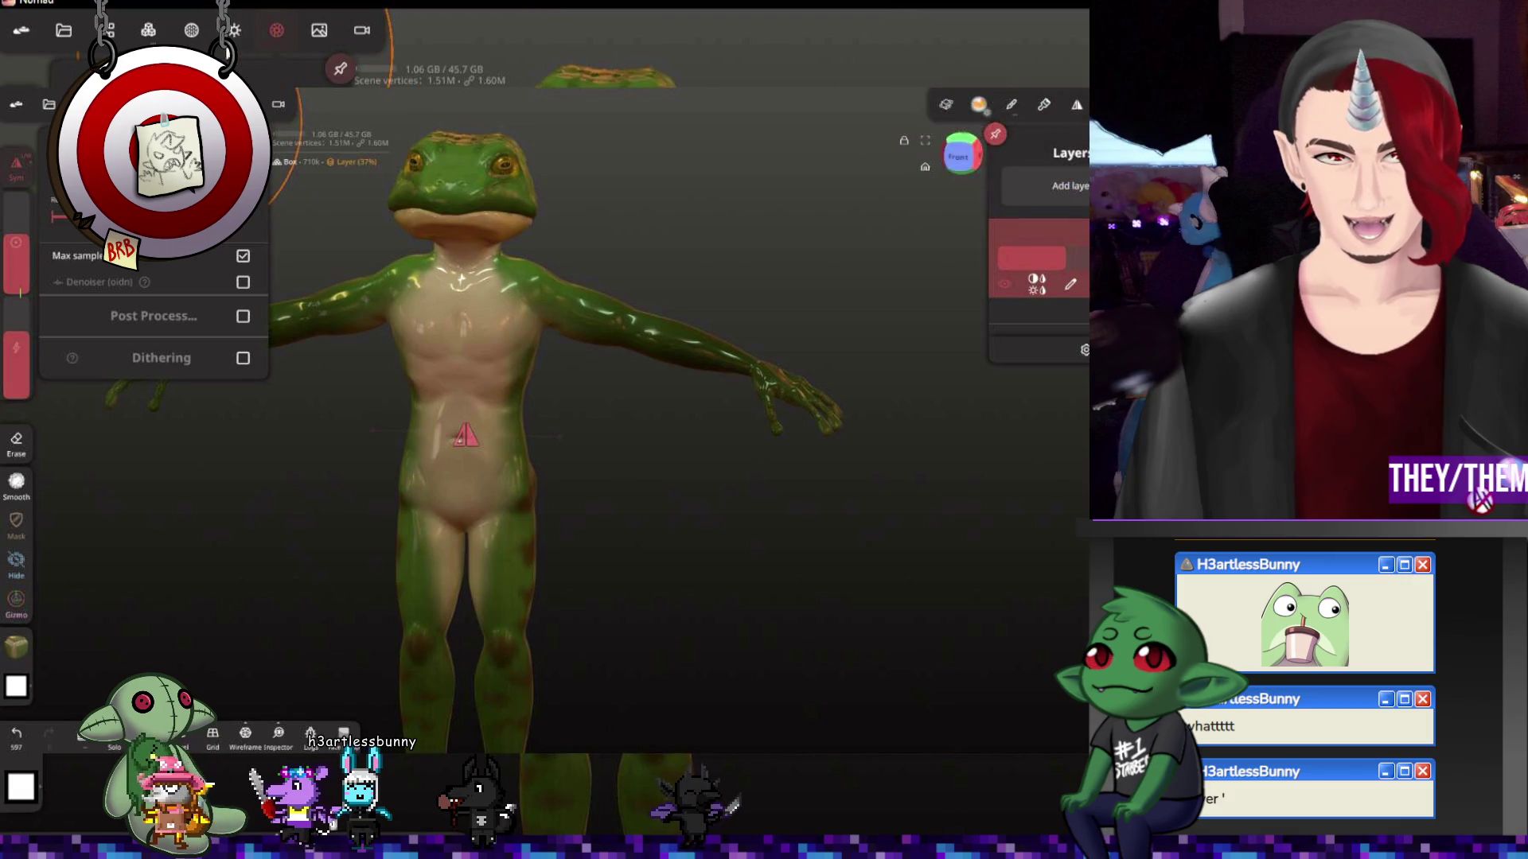
Switch viewport shading from PBR to MatCap and turn the matte frog to face front
click(191, 30)
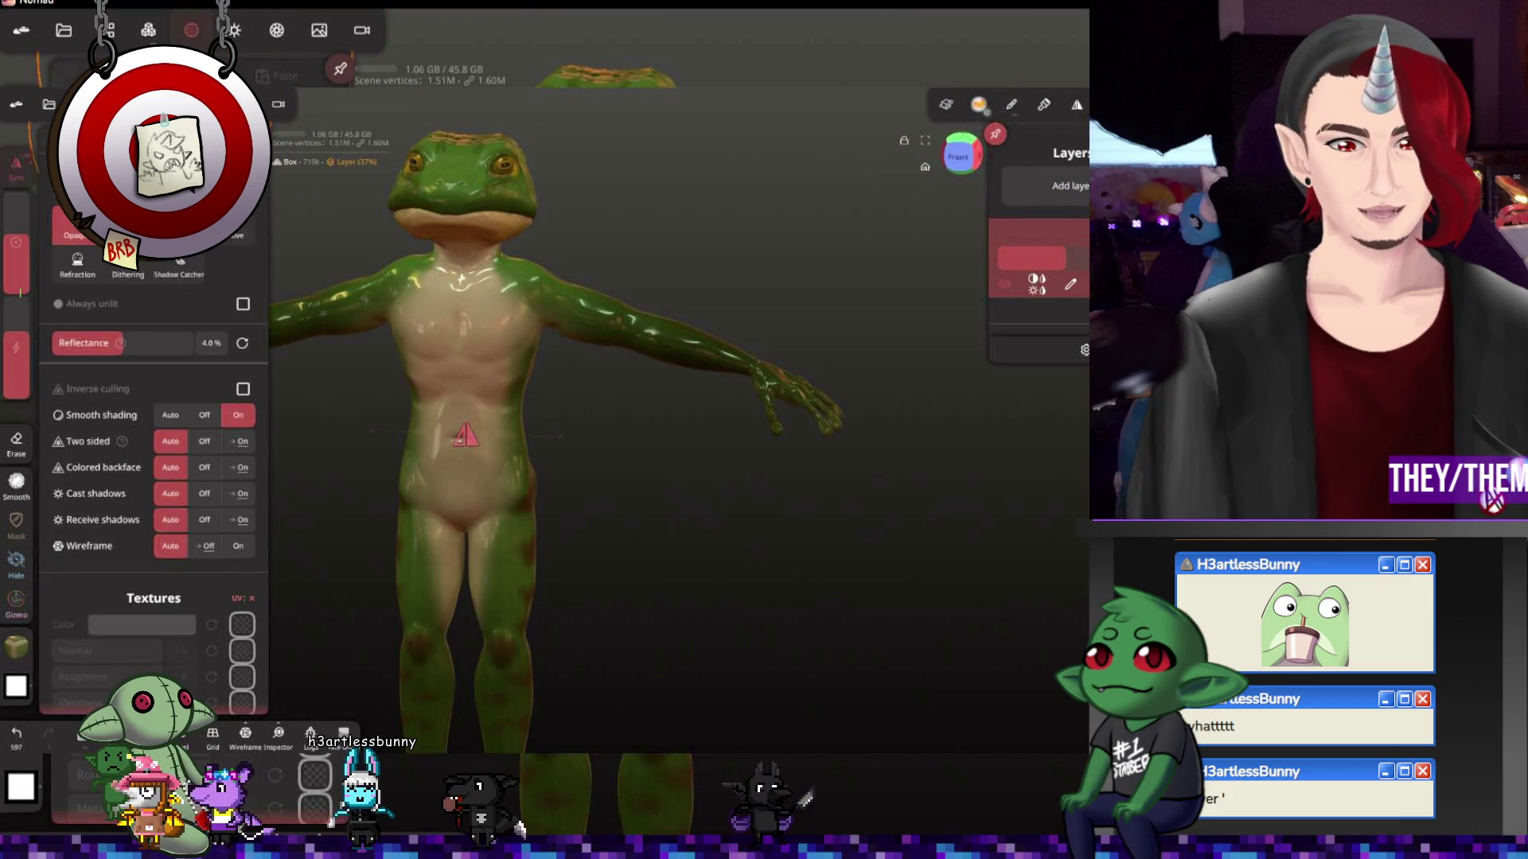
click(233, 29)
click(107, 232)
drag(716, 501, 751, 493)
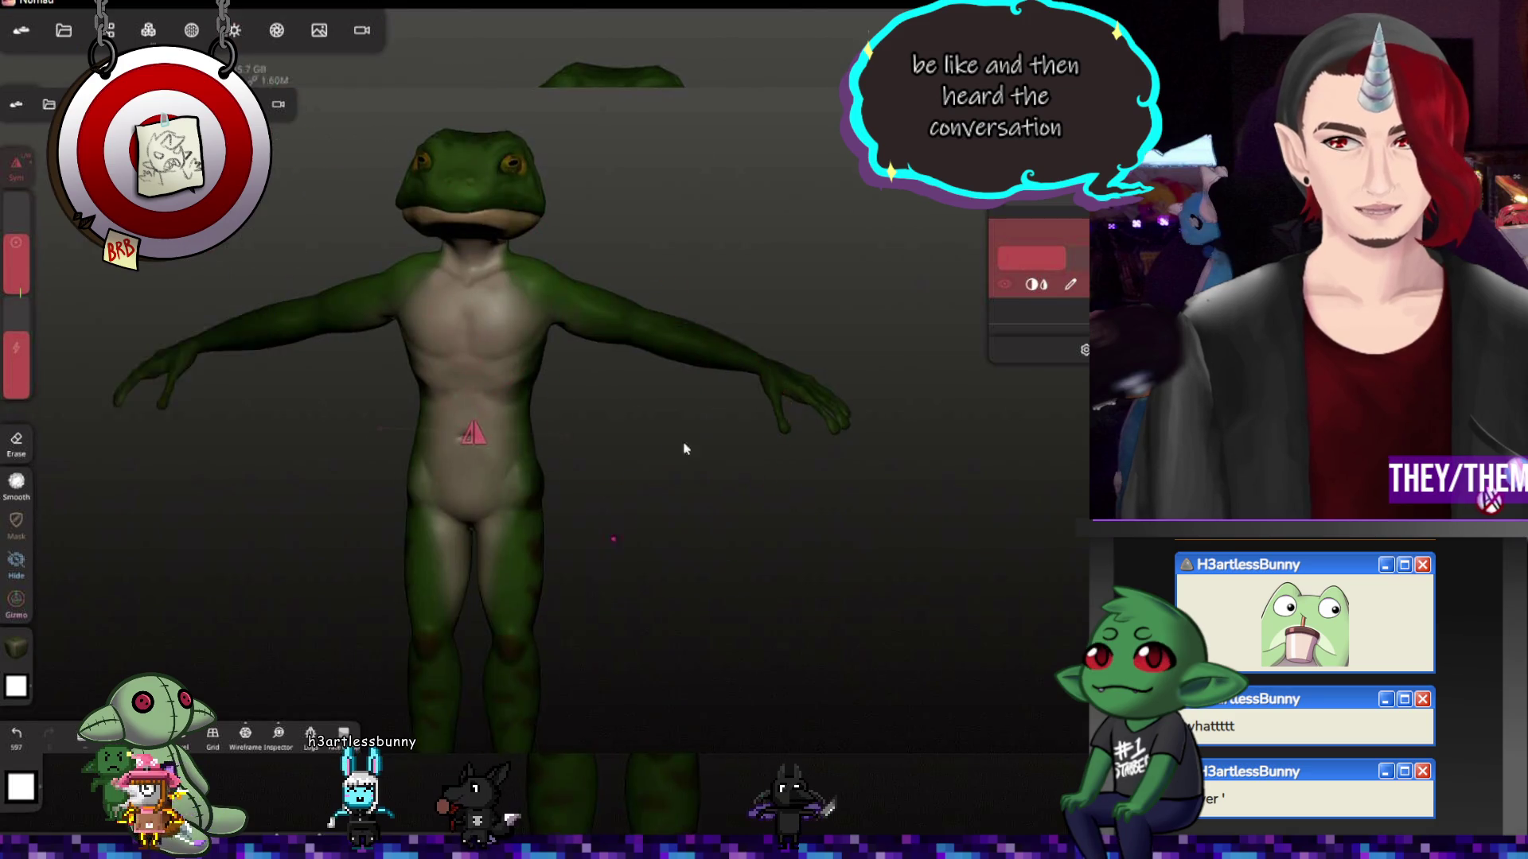
drag(775, 407, 621, 412)
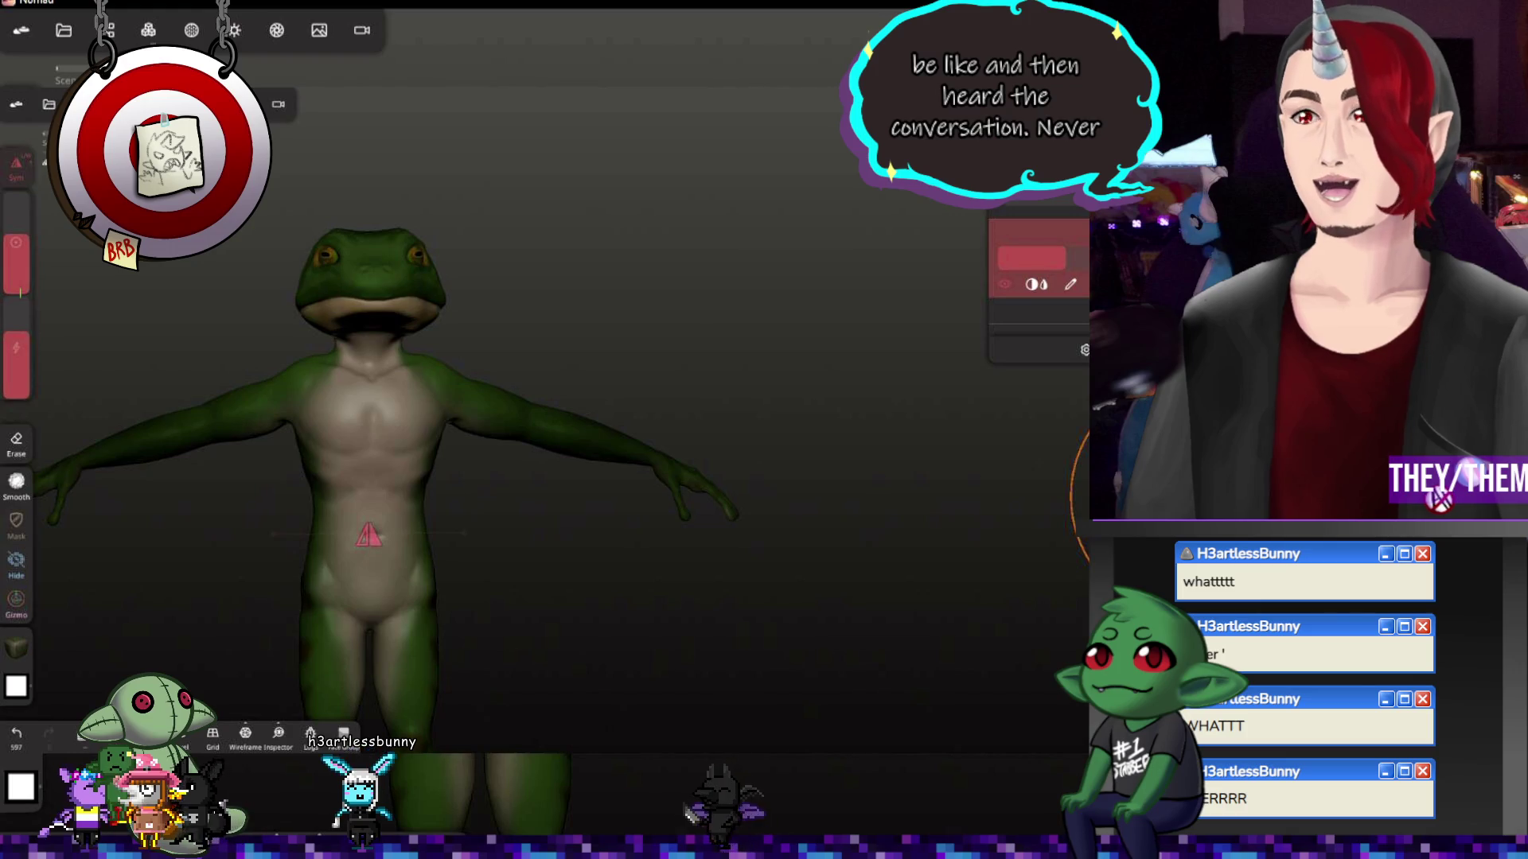
click(16, 603)
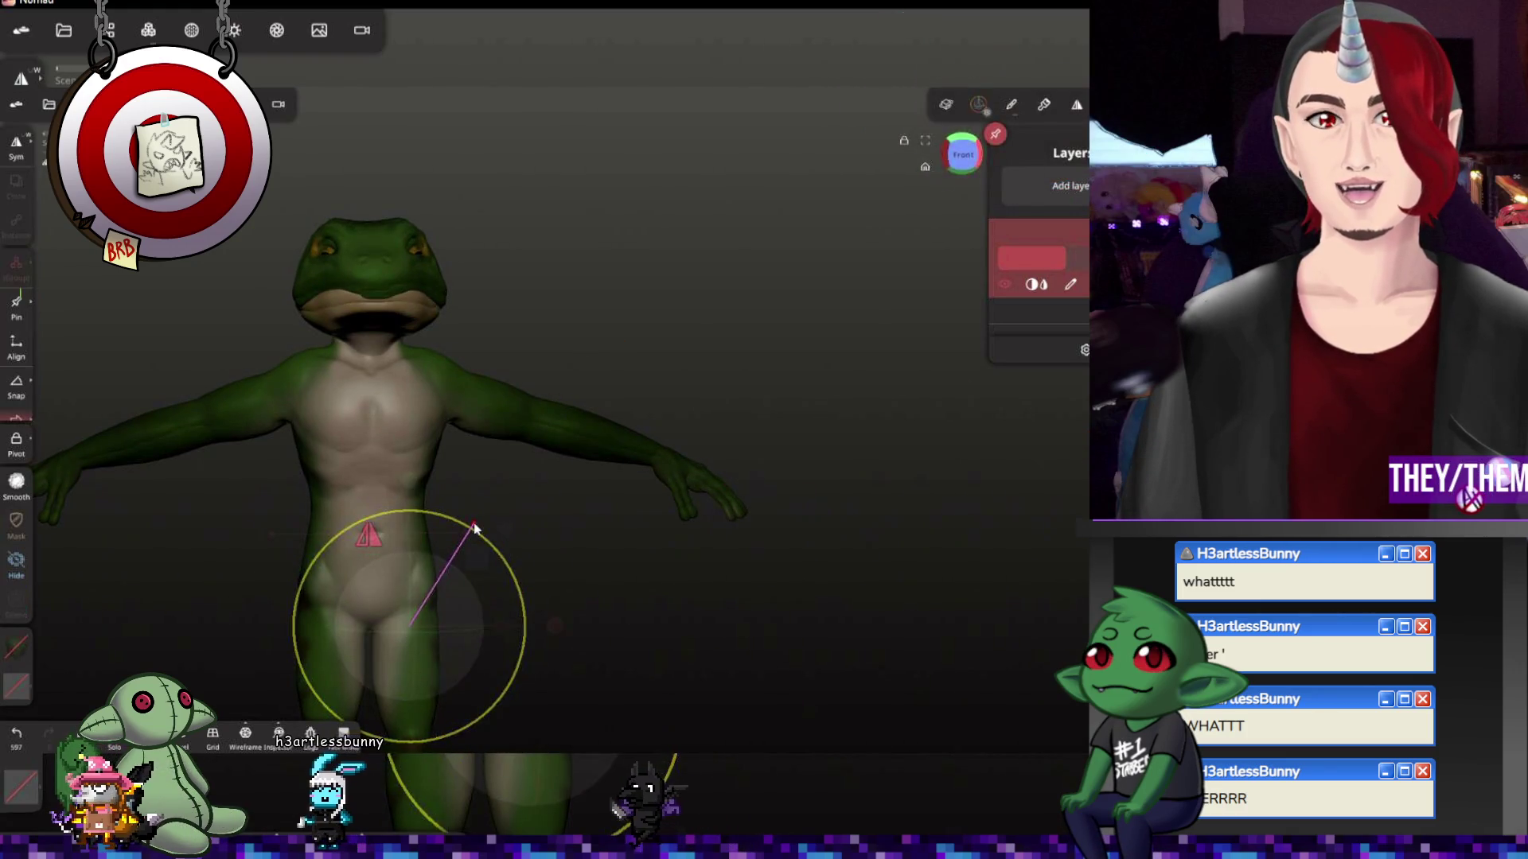
Nudge the frog slightly downward with the gizmo (G), recentre, and start a Trim lasso over the arm
key(g)
drag(410, 534, 412, 543)
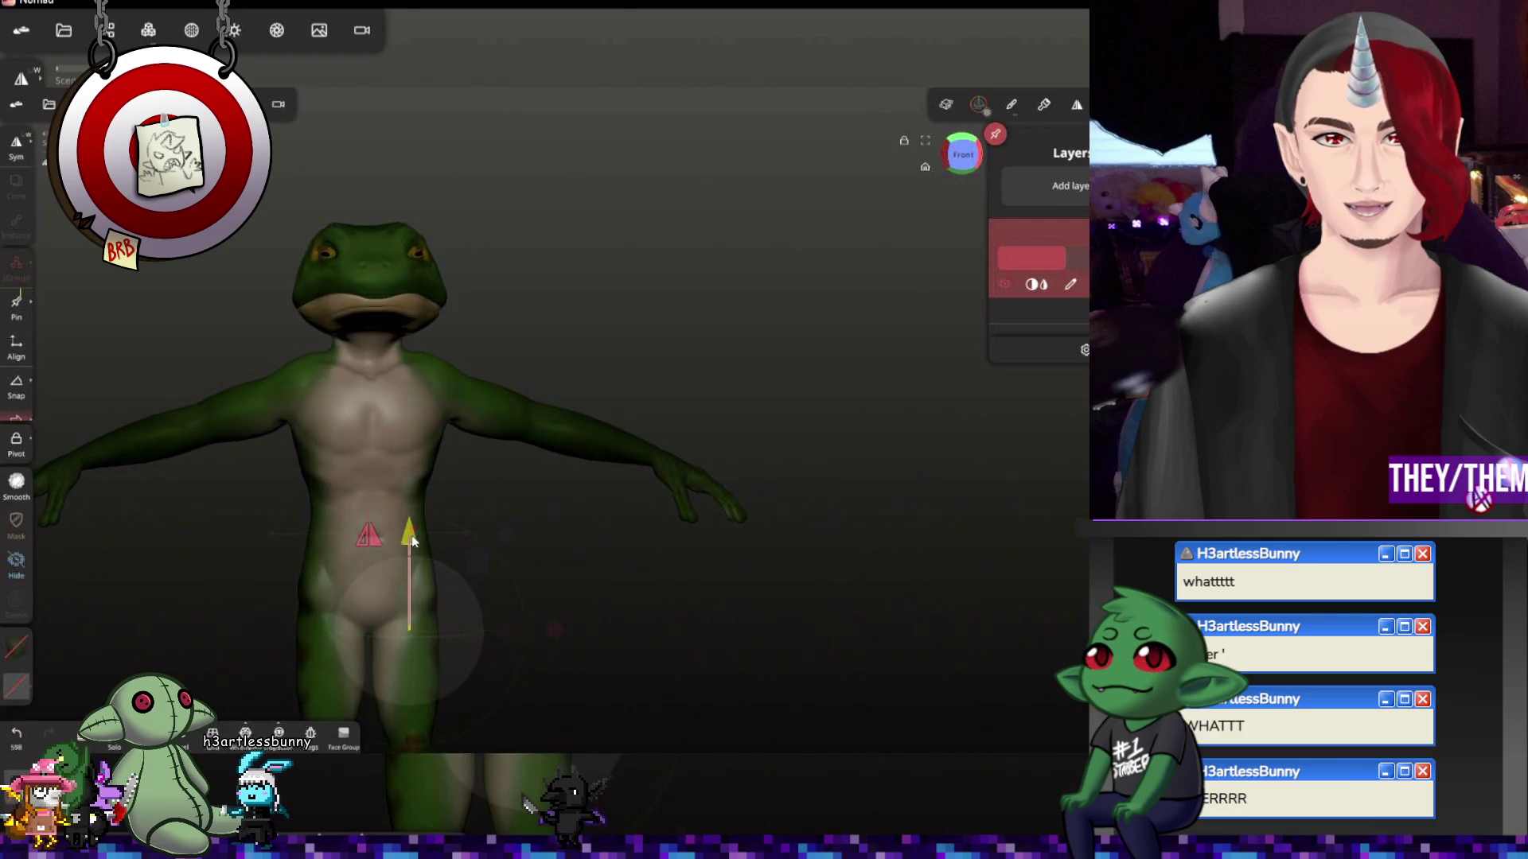
drag(921, 498, 889, 618)
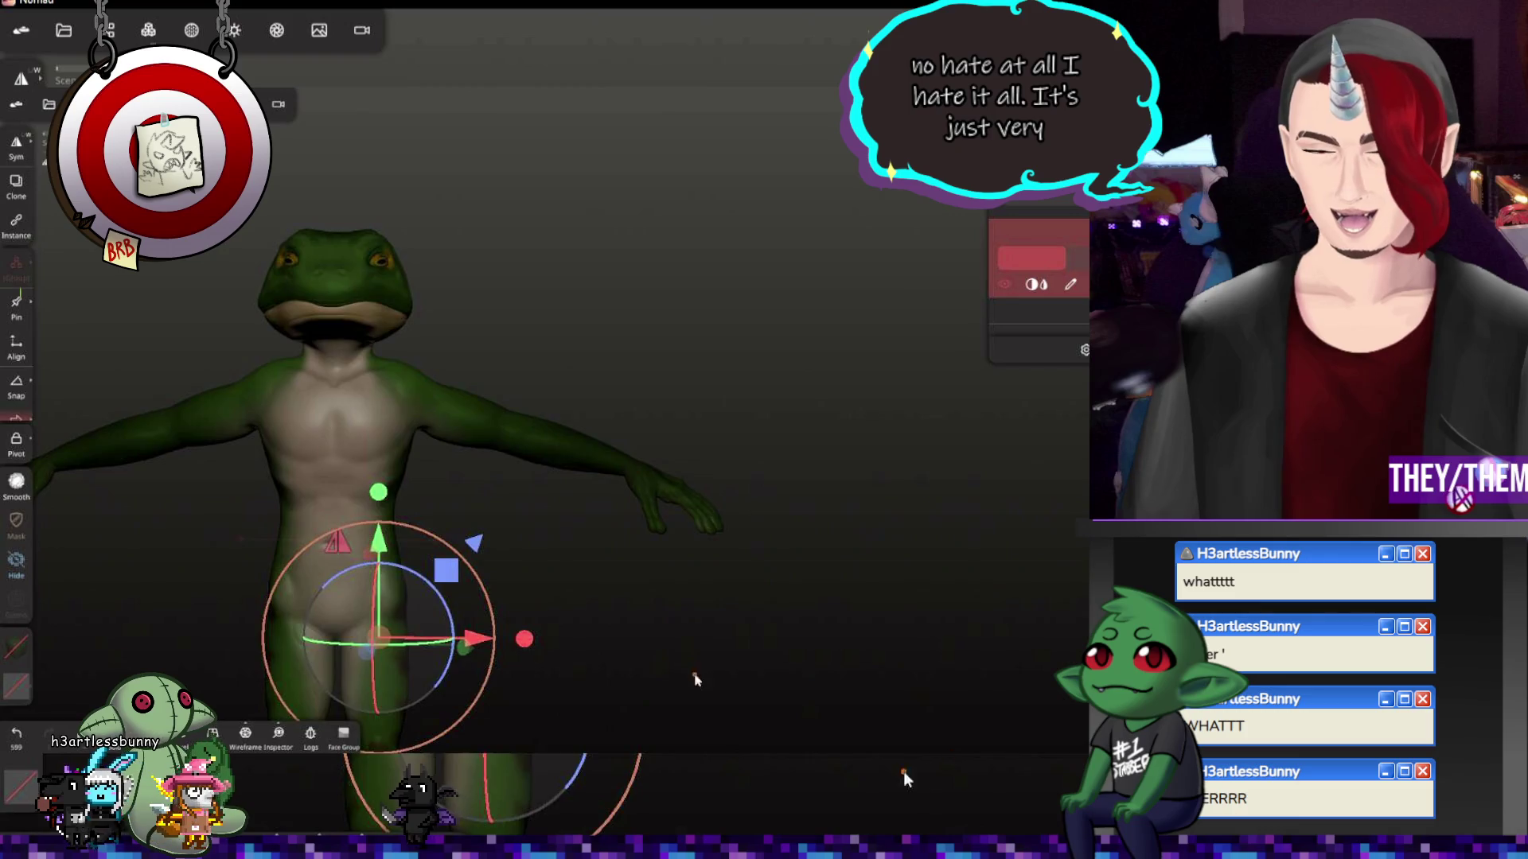
double_click(890, 618)
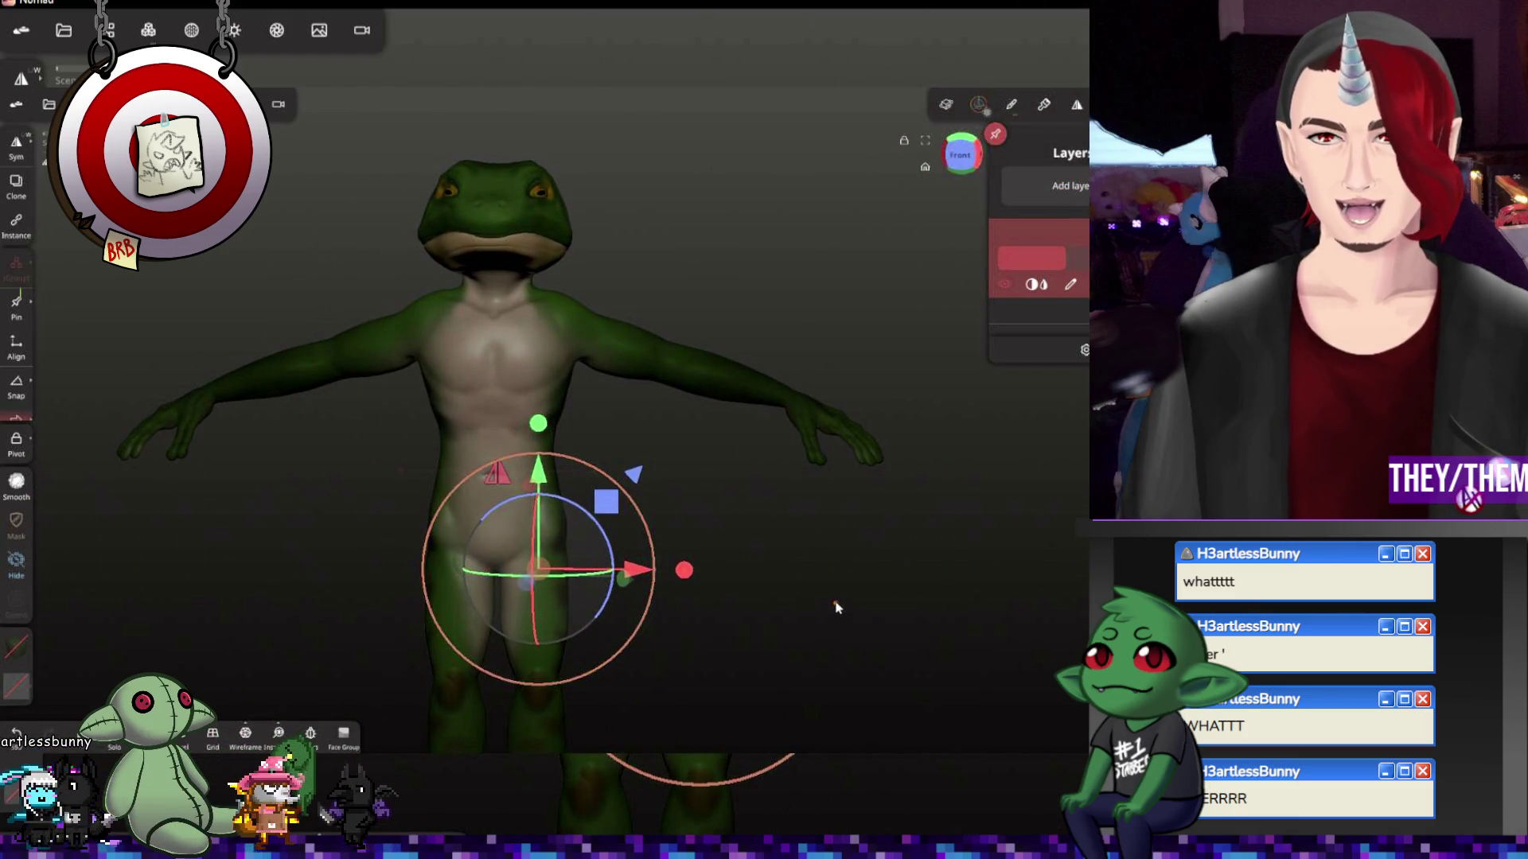
drag(650, 573, 674, 552)
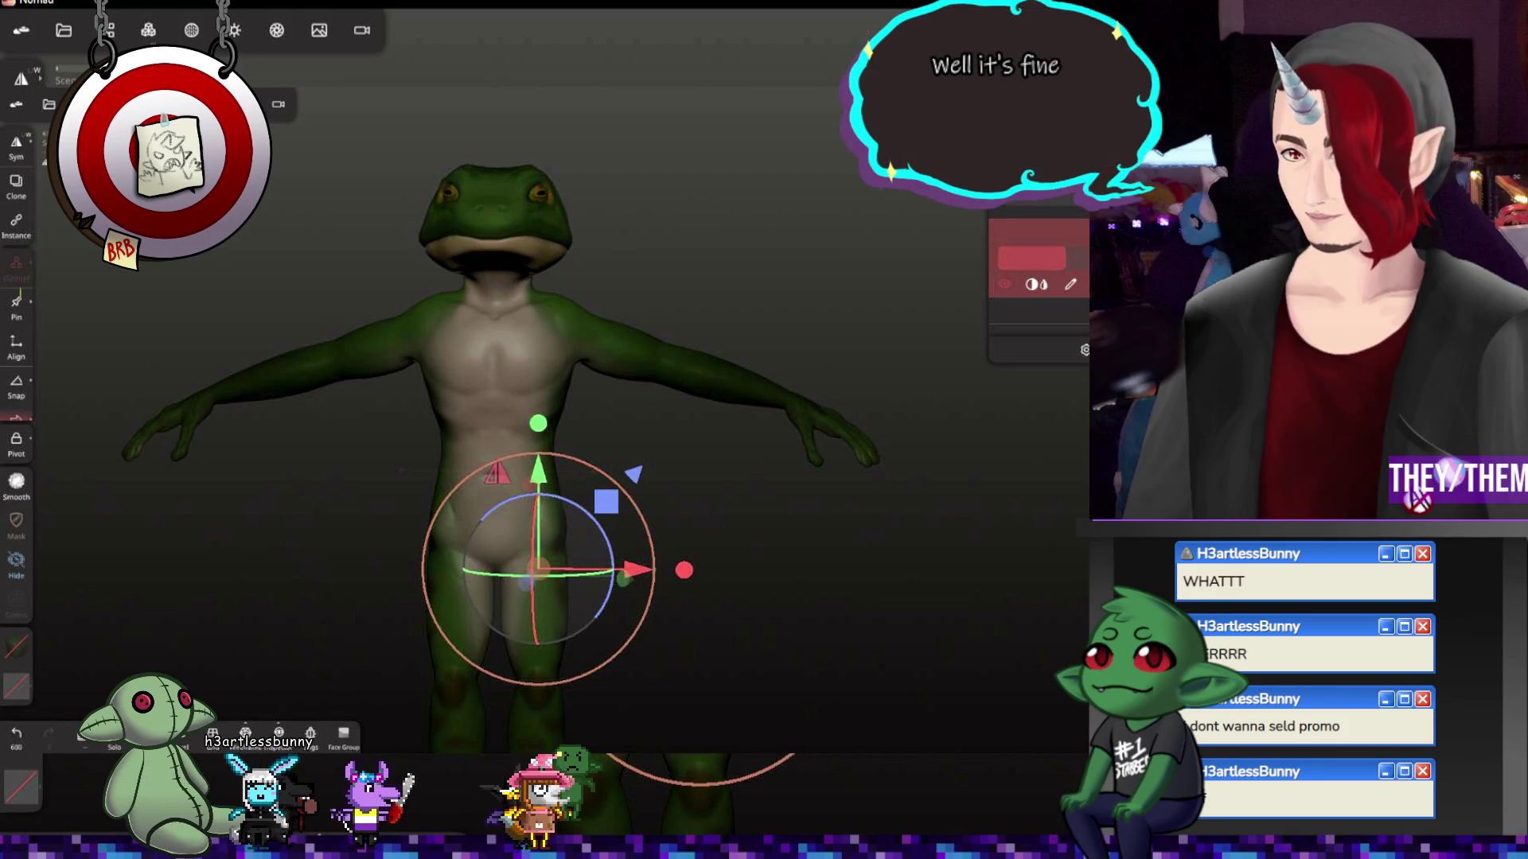
click(982, 105)
drag(667, 314, 804, 267)
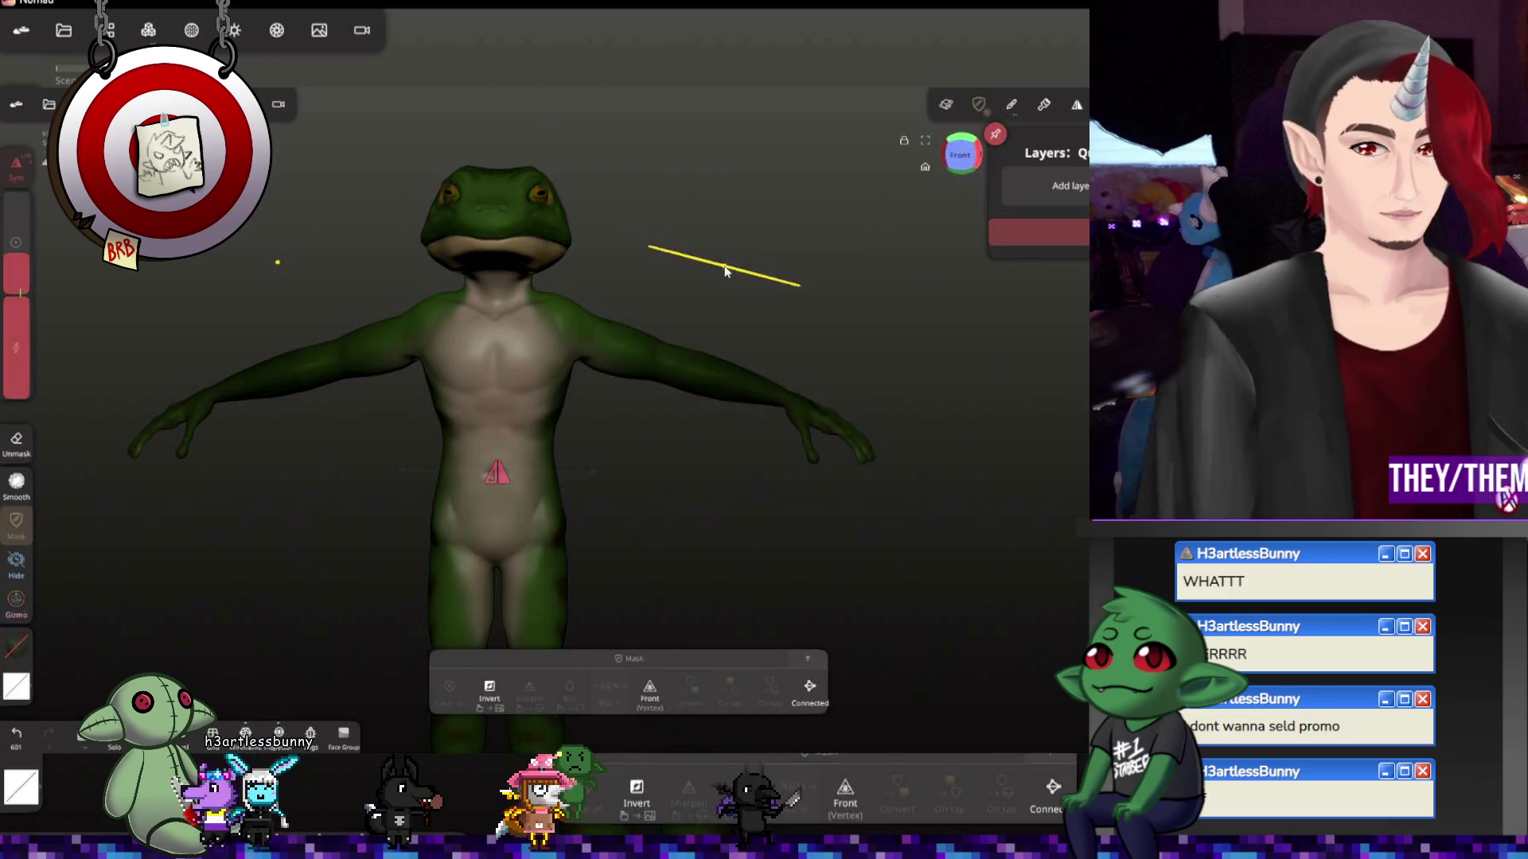
Undo the accidental deletions to bring back Box and Box 1, toggling Box 1's visibility to compare
key(ctrl+z)
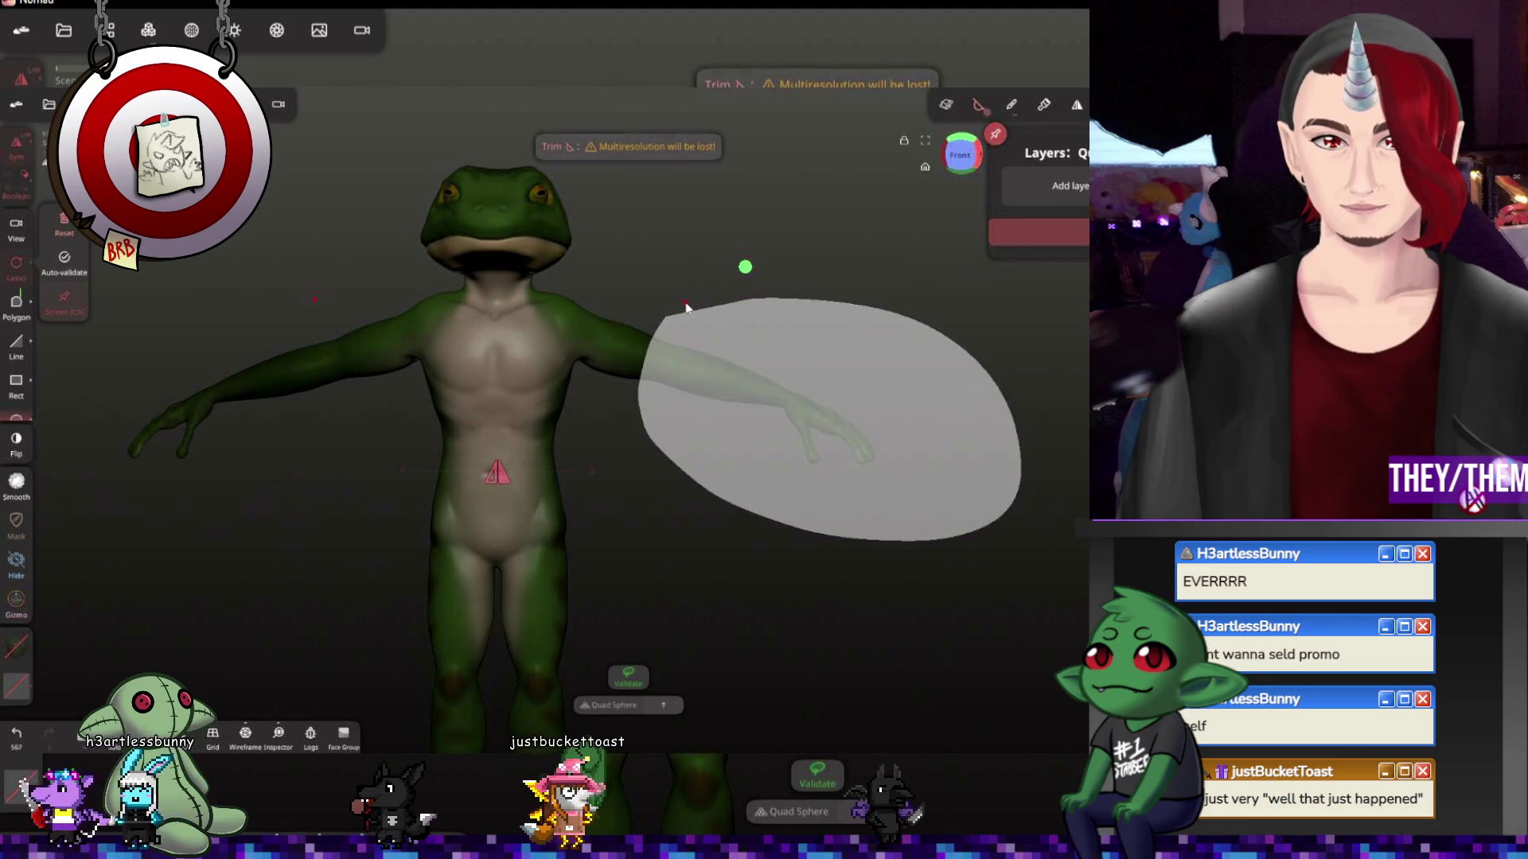
key(ctrl+z)
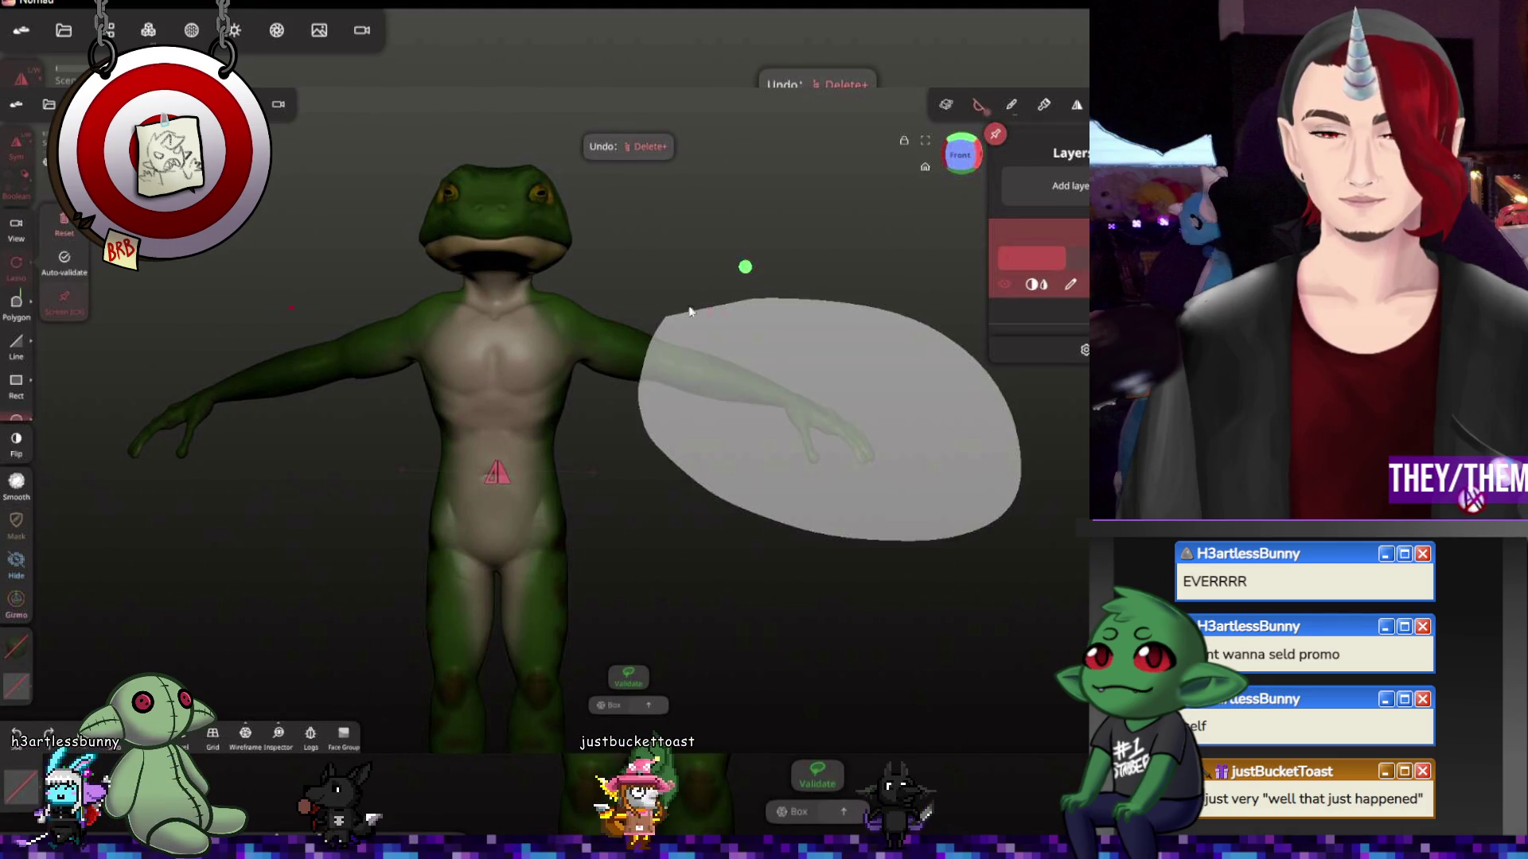
click(224, 324)
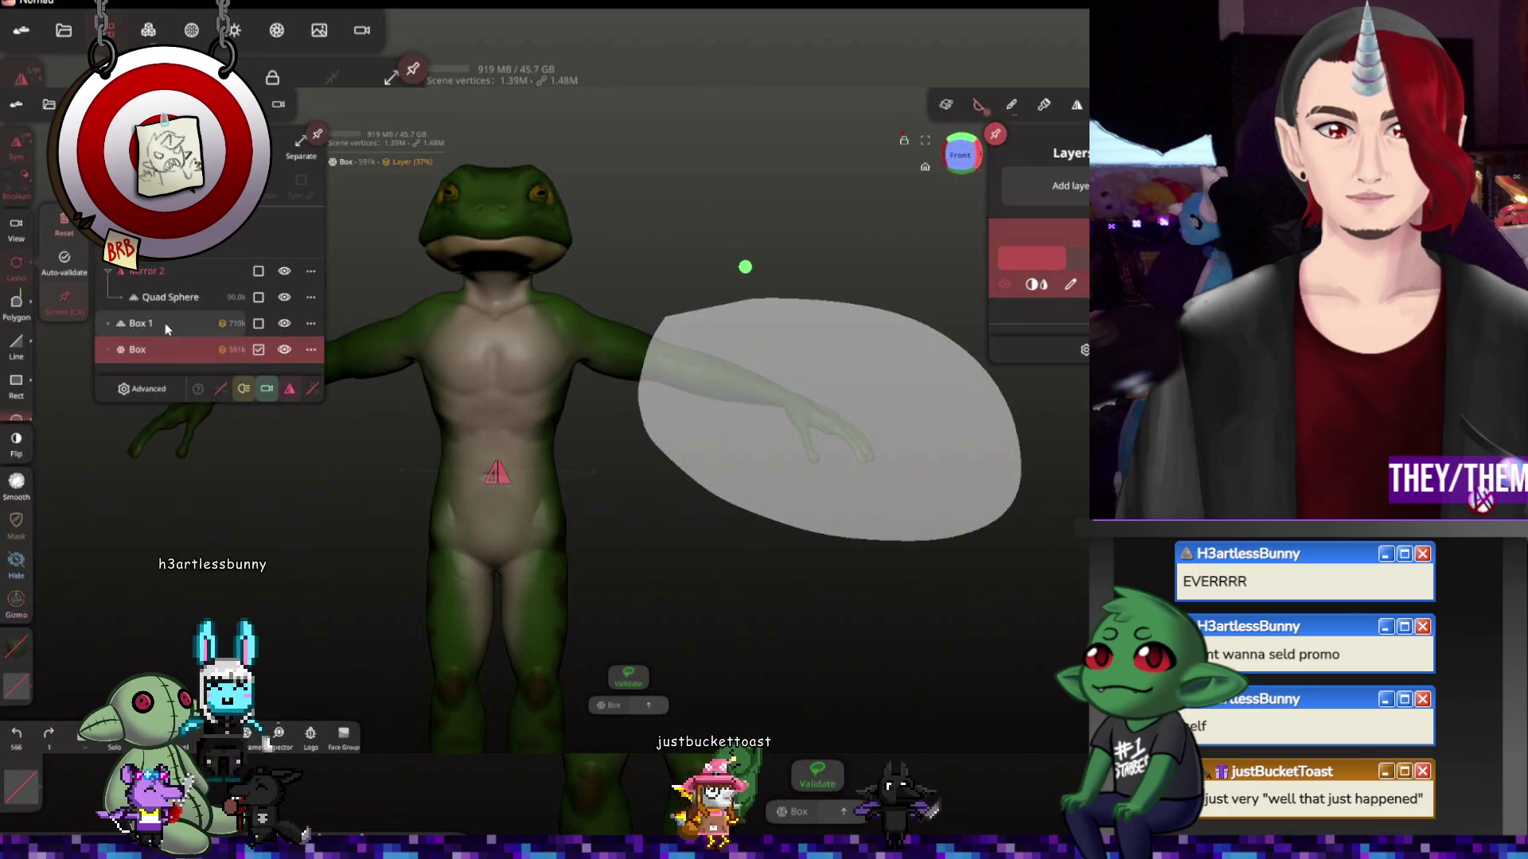
click(282, 324)
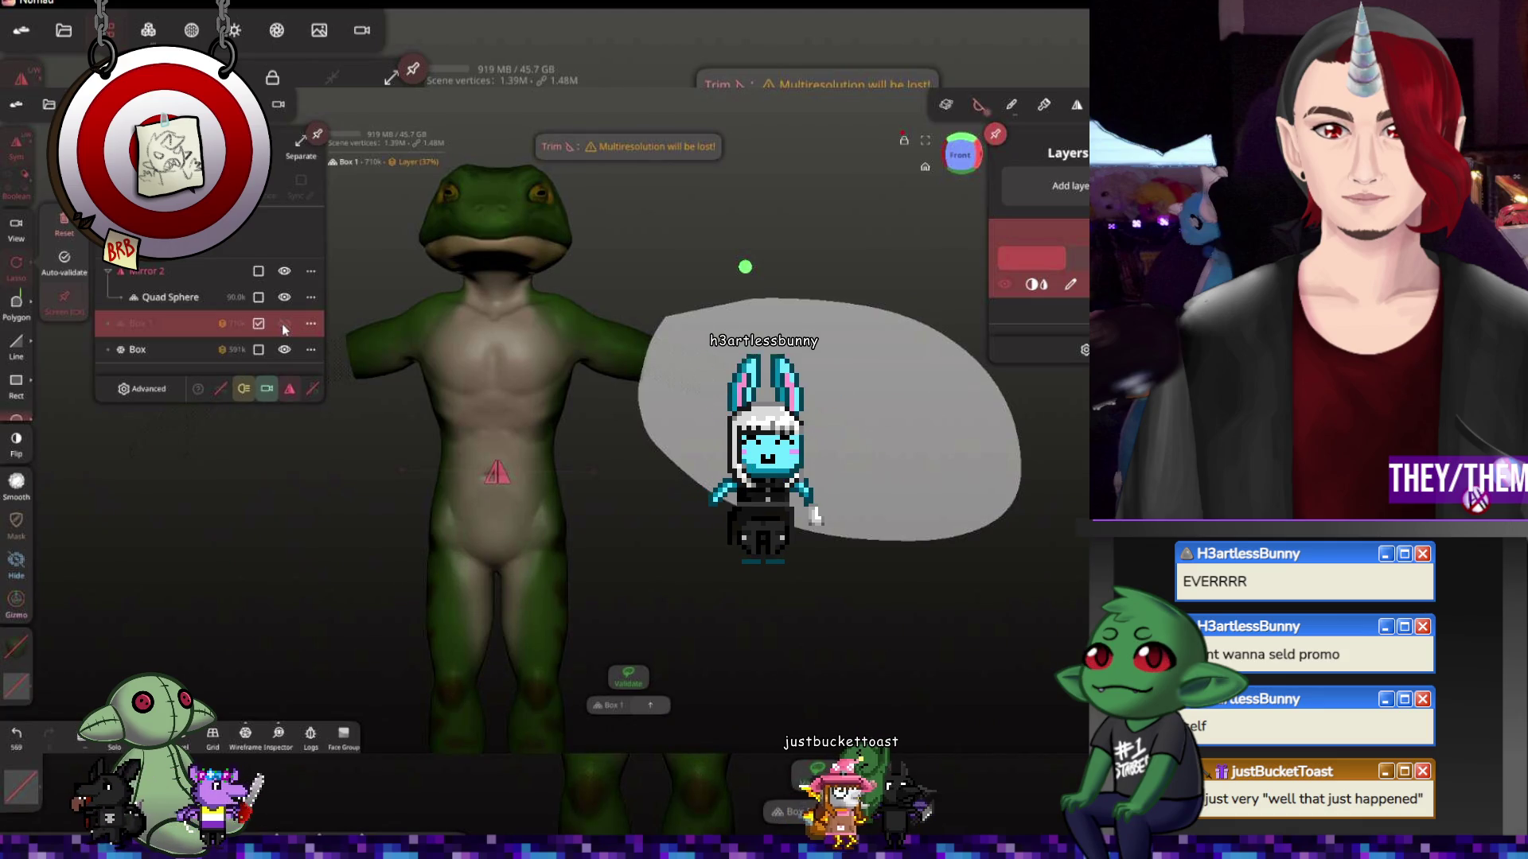
click(284, 323)
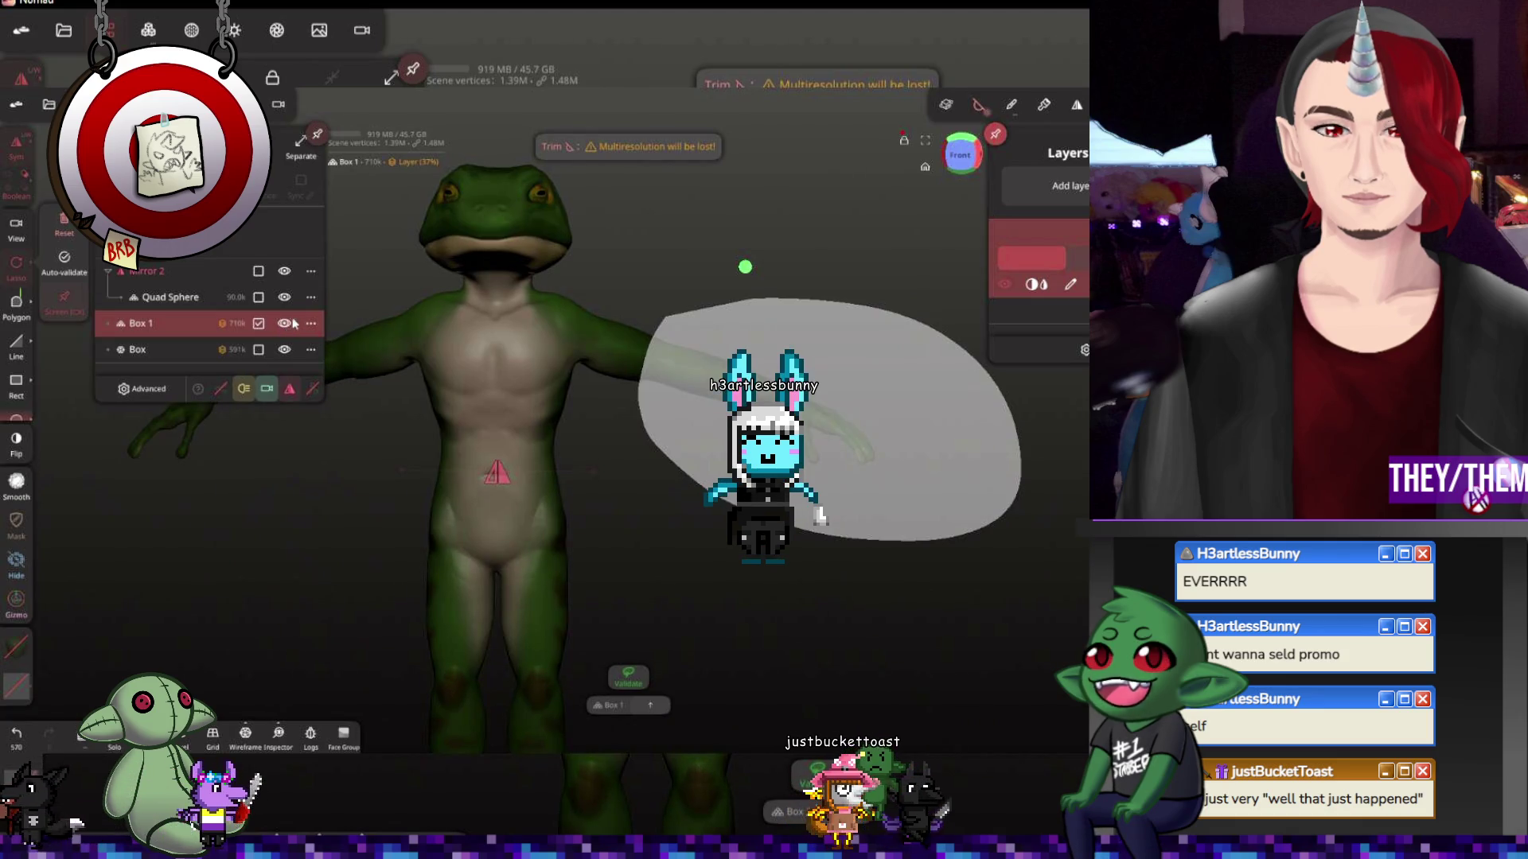
key(ctrl+z)
Recheck Box 1 hidden versus shown, clear the pending trim and gizmo edits, and redraw the trim lasso over the right arm
mouse_move(699, 231)
mouse_down()
mouse_move(743, 263)
mouse_move(669, 359)
mouse_up()
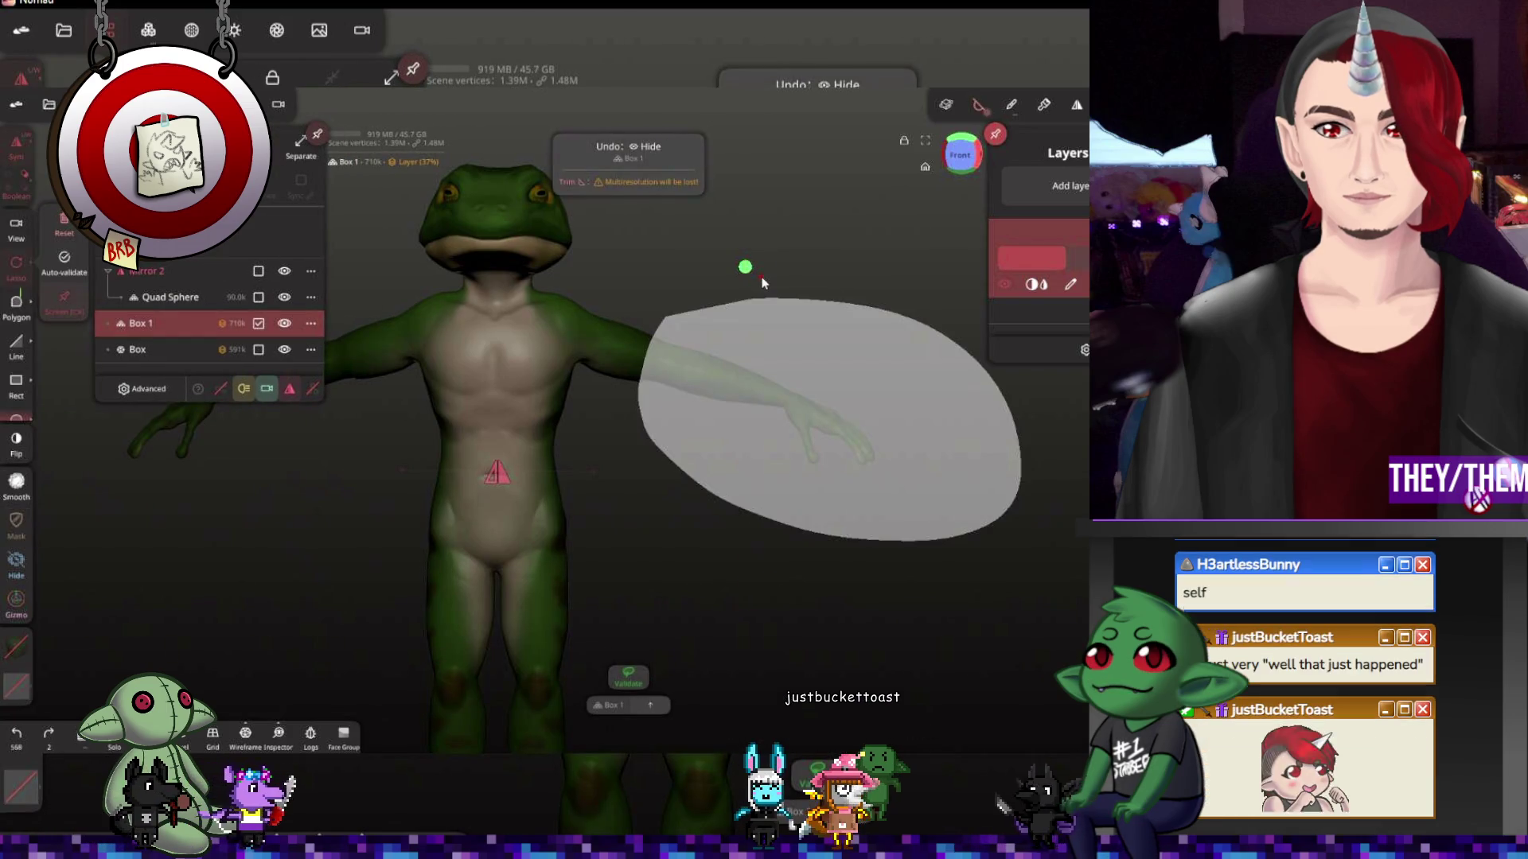
key(ctrl+z)
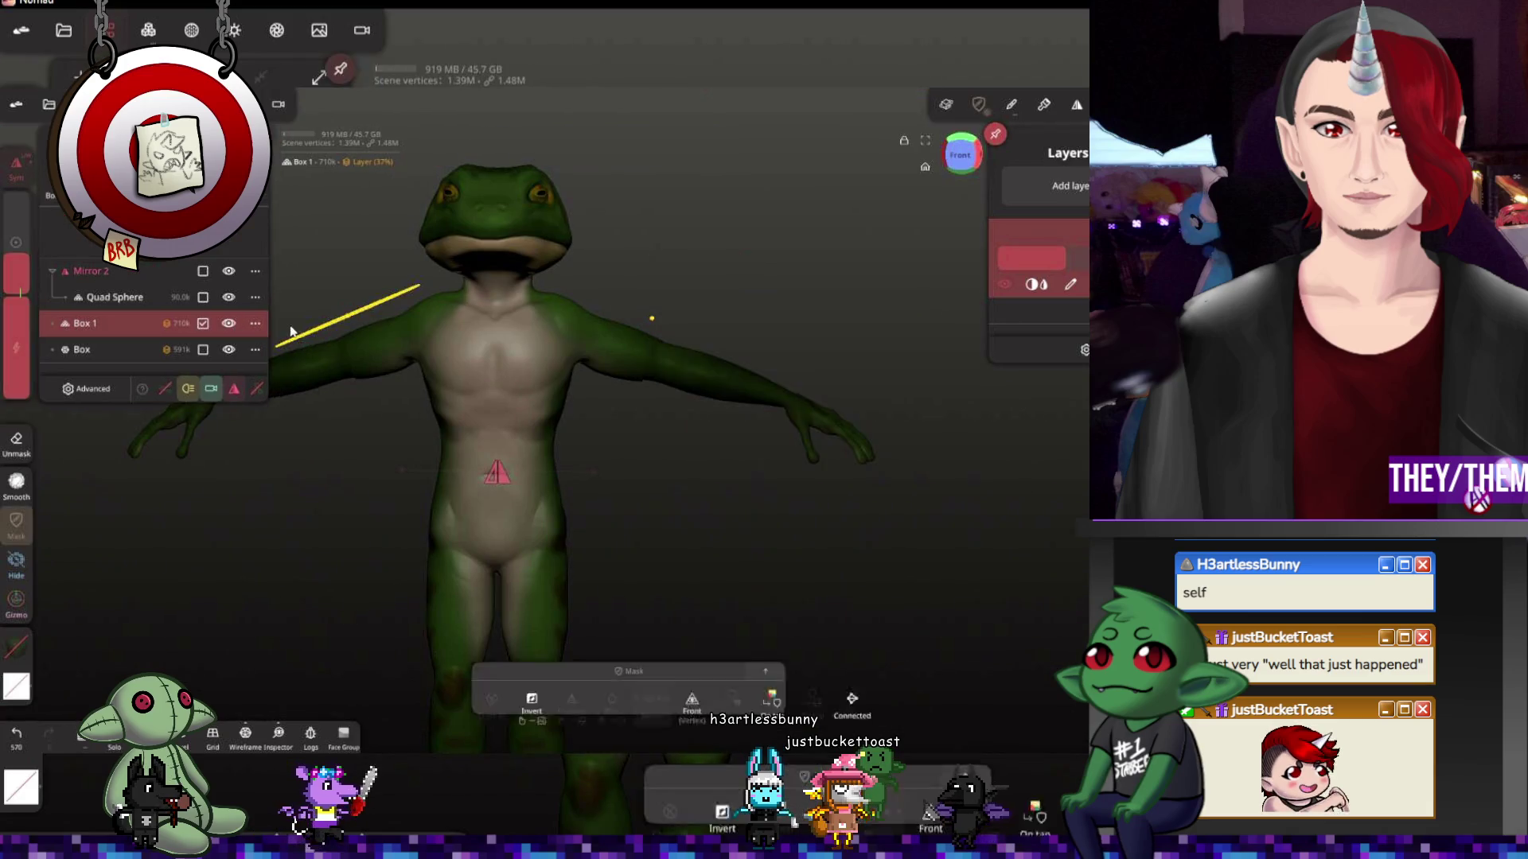
key(ctrl+z)
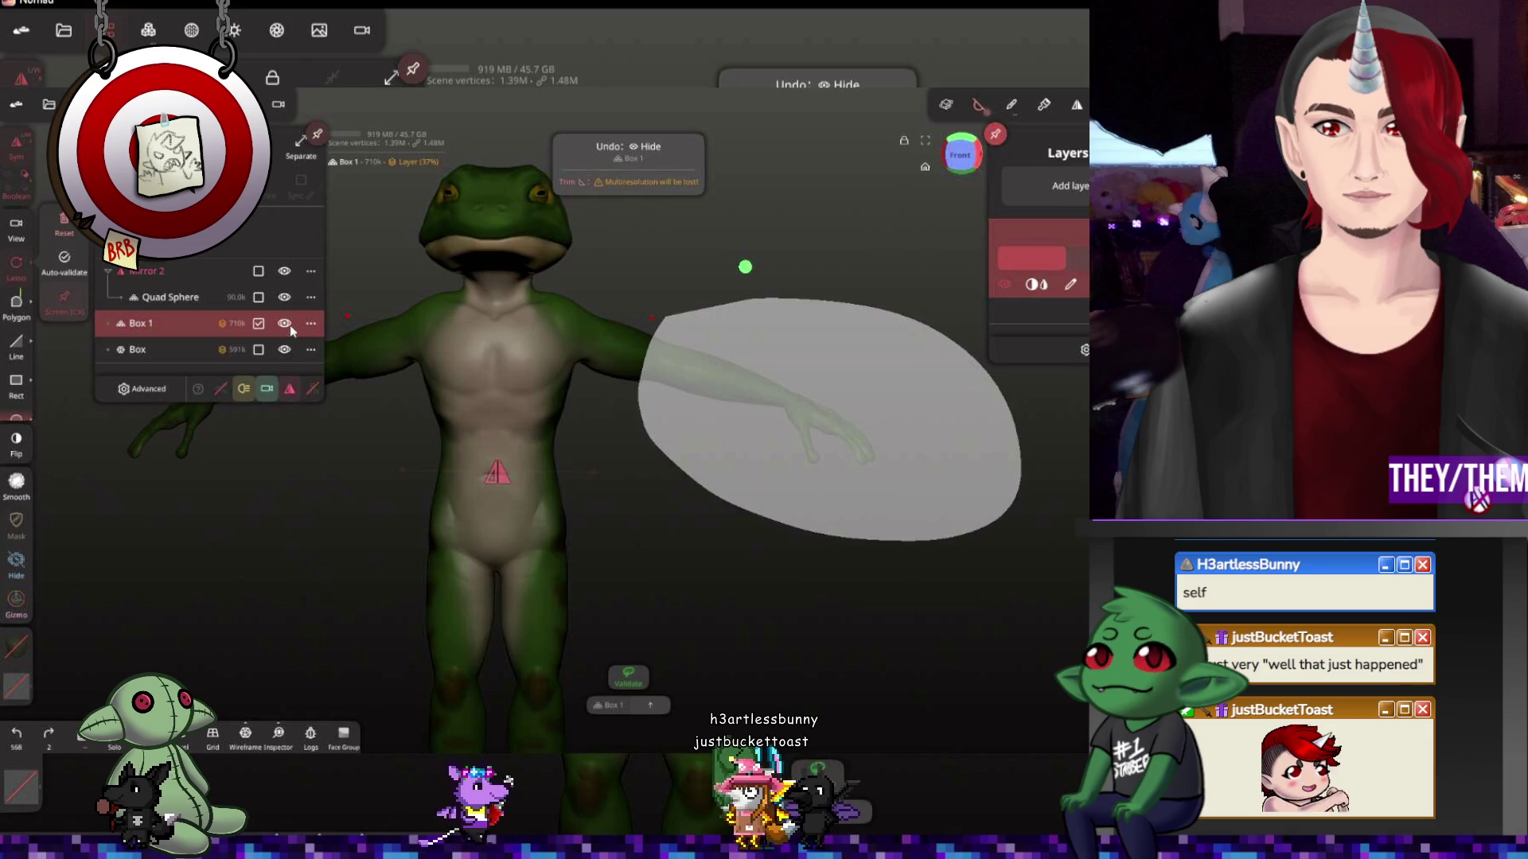
click(285, 323)
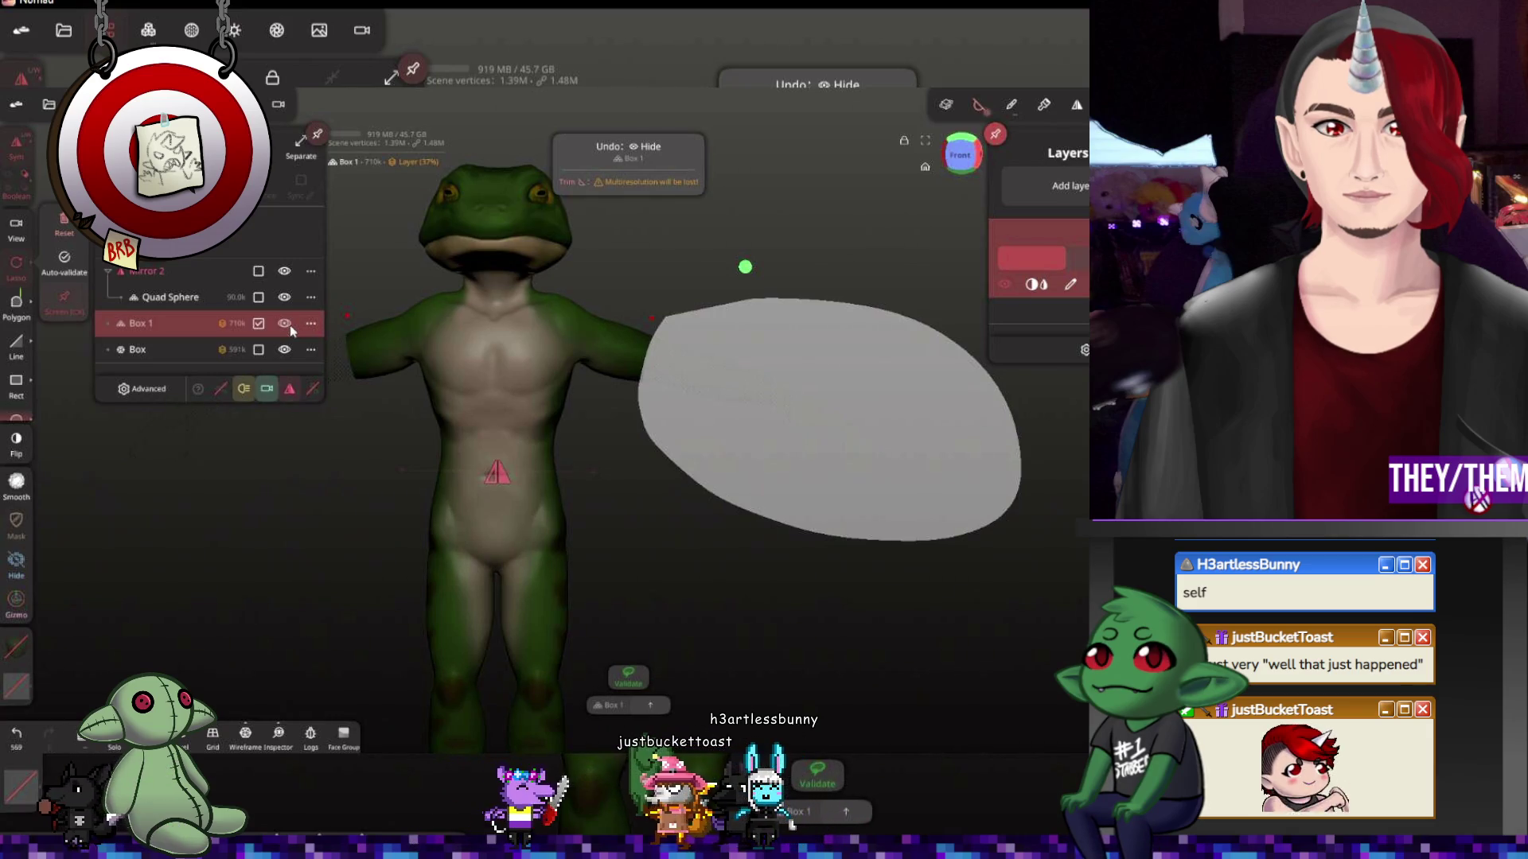
click(284, 323)
key(ctrl+z)
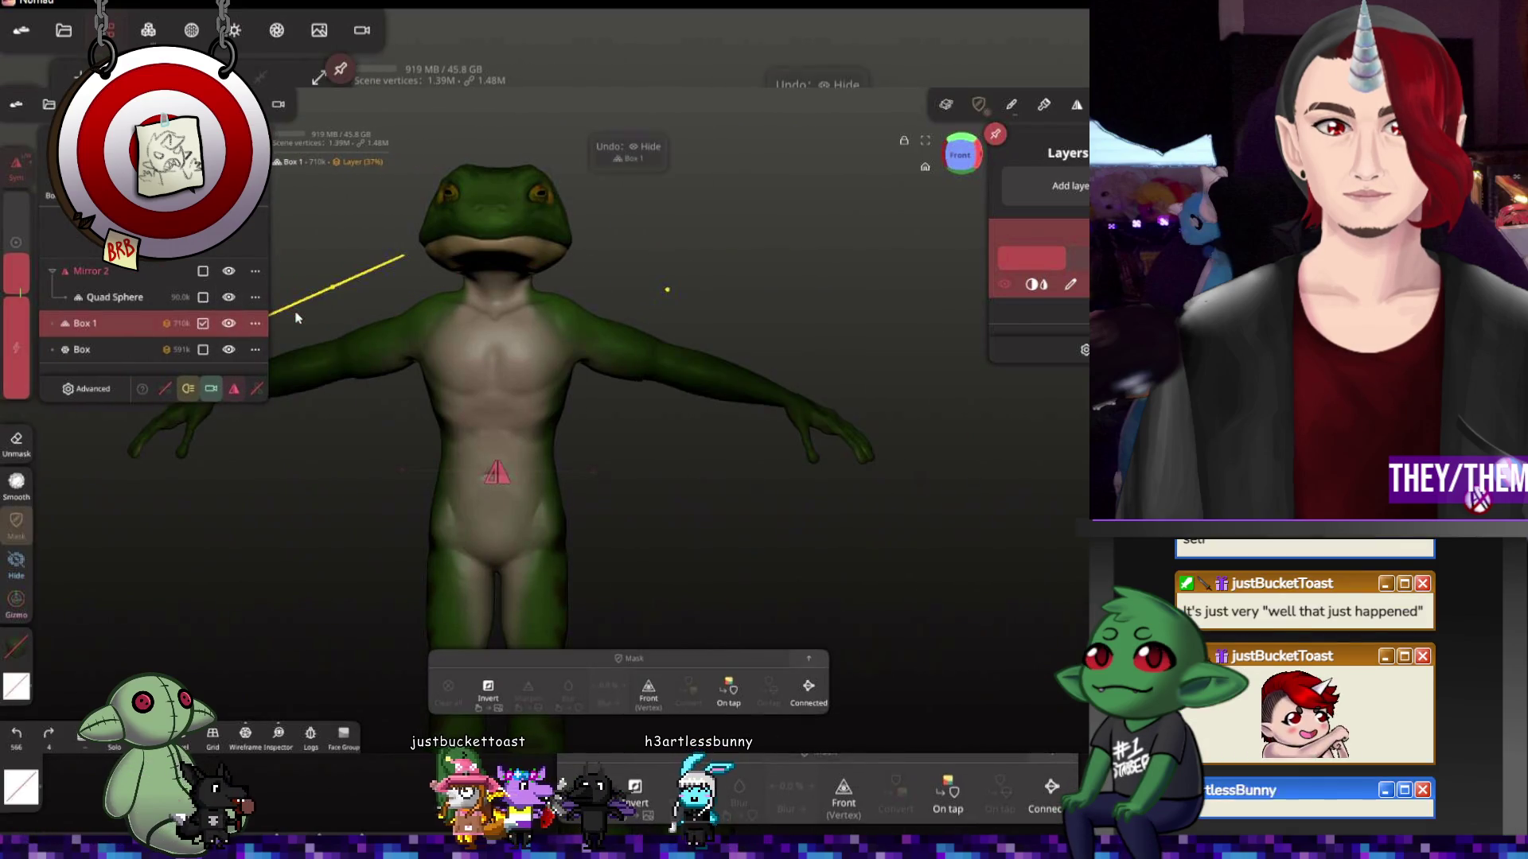
key(ctrl+z)
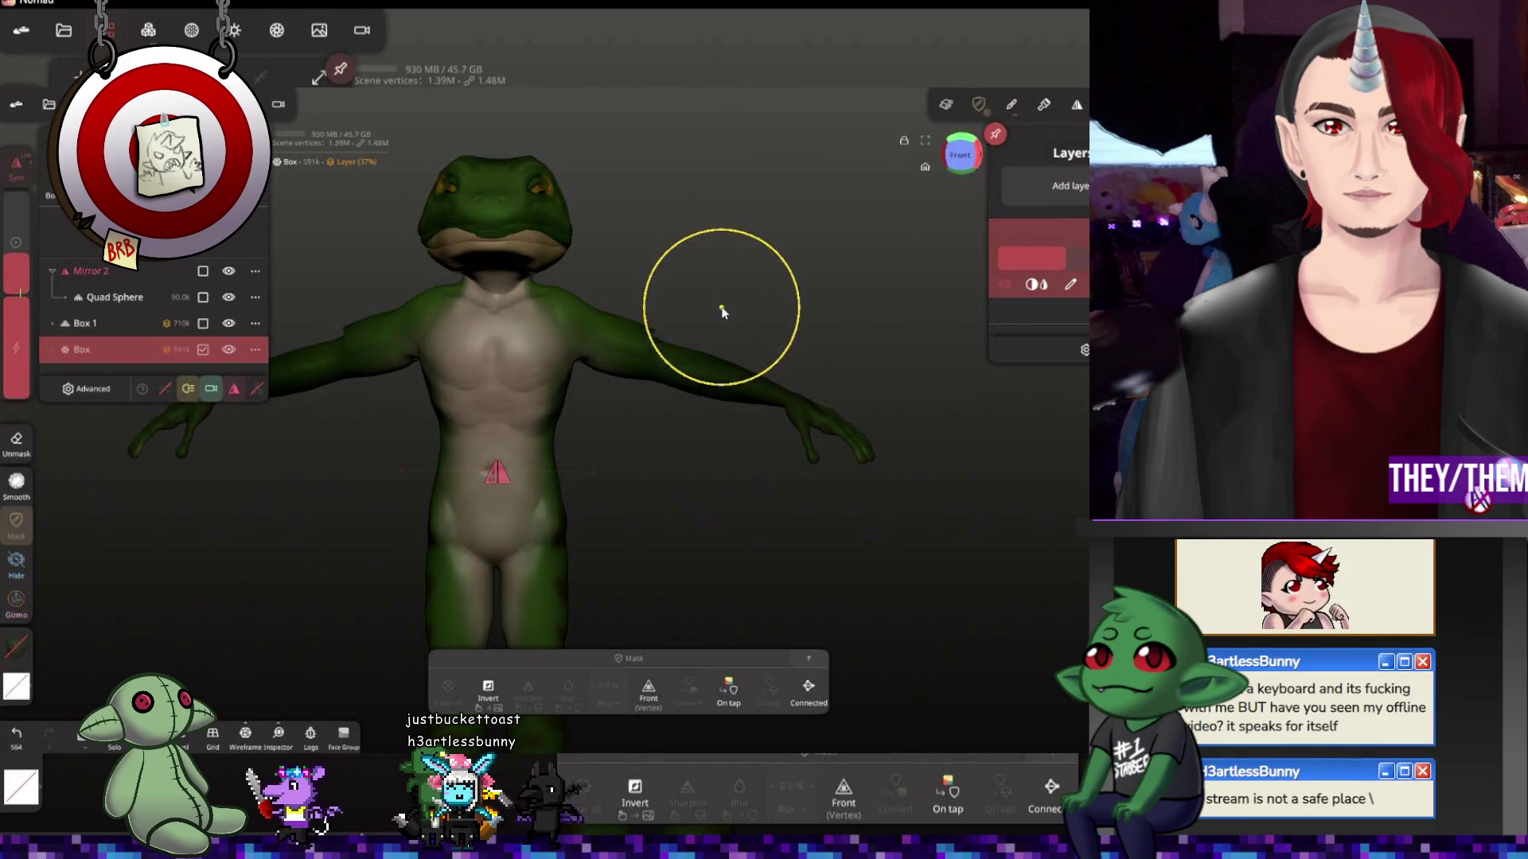
drag(669, 323, 651, 358)
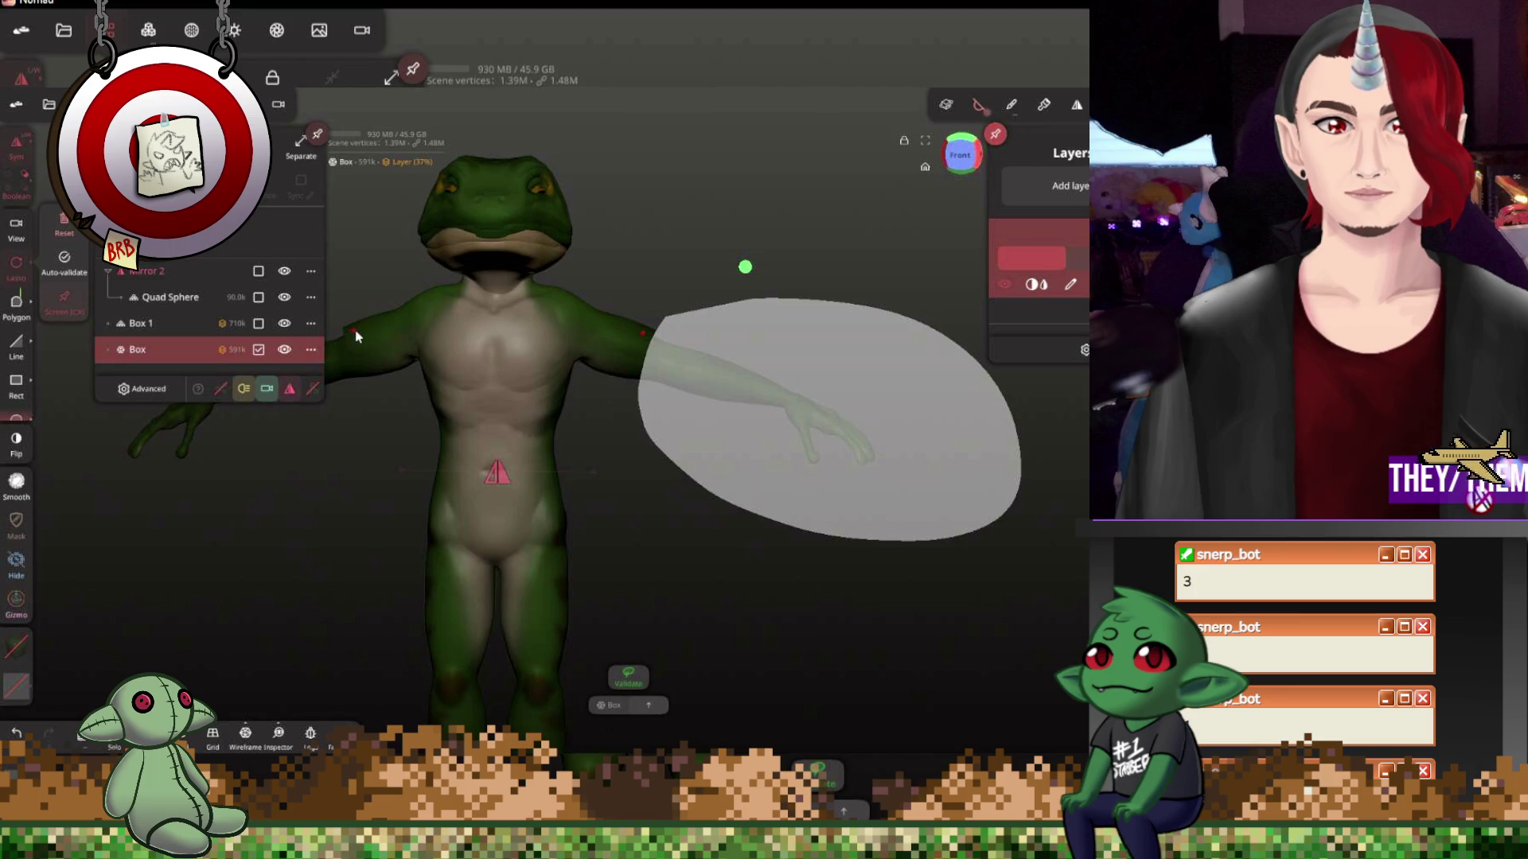
Undo the last two layer operations and add a new paint layer to Box 1
key(ctrl+z)
key(ctrl+z)
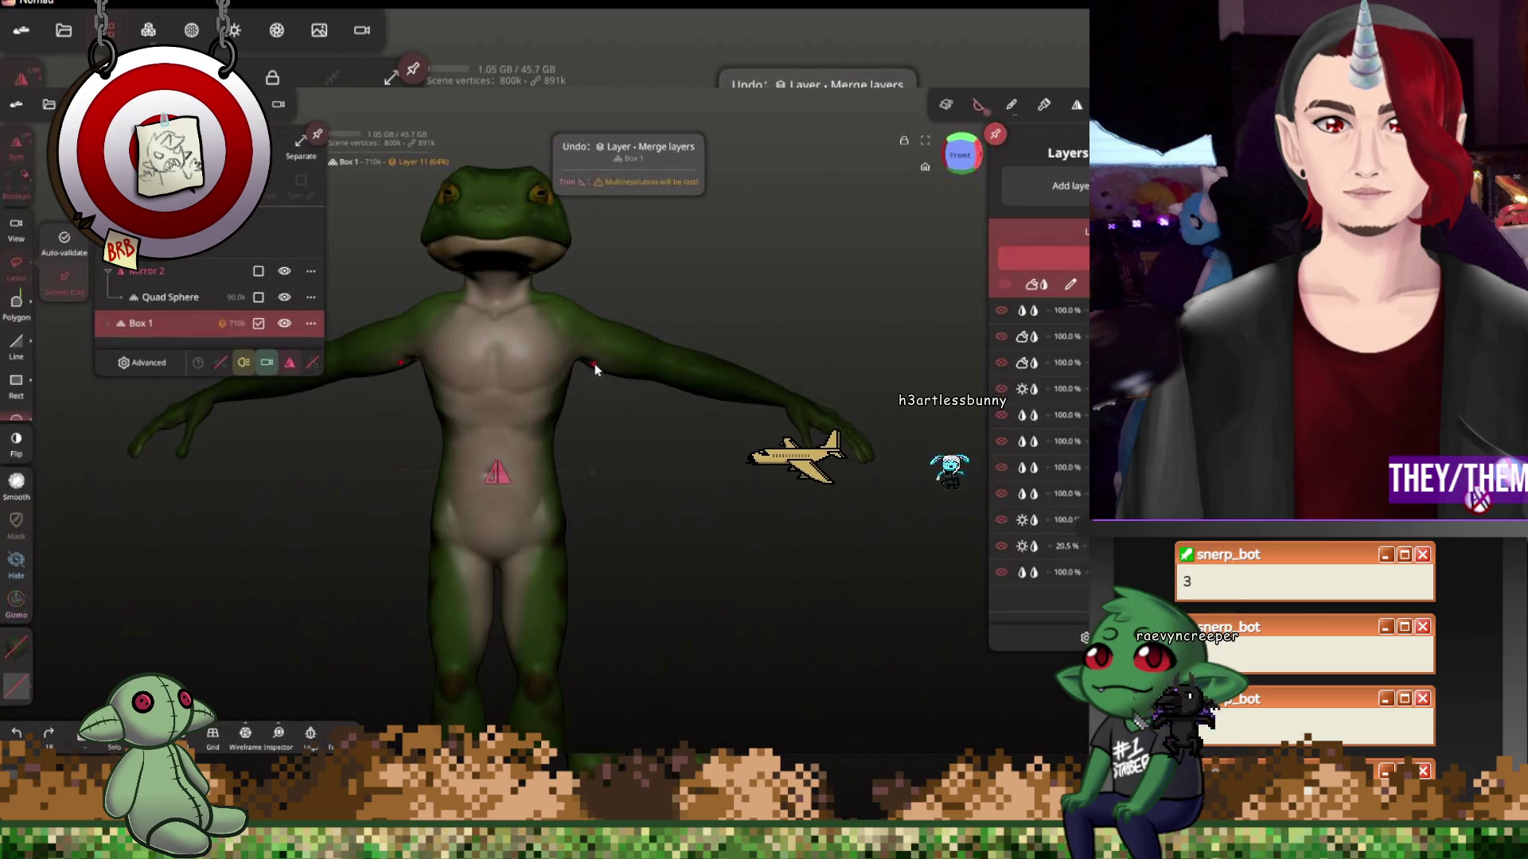
key(ctrl+z)
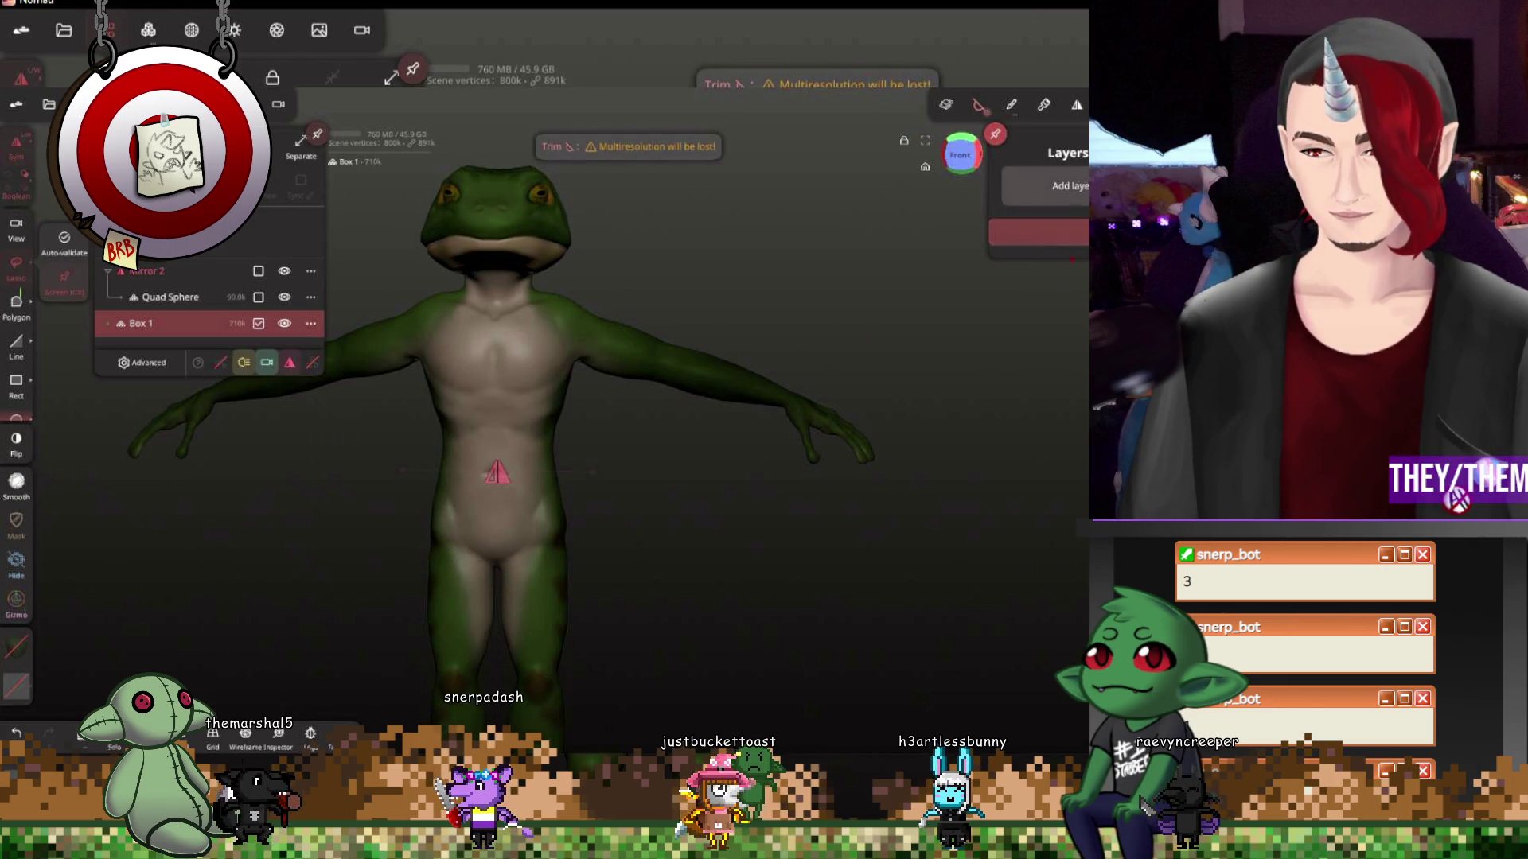
click(1050, 186)
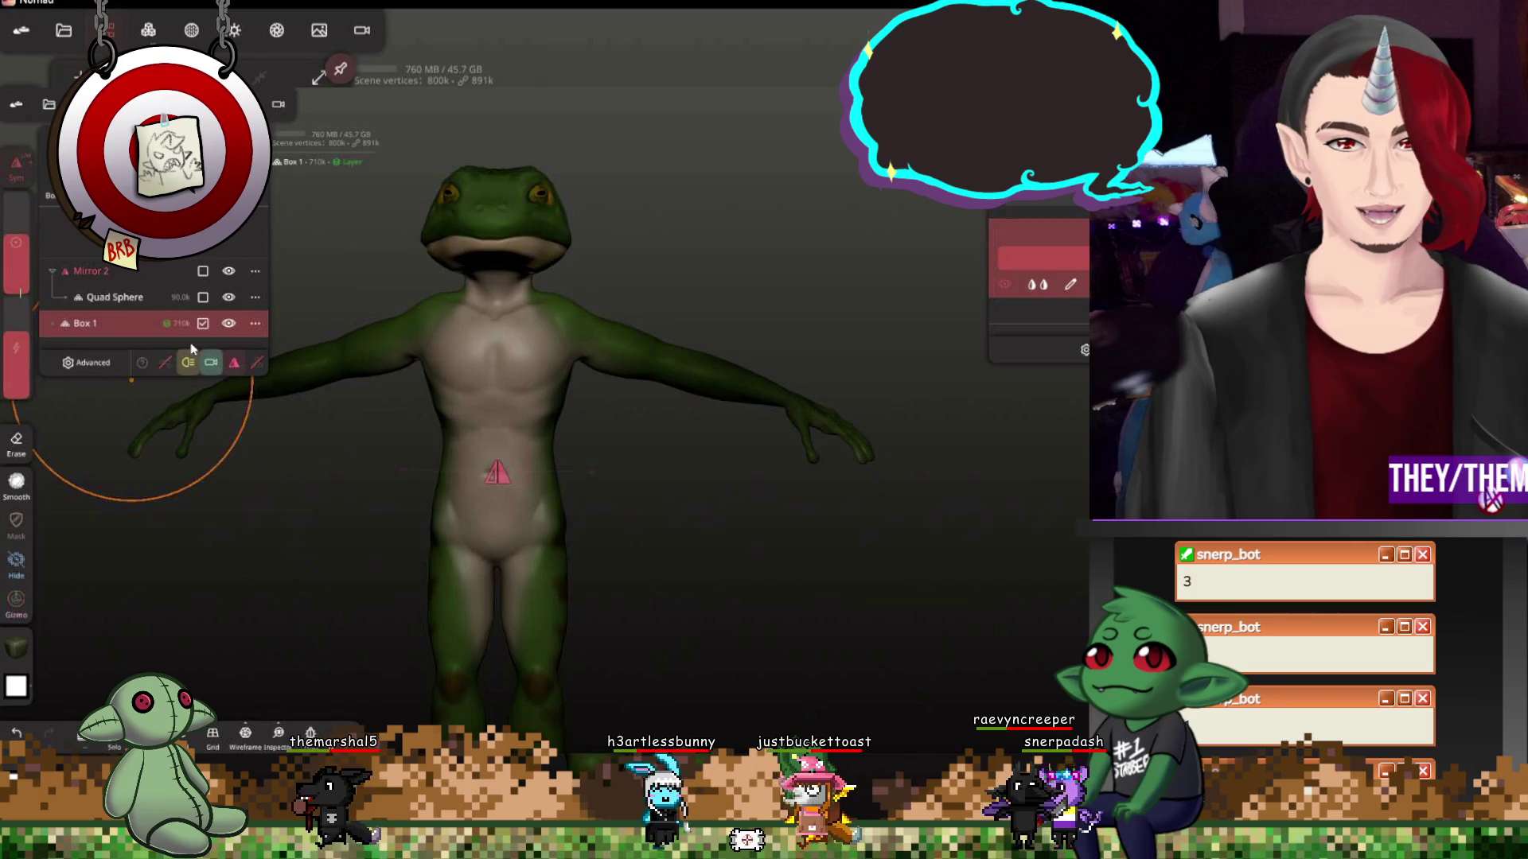
Paint all green on the new layer, lower its opacity, blend it as Screen, and preview under environment lighting
click(18, 646)
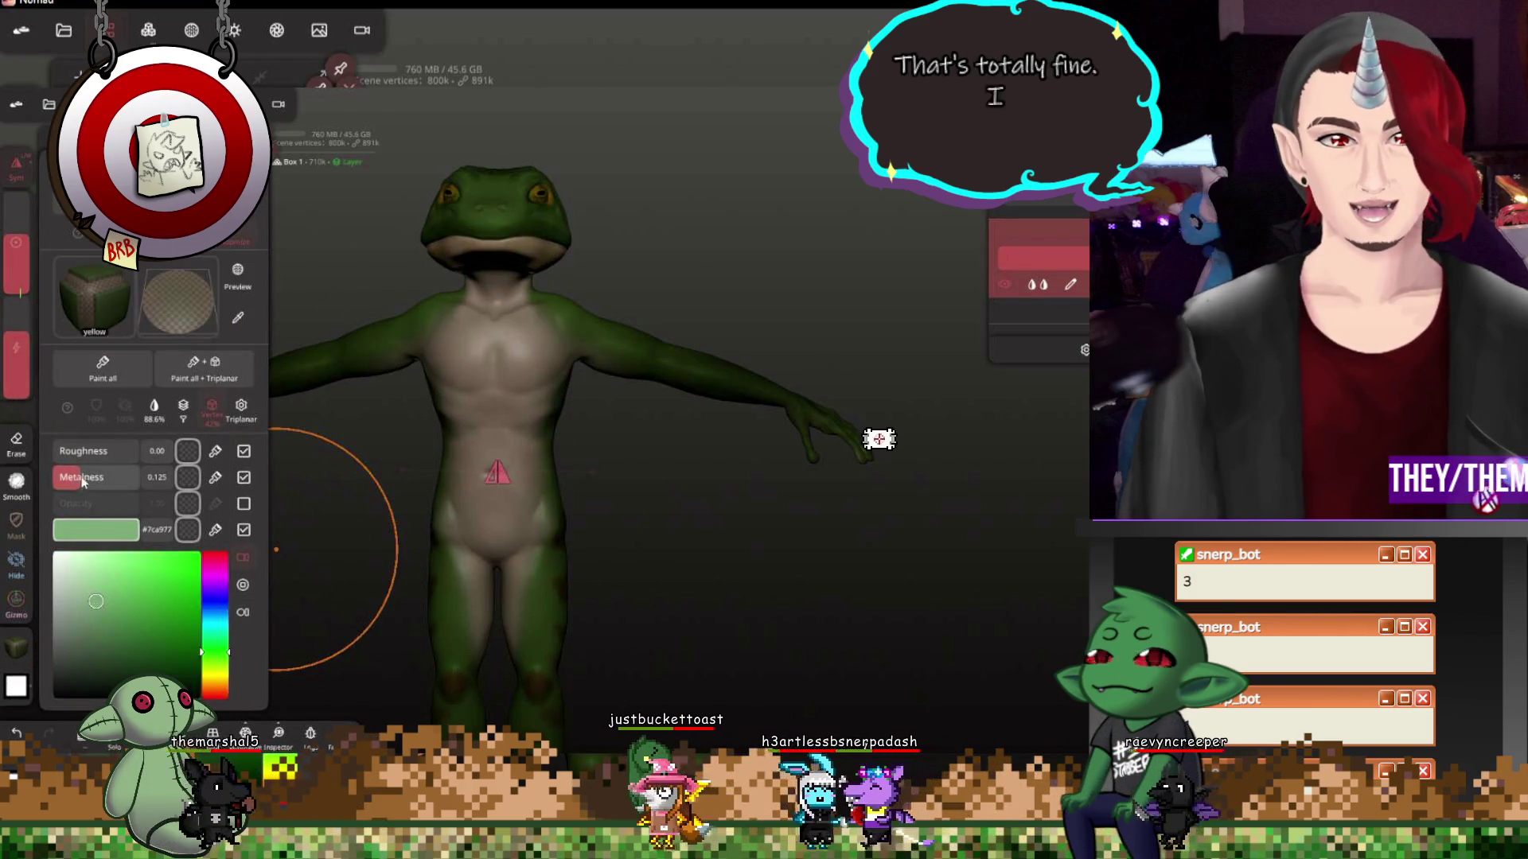
click(102, 369)
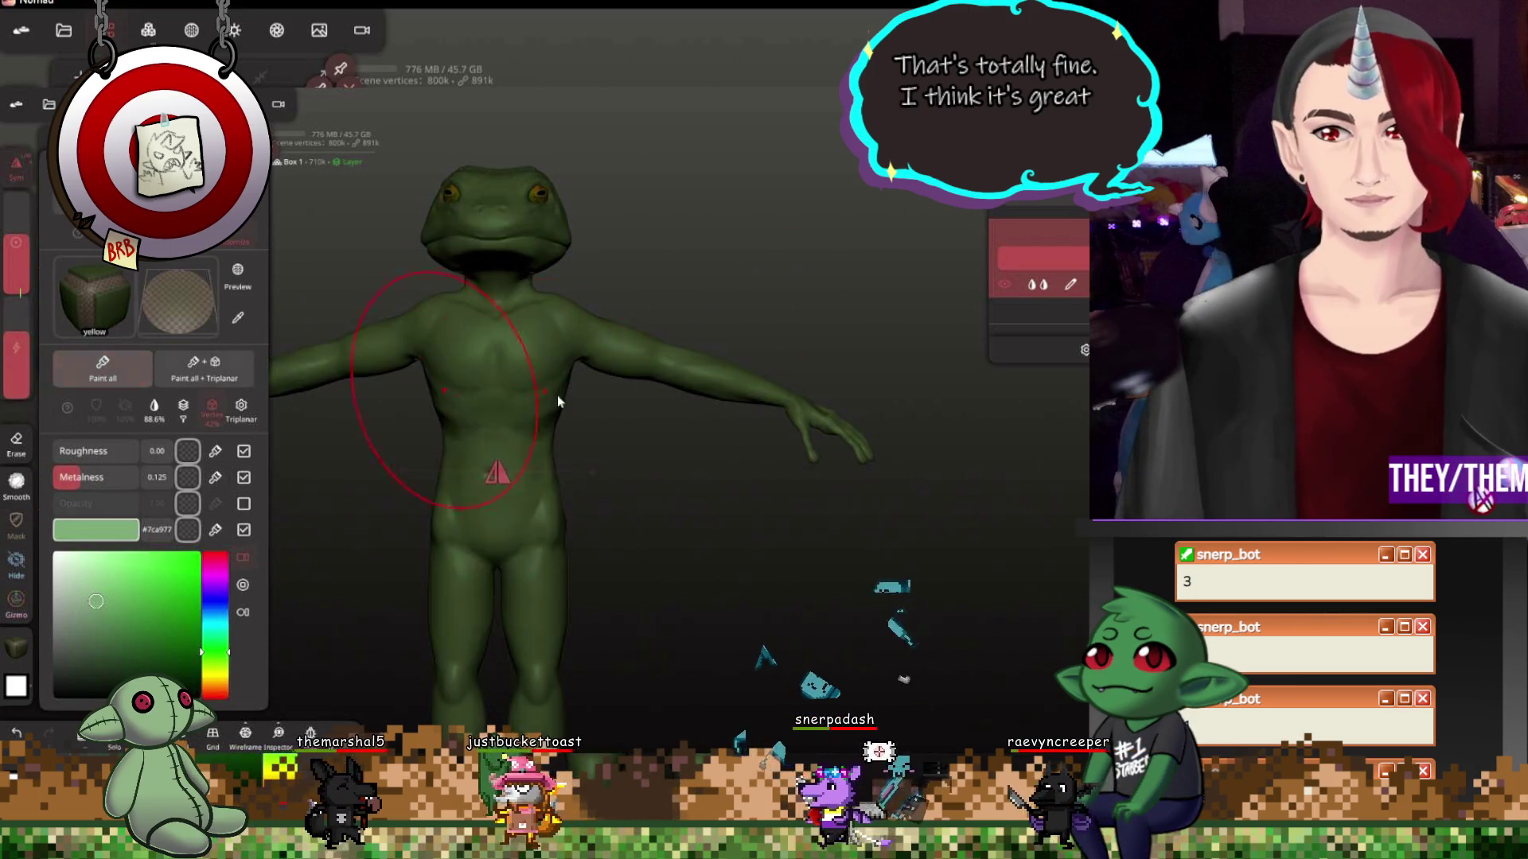
click(1046, 260)
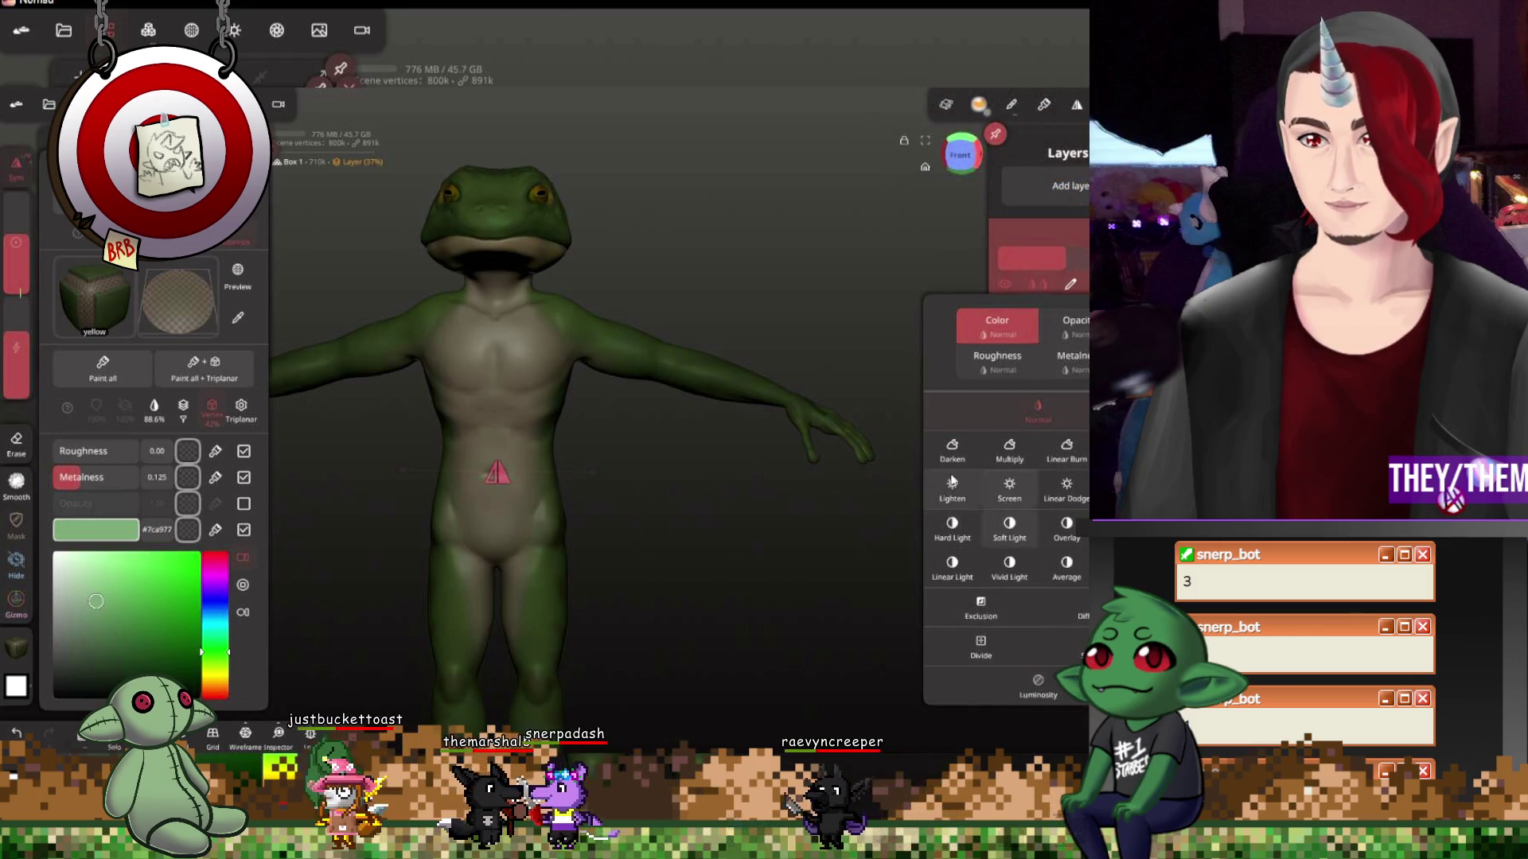
click(1008, 488)
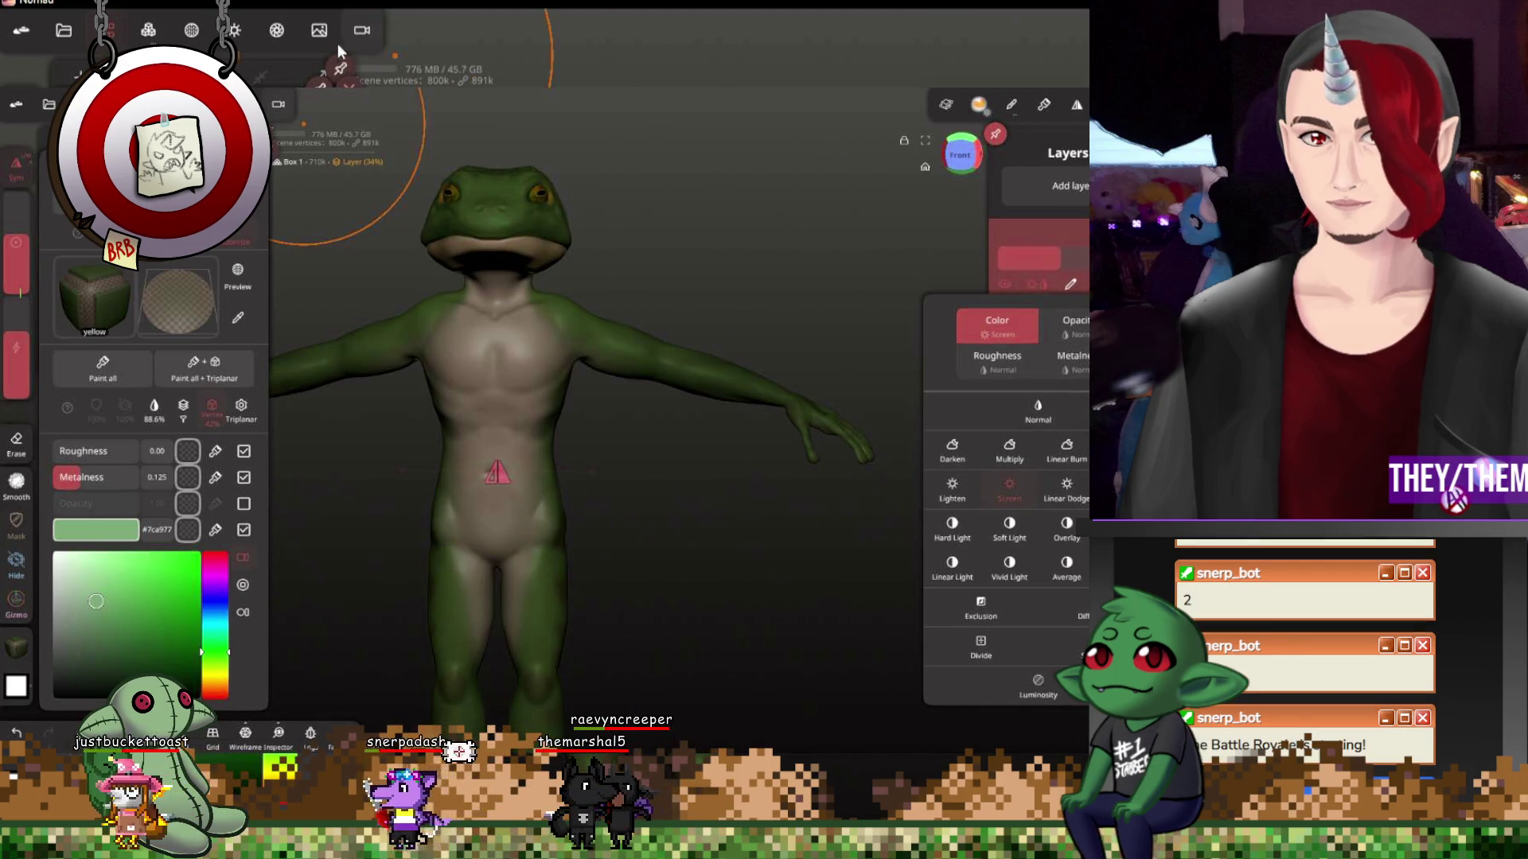
click(234, 29)
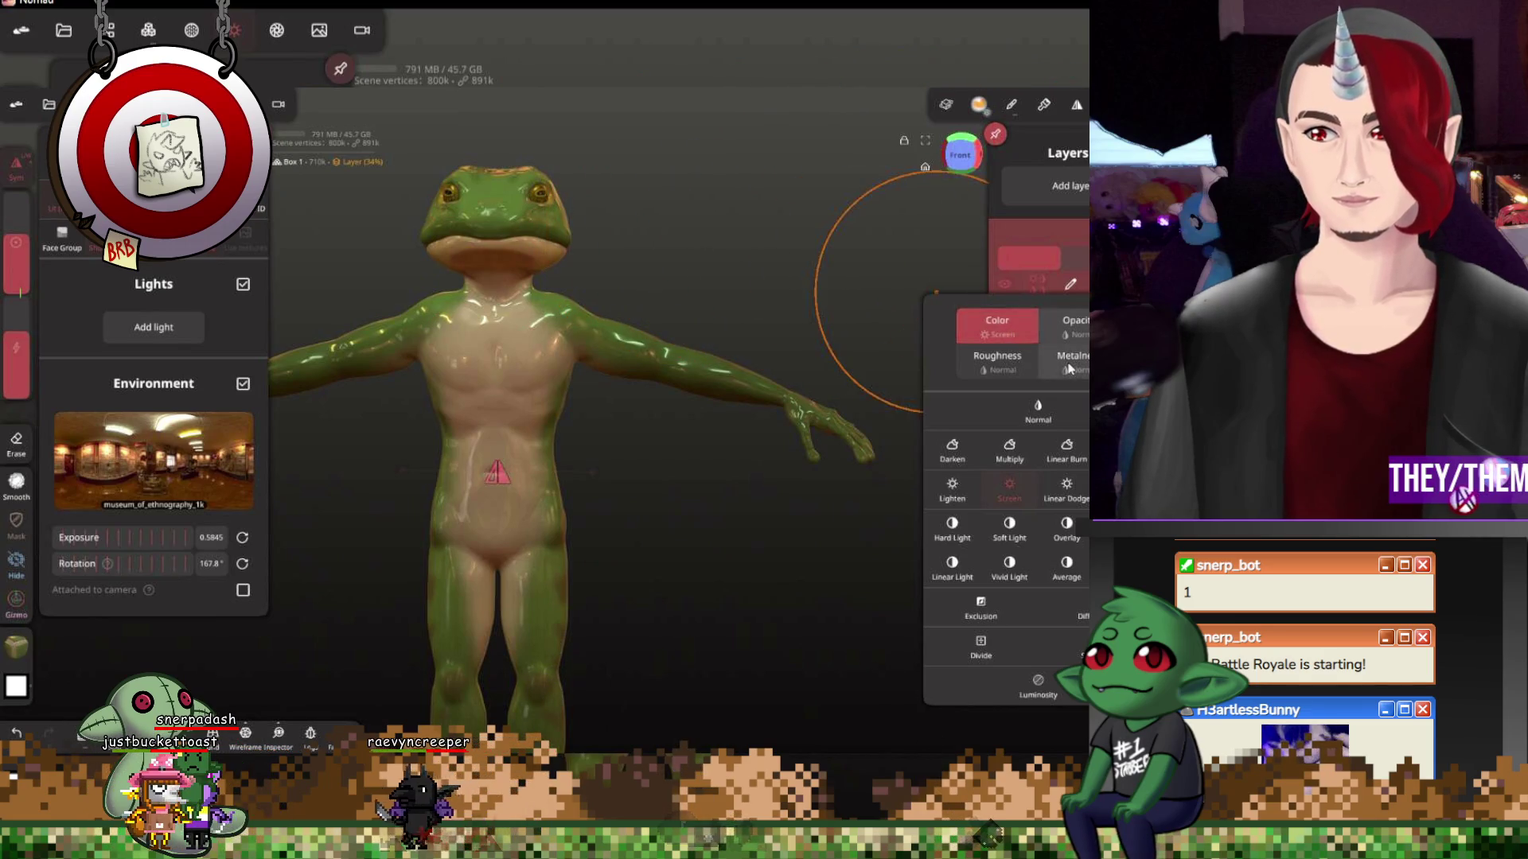
Try Lighten, then settle on Overlay blending for the green layer
click(952, 489)
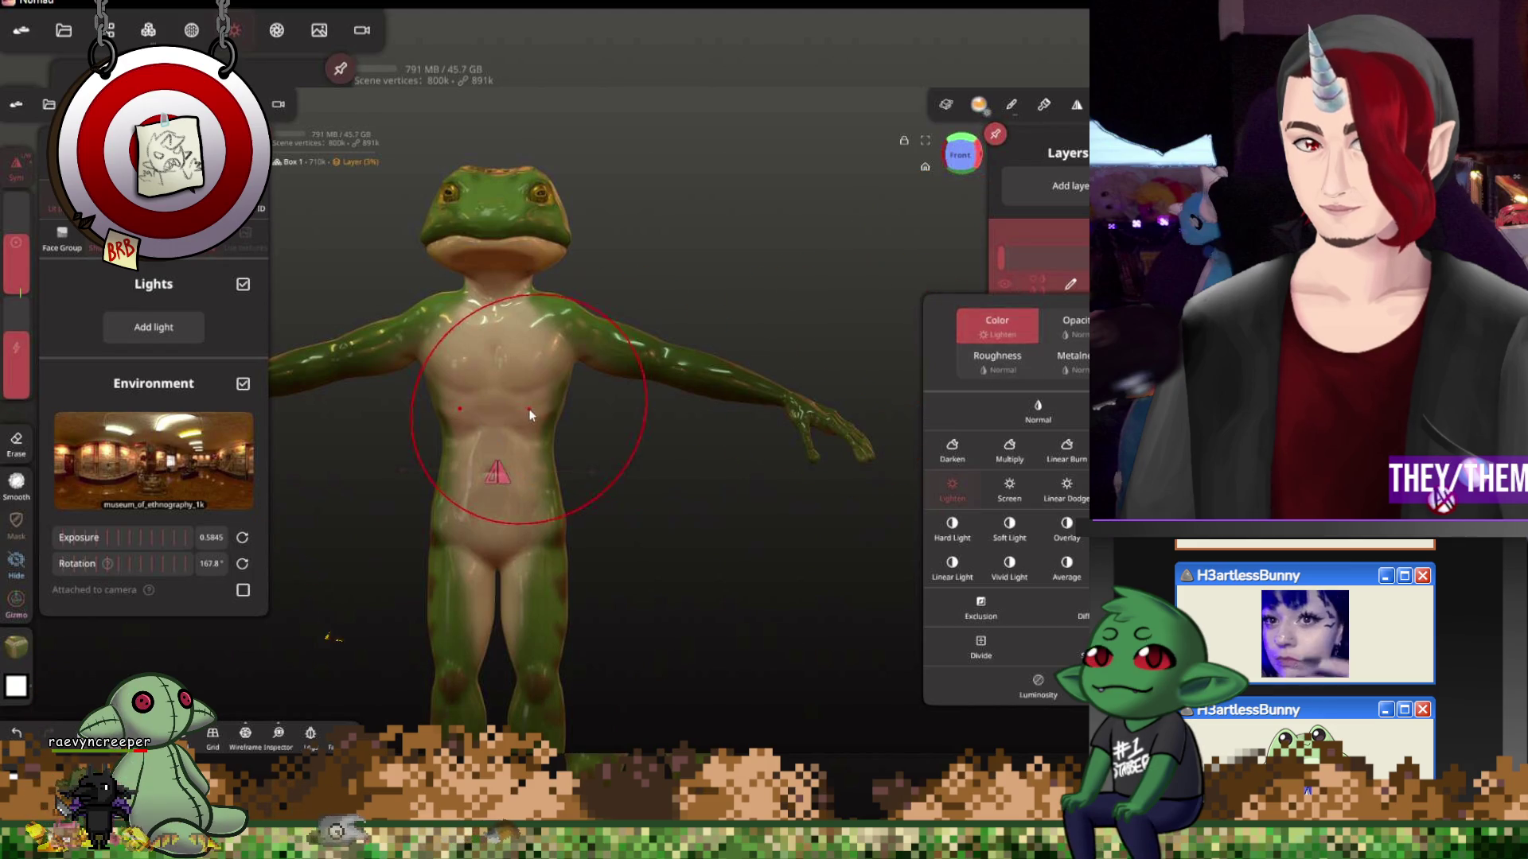
click(1063, 532)
mouse_move(825, 464)
mouse_down()
mouse_move(599, 476)
mouse_move(851, 458)
mouse_move(832, 482)
mouse_up()
mouse_move(832, 482)
middle_down()
mouse_move(699, 431)
mouse_move(733, 403)
middle_up()
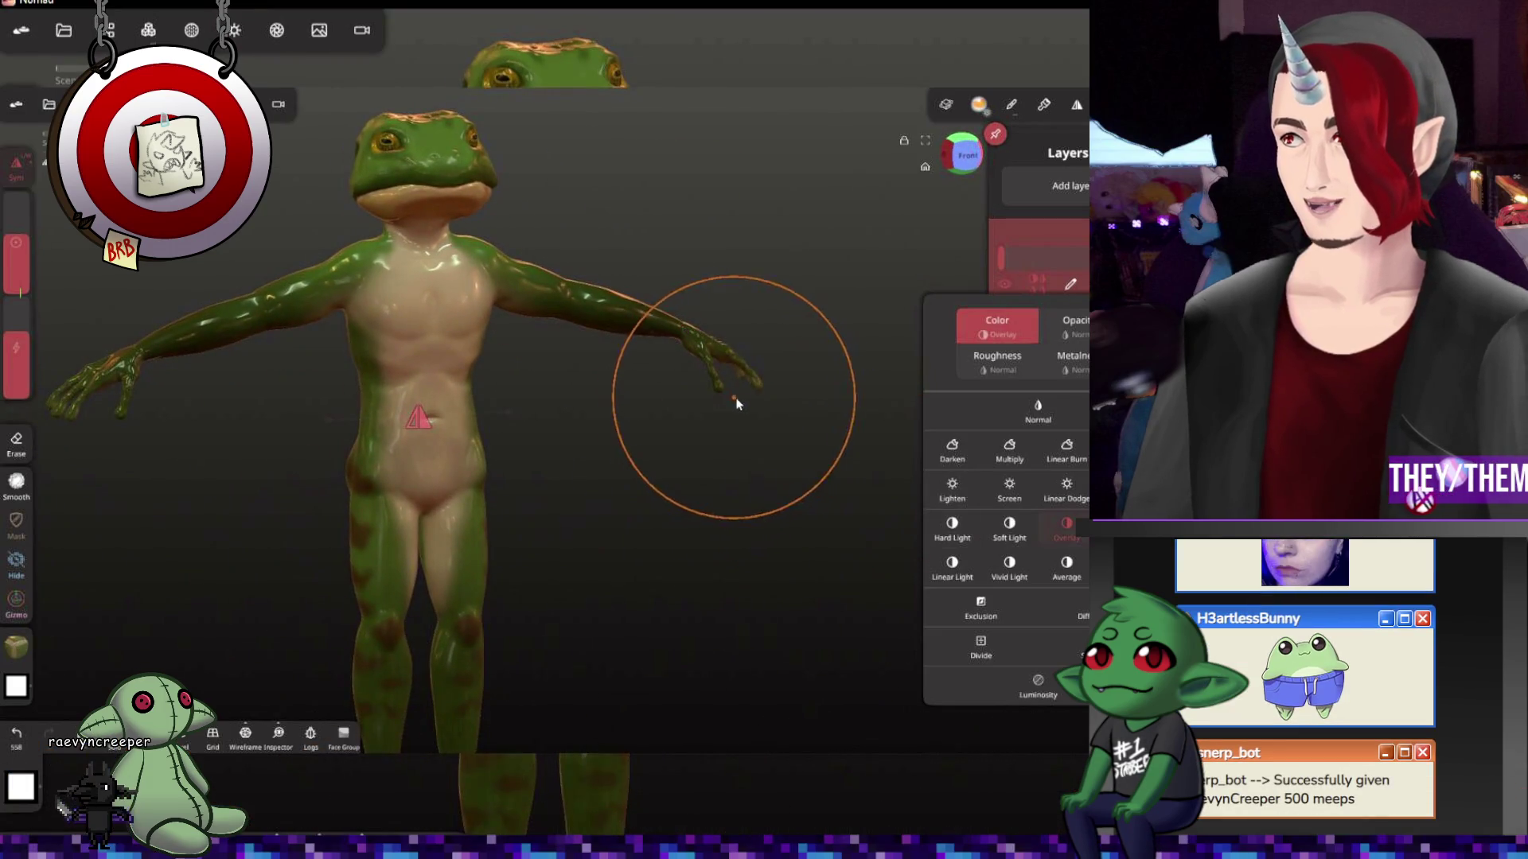
Return the frog to matte MatCap shading and rotate it back to a front view
click(191, 30)
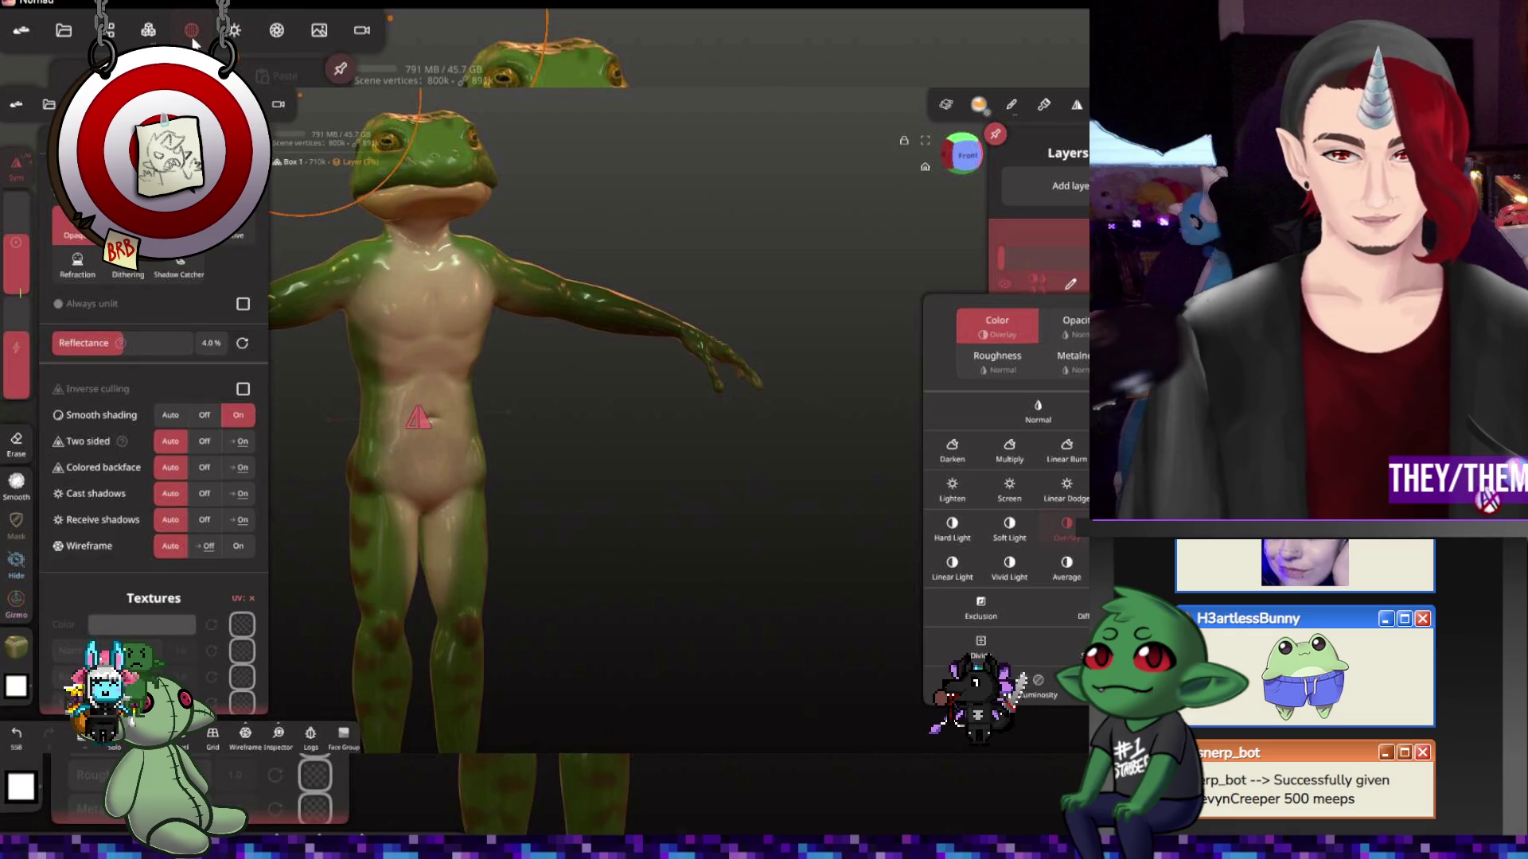
click(231, 36)
click(62, 235)
drag(734, 523, 676, 511)
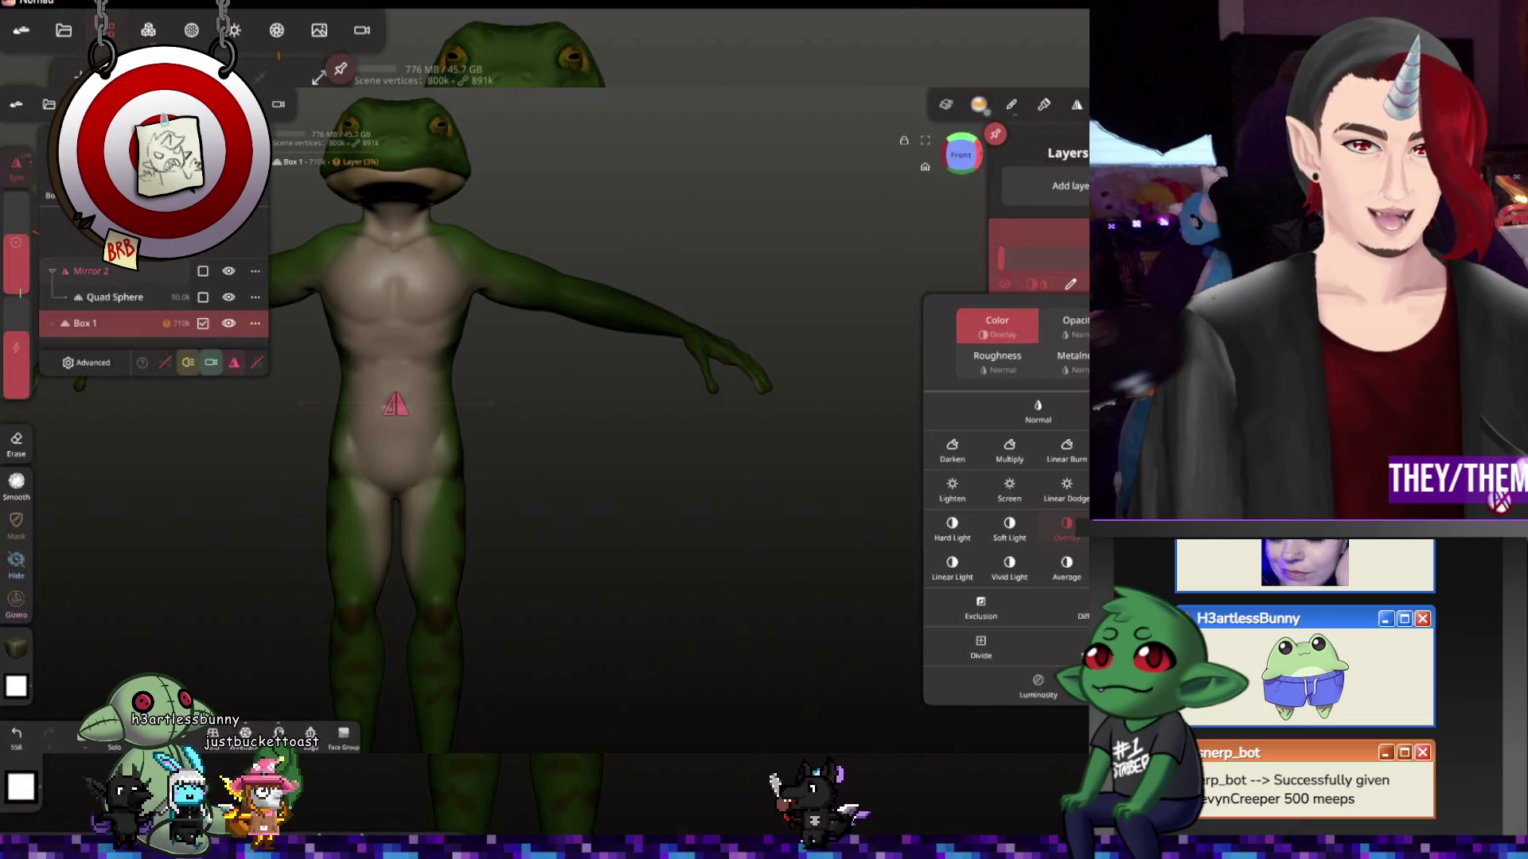
Duplicate the body mesh and select the original Box 1 in the Scene list
key(ctrl+d)
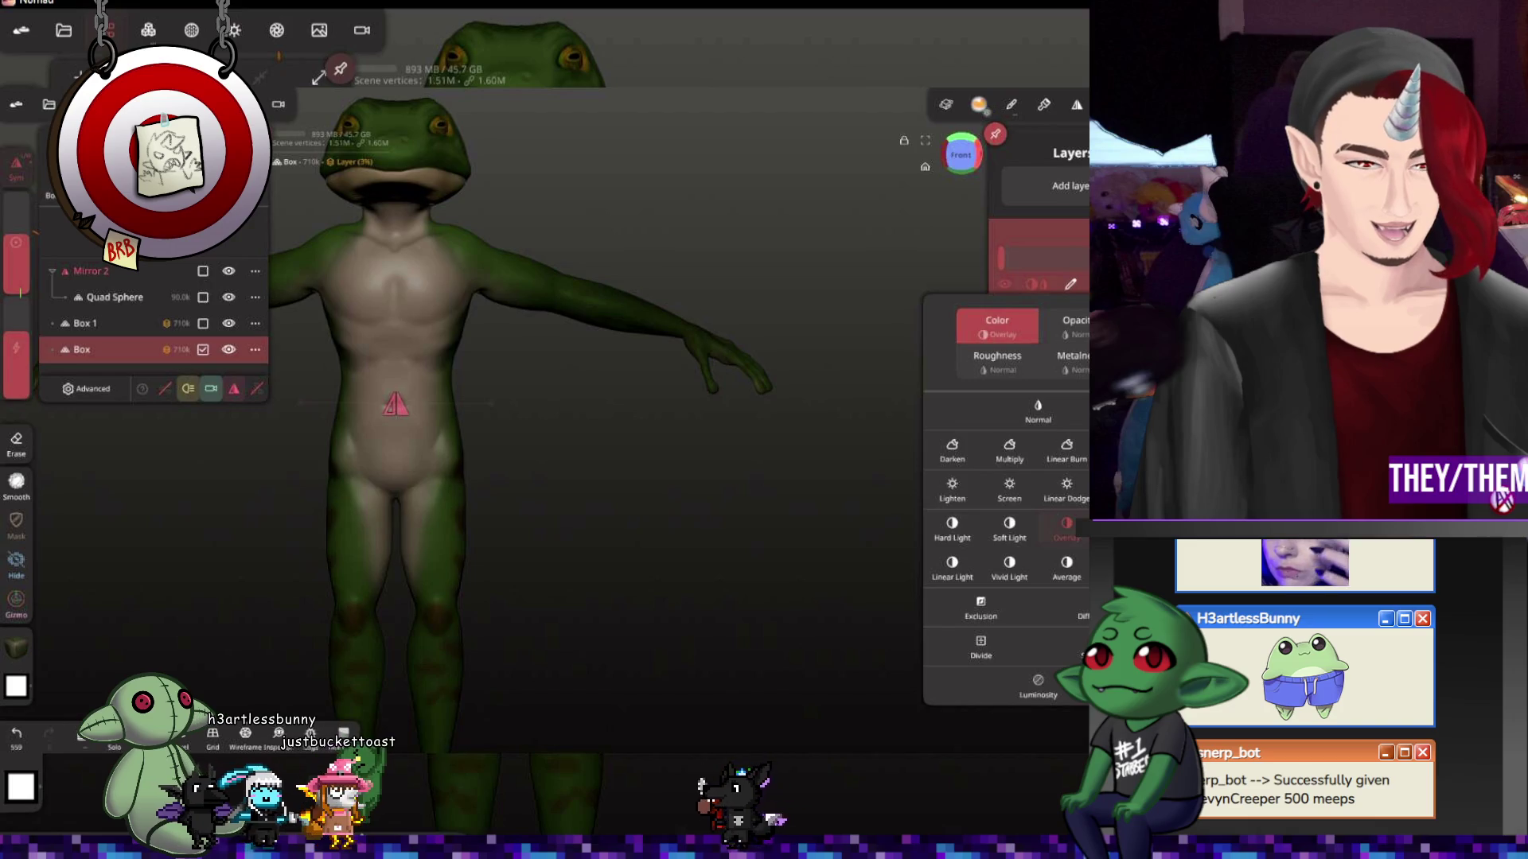
click(140, 327)
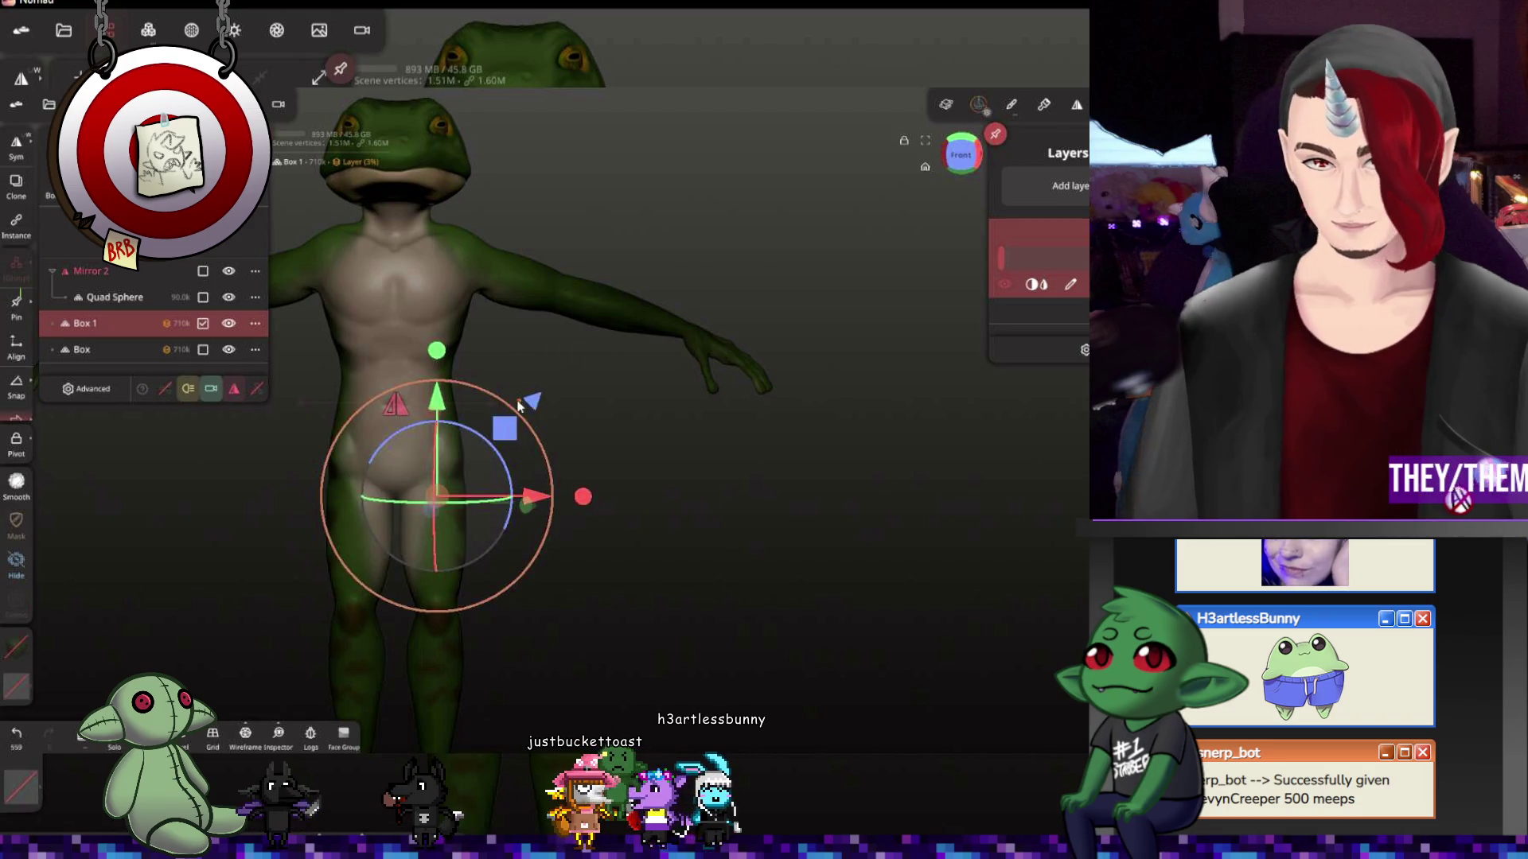
Move Box 1 up along the vertical axis with the Gizmo, then switch to Trim
click(515, 399)
drag(516, 400, 438, 418)
drag(645, 371, 701, 469)
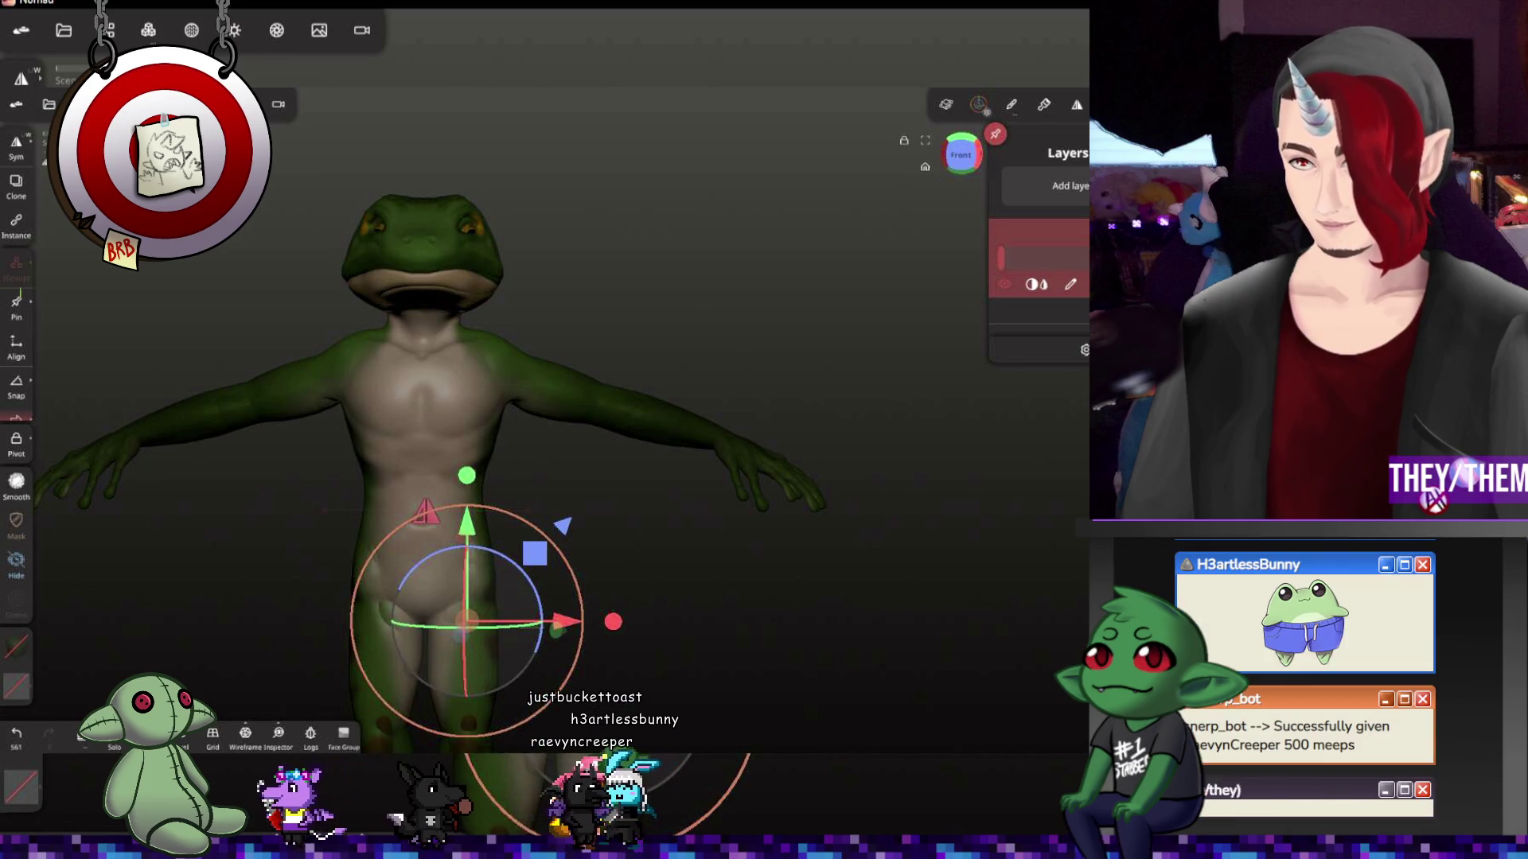
key(t)
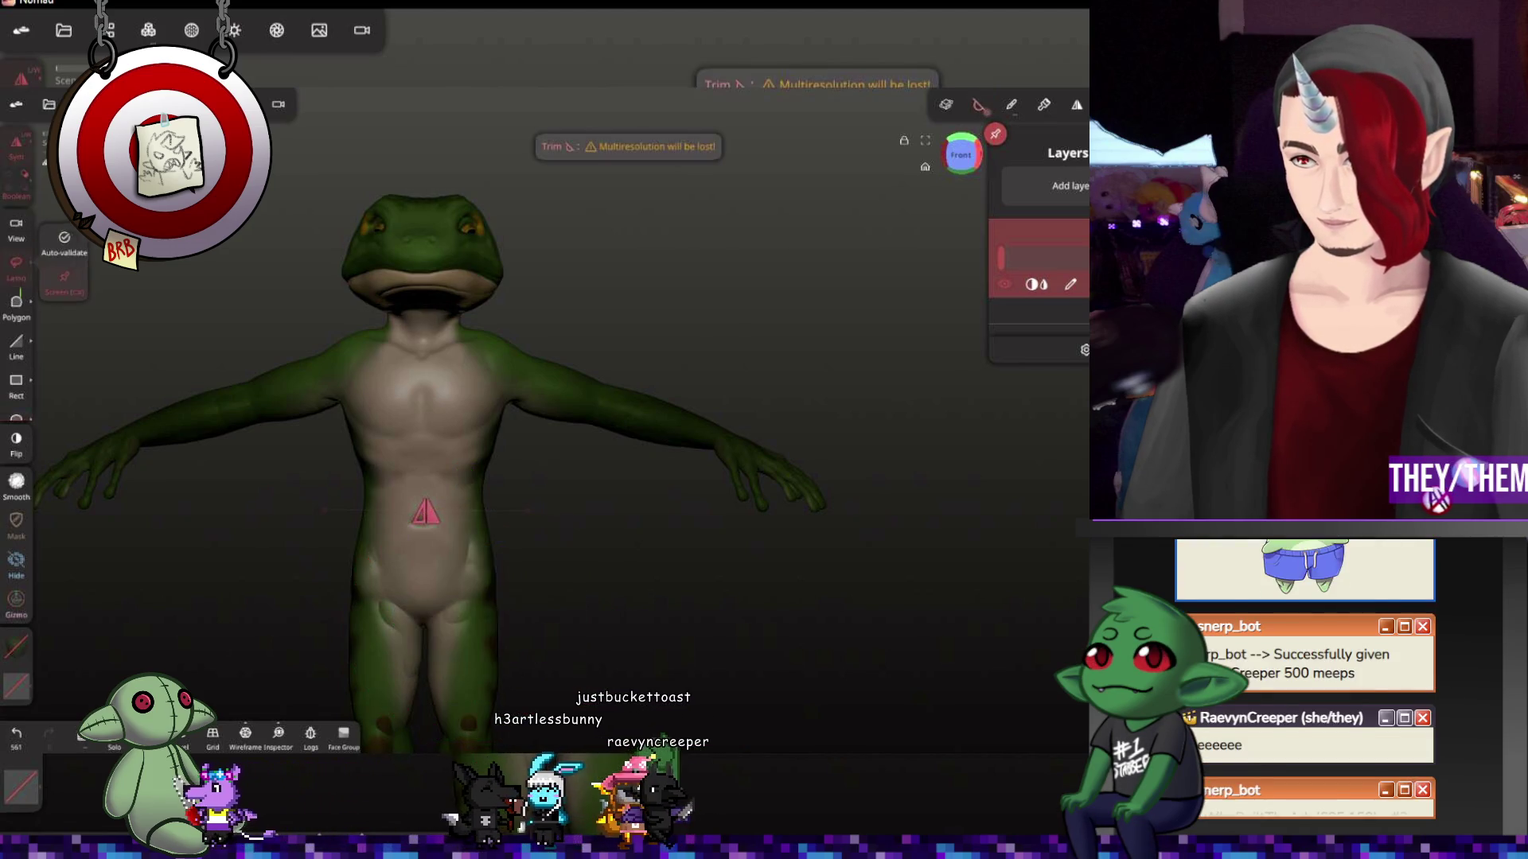
mouse_move(319, 217)
mouse_down()
mouse_move(542, 310)
mouse_move(344, 153)
mouse_up()
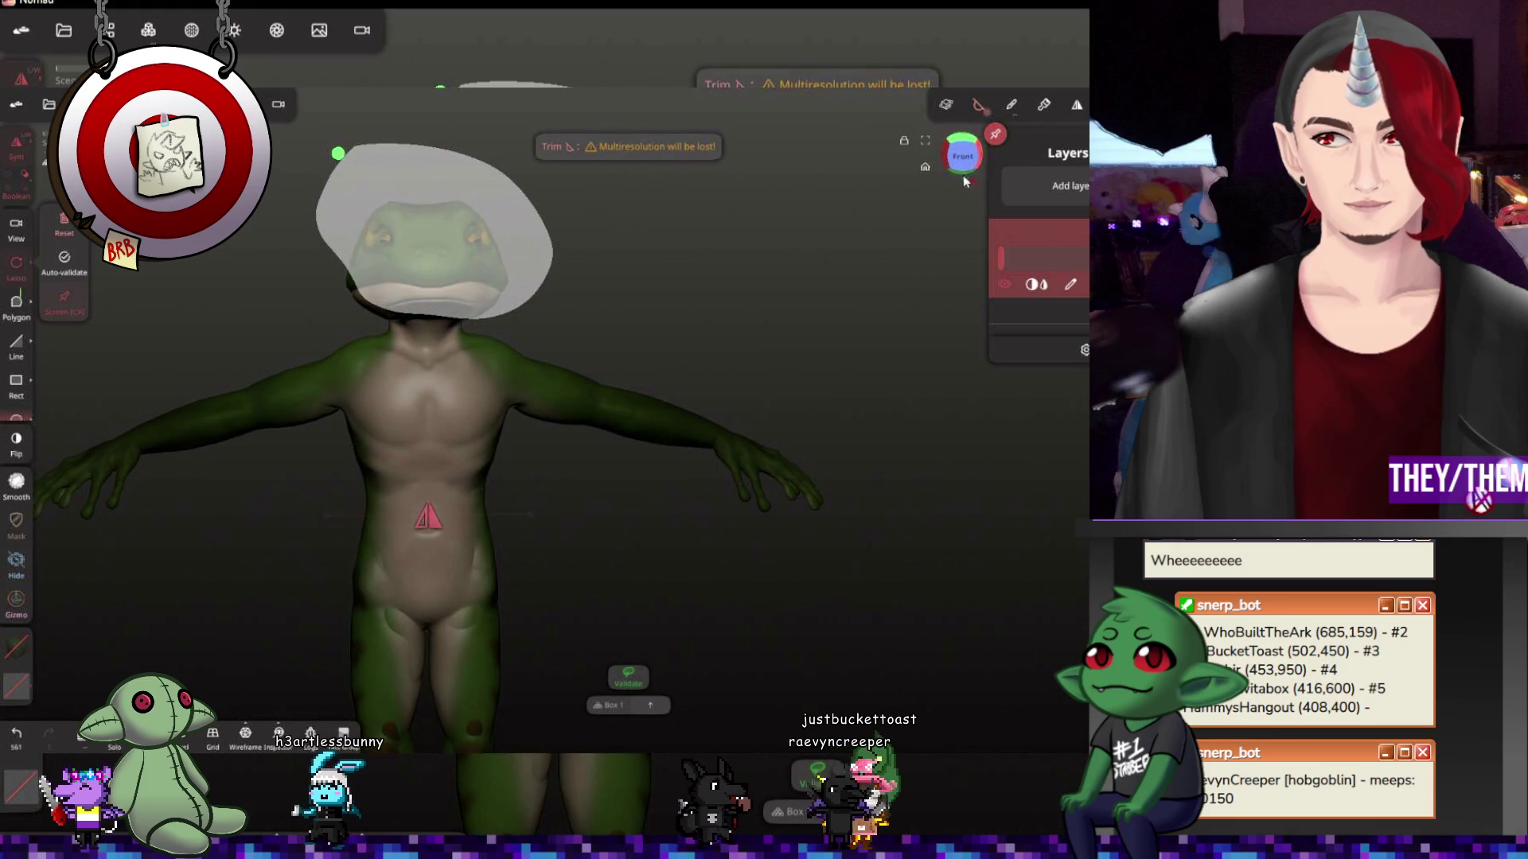
middle_drag(969, 185, 755, 149)
middle_drag(302, 216, 991, 371)
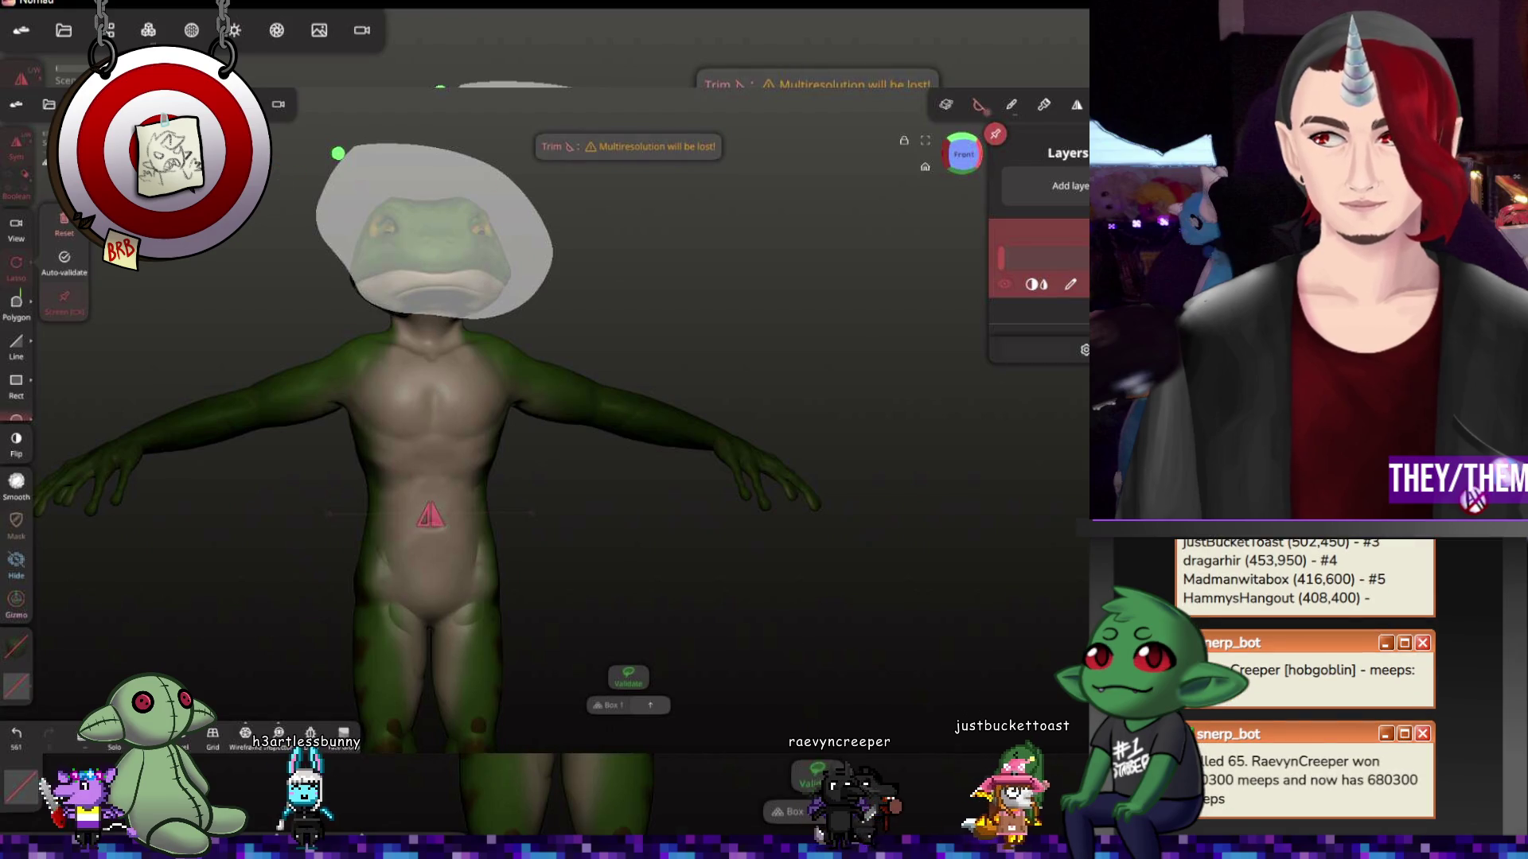
click(17, 155)
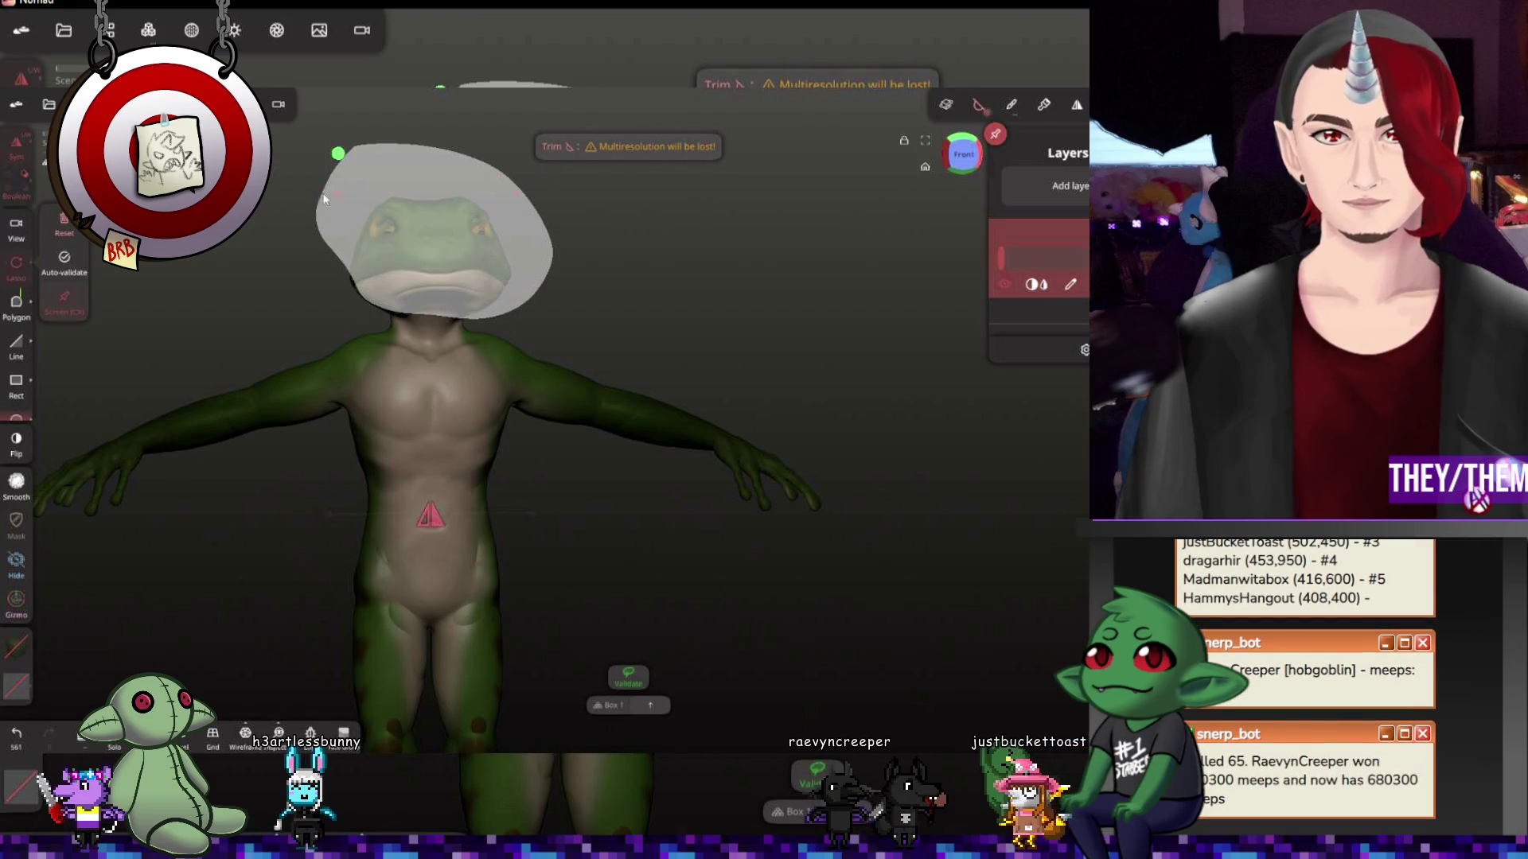
click(61, 224)
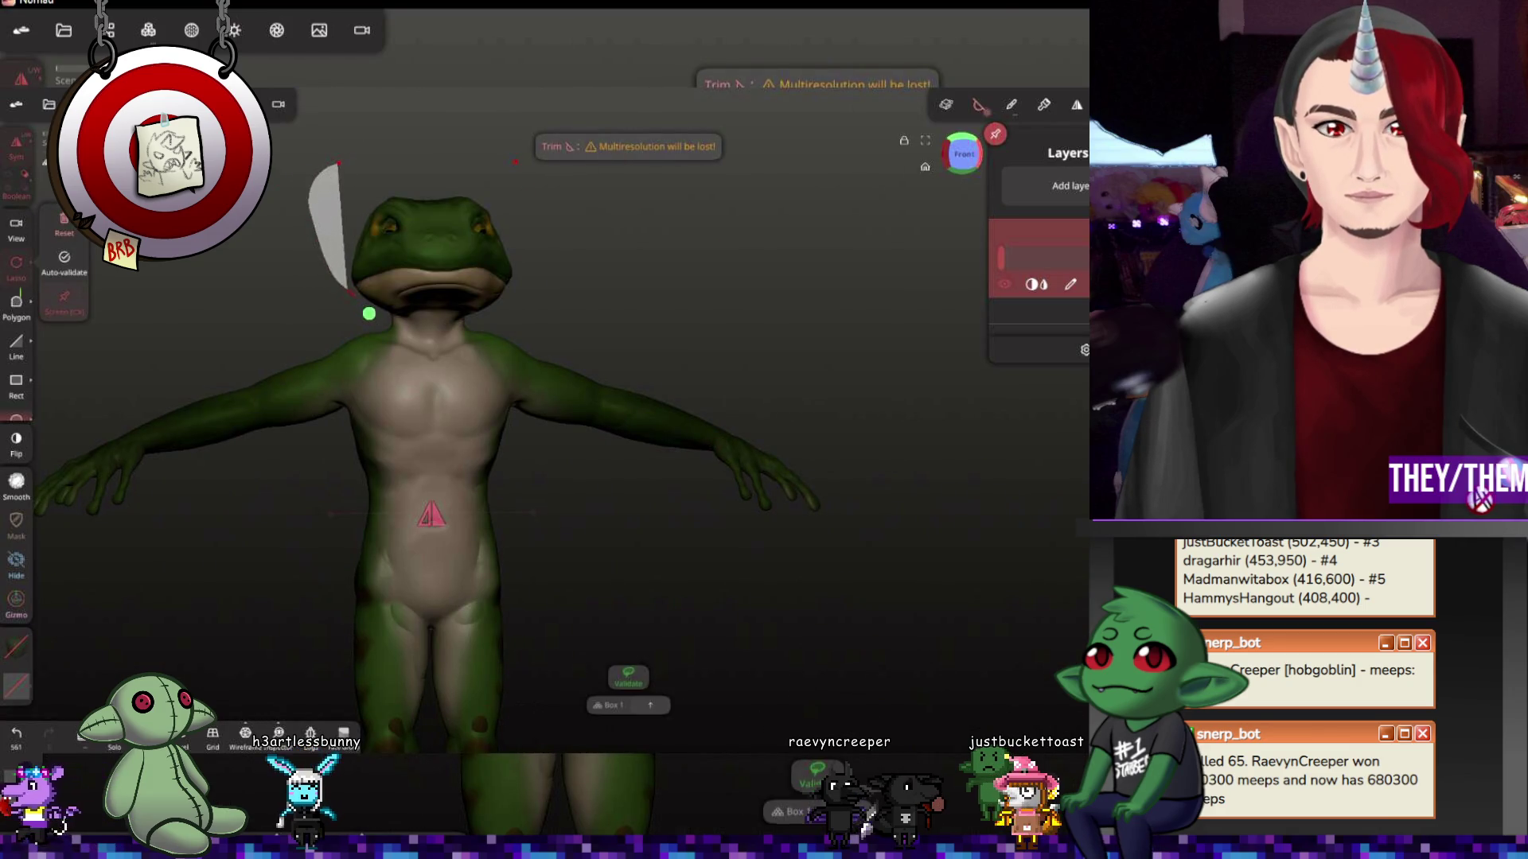
click(66, 234)
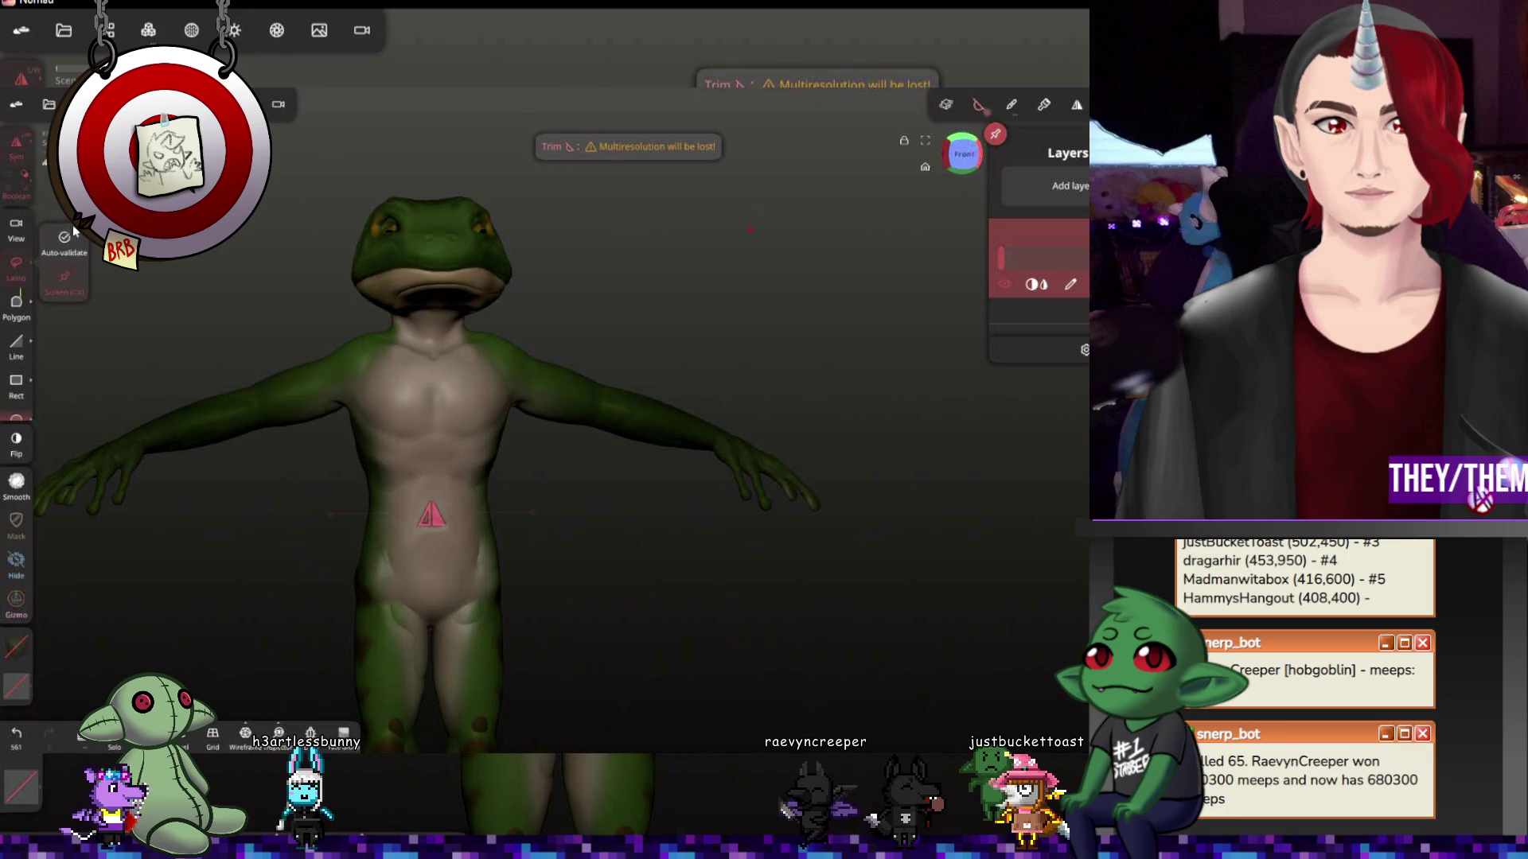
mouse_move(363, 165)
mouse_down()
mouse_move(343, 295)
mouse_move(378, 320)
mouse_move(537, 236)
mouse_move(457, 155)
mouse_up()
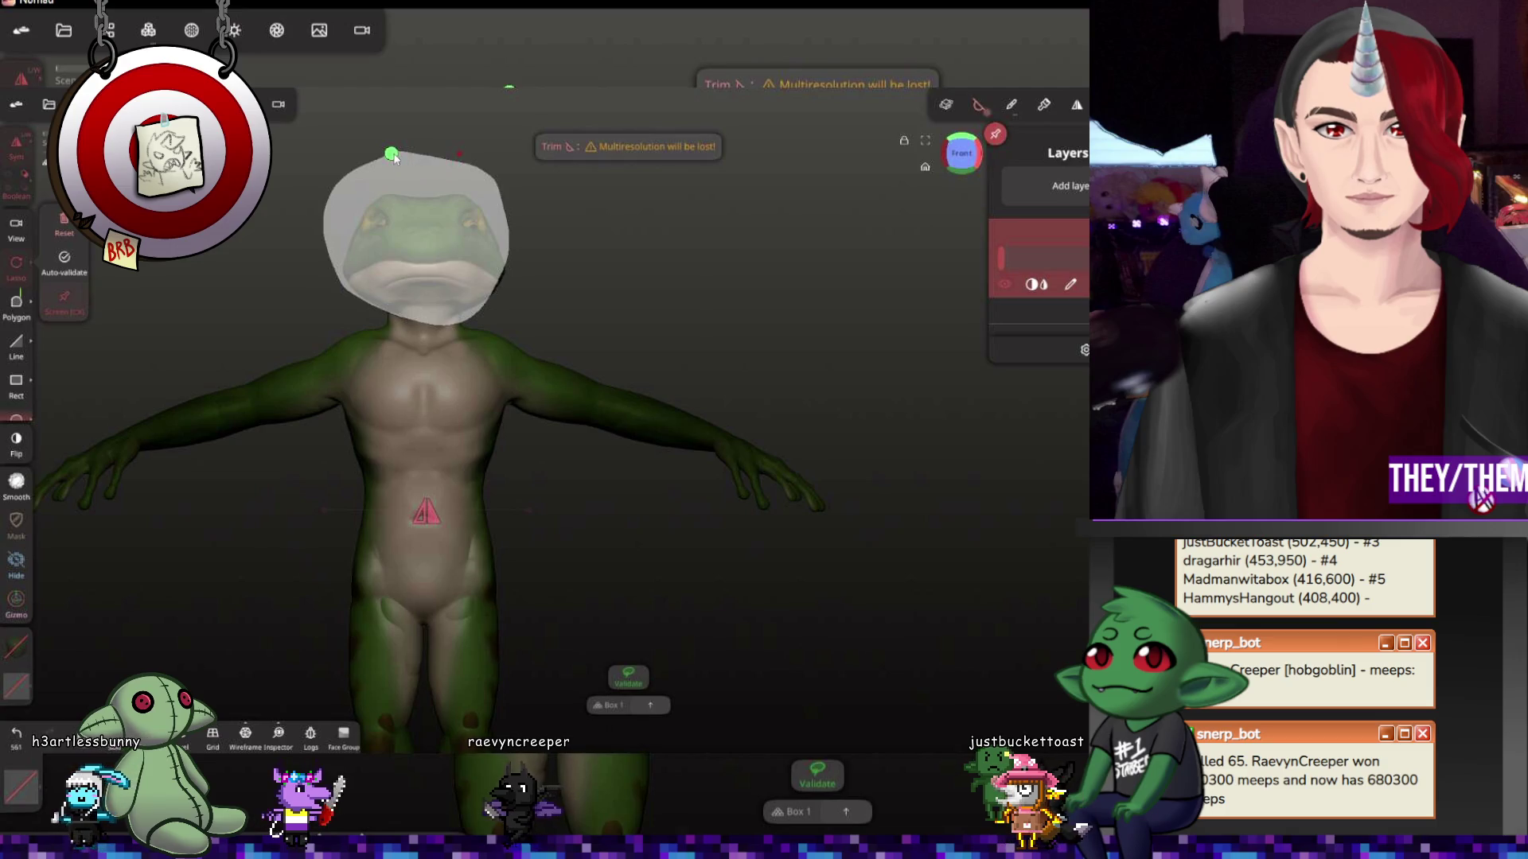
drag(457, 154, 391, 153)
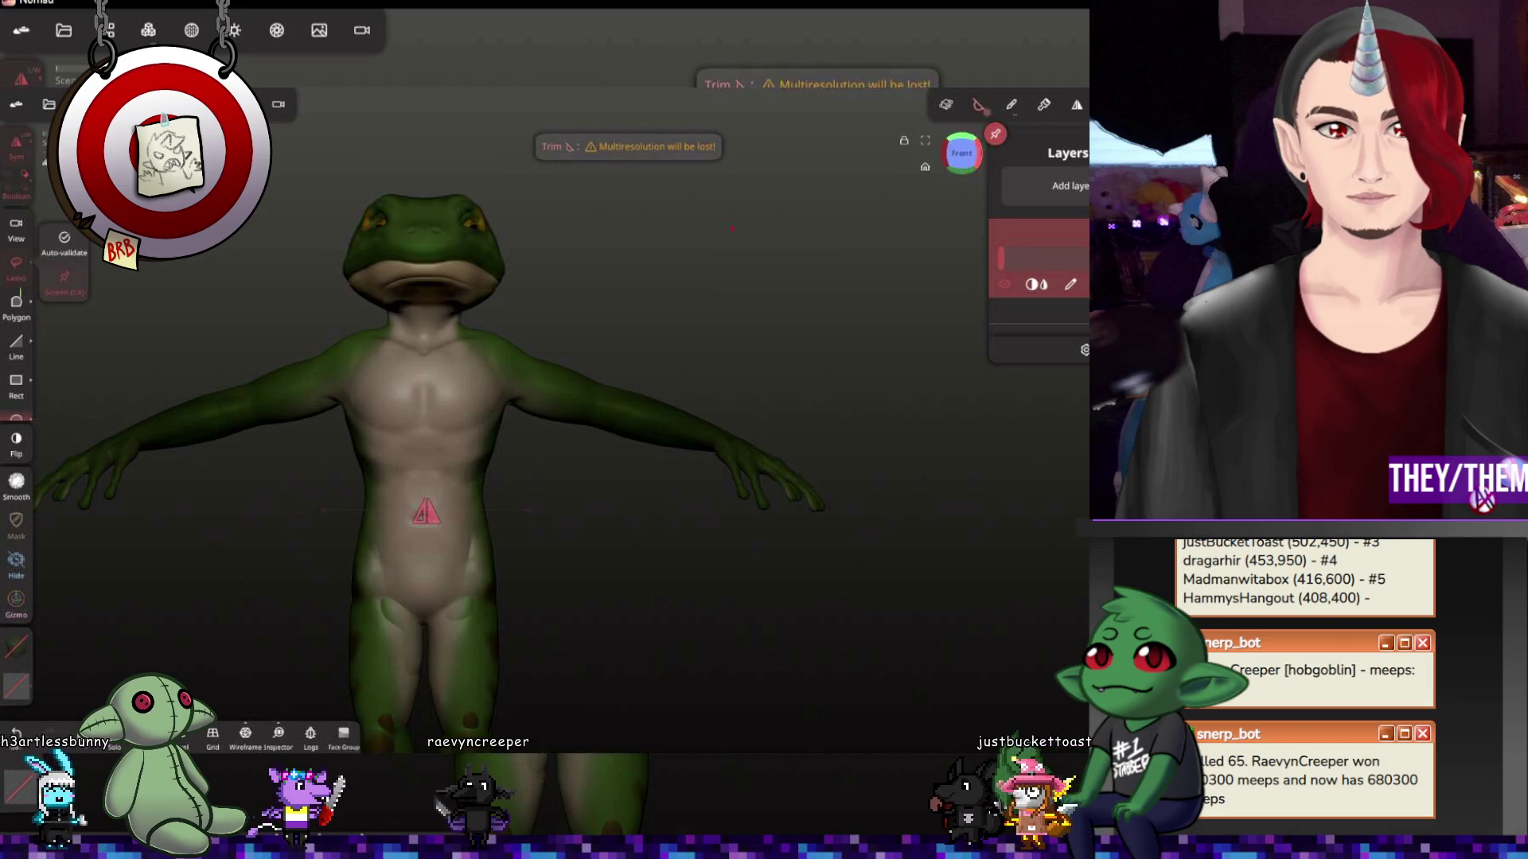
mouse_move(517, 225)
mouse_down()
mouse_move(527, 296)
mouse_move(410, 321)
mouse_move(310, 297)
mouse_move(393, 153)
mouse_move(548, 235)
mouse_up()
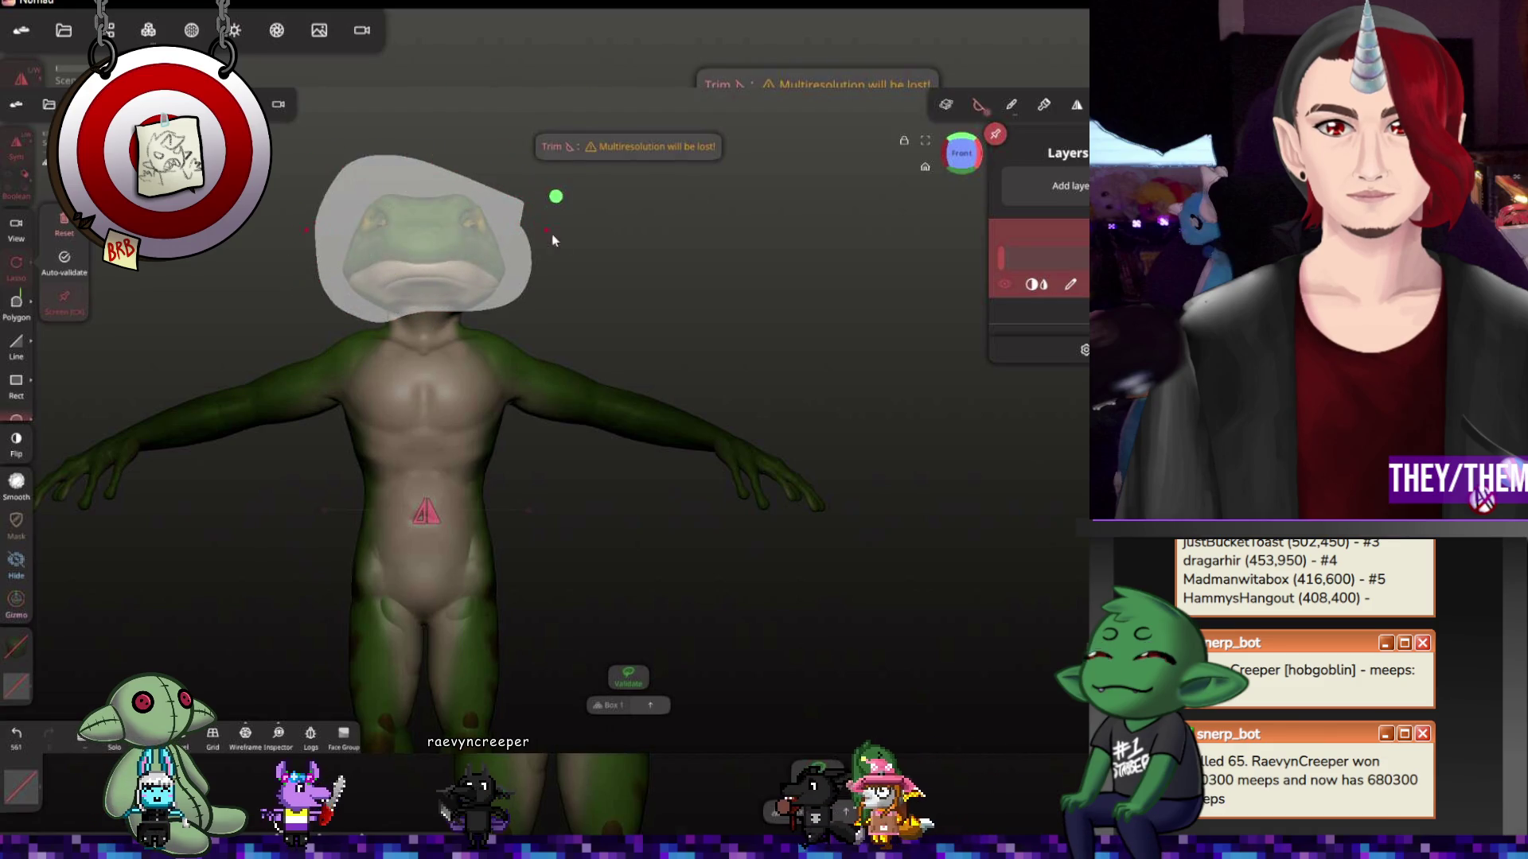
click(555, 196)
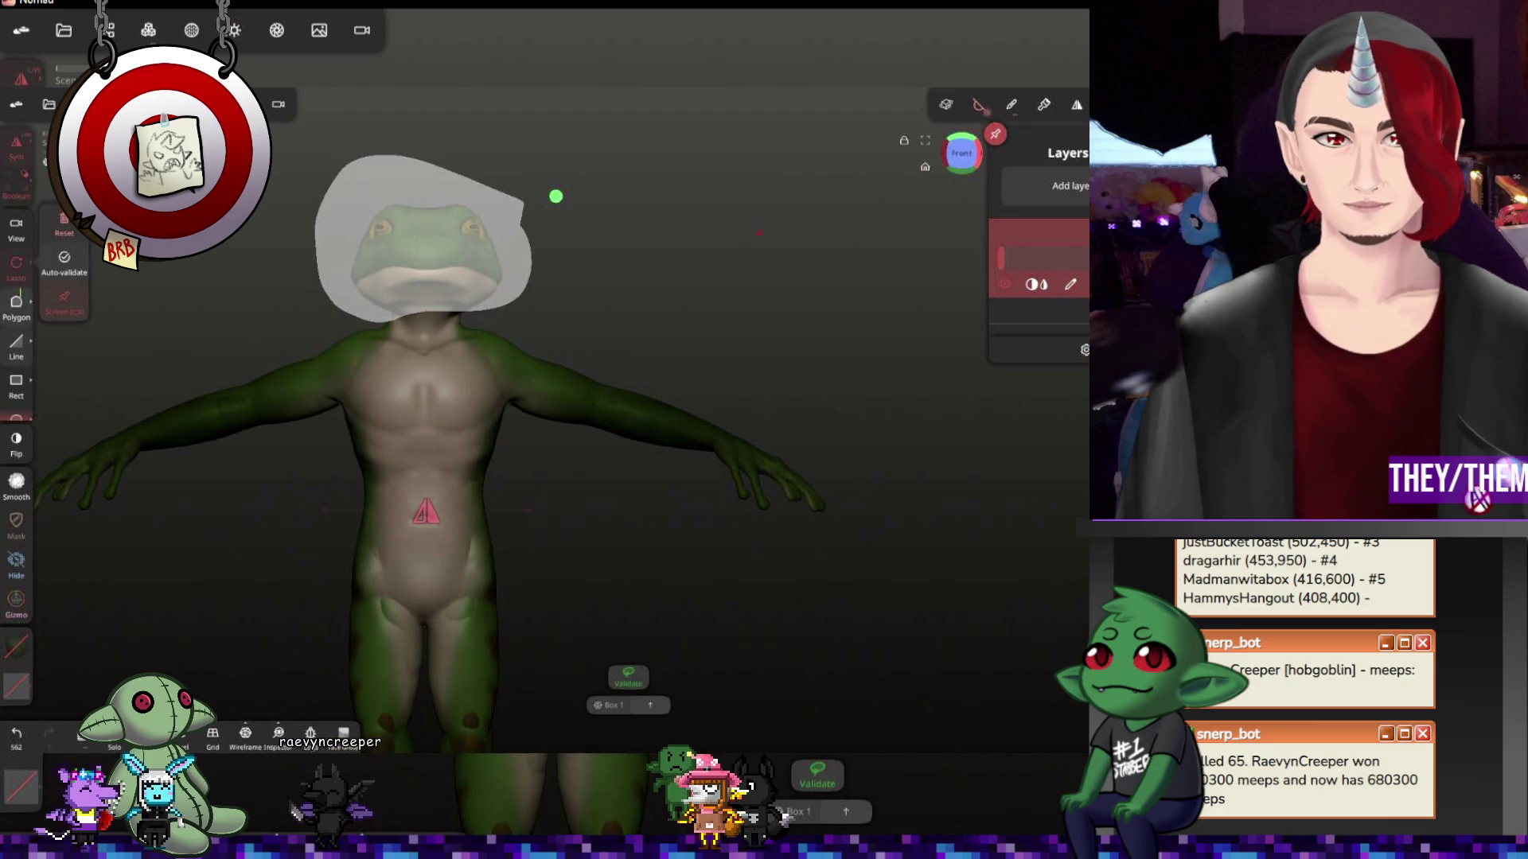
click(67, 223)
drag(581, 360, 559, 426)
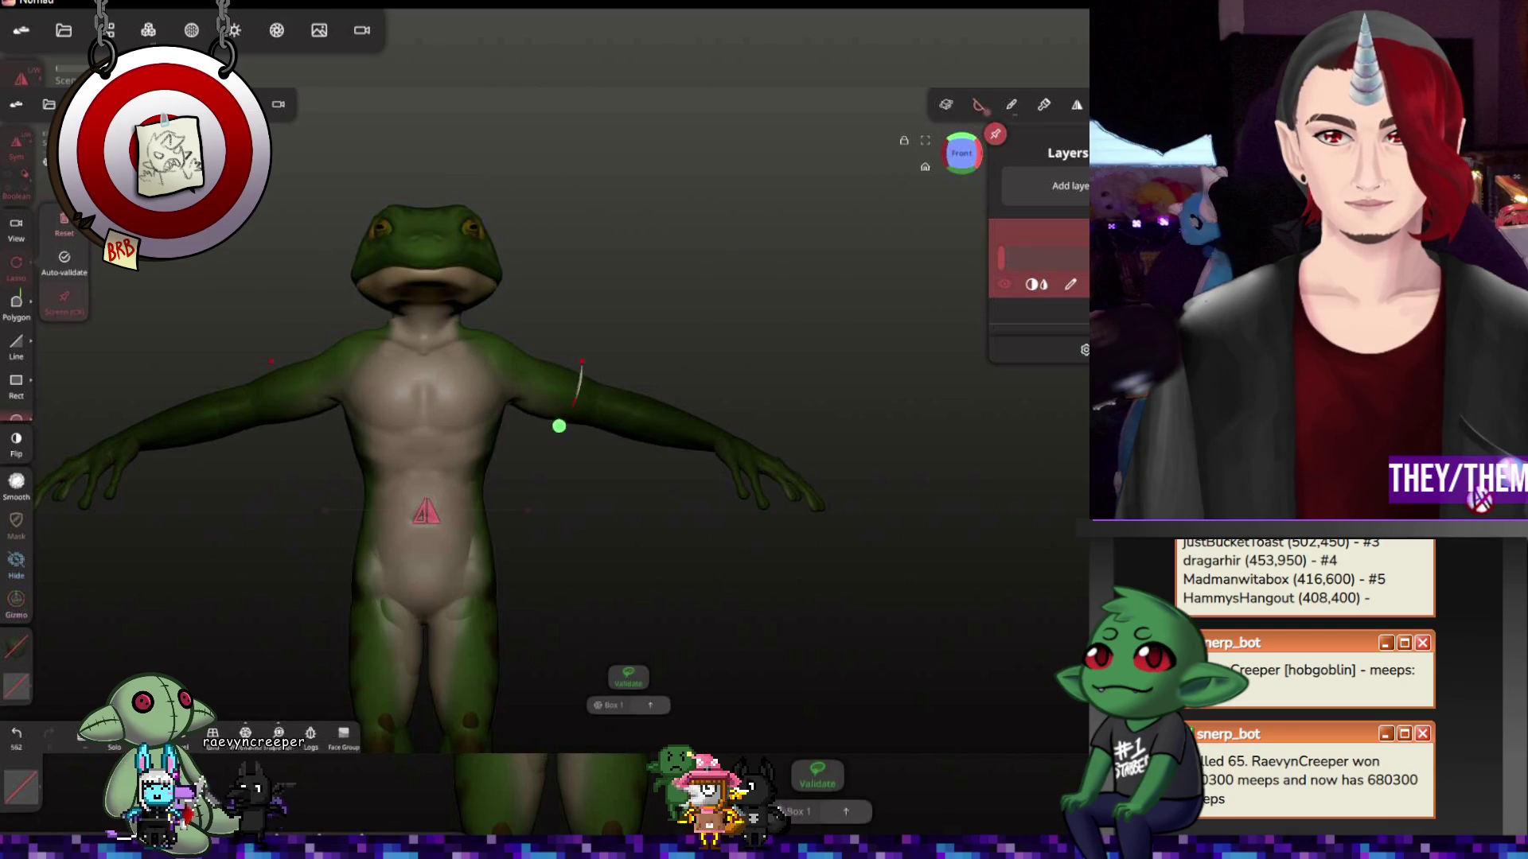
drag(887, 567, 511, 258)
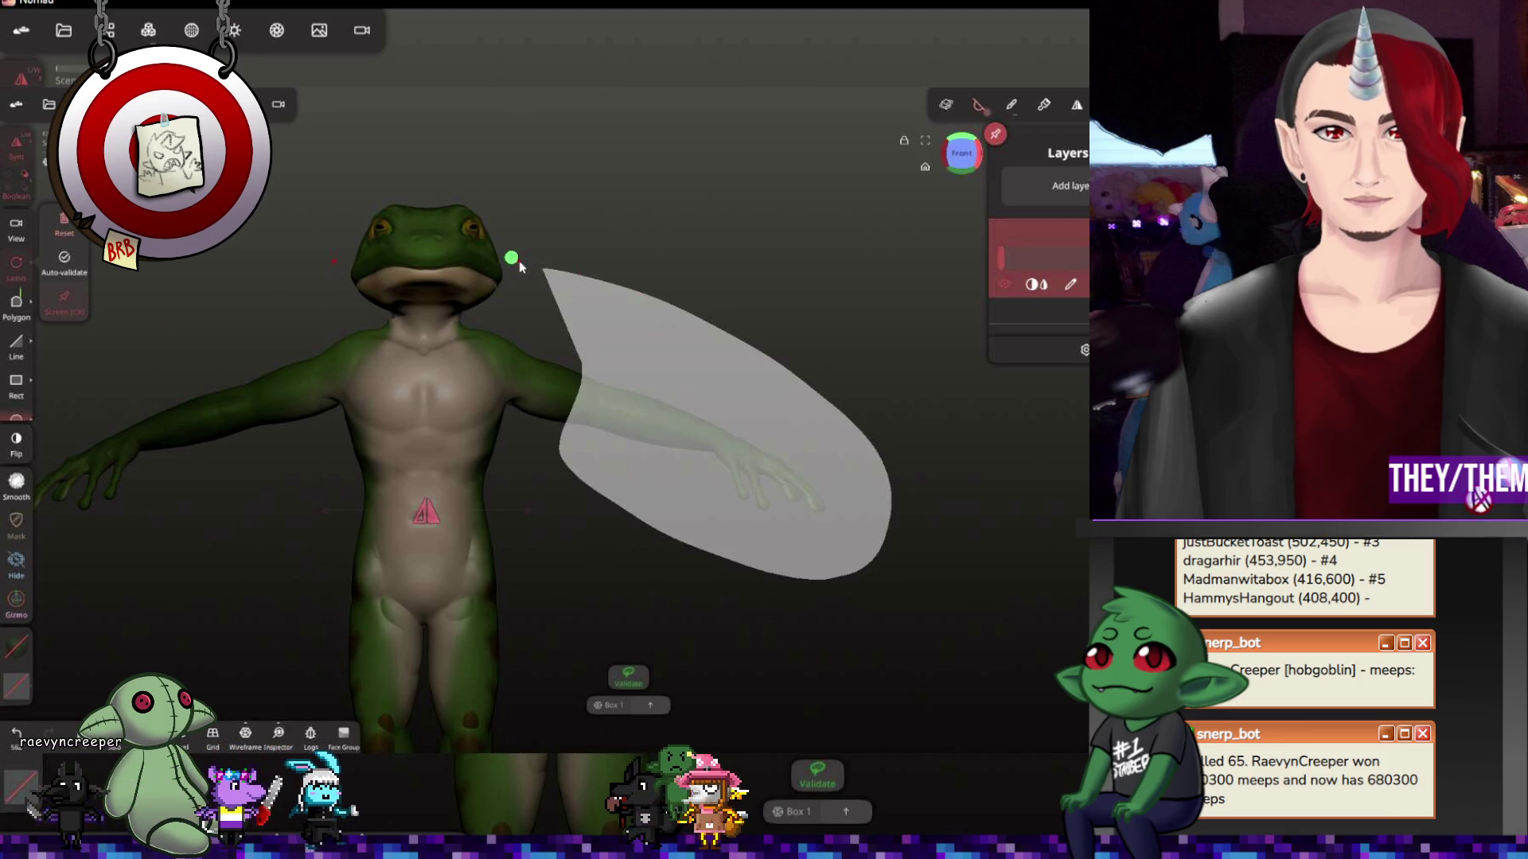
drag(519, 267, 520, 267)
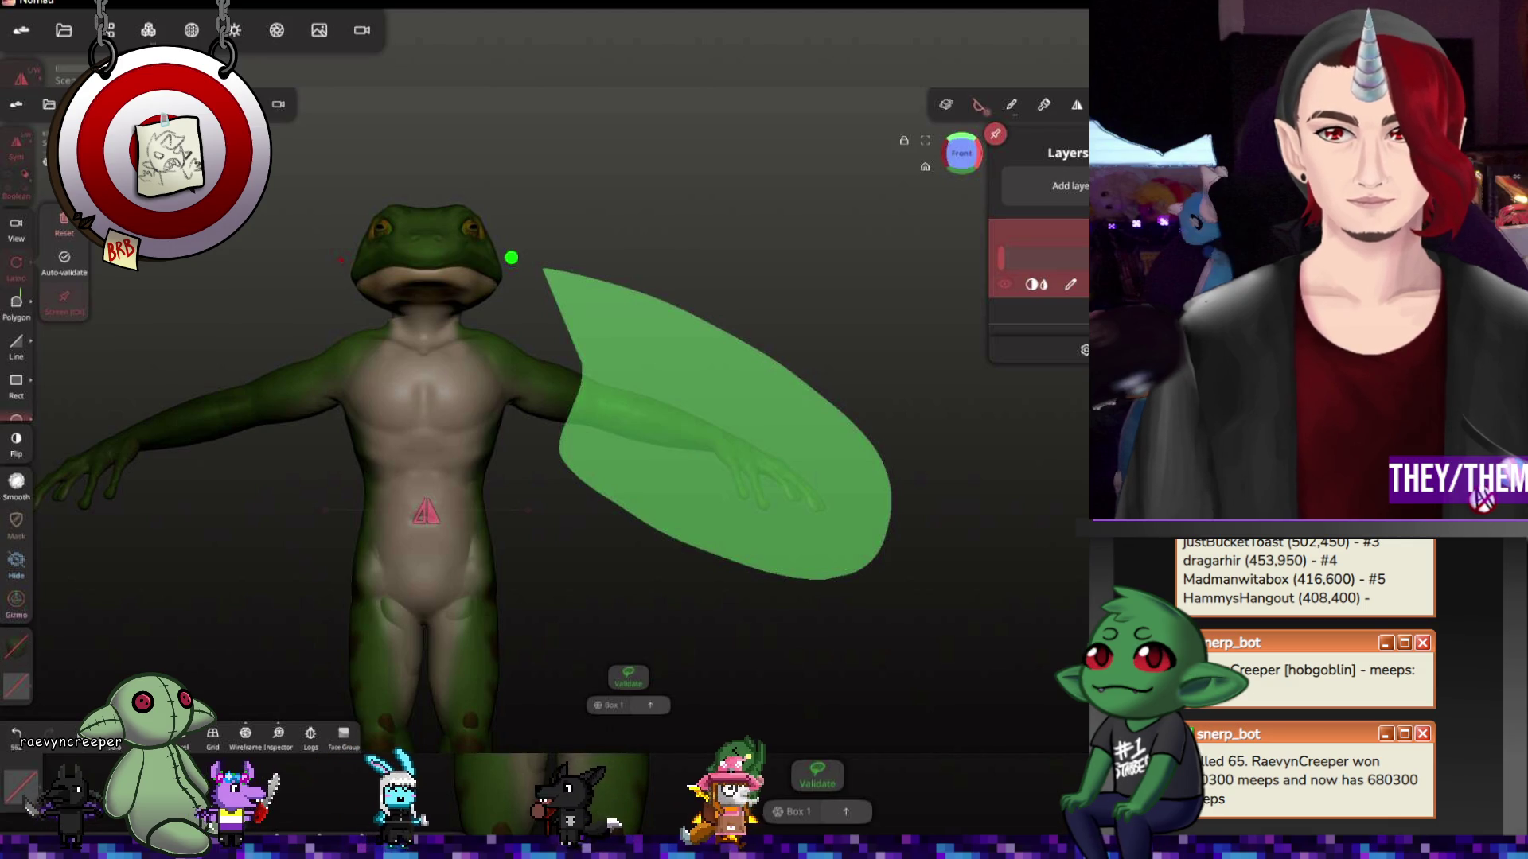
click(801, 415)
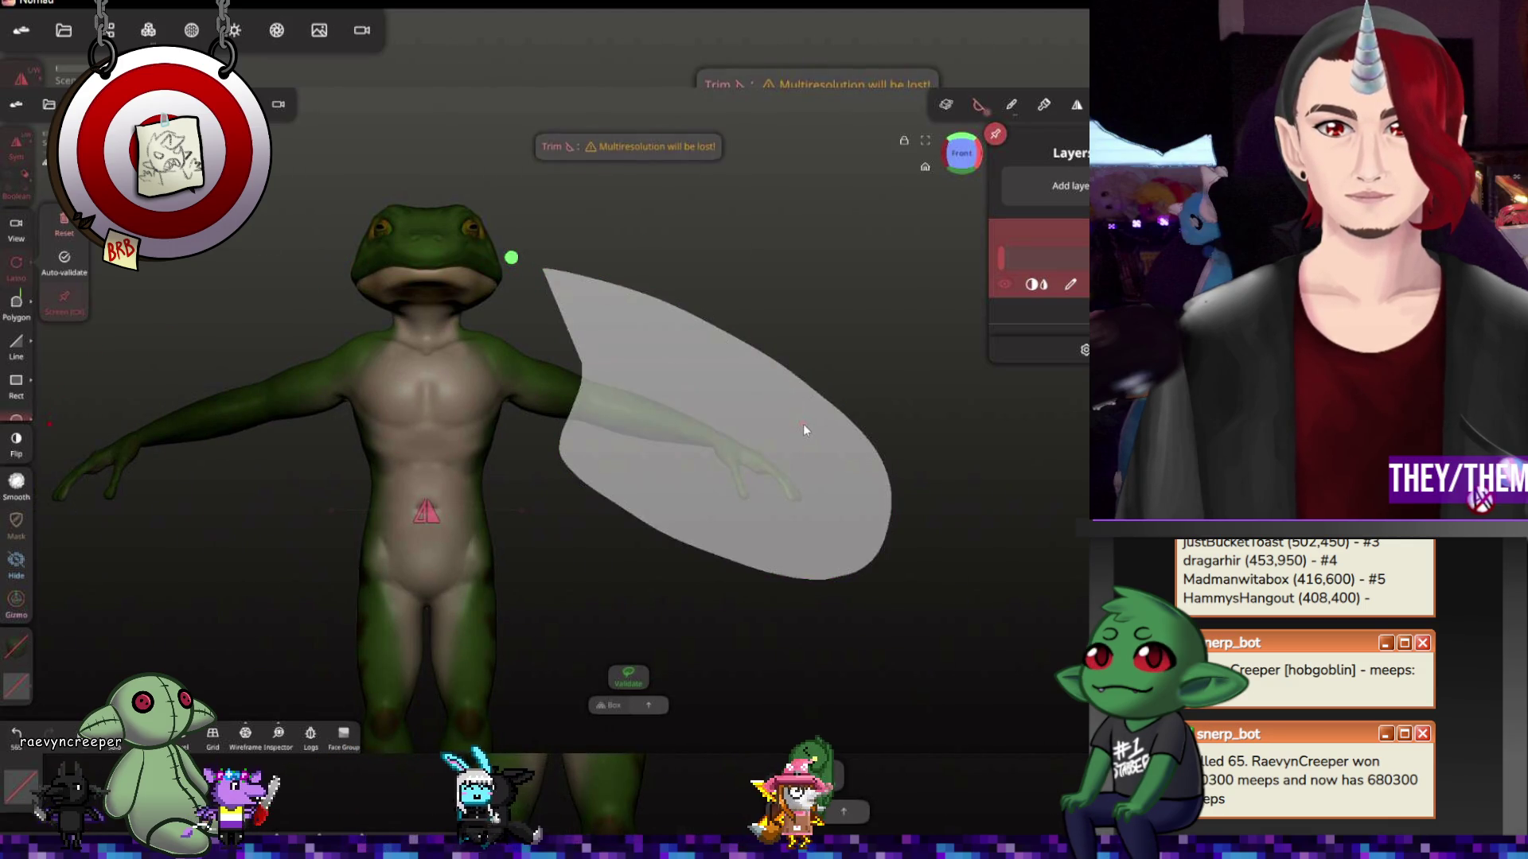
key(ctrl+z)
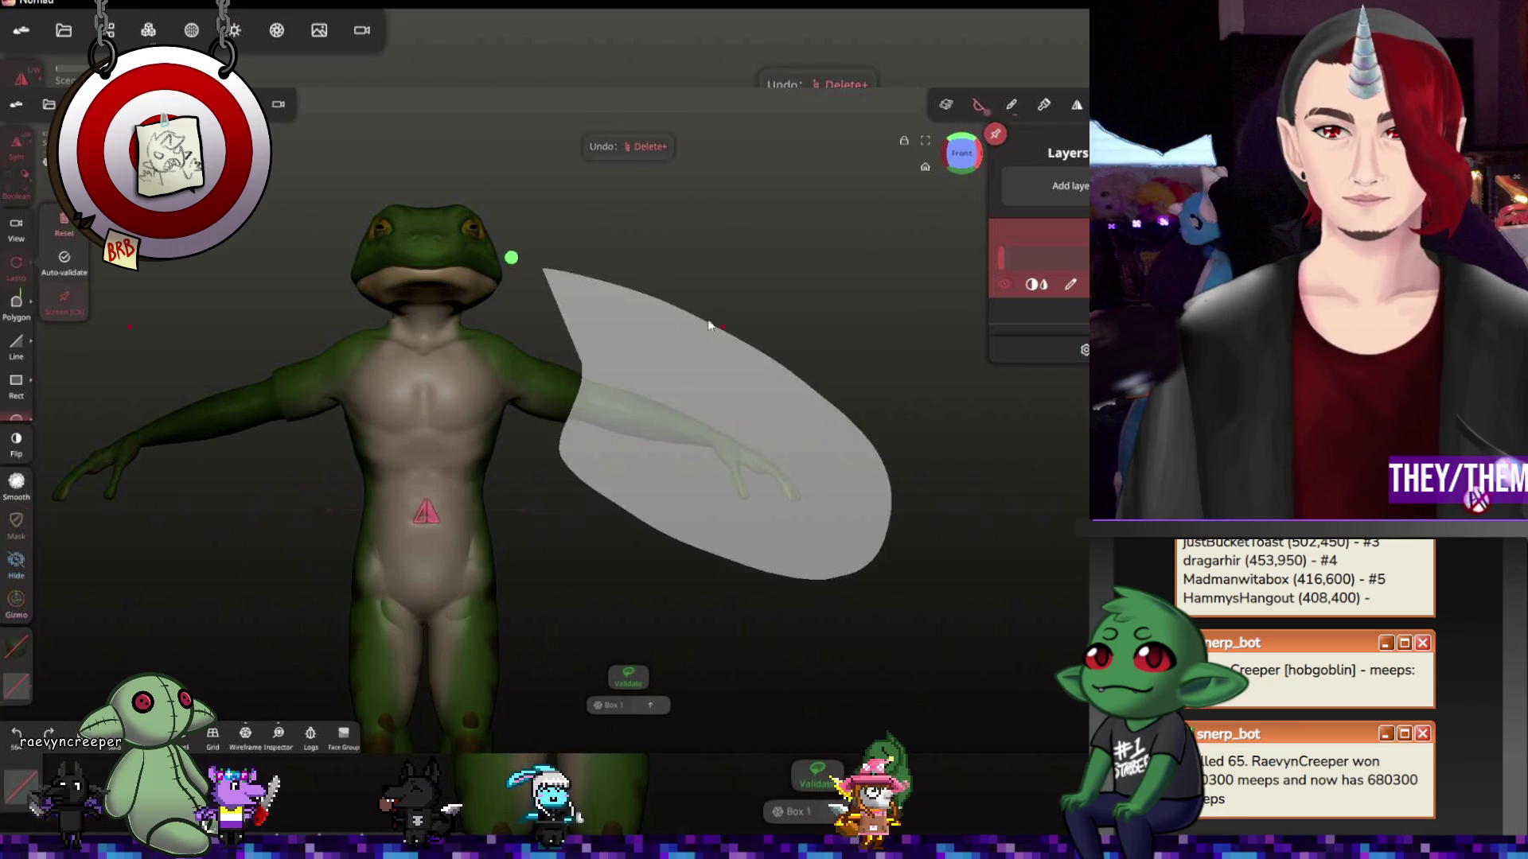
click(828, 634)
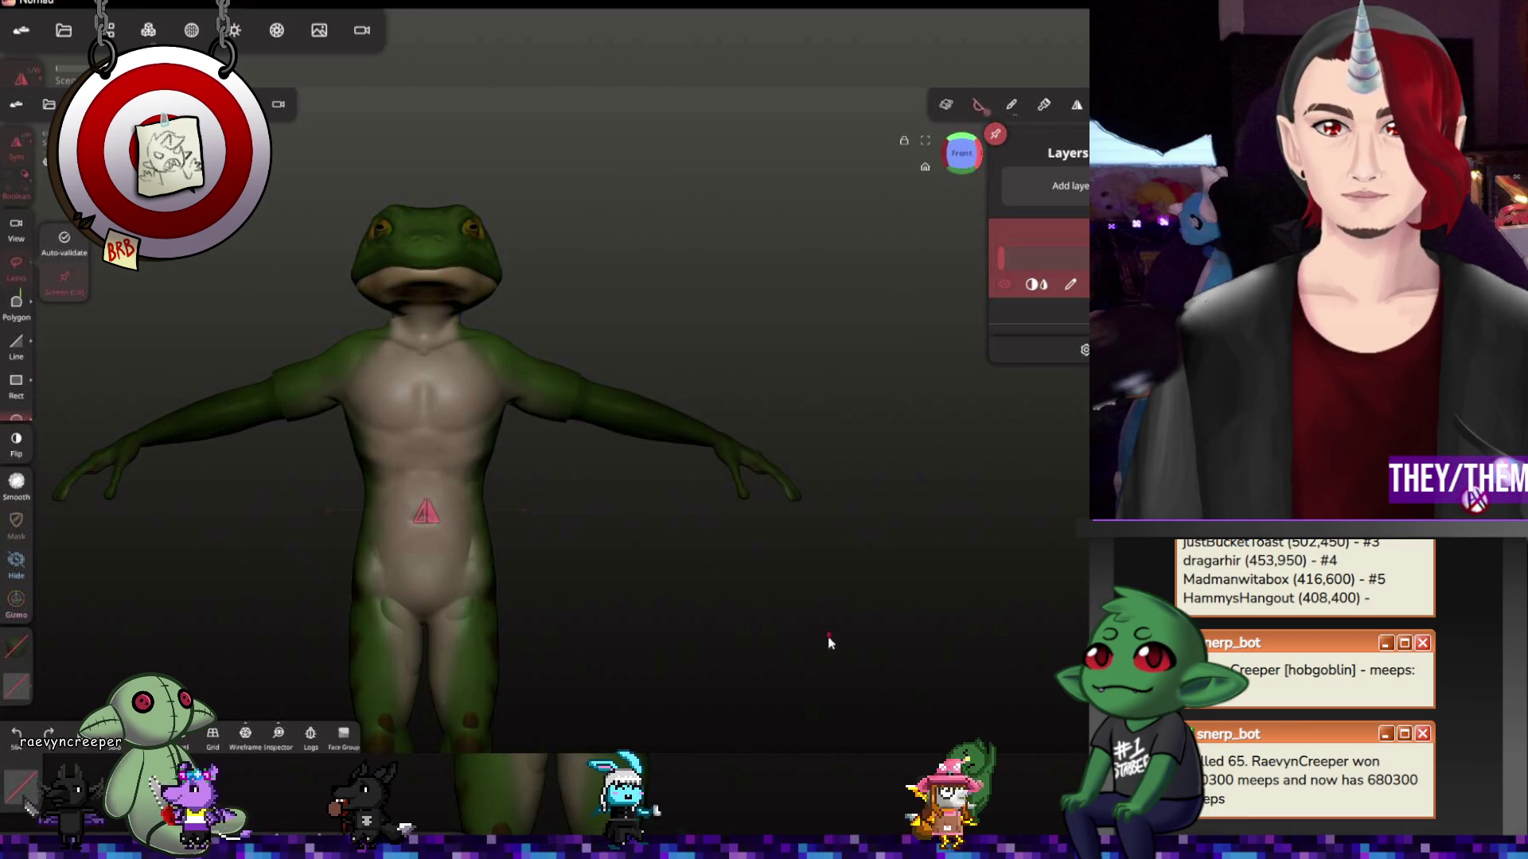
mouse_move(732, 612)
middle_down()
mouse_move(720, 386)
mouse_move(715, 432)
middle_up()
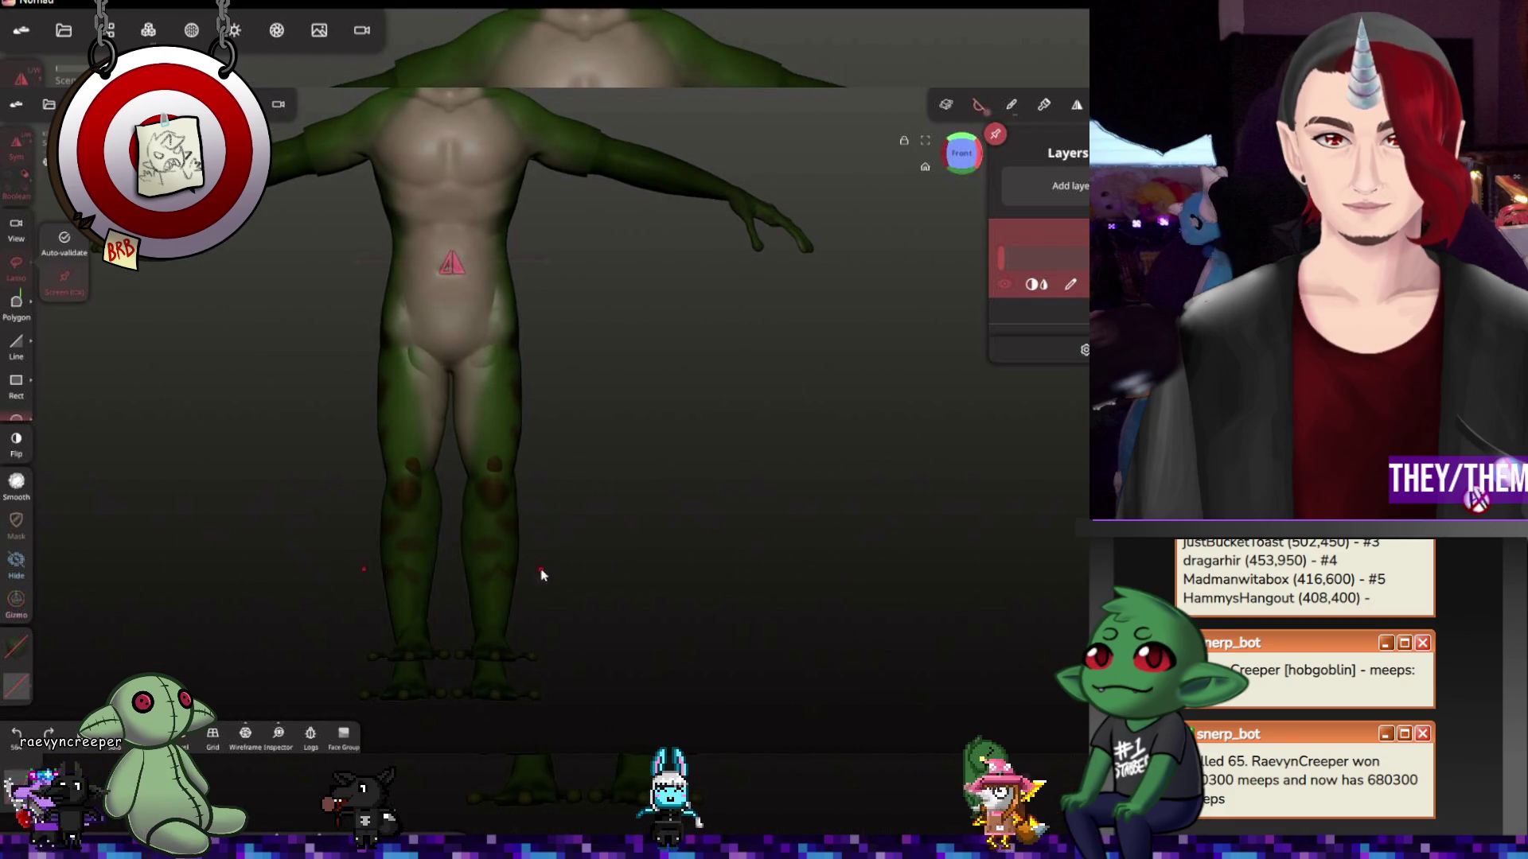
click(496, 487)
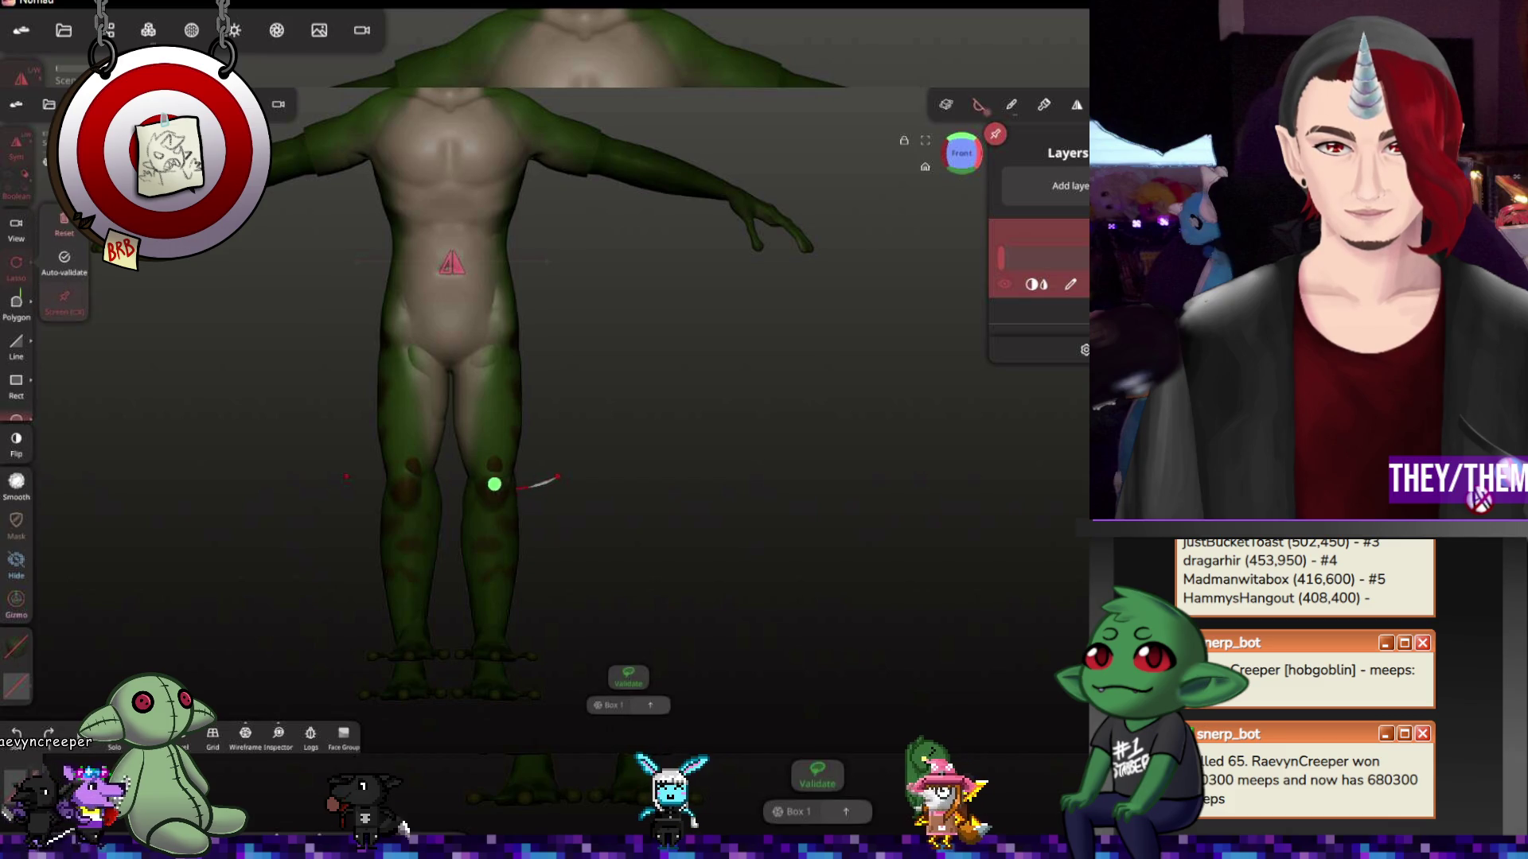
mouse_move(334, 561)
mouse_down()
mouse_move(537, 682)
mouse_move(693, 511)
mouse_up()
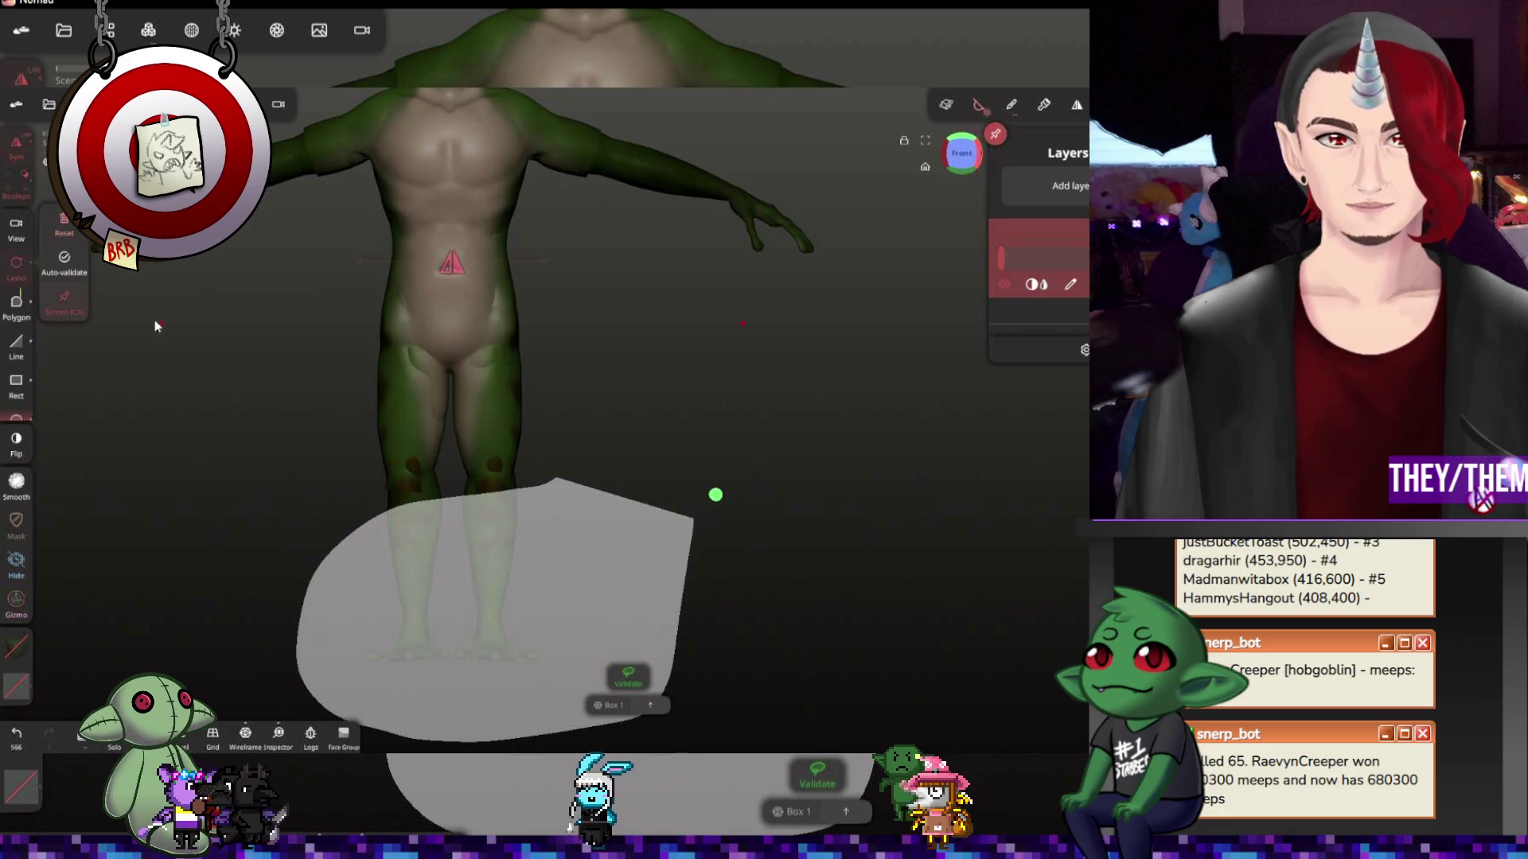
click(66, 227)
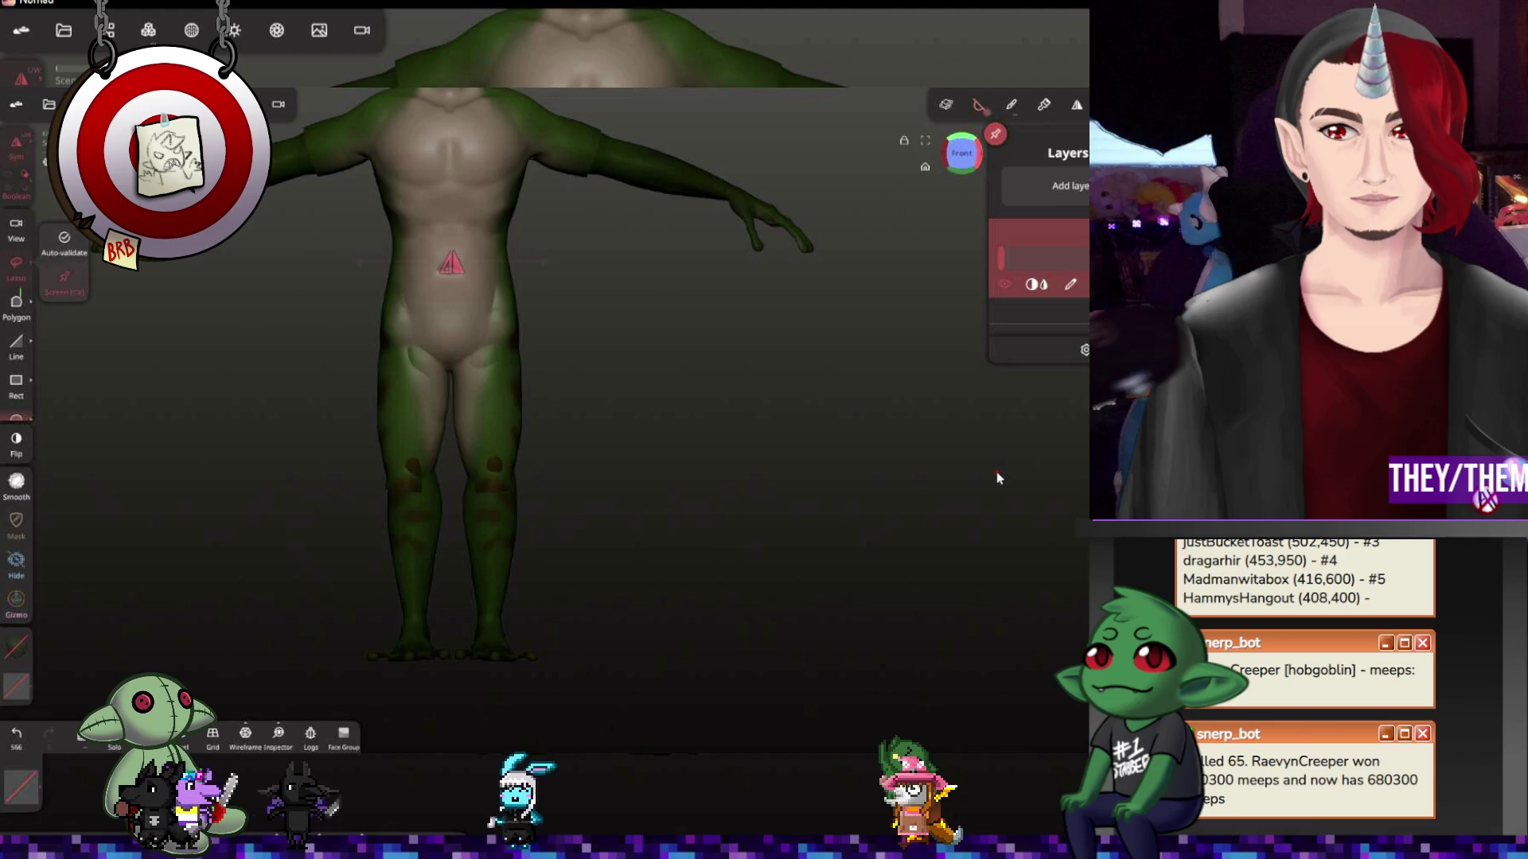
double_click(654, 417)
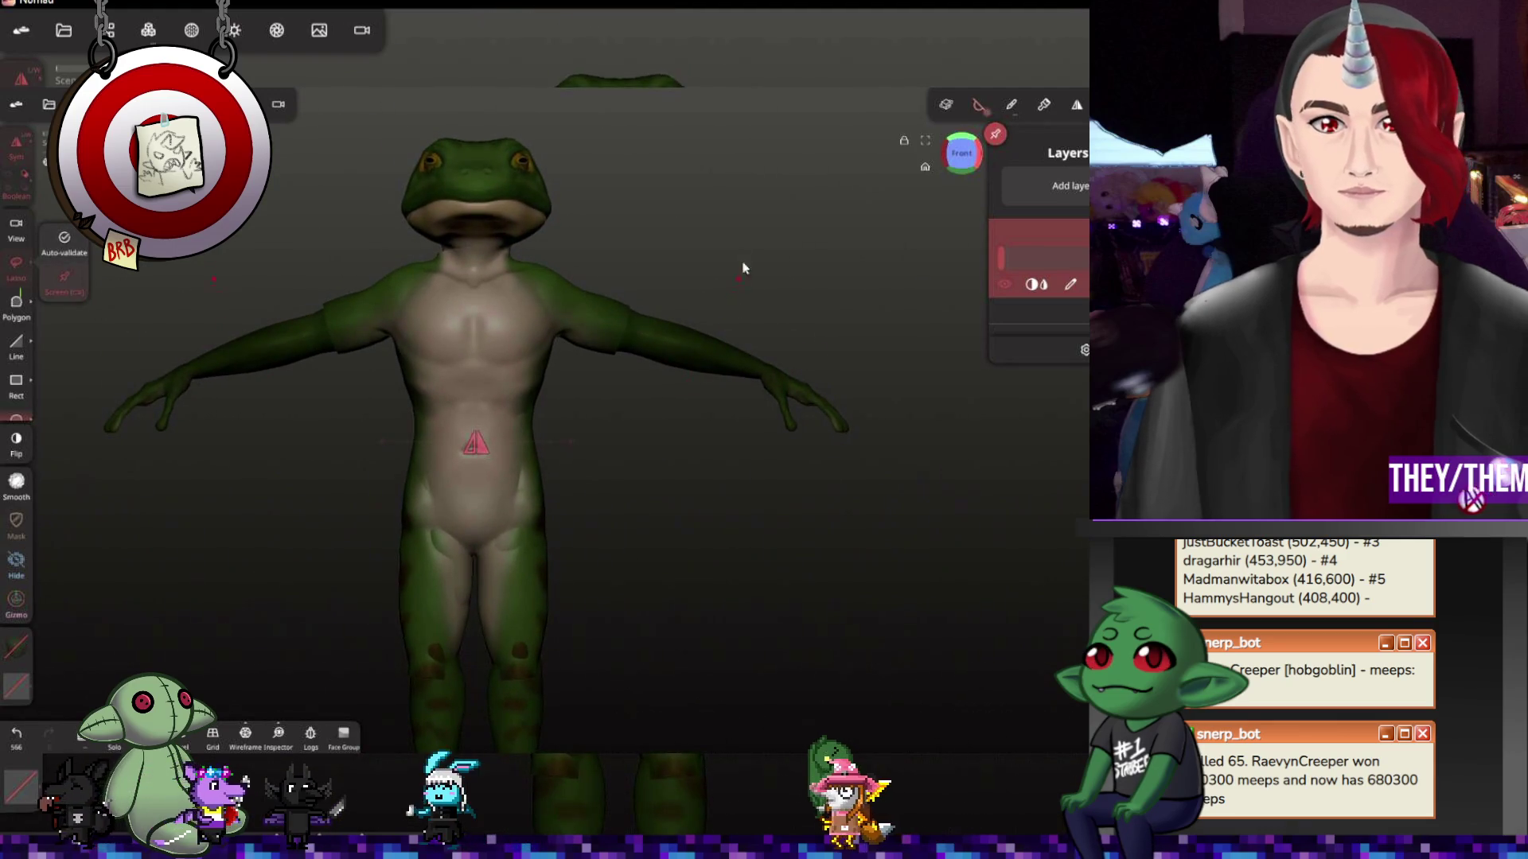
drag(740, 283, 816, 301)
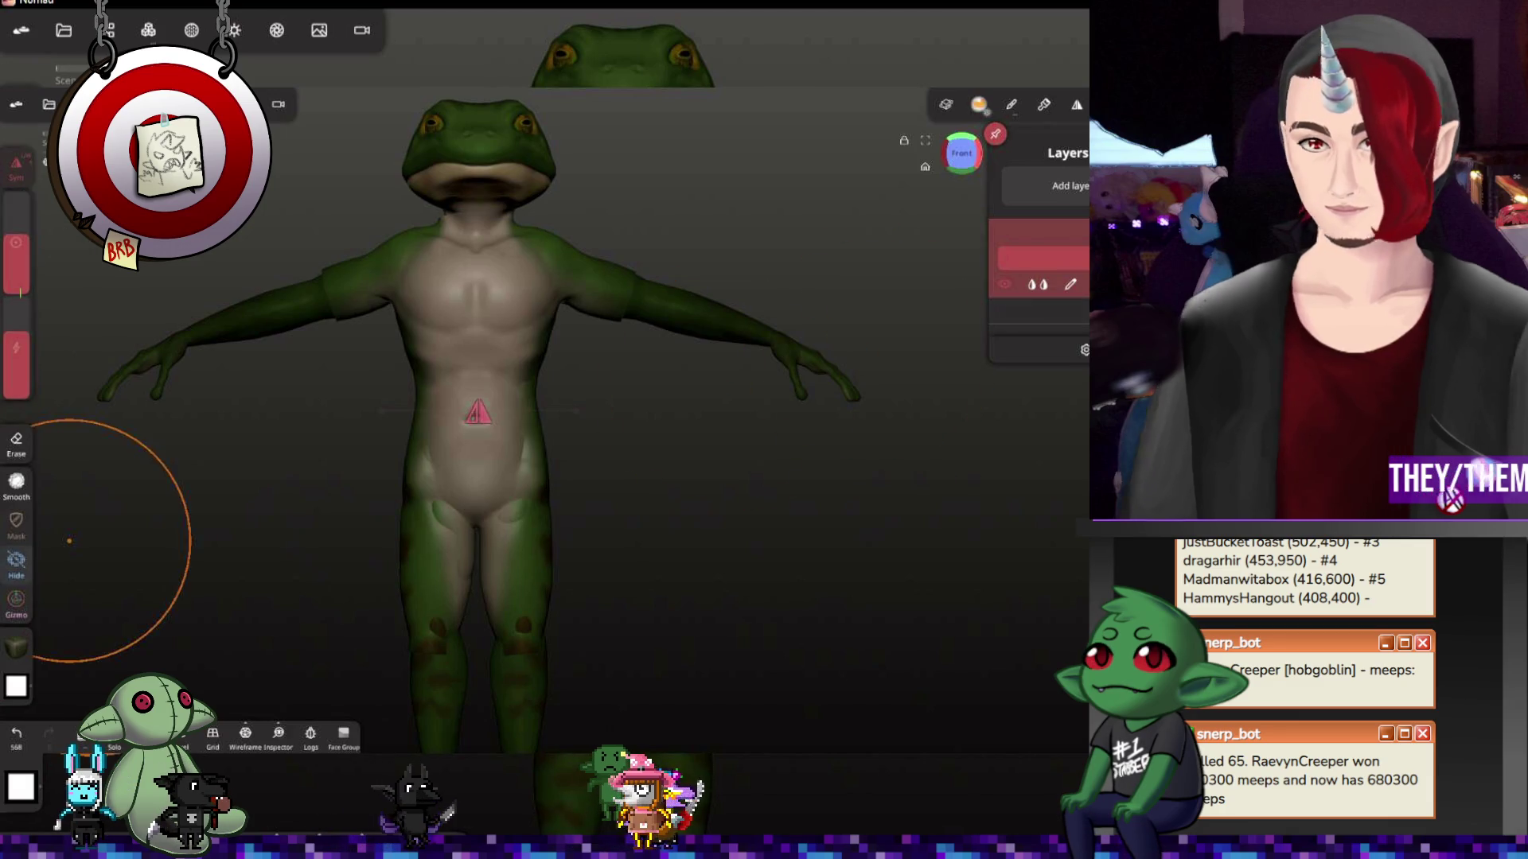
Set the paint material colour to a near-white beige in the Paint settings
click(15, 652)
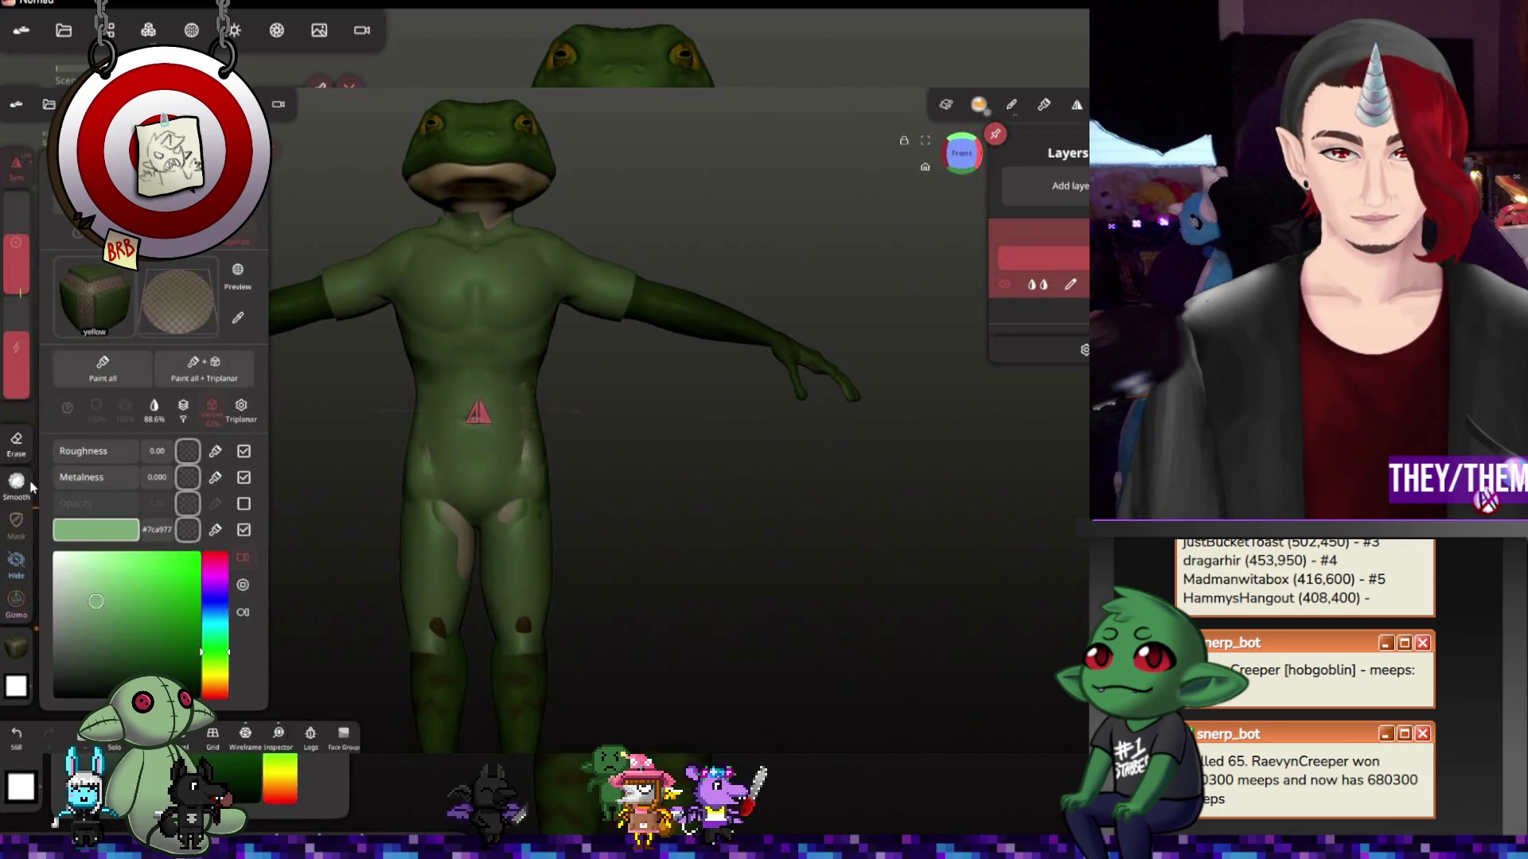
click(63, 567)
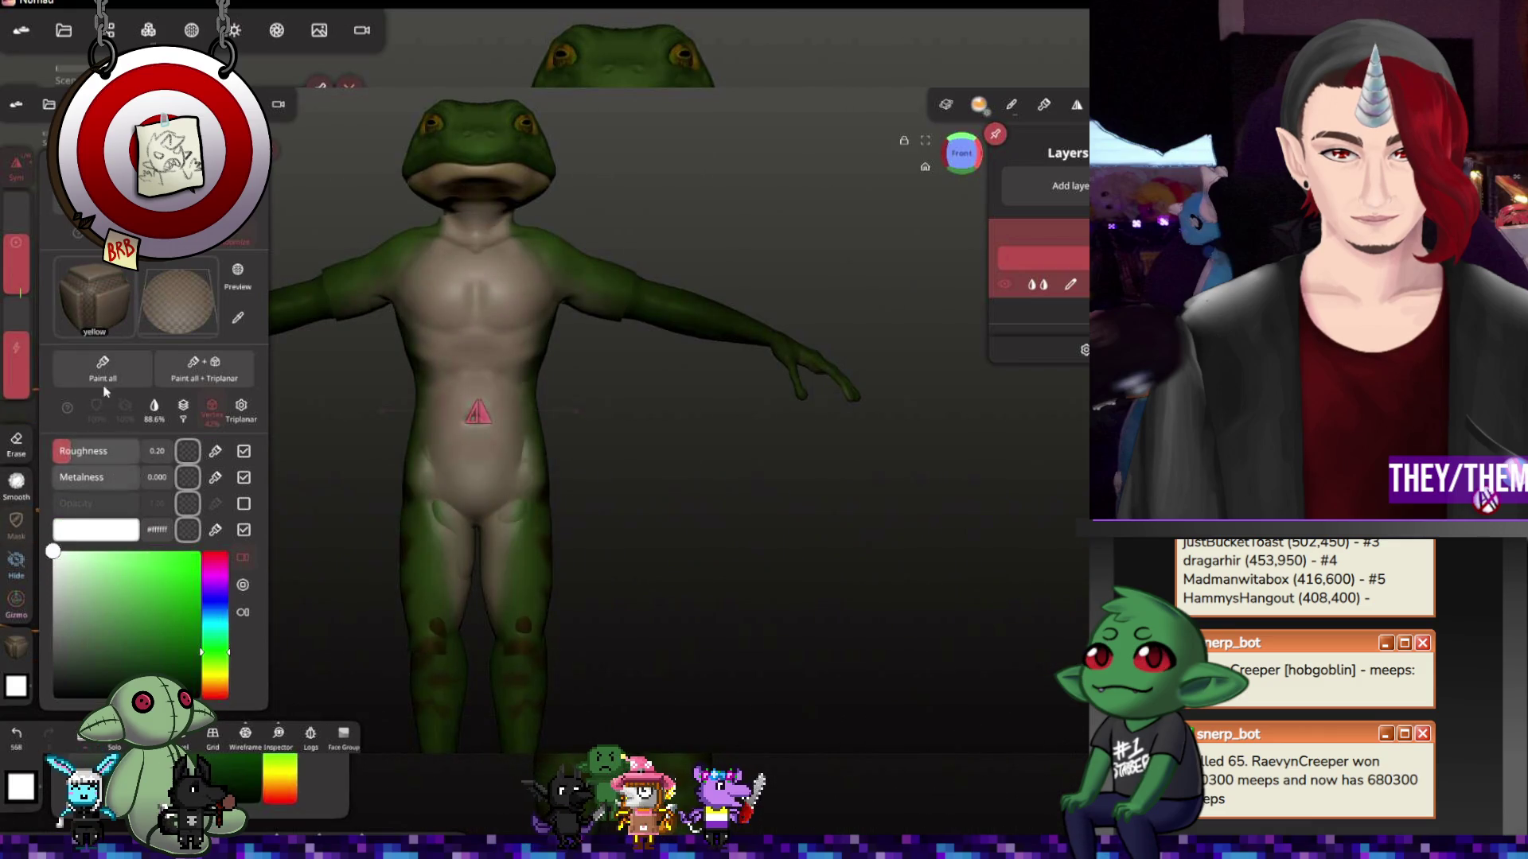
drag(63, 566, 70, 559)
drag(620, 591, 633, 598)
Paint beige over the shoulders, upper arms and thighs while checking from behind and the side
mouse_move(633, 641)
mouse_down()
mouse_move(475, 617)
mouse_move(729, 585)
mouse_move(772, 556)
mouse_move(747, 440)
mouse_move(873, 608)
mouse_move(947, 473)
mouse_move(923, 549)
mouse_move(622, 593)
mouse_move(715, 648)
mouse_move(802, 743)
mouse_up()
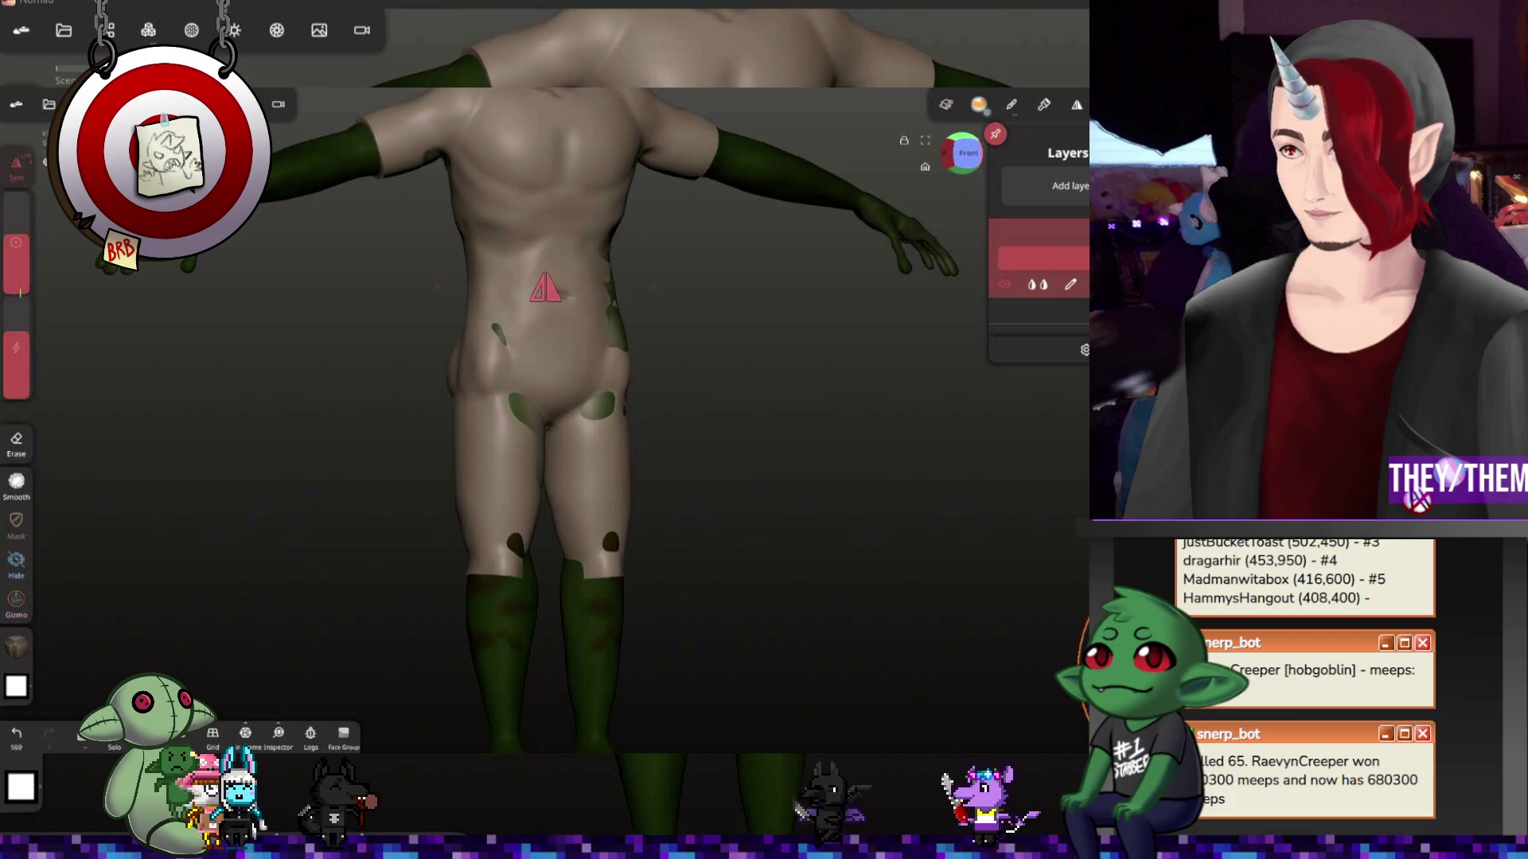
drag(758, 545, 732, 724)
mouse_move(723, 614)
mouse_down()
mouse_move(887, 608)
mouse_move(920, 656)
mouse_move(874, 641)
mouse_move(667, 648)
mouse_up()
mouse_move(667, 648)
right_down()
mouse_move(836, 648)
mouse_move(871, 380)
mouse_move(847, 517)
right_up()
scroll(757, 258, up, 3)
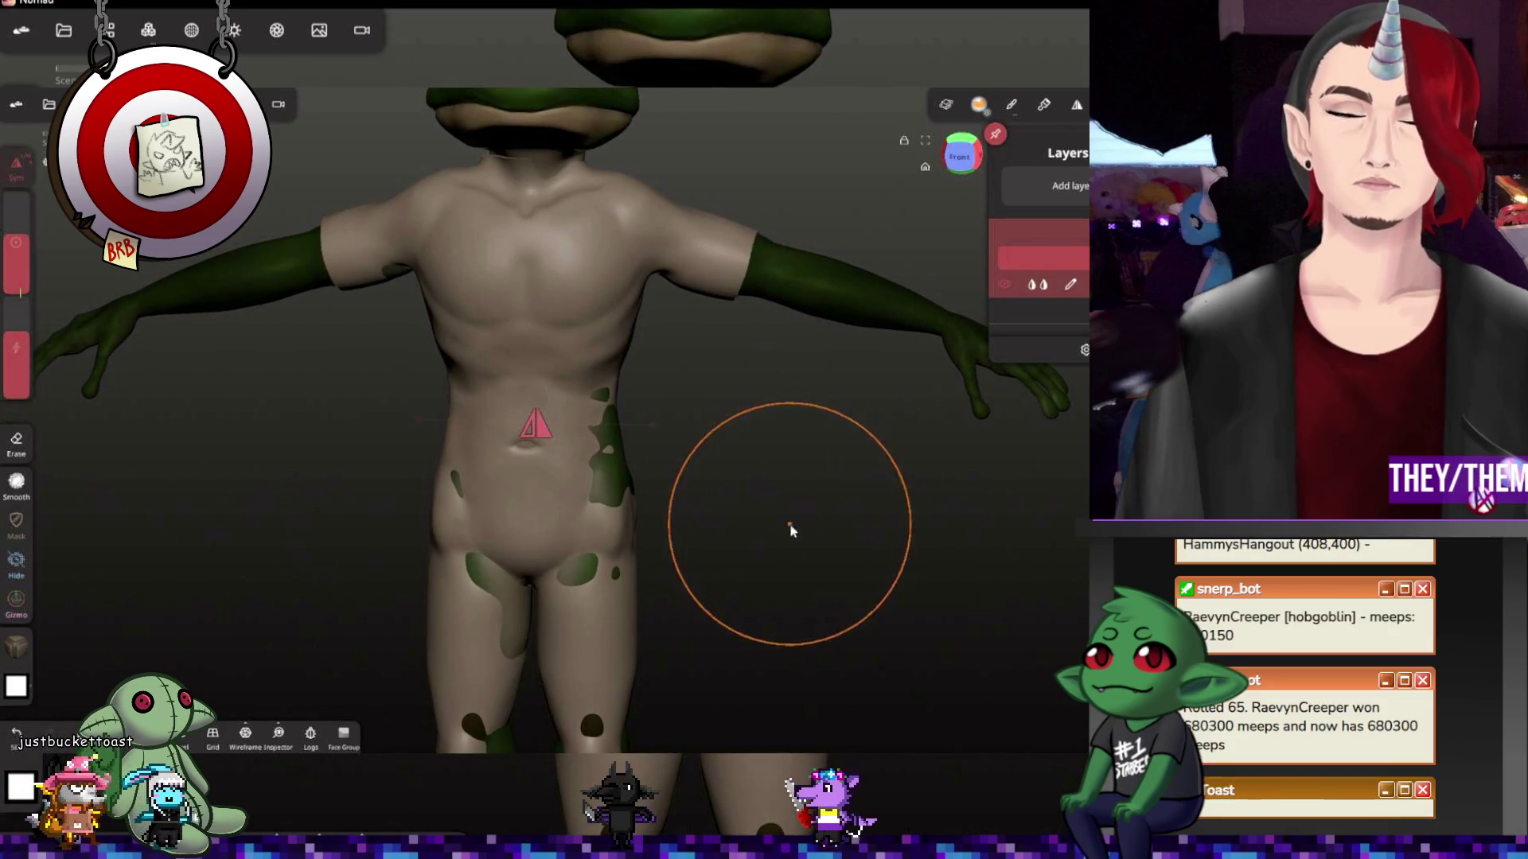
scroll(789, 530, down, 2)
scroll(818, 614, up, 2)
mouse_move(819, 613)
mouse_down()
mouse_move(1014, 572)
mouse_move(852, 564)
mouse_up()
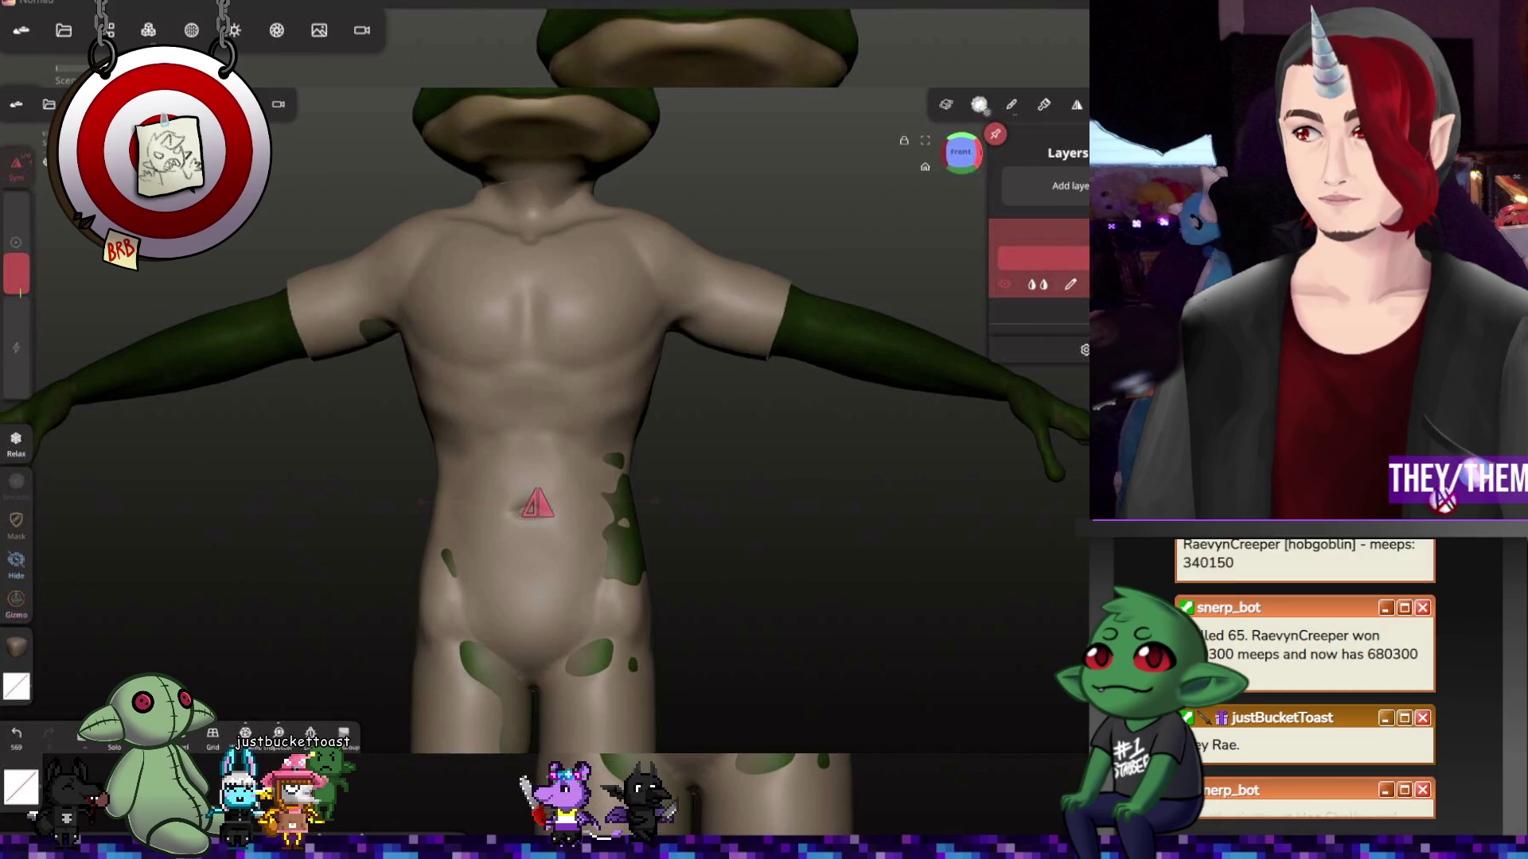
scroll(845, 506, down, 2)
scroll(847, 506, down, 1)
mouse_move(847, 506)
mouse_down()
mouse_move(597, 497)
mouse_move(682, 515)
mouse_up()
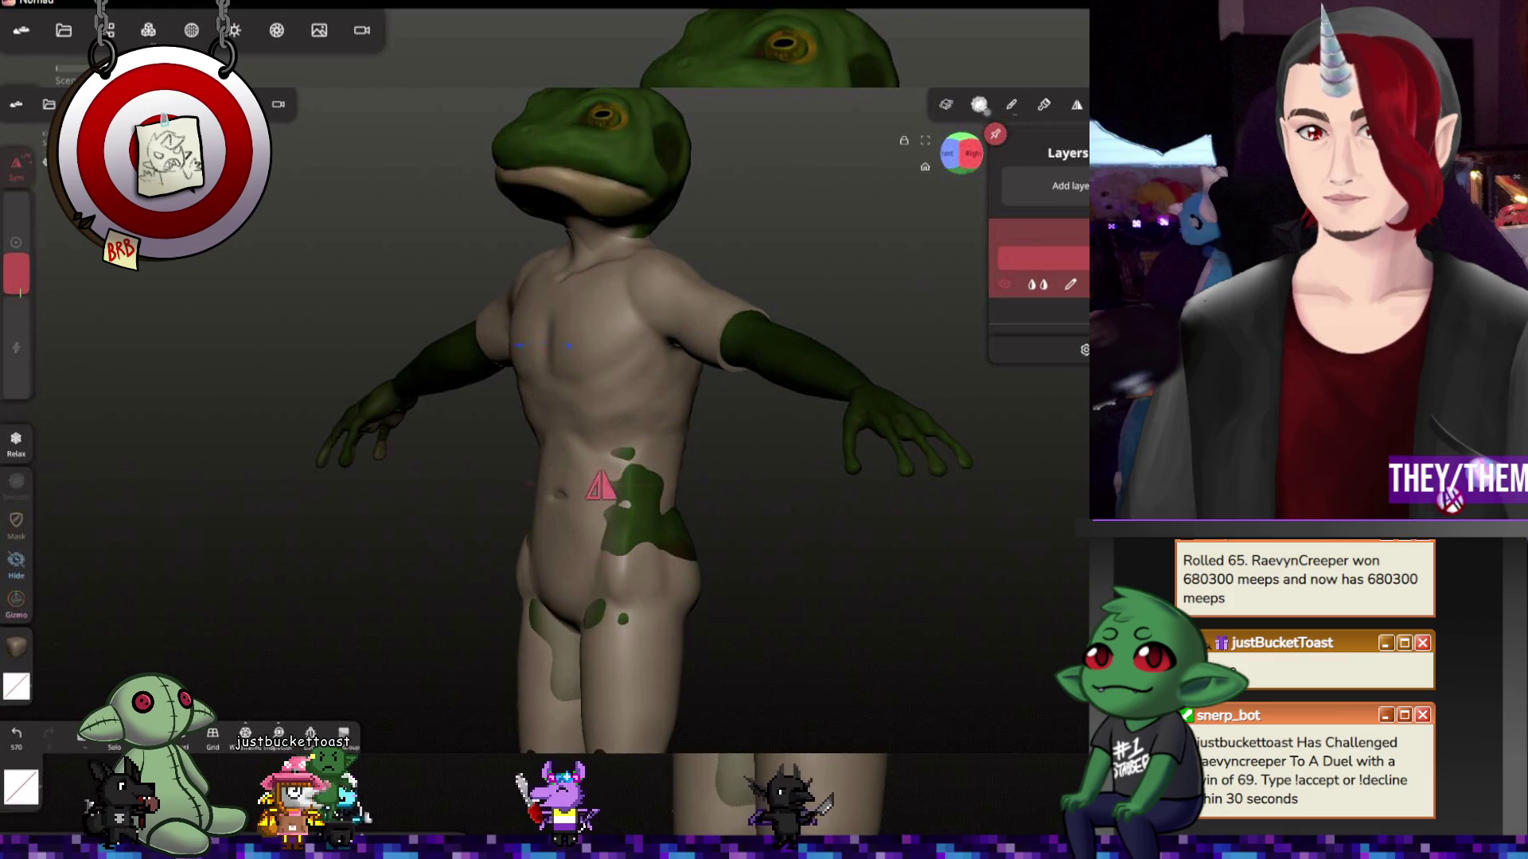
drag(683, 432, 1016, 521)
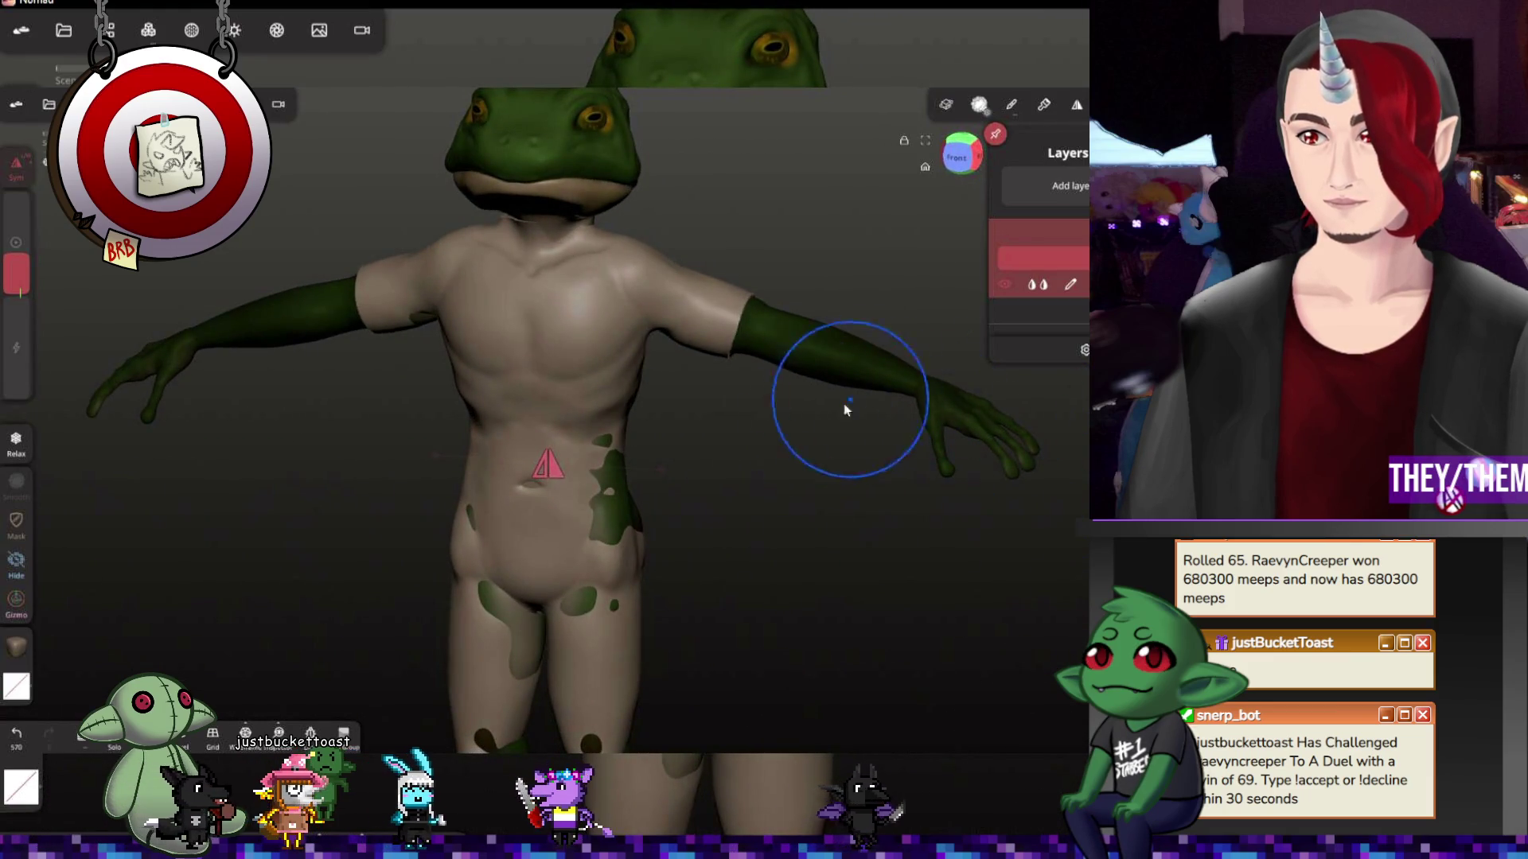
drag(852, 404, 825, 526)
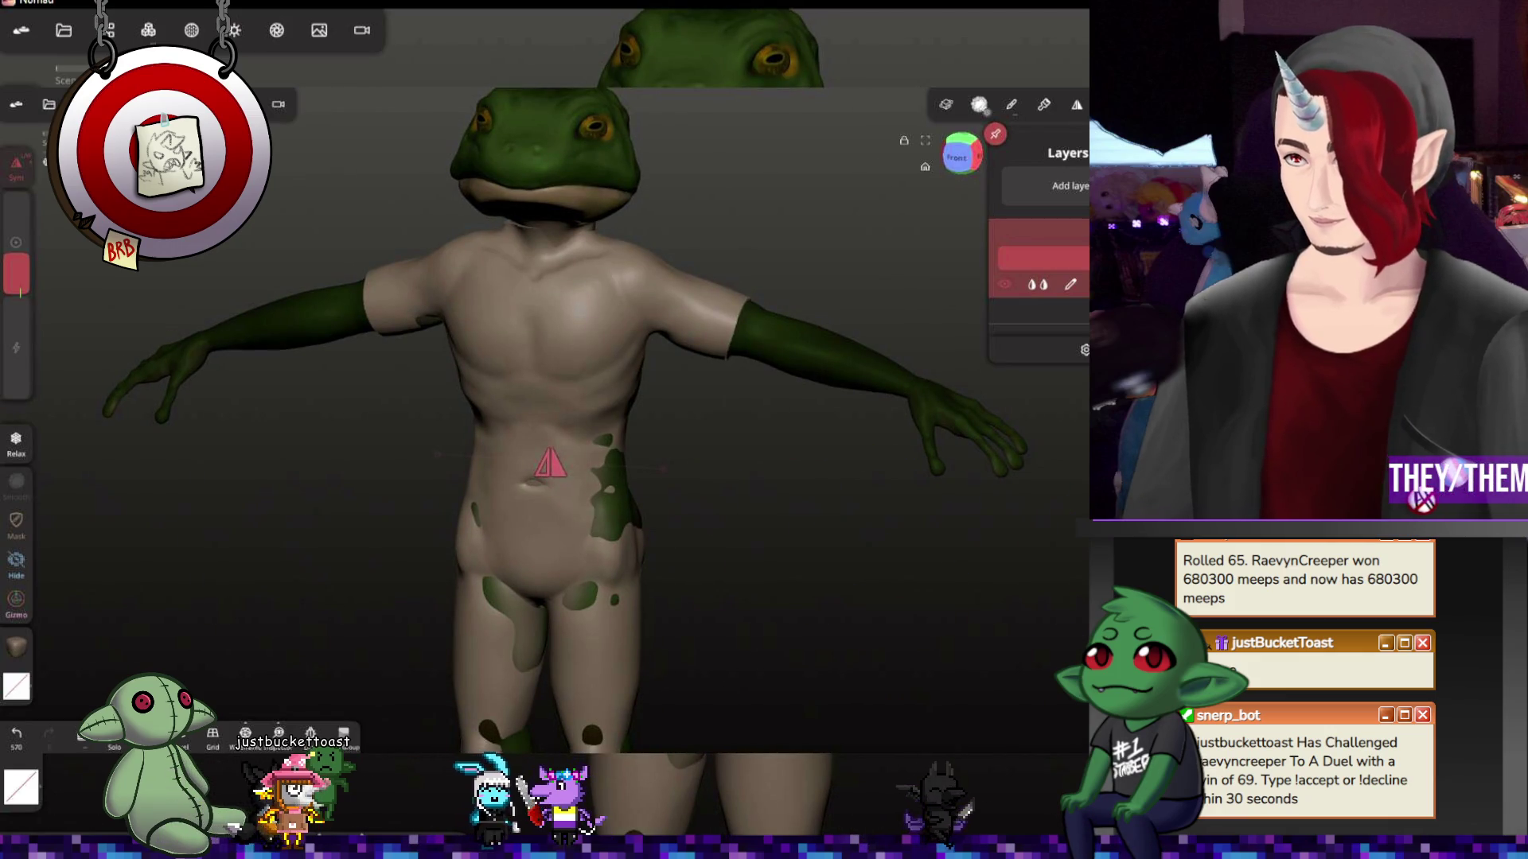
mouse_move(603, 591)
mouse_down()
mouse_move(650, 498)
mouse_move(601, 511)
mouse_up()
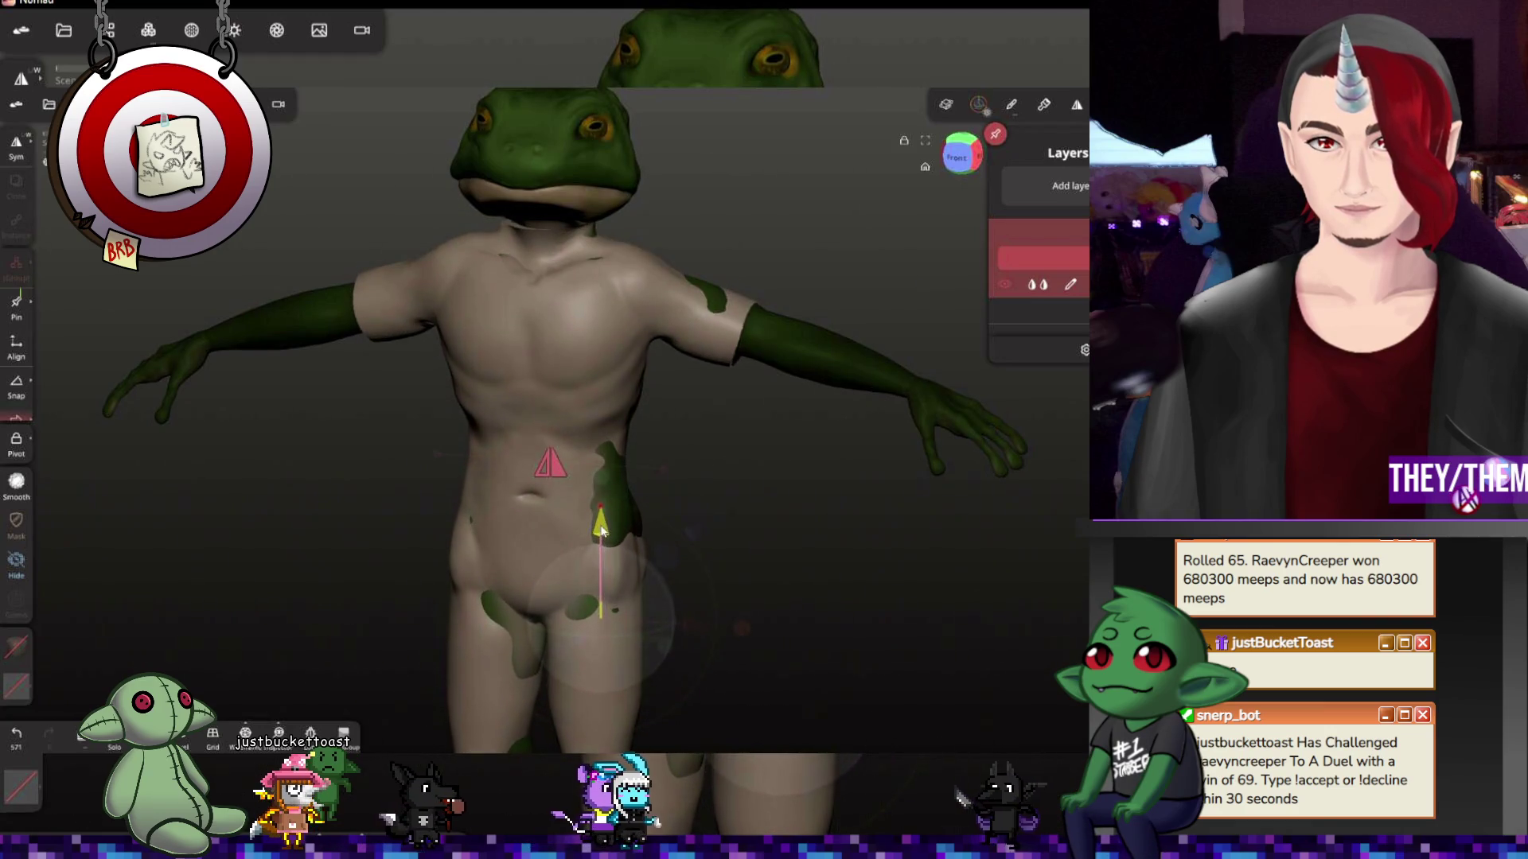
Snap to the front view, return to Paint and bring up the Intensity slider
key(g)
click(961, 156)
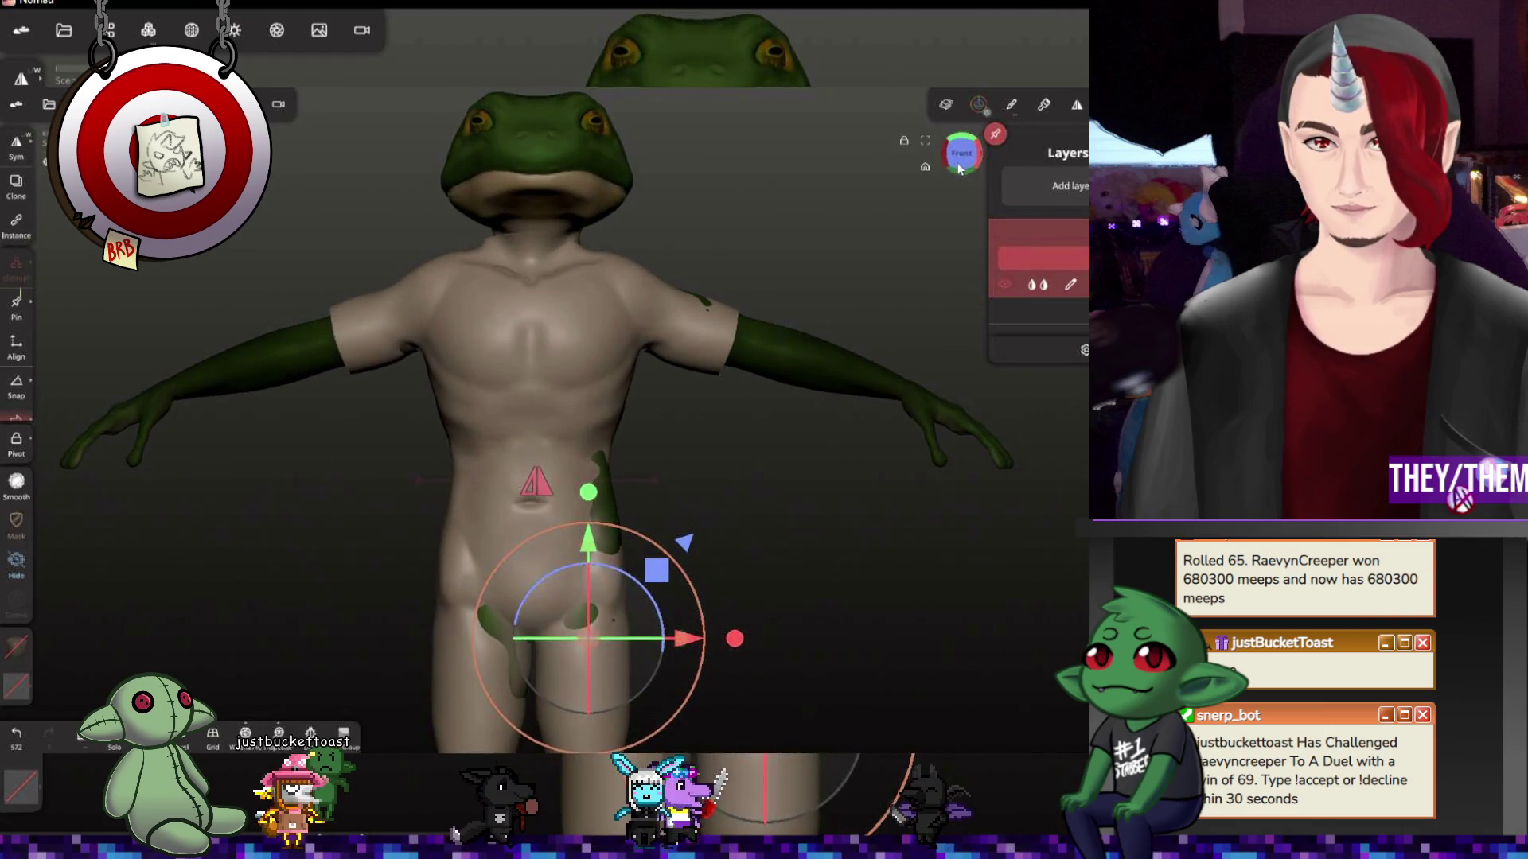
mouse_move(802, 551)
middle_down()
mouse_move(800, 358)
mouse_move(797, 452)
middle_up()
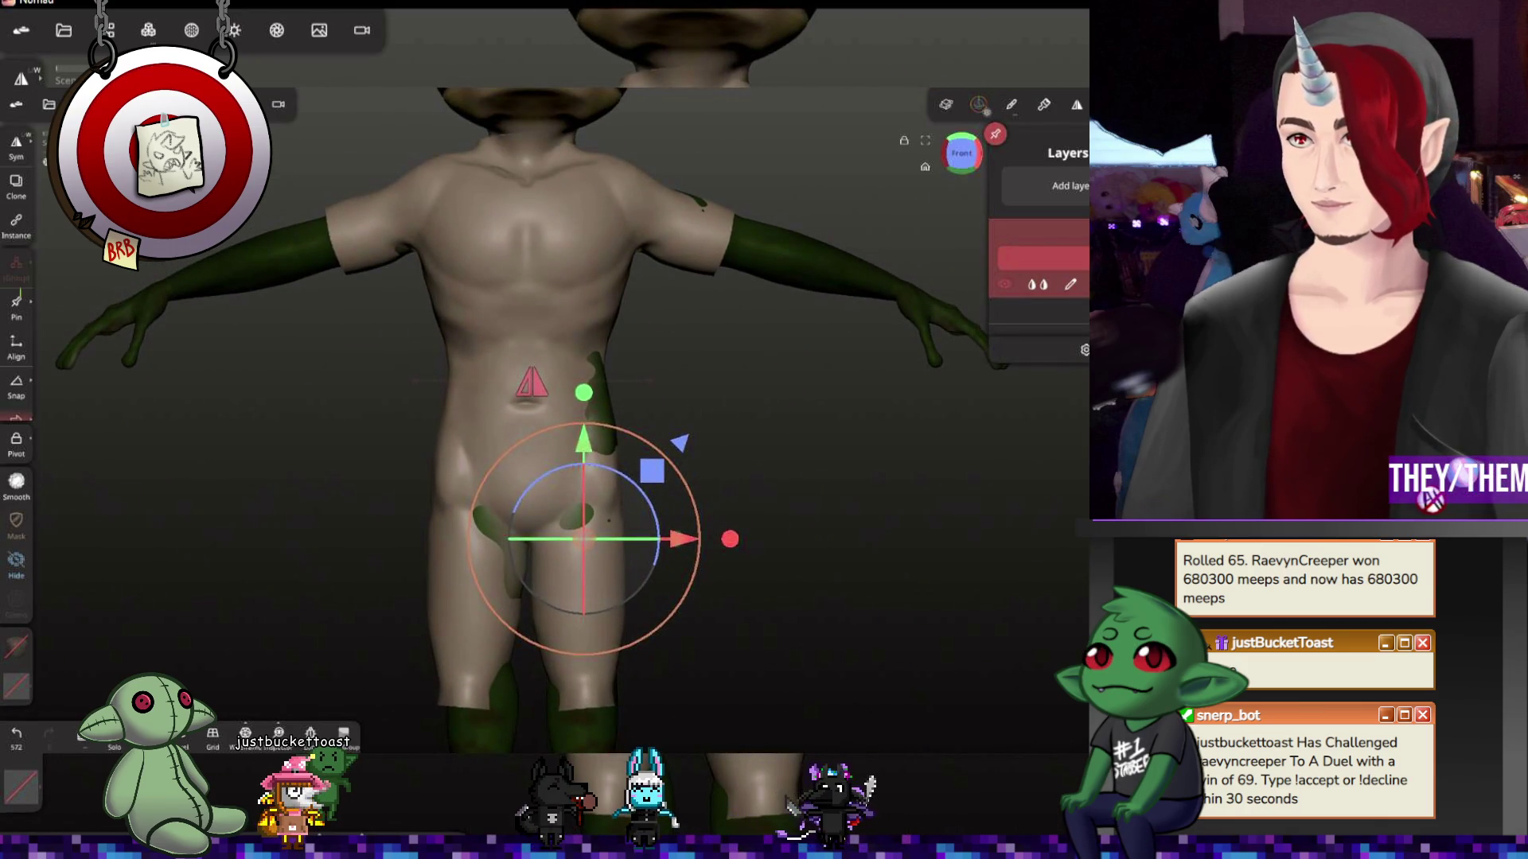
key(p)
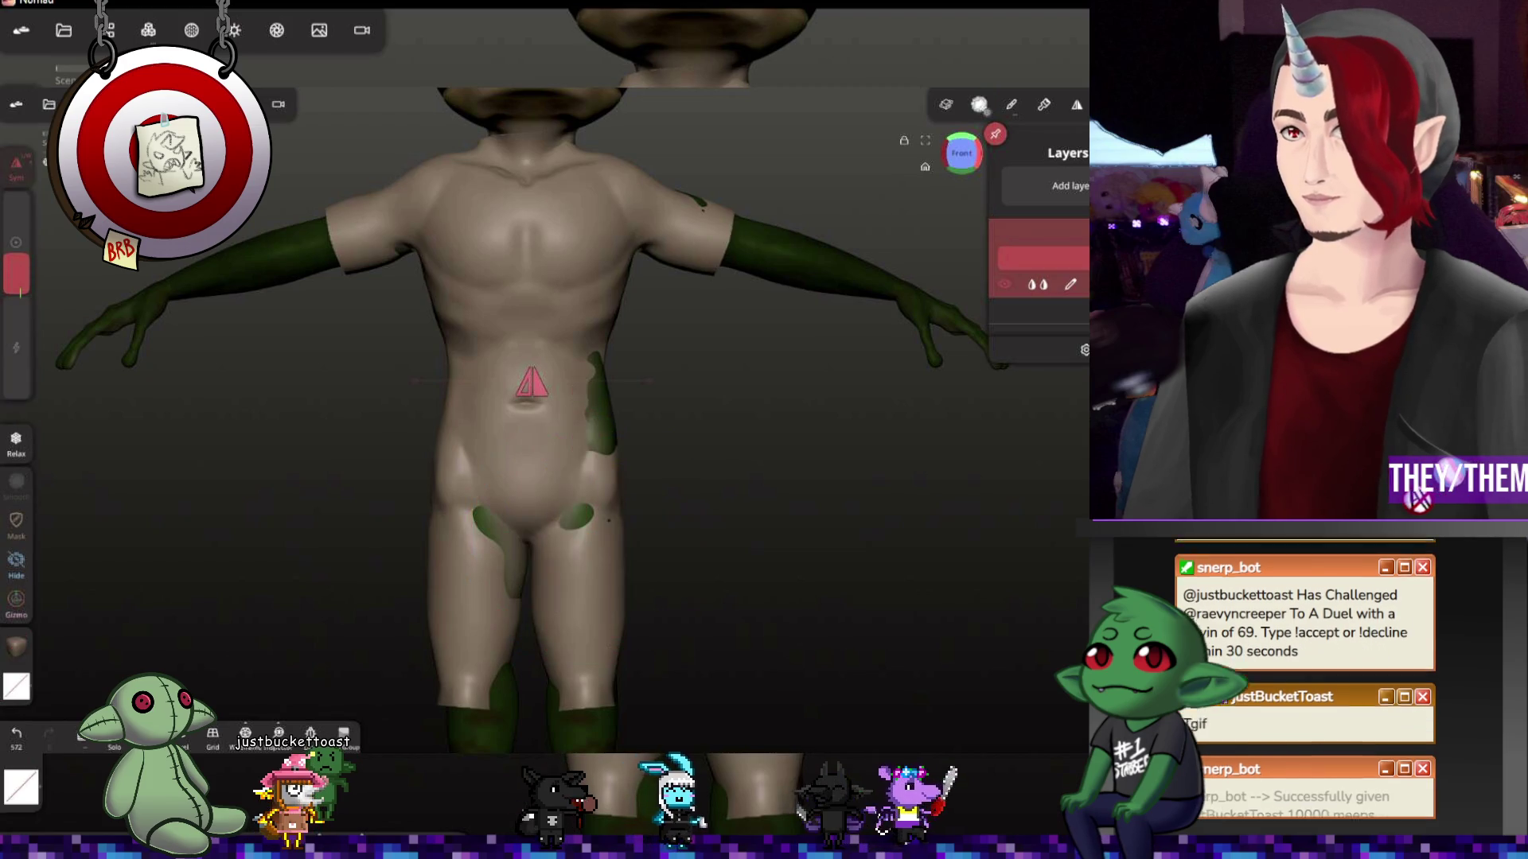
click(23, 305)
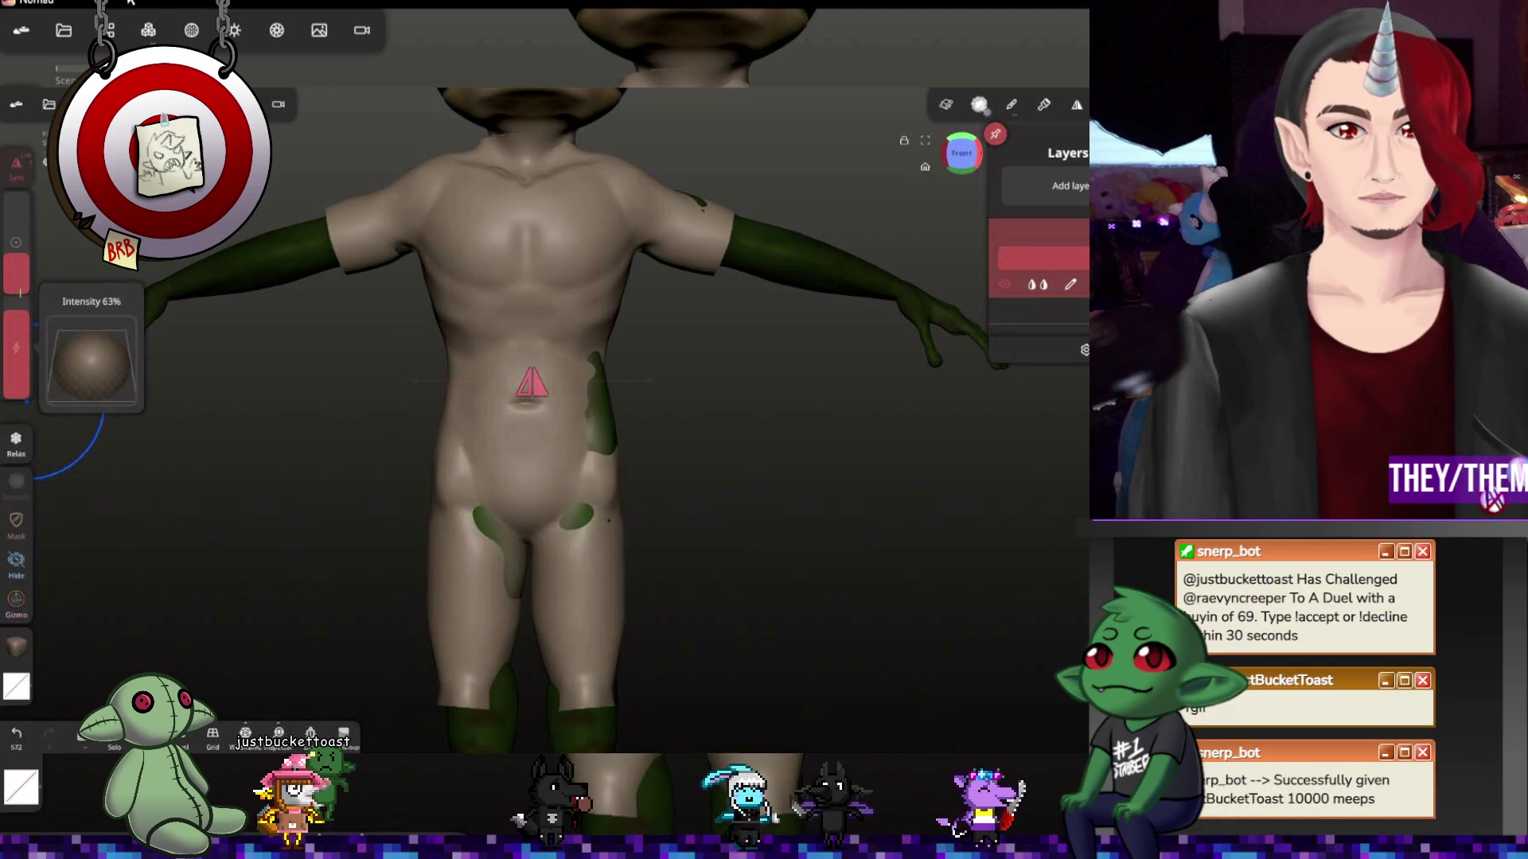
With intensity at 63%, smooth and paint over the green patches on the frog's back and upper back
drag(102, 478, 107, 455)
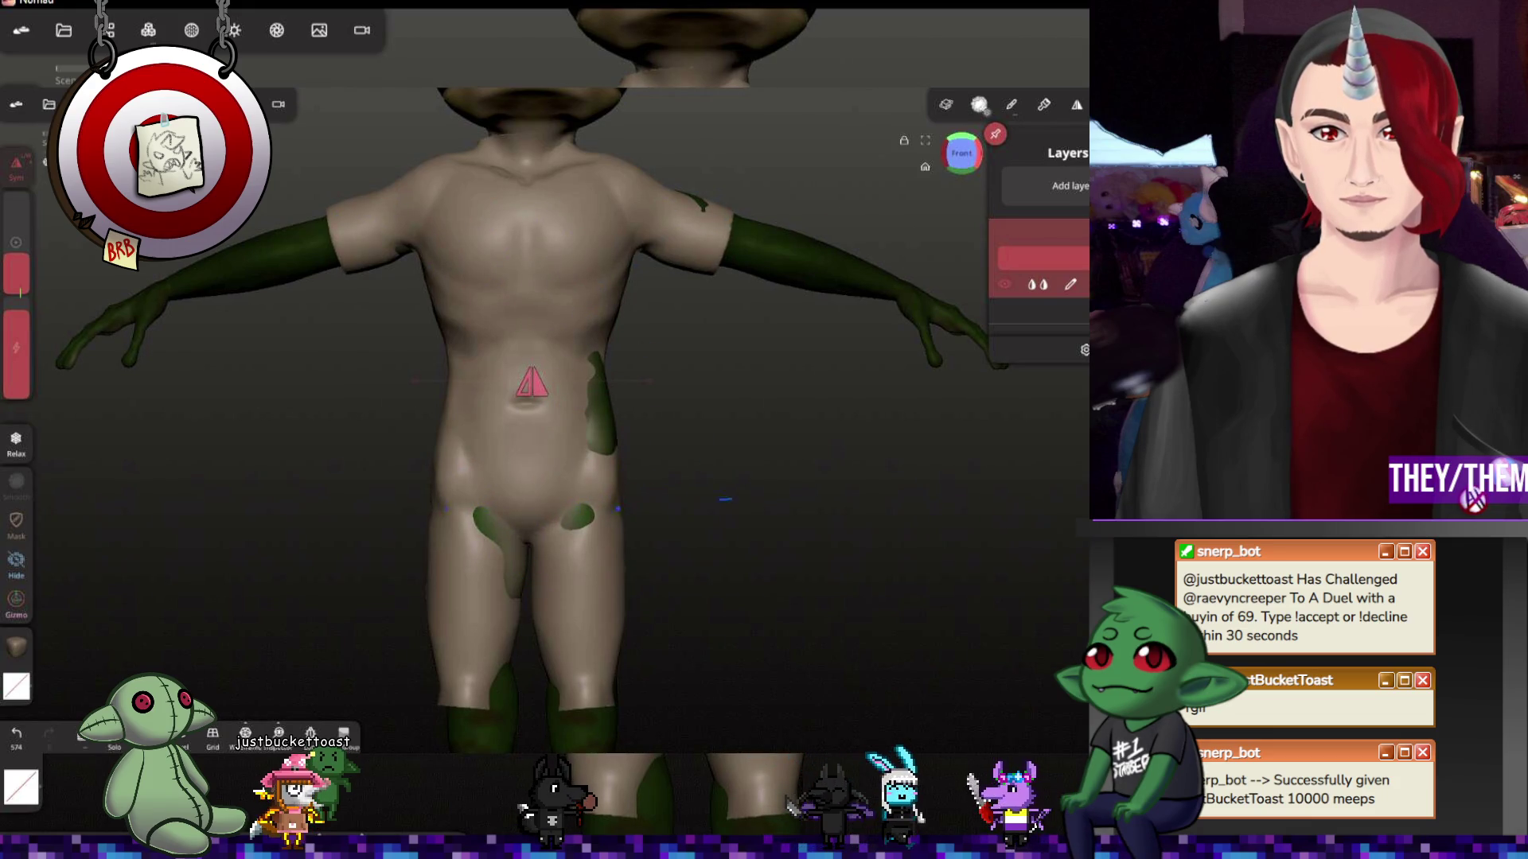
drag(803, 556, 477, 562)
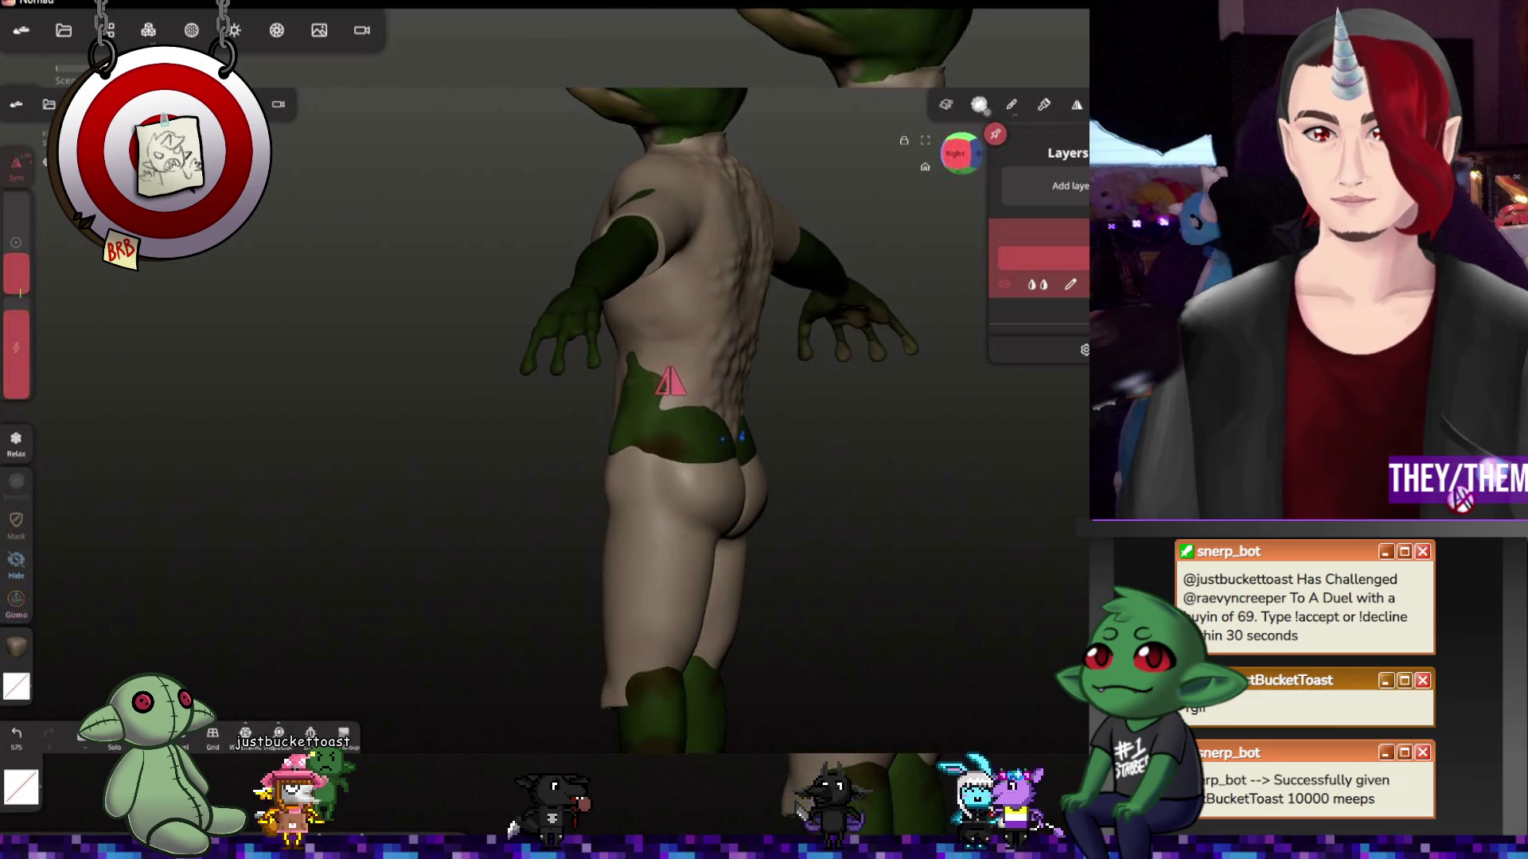
drag(732, 388, 616, 391)
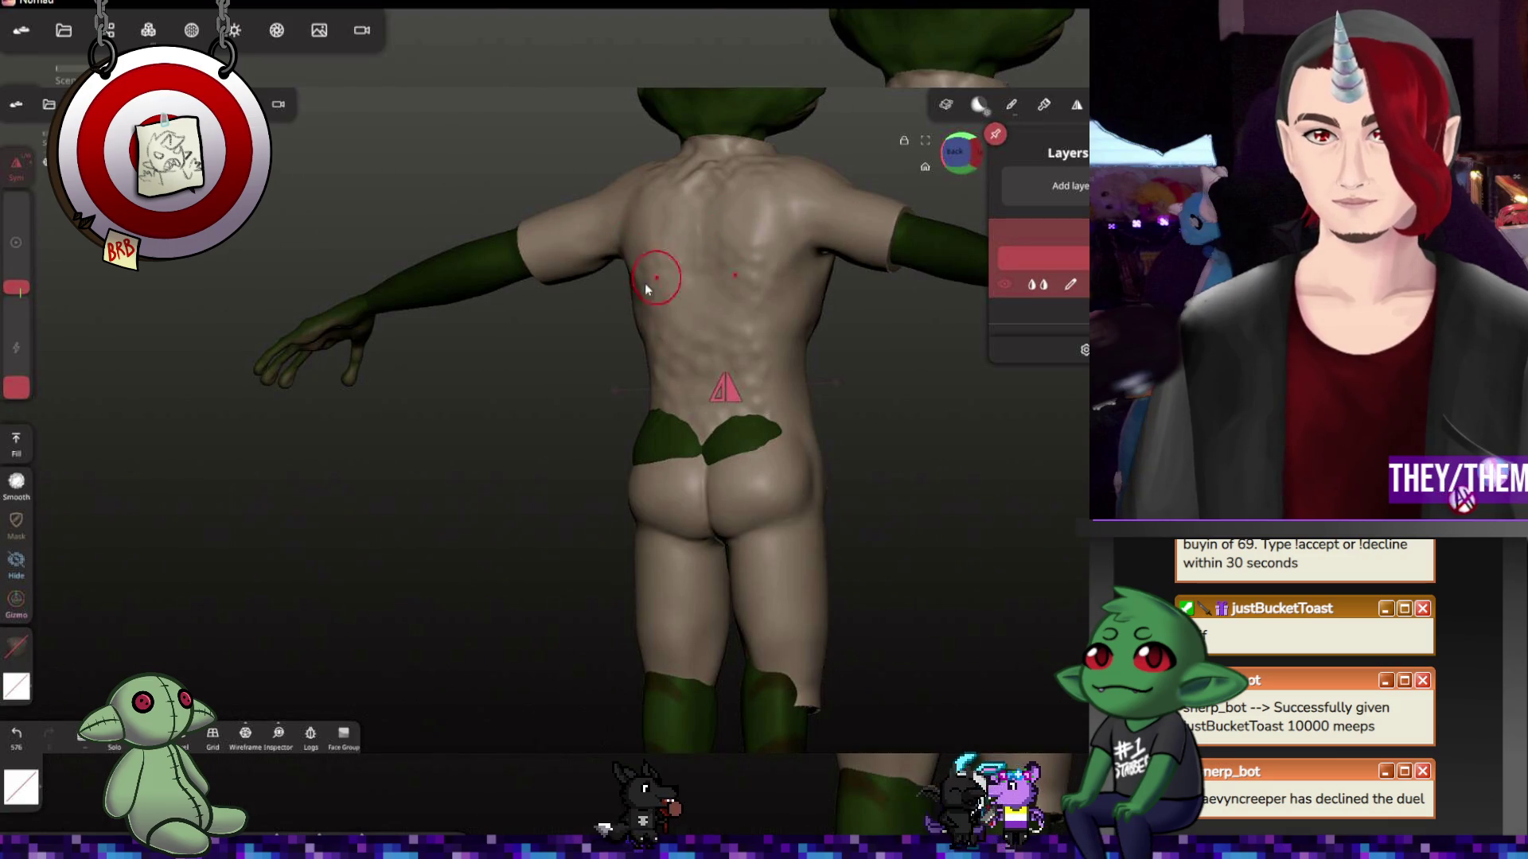
drag(15, 286, 16, 217)
drag(716, 240, 675, 395)
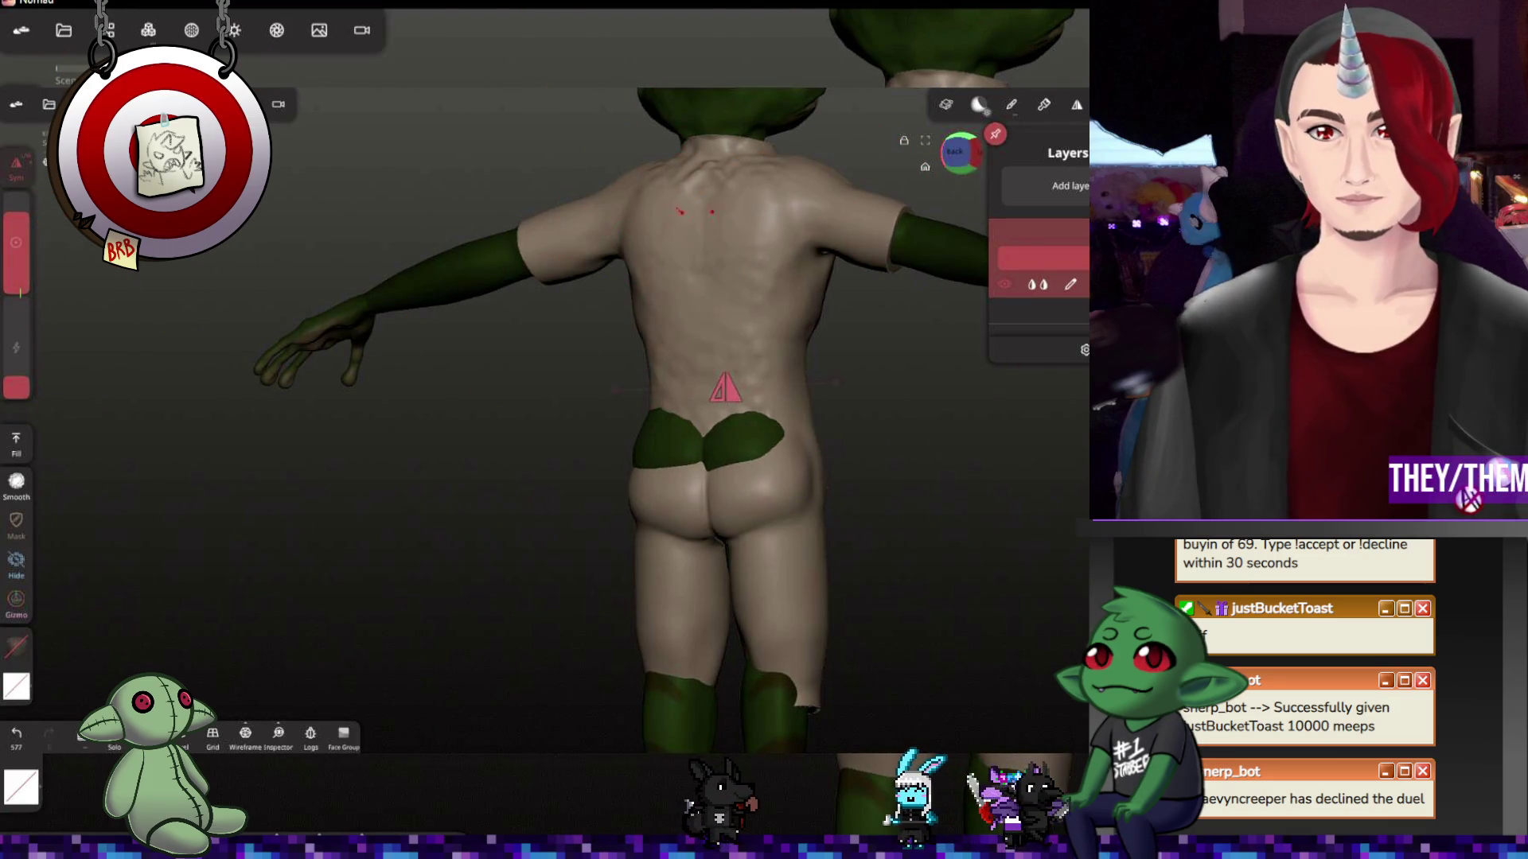
drag(813, 446, 786, 215)
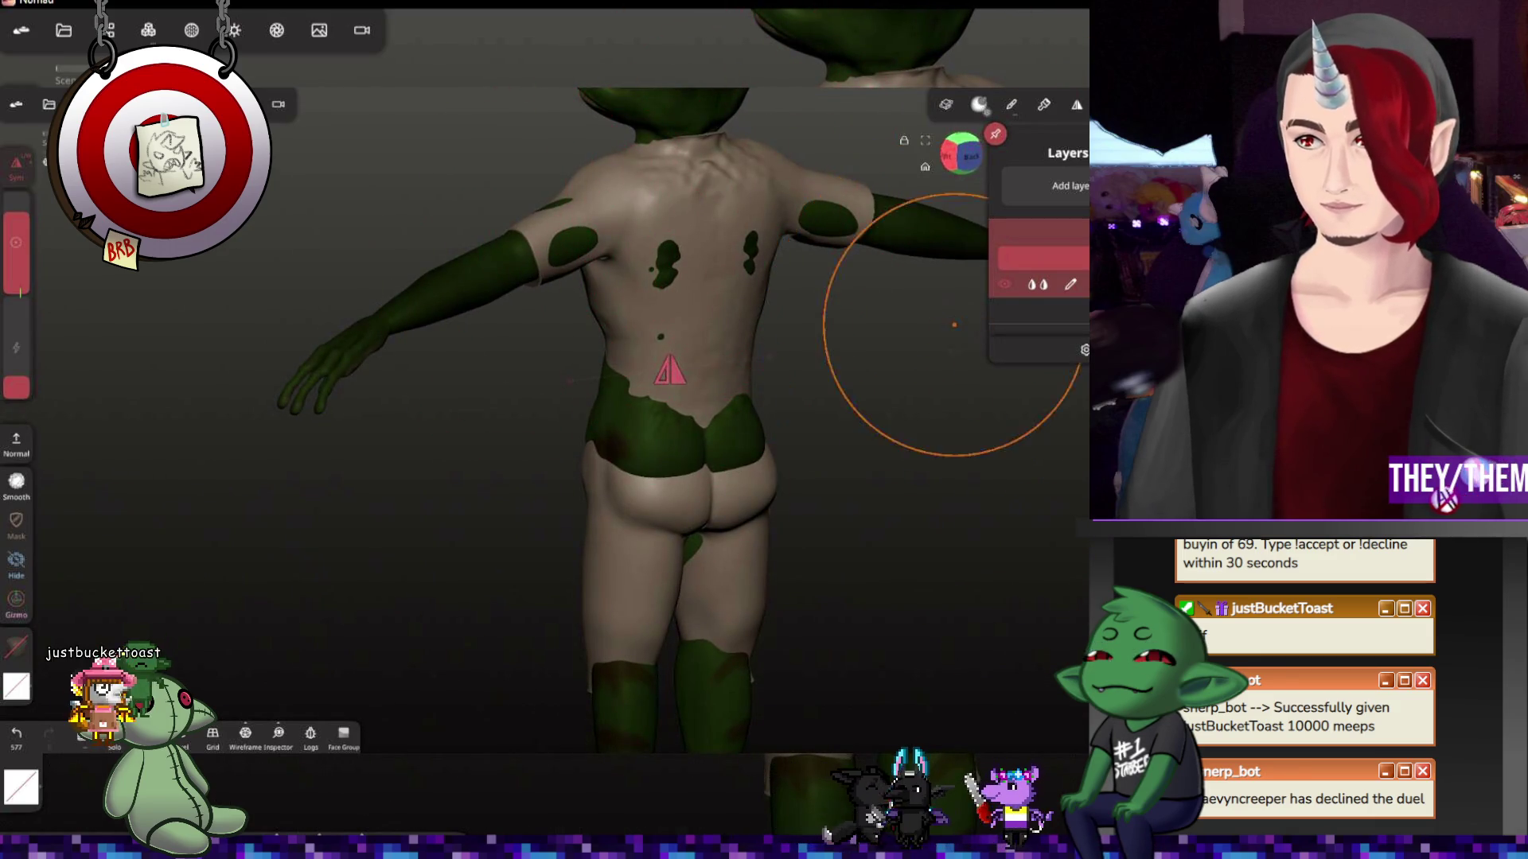
drag(722, 304, 740, 328)
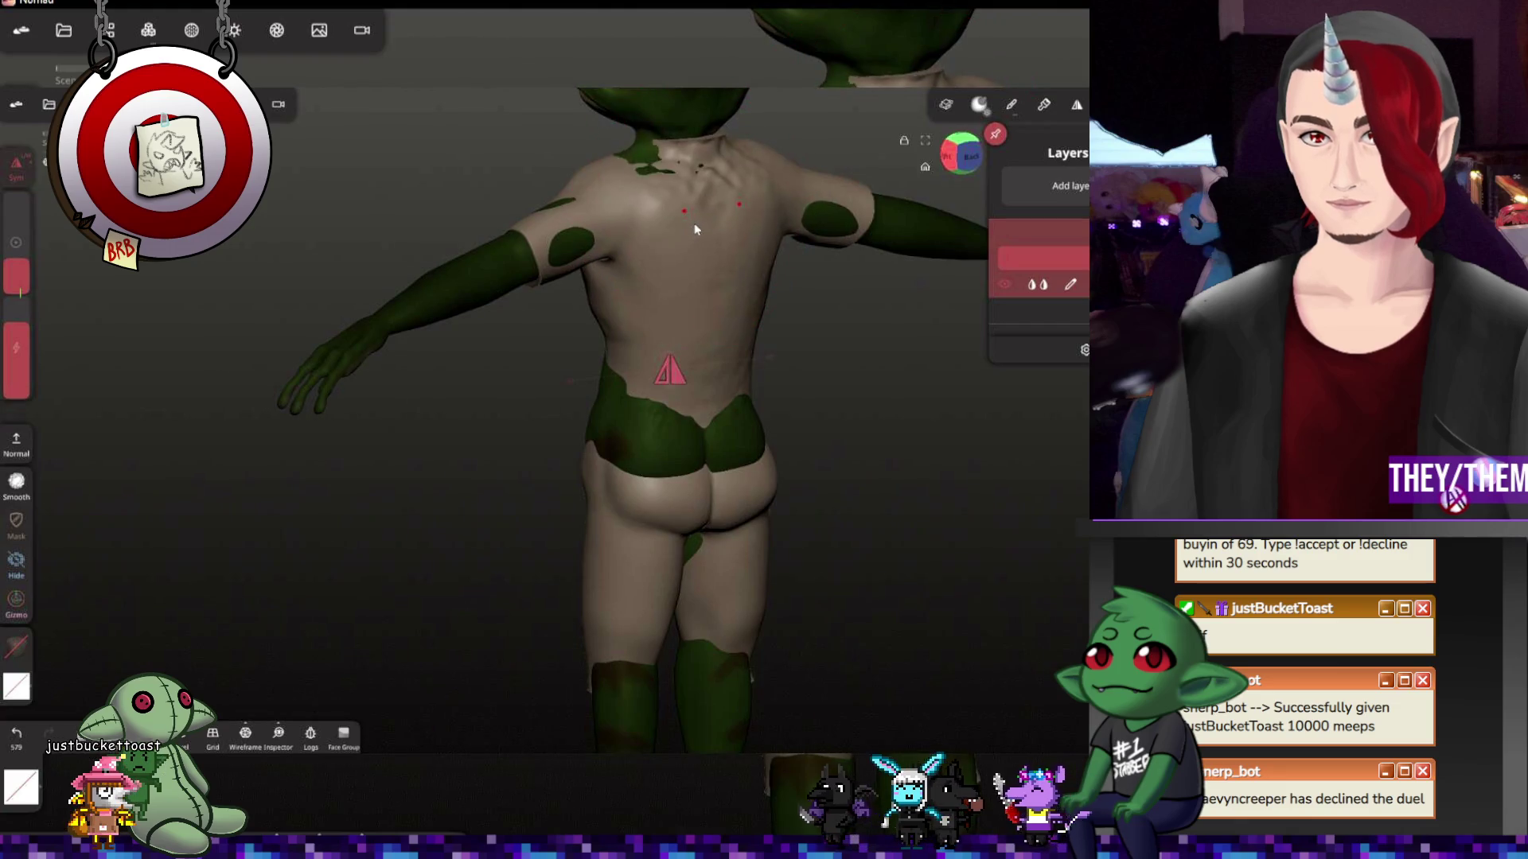
drag(16, 239, 16, 280)
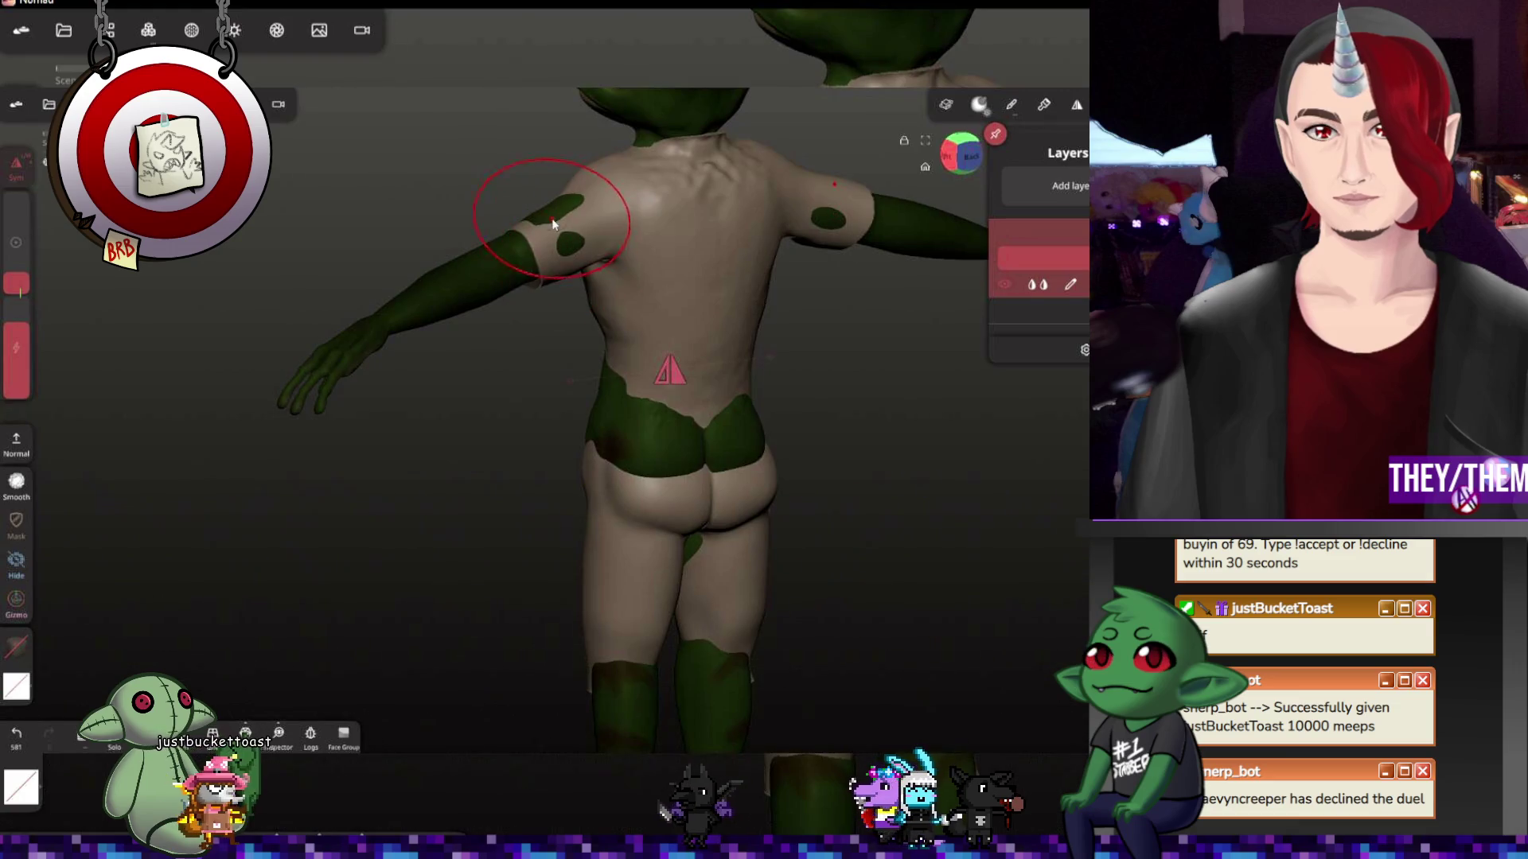
Undo a stray green patch on the side while checking the back from several angles
middle_drag(574, 252, 634, 161)
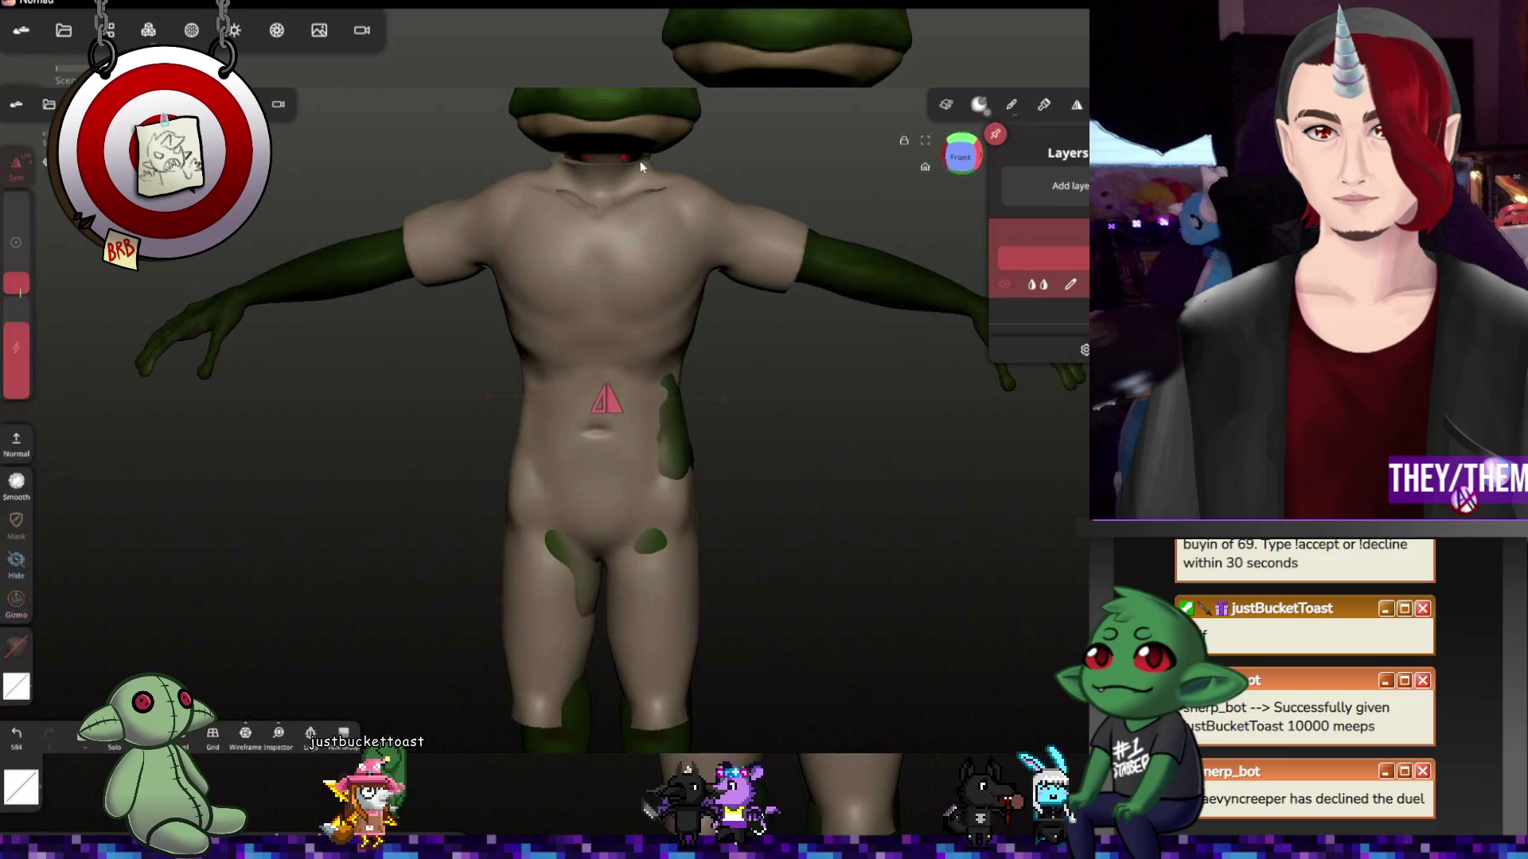
middle_drag(783, 171, 601, 187)
mouse_move(775, 186)
middle_down()
mouse_move(585, 180)
mouse_move(680, 181)
middle_up()
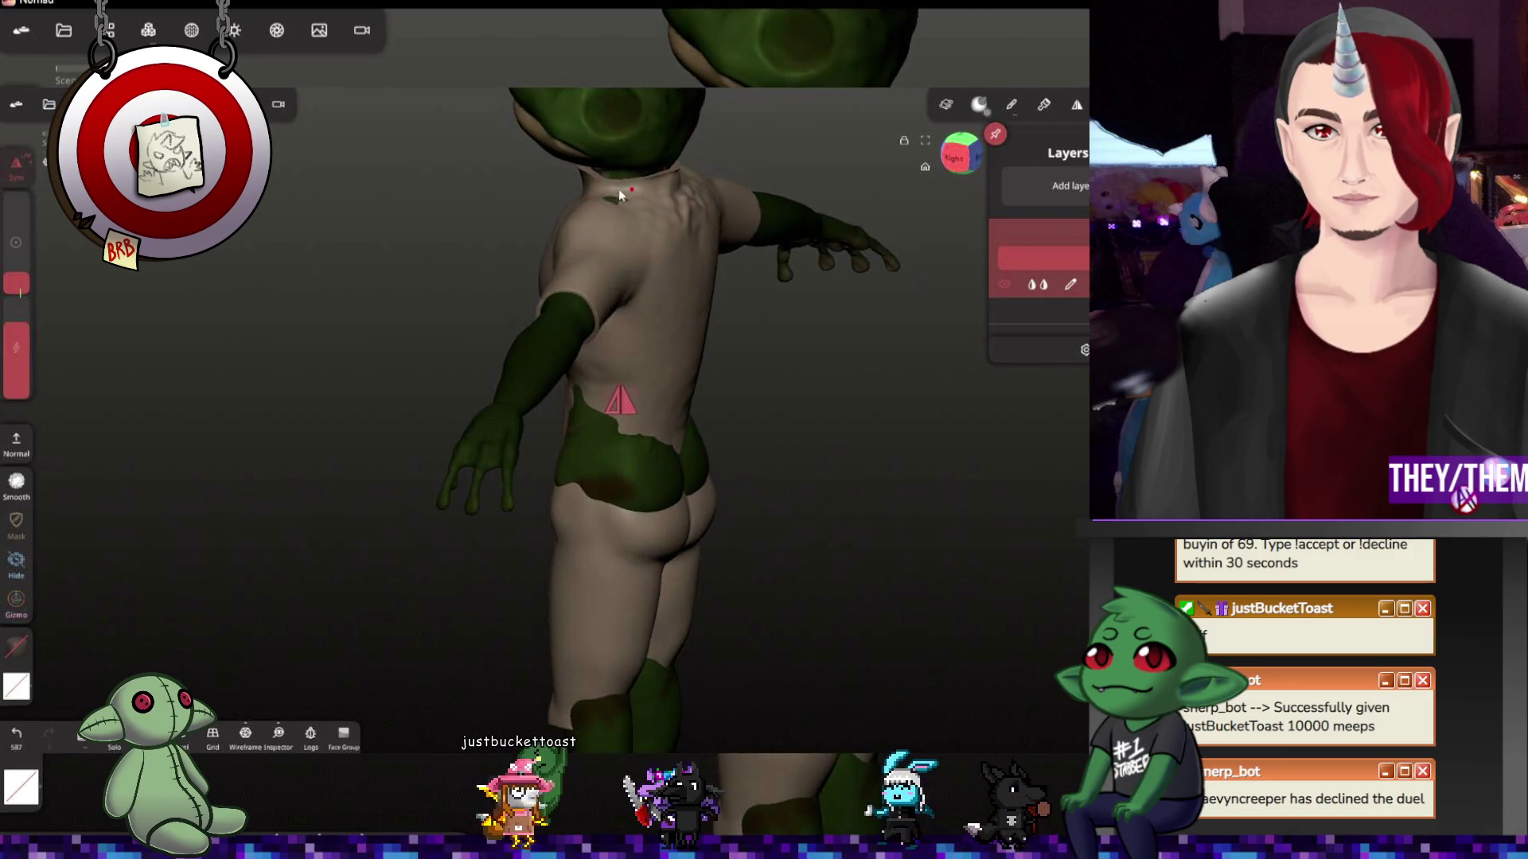
mouse_move(611, 188)
middle_down()
mouse_move(943, 575)
mouse_move(929, 496)
mouse_move(938, 580)
mouse_move(630, 389)
mouse_move(894, 454)
mouse_move(573, 315)
middle_up()
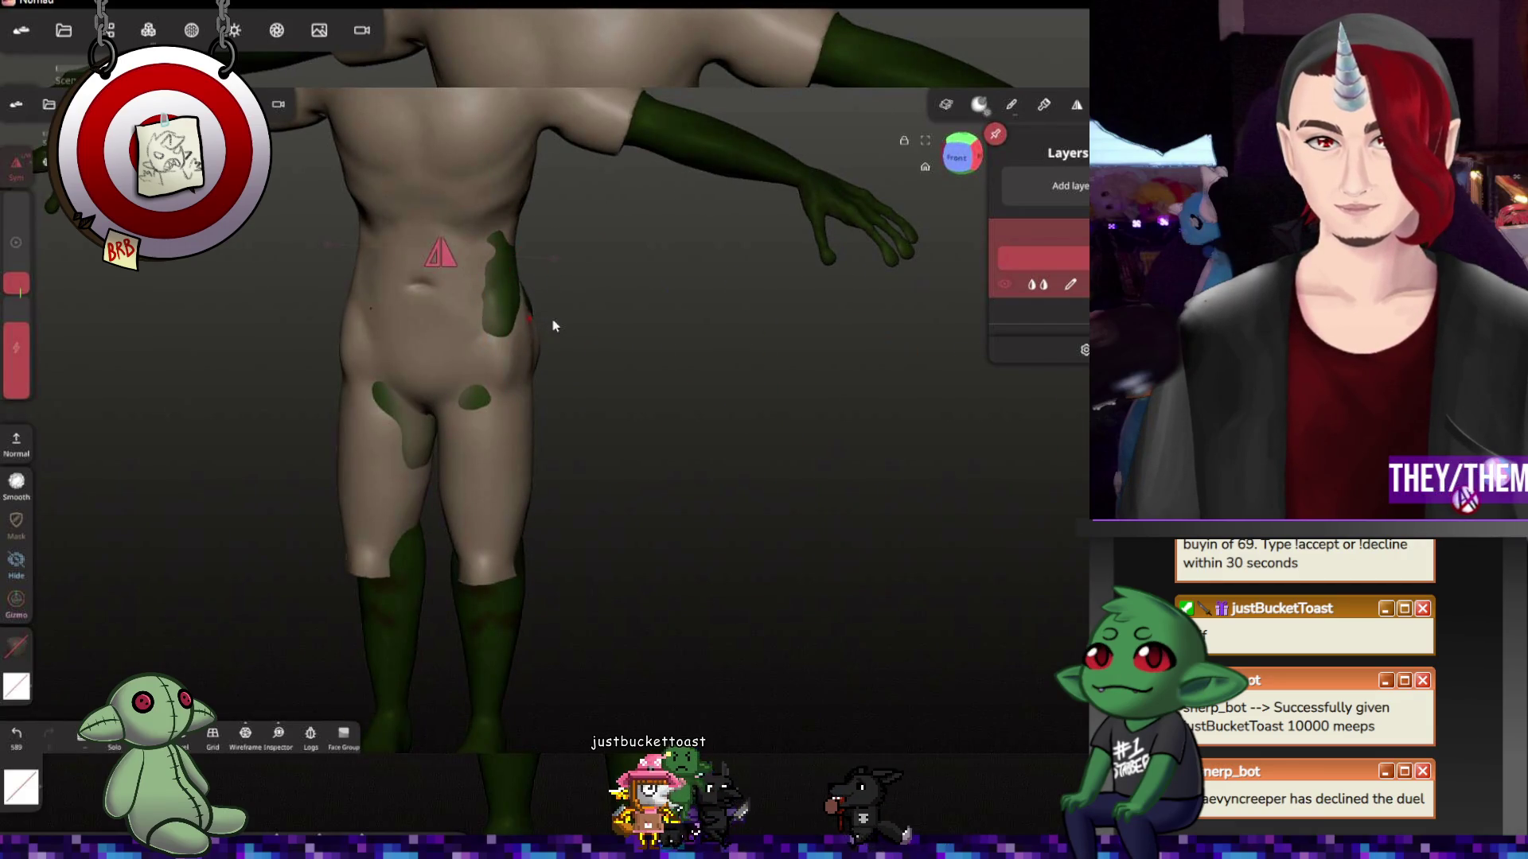
key(ctrl+z)
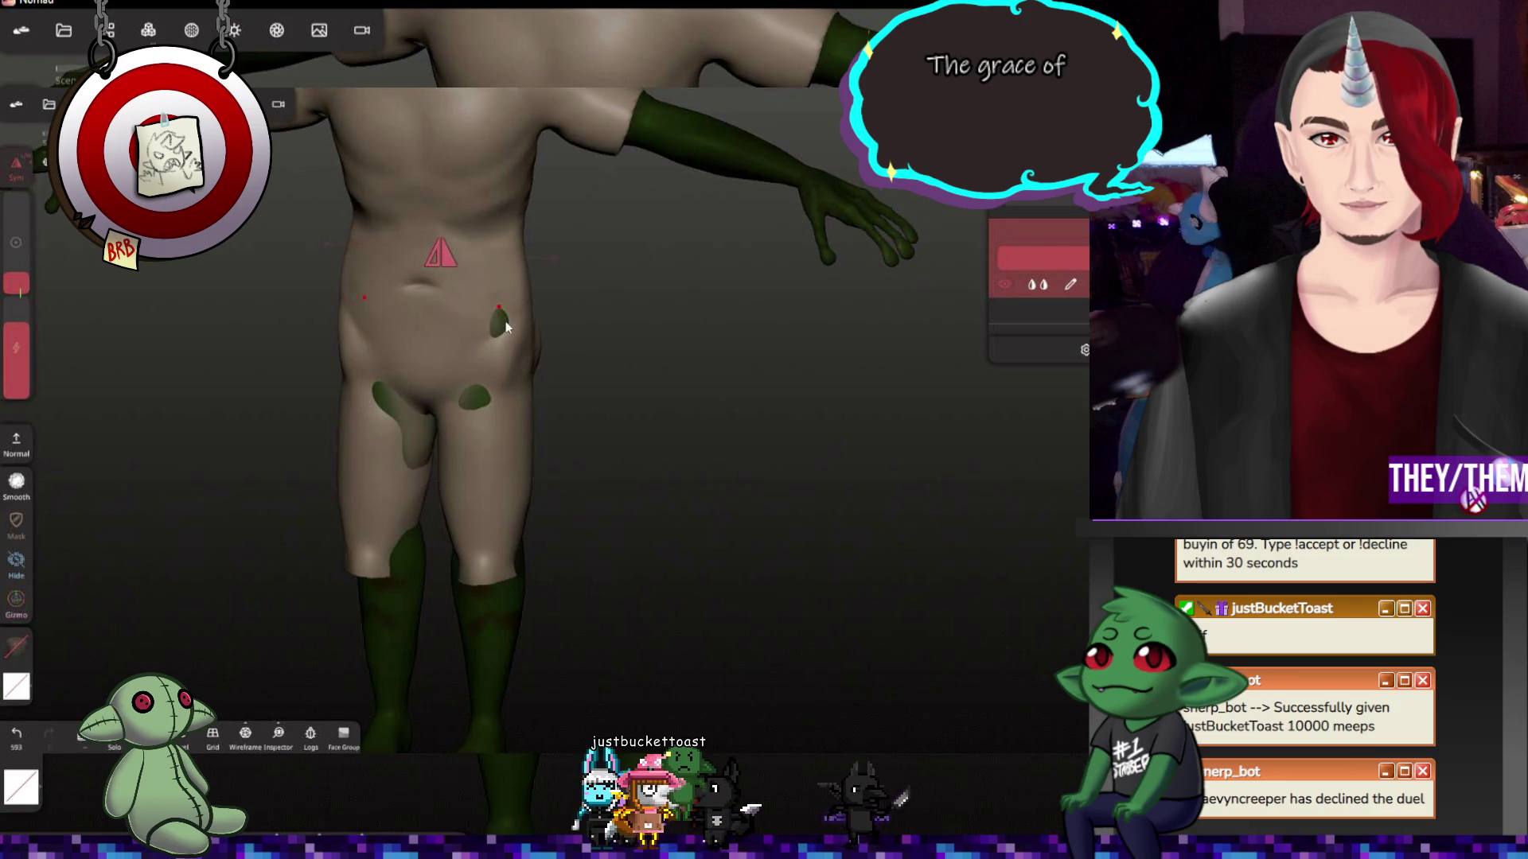
middle_drag(505, 321, 478, 318)
middle_drag(681, 342, 541, 346)
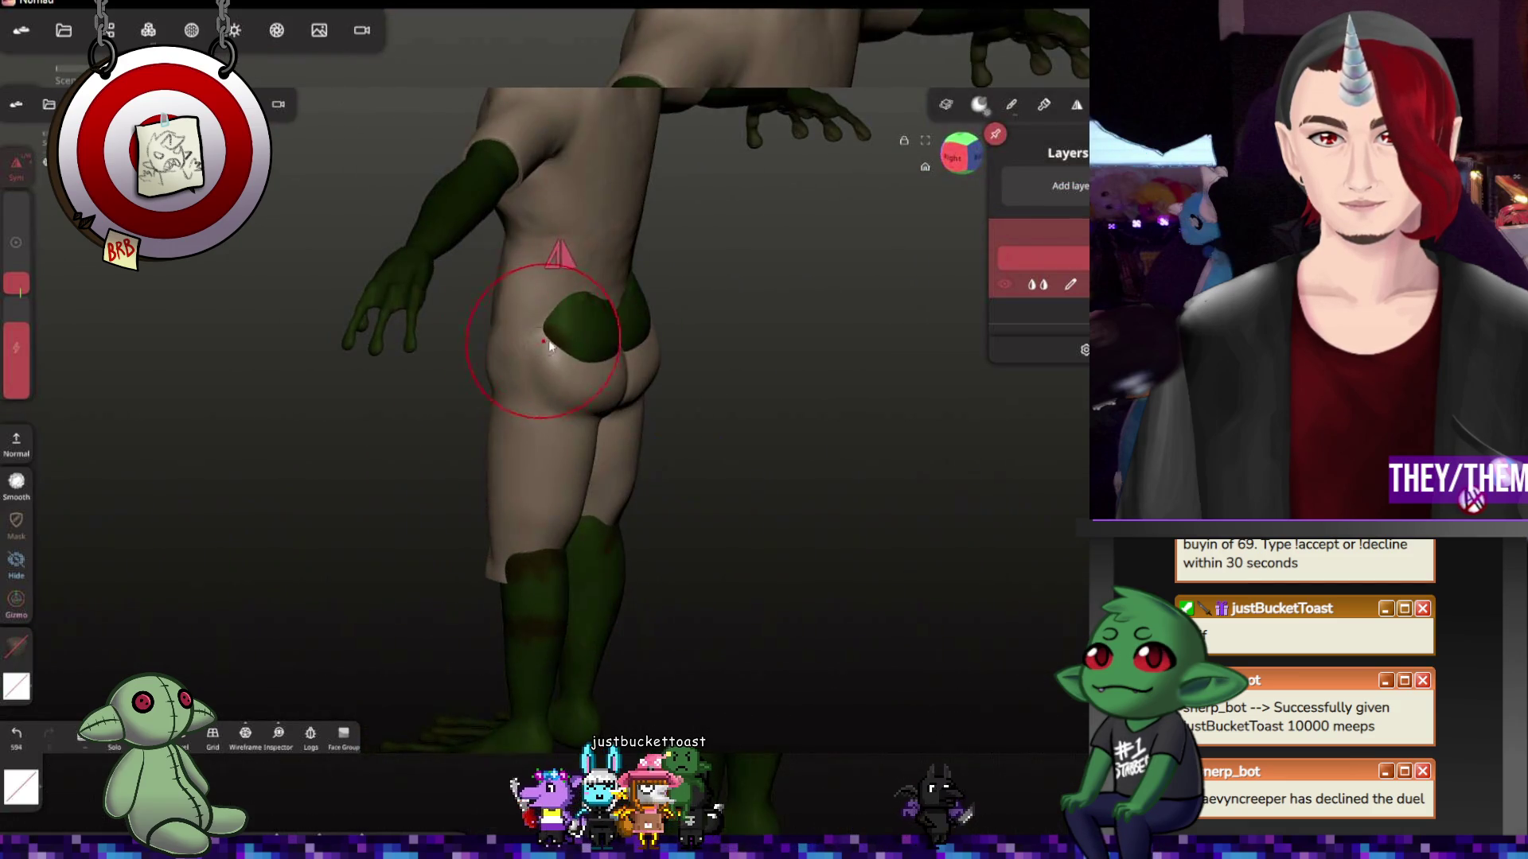
middle_drag(749, 412, 874, 367)
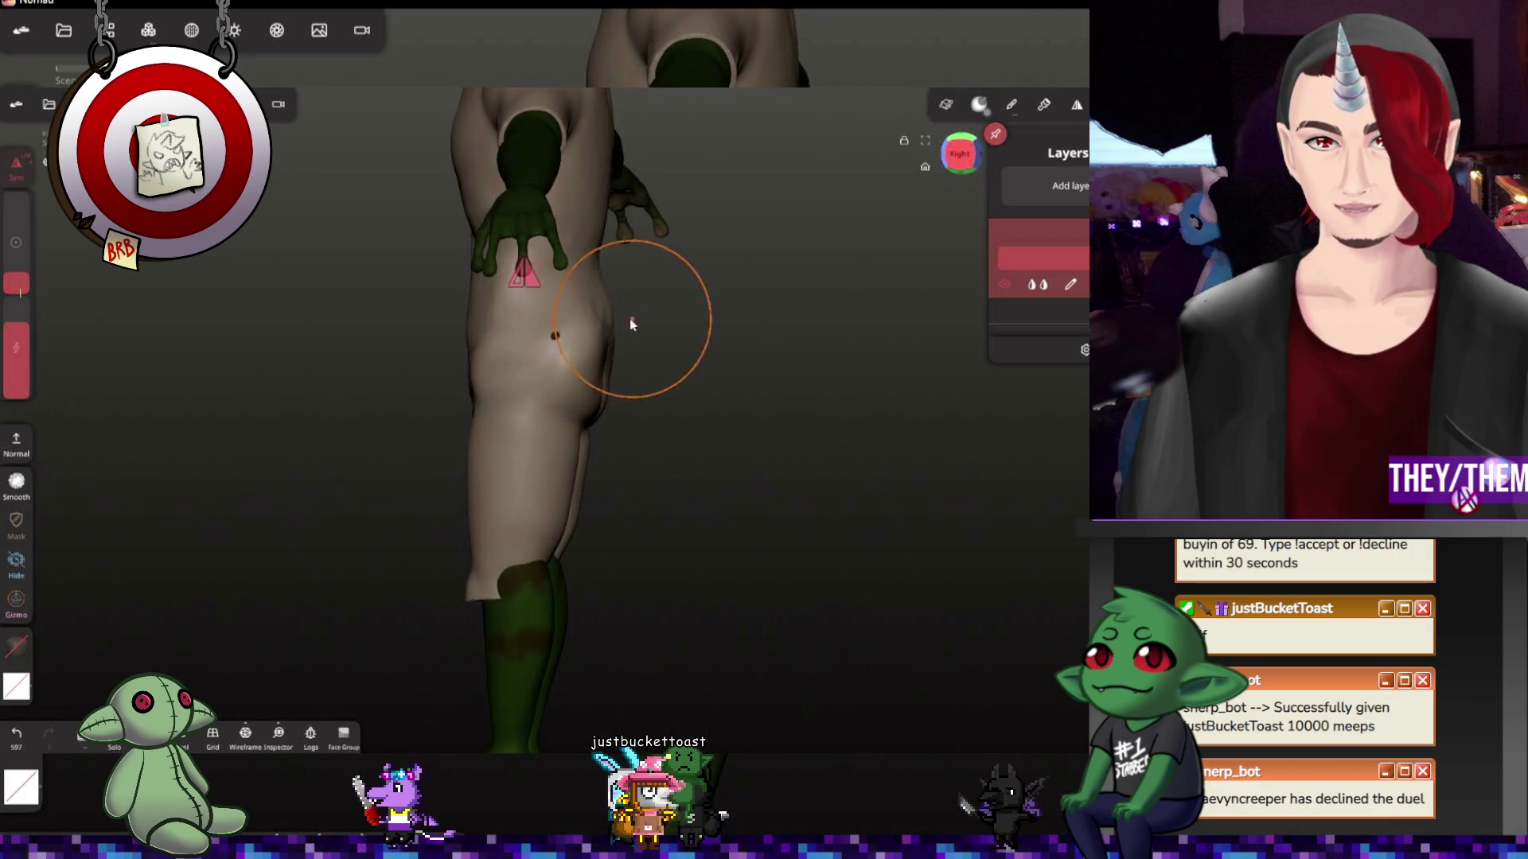
middle_drag(610, 321, 585, 369)
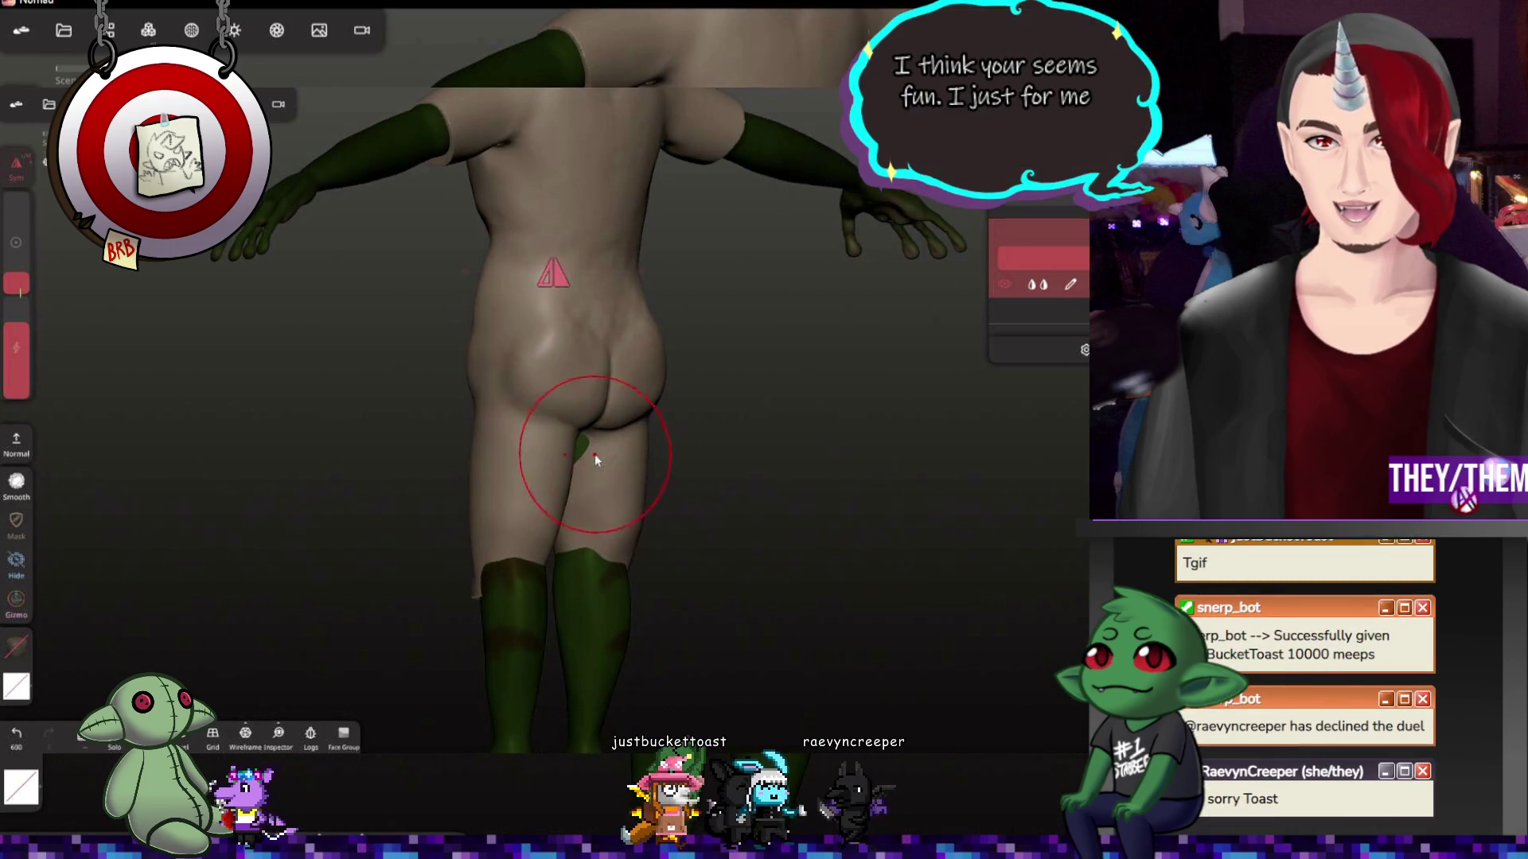
middle_drag(732, 494, 621, 480)
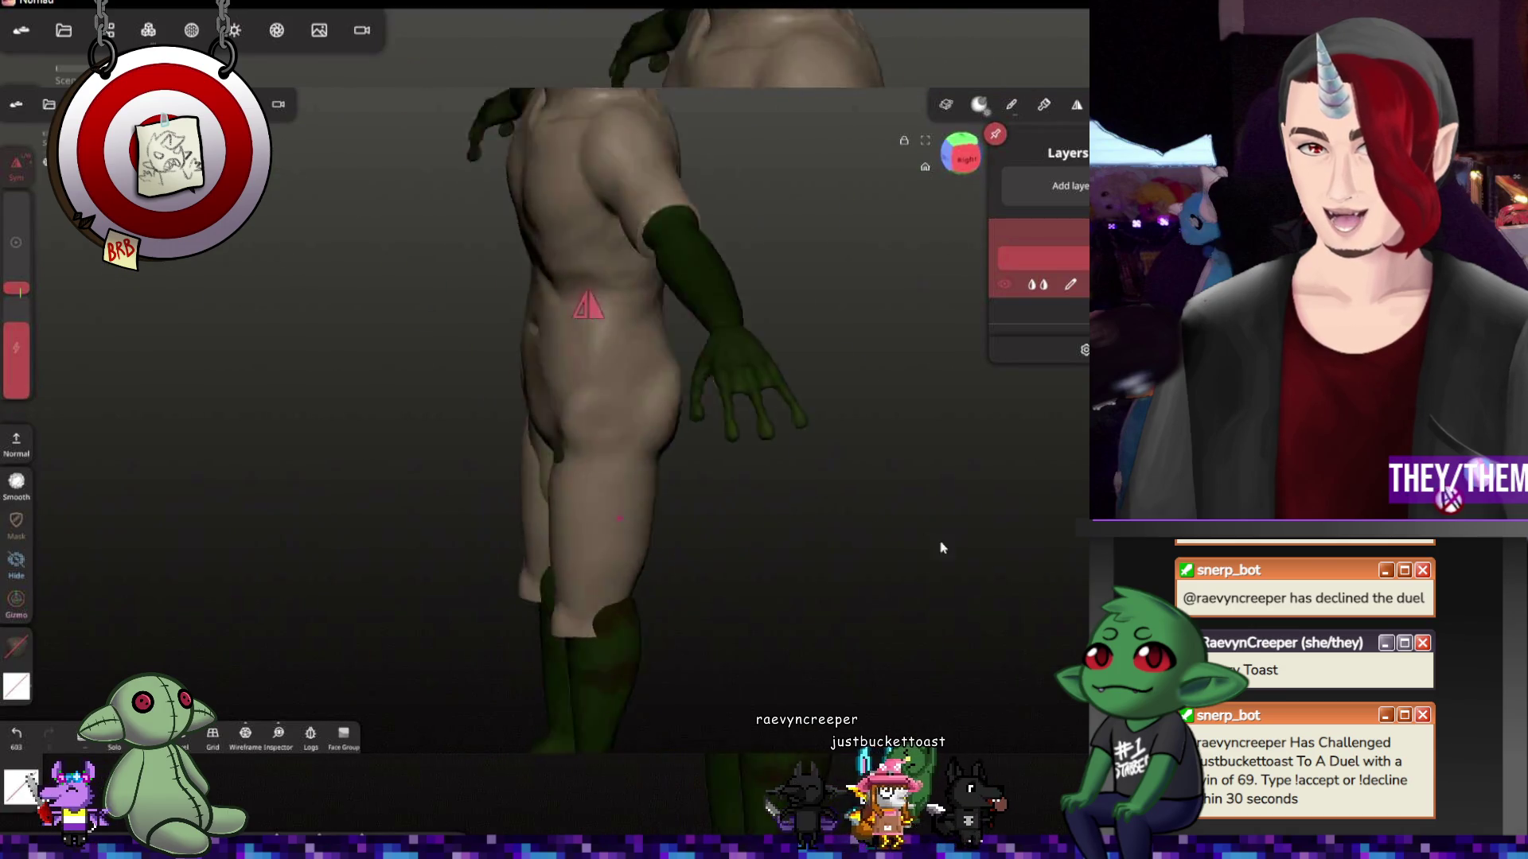
Adjust the brush size and lower its intensity, then review the hips from the front
middle_drag(575, 482, 323, 331)
drag(10, 271, 15, 256)
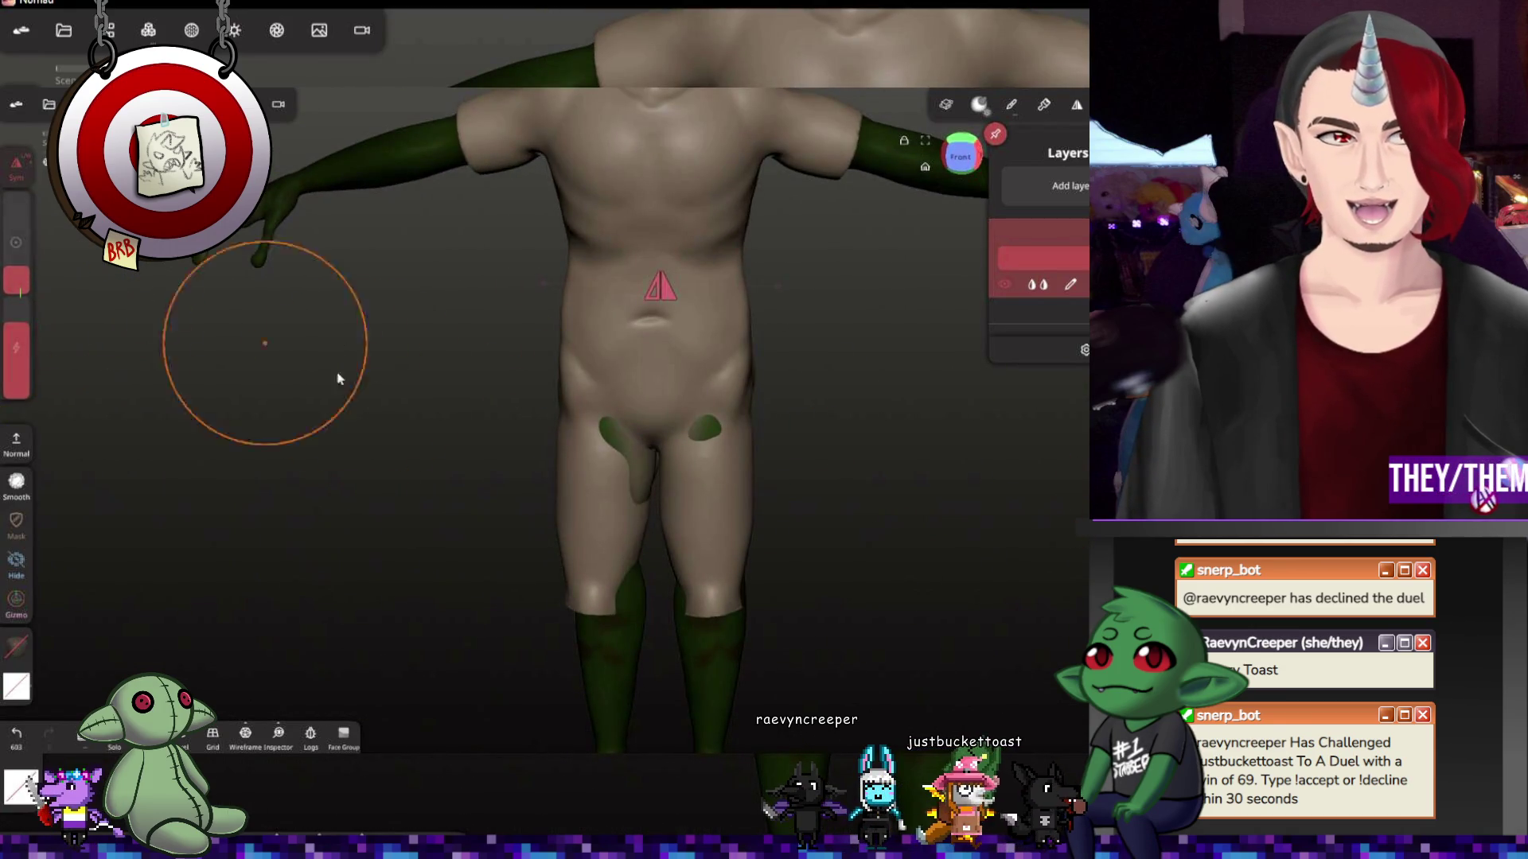
middle_drag(562, 442, 796, 479)
drag(15, 270, 15, 290)
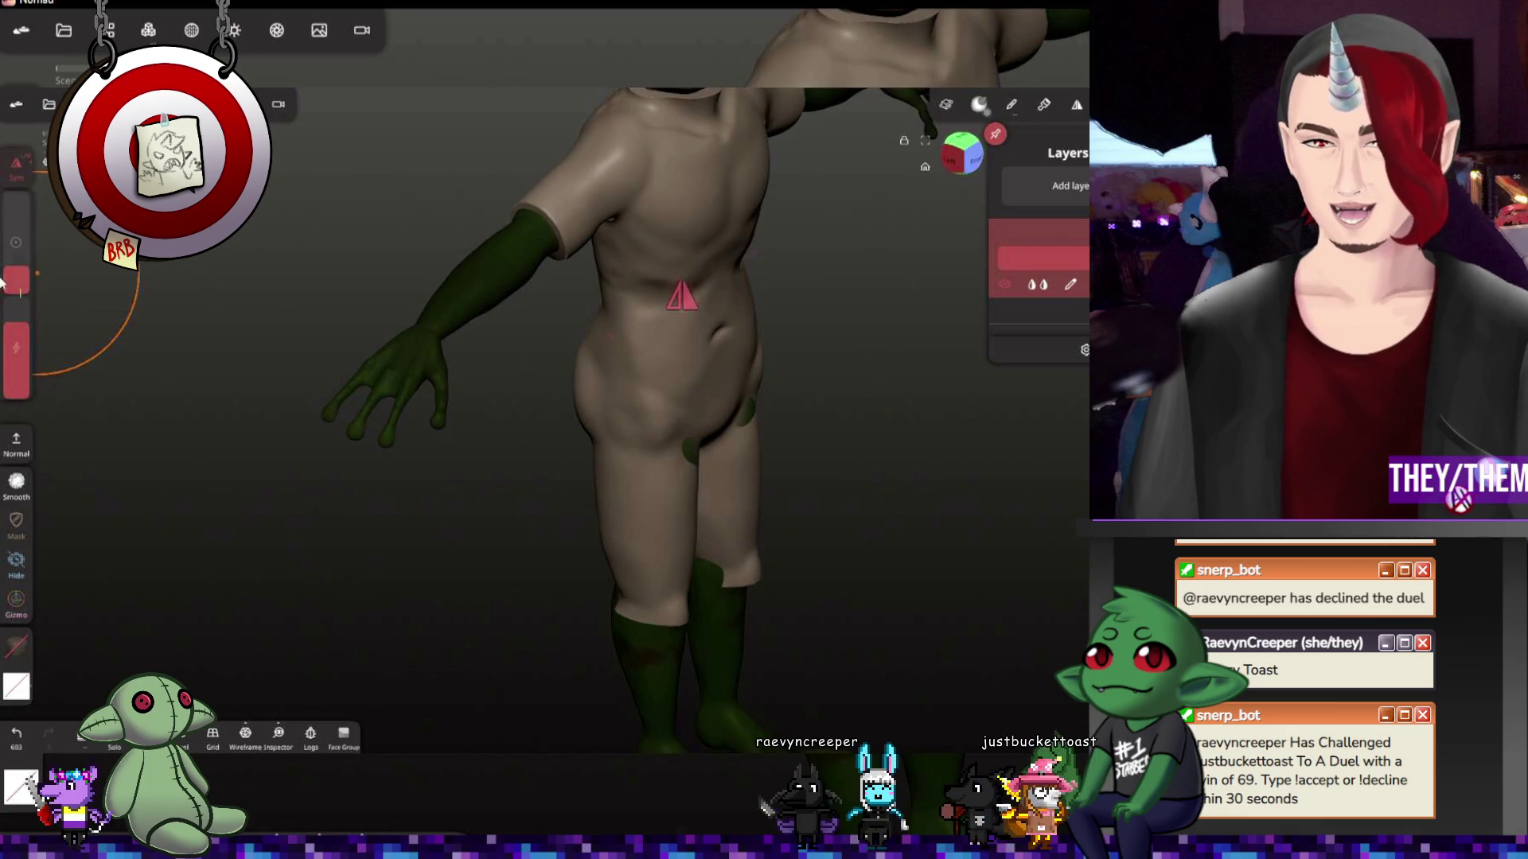
click(26, 368)
drag(26, 367, 27, 392)
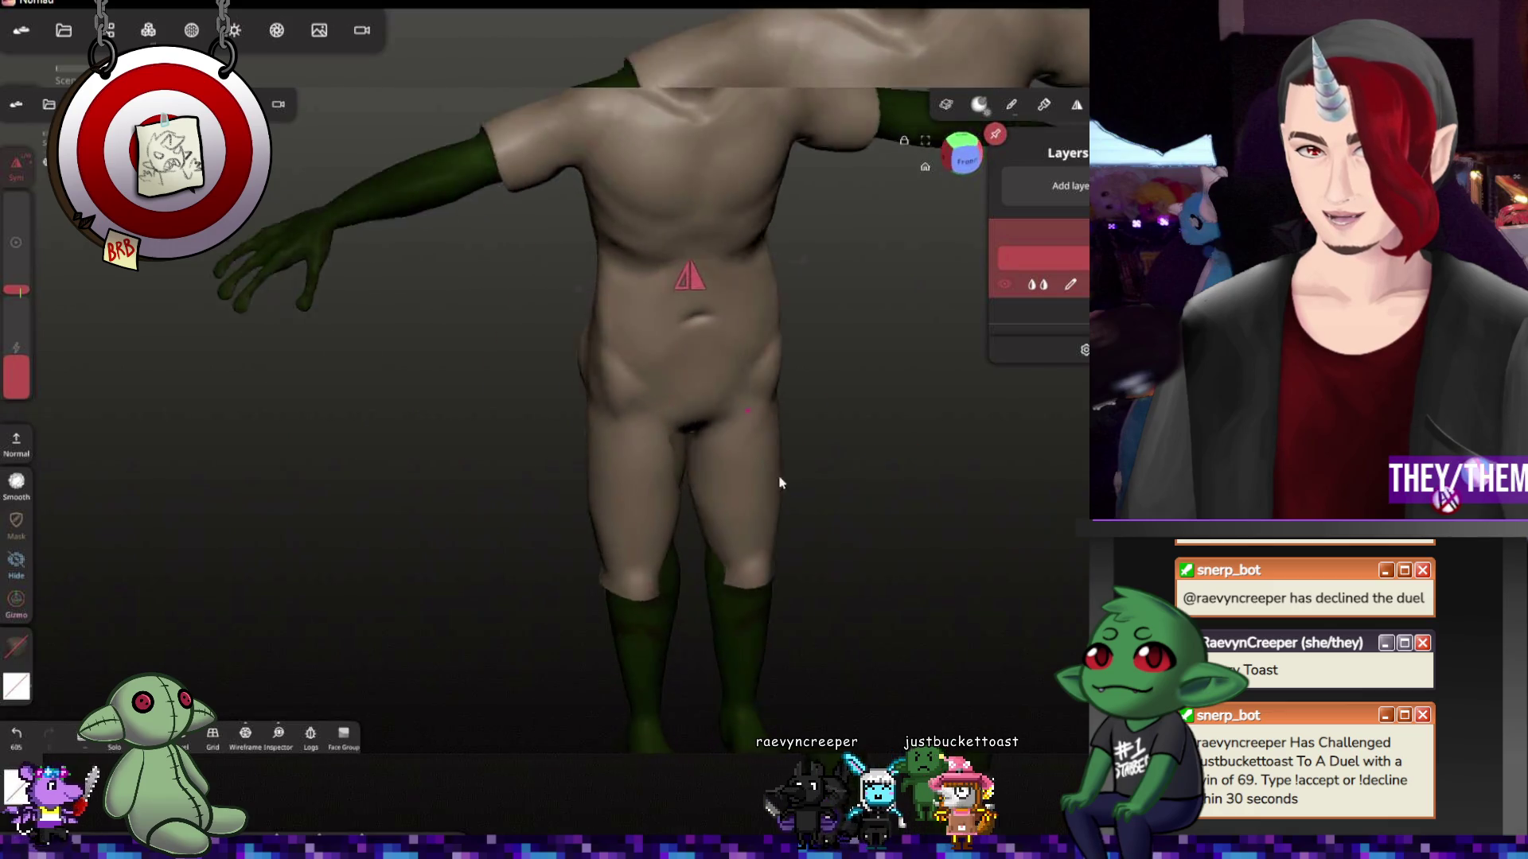
middle_drag(755, 410, 703, 465)
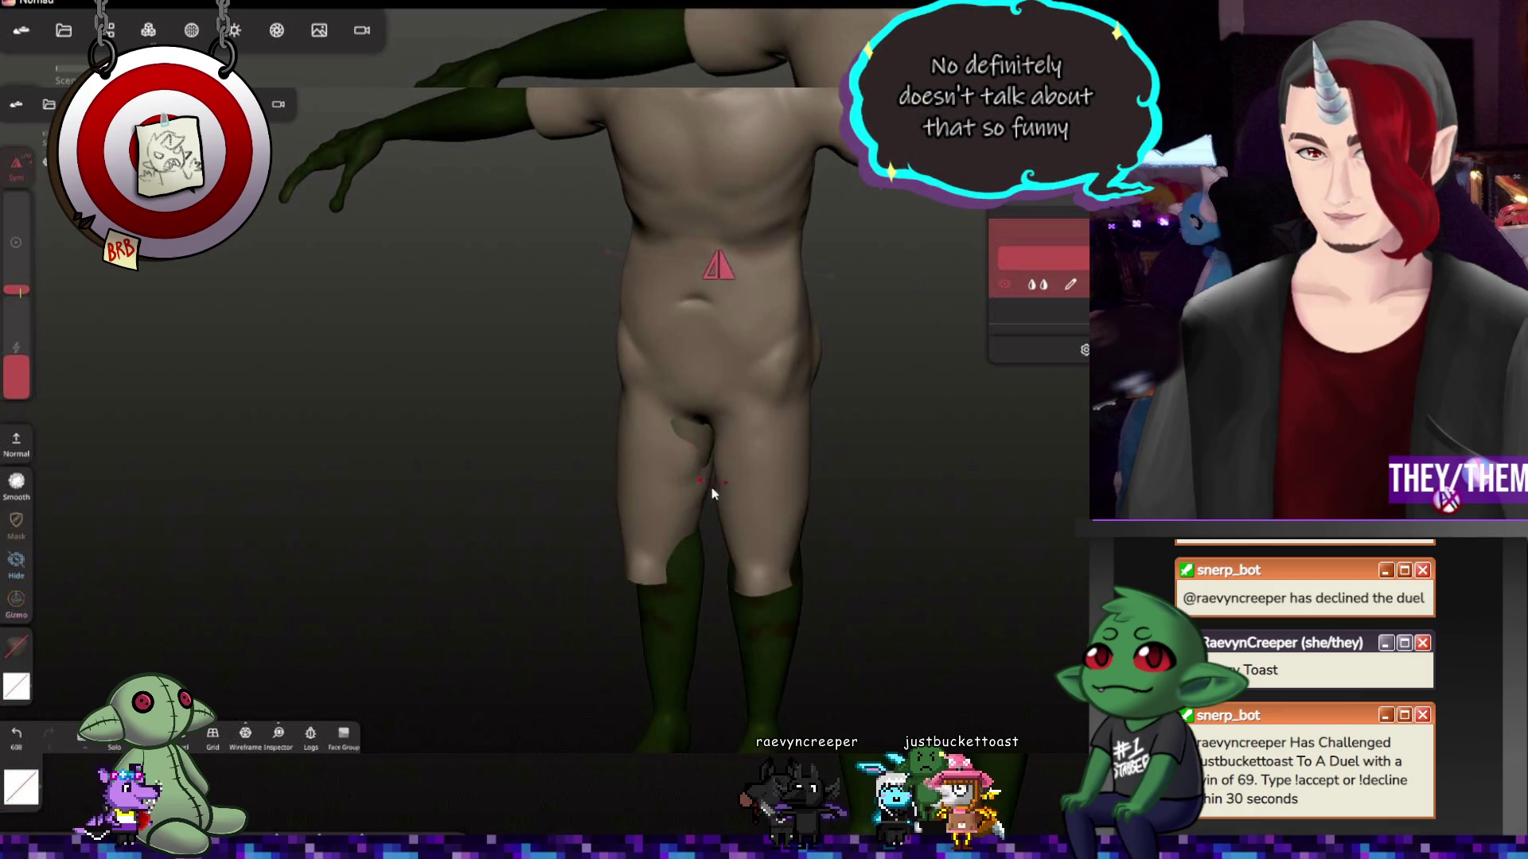
middle_drag(762, 495, 687, 425)
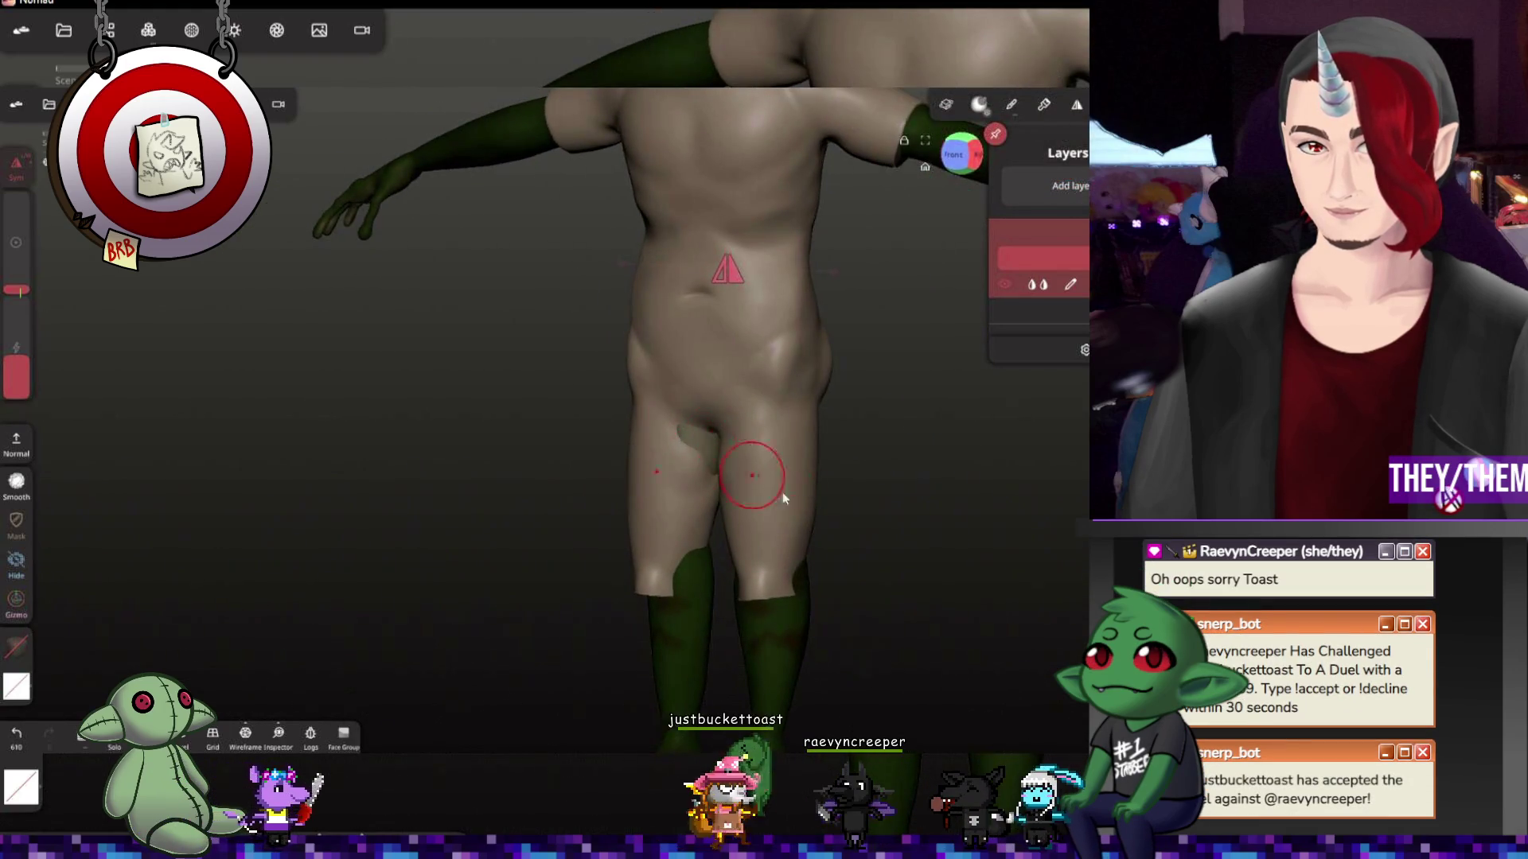
middle_drag(744, 478, 896, 616)
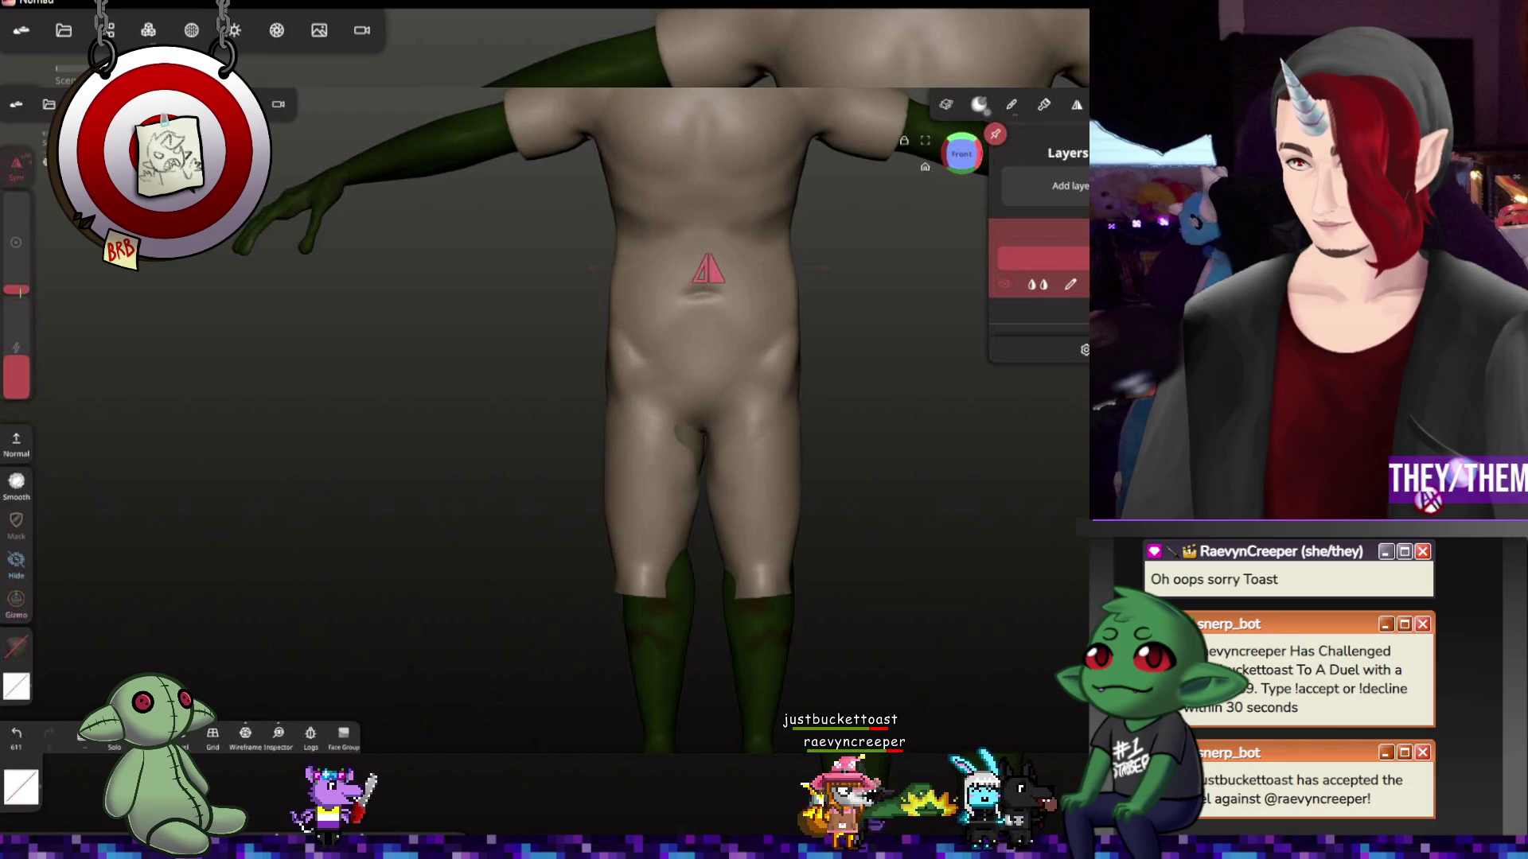
key(g)
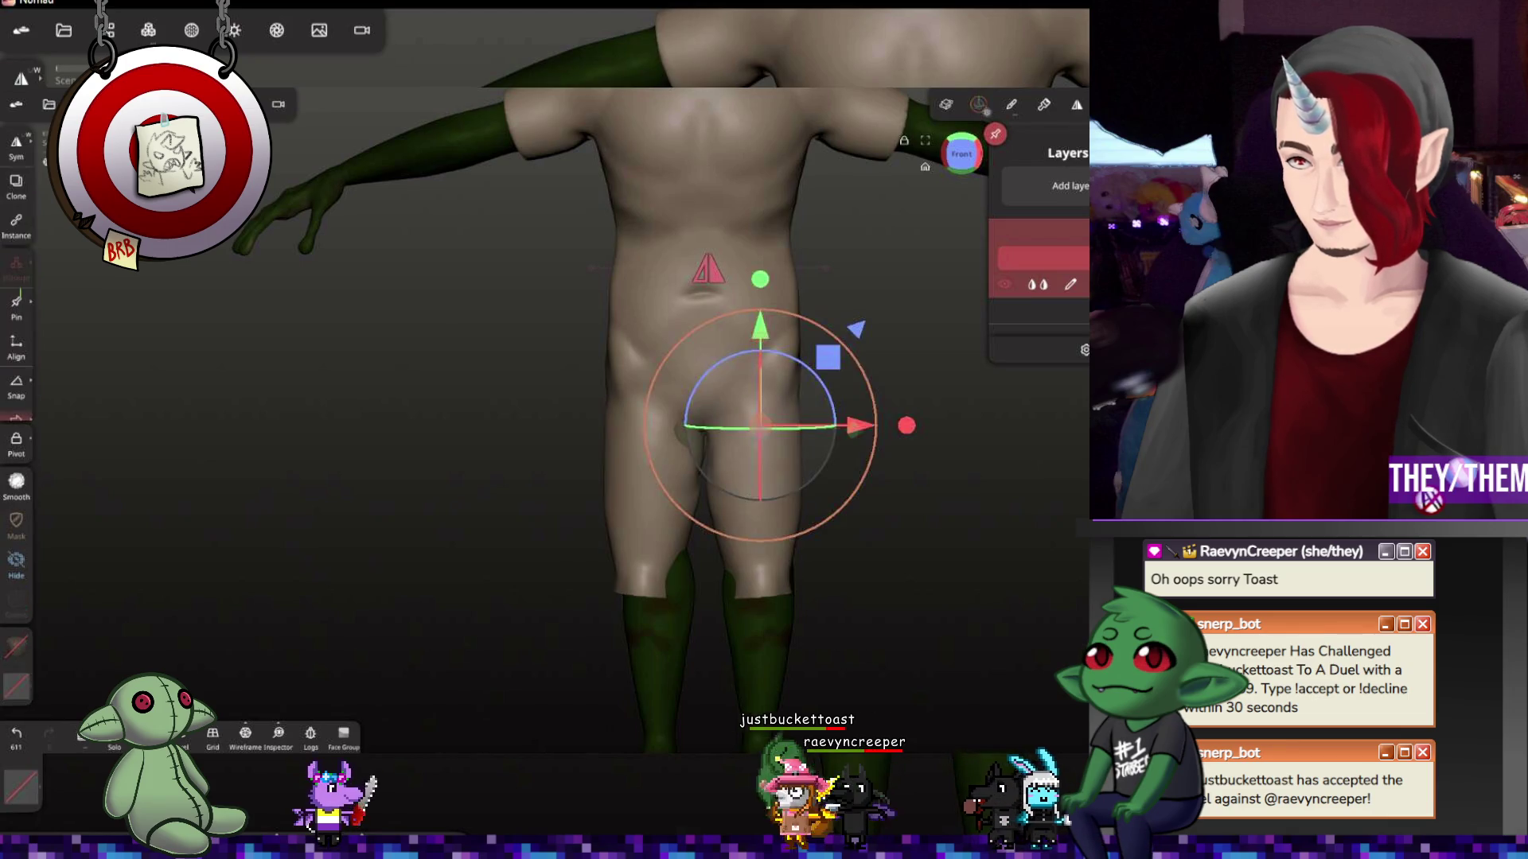
Nudge the body along X with the gizmo, return to the brush and undo the dark knee smudges
drag(904, 427, 871, 436)
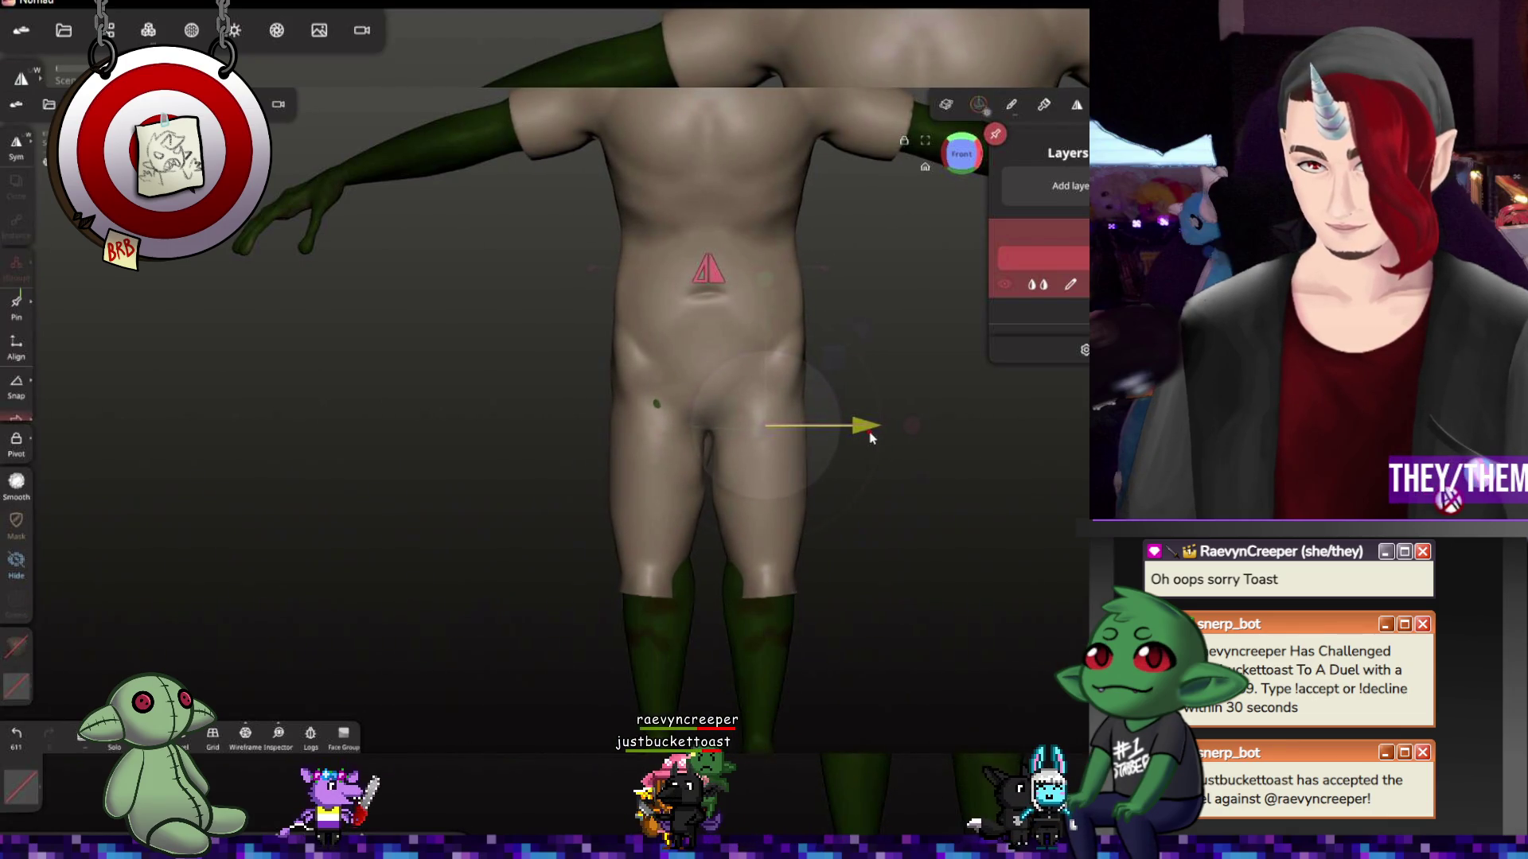
drag(888, 497, 1041, 575)
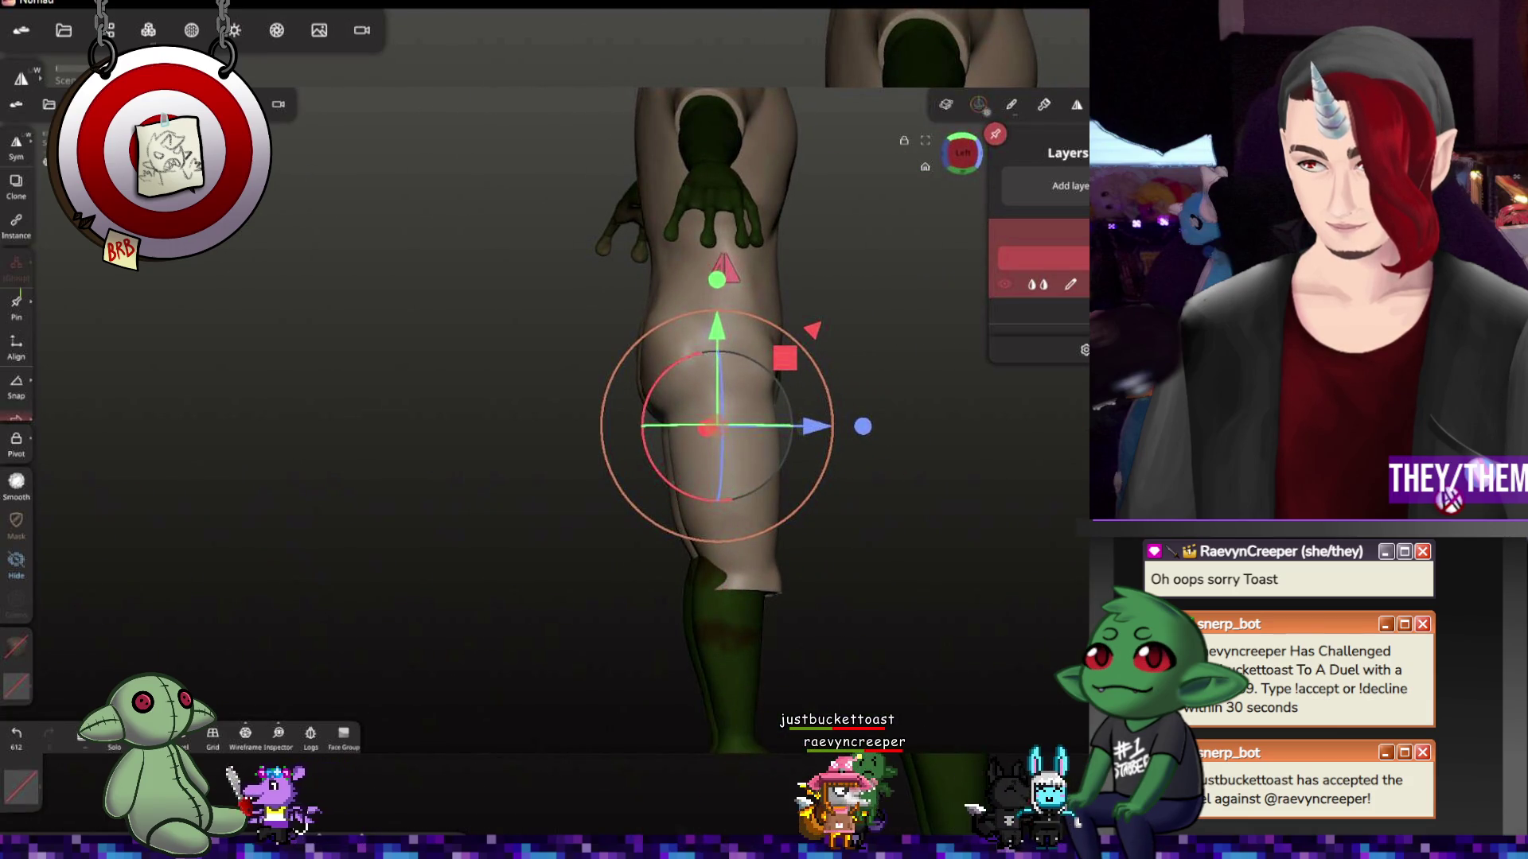
key(b)
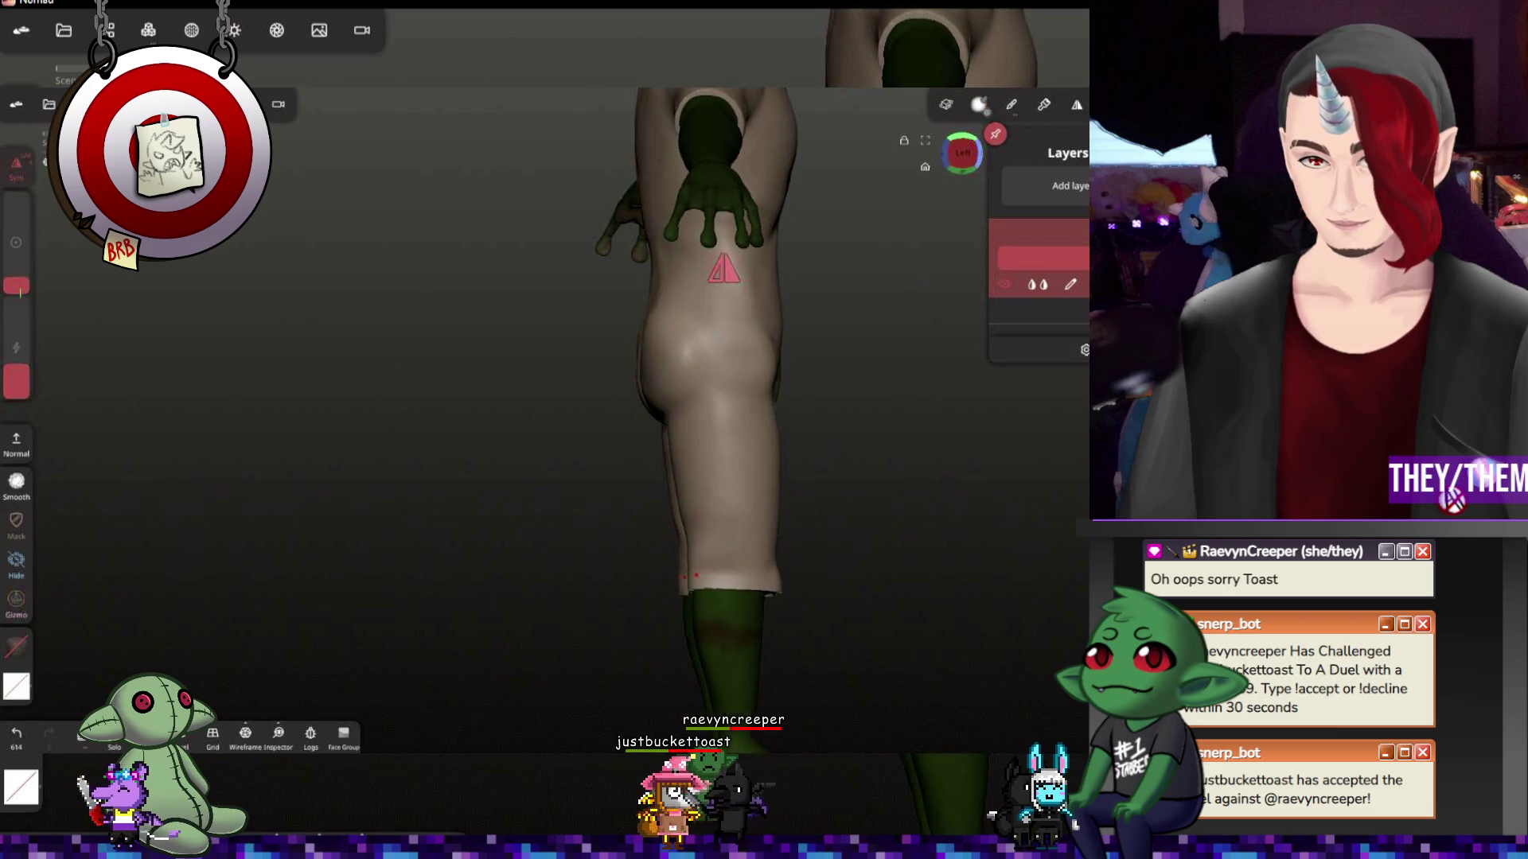
middle_drag(971, 614, 673, 619)
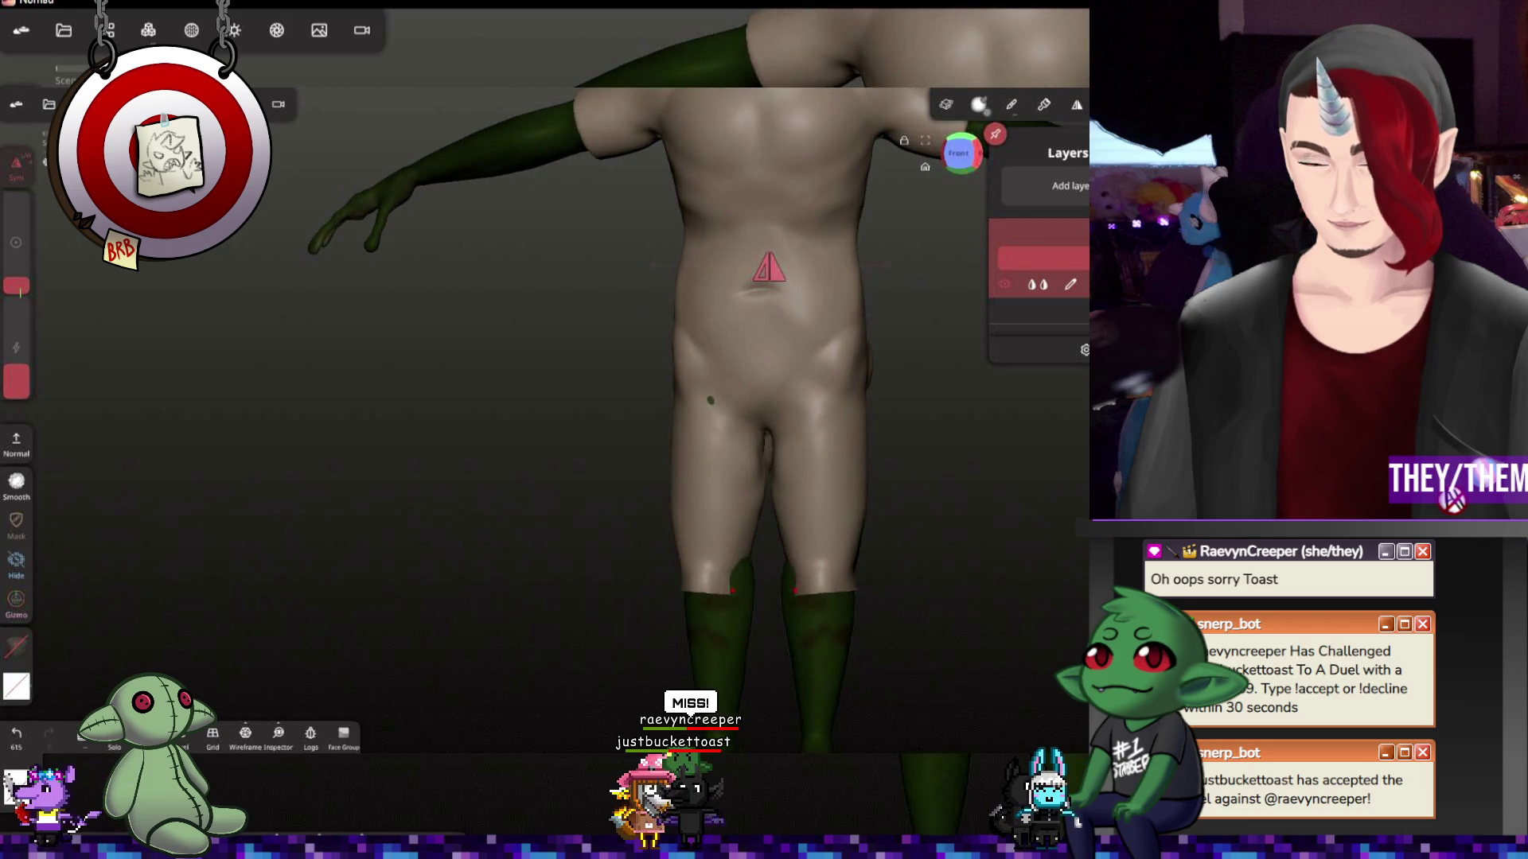
key(ctrl+z)
mouse_move(984, 522)
middle_down()
mouse_move(917, 433)
mouse_move(769, 409)
middle_up()
scroll(1019, 580, down, 2)
scroll(1040, 536, down, 2)
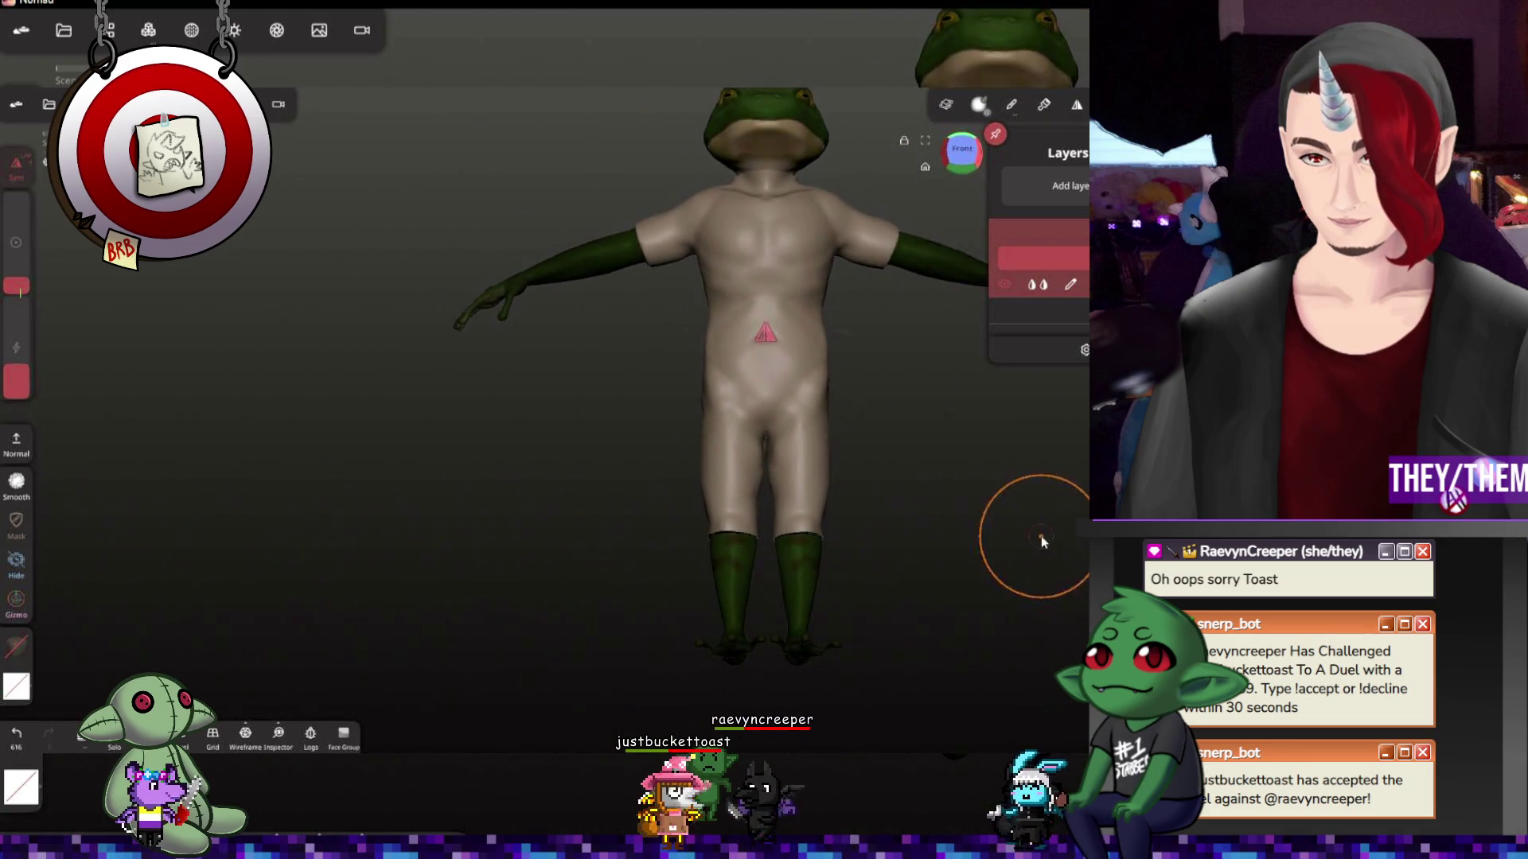
scroll(897, 582, down, 1)
Relax the surface on the back, then sculpt behind both knees with a smaller brush
middle_drag(898, 581, 739, 509)
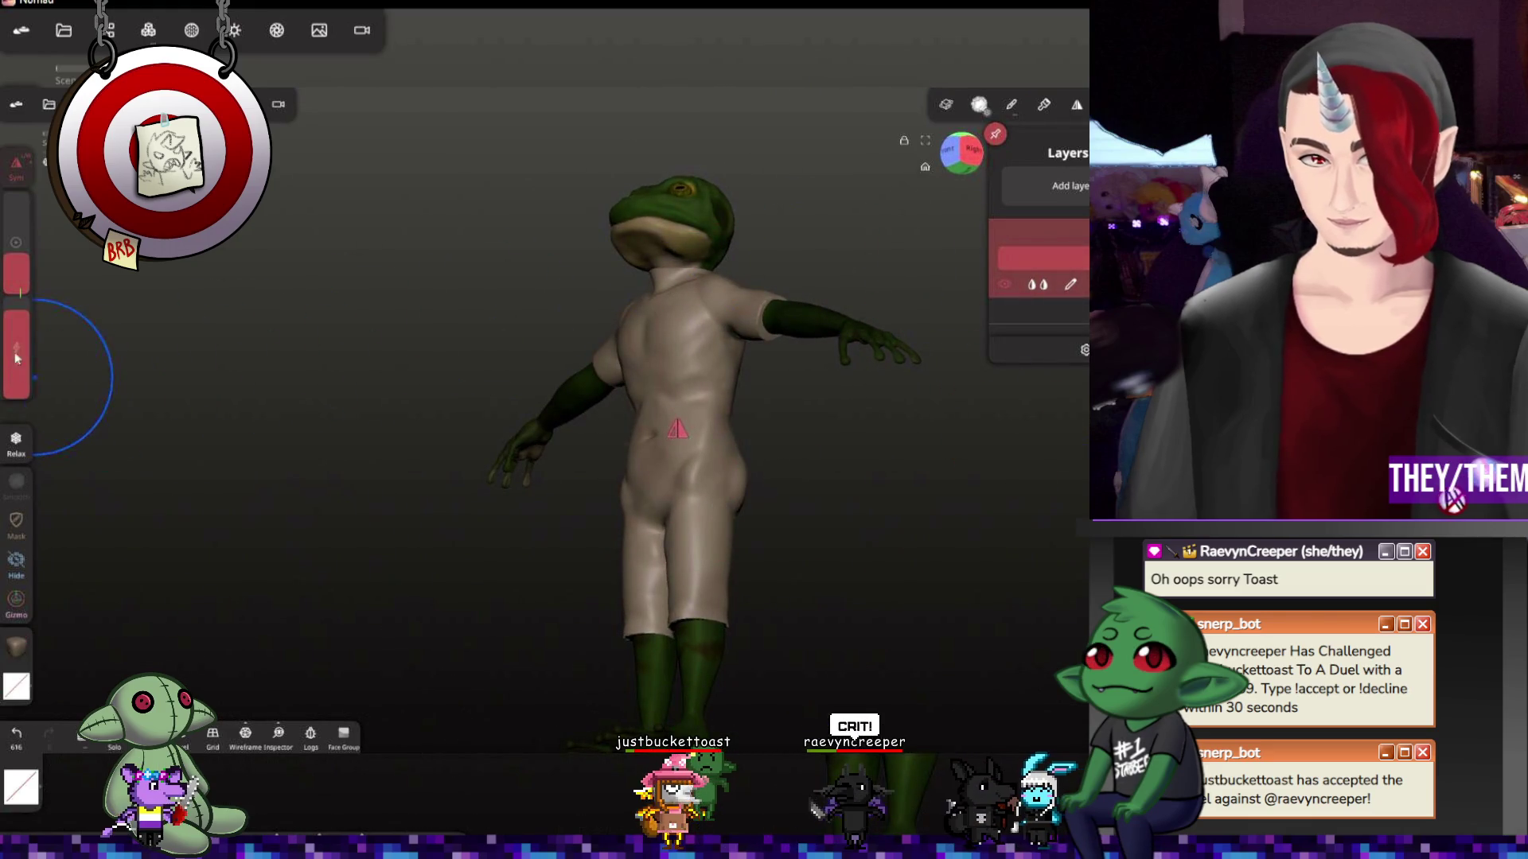
drag(17, 292, 18, 253)
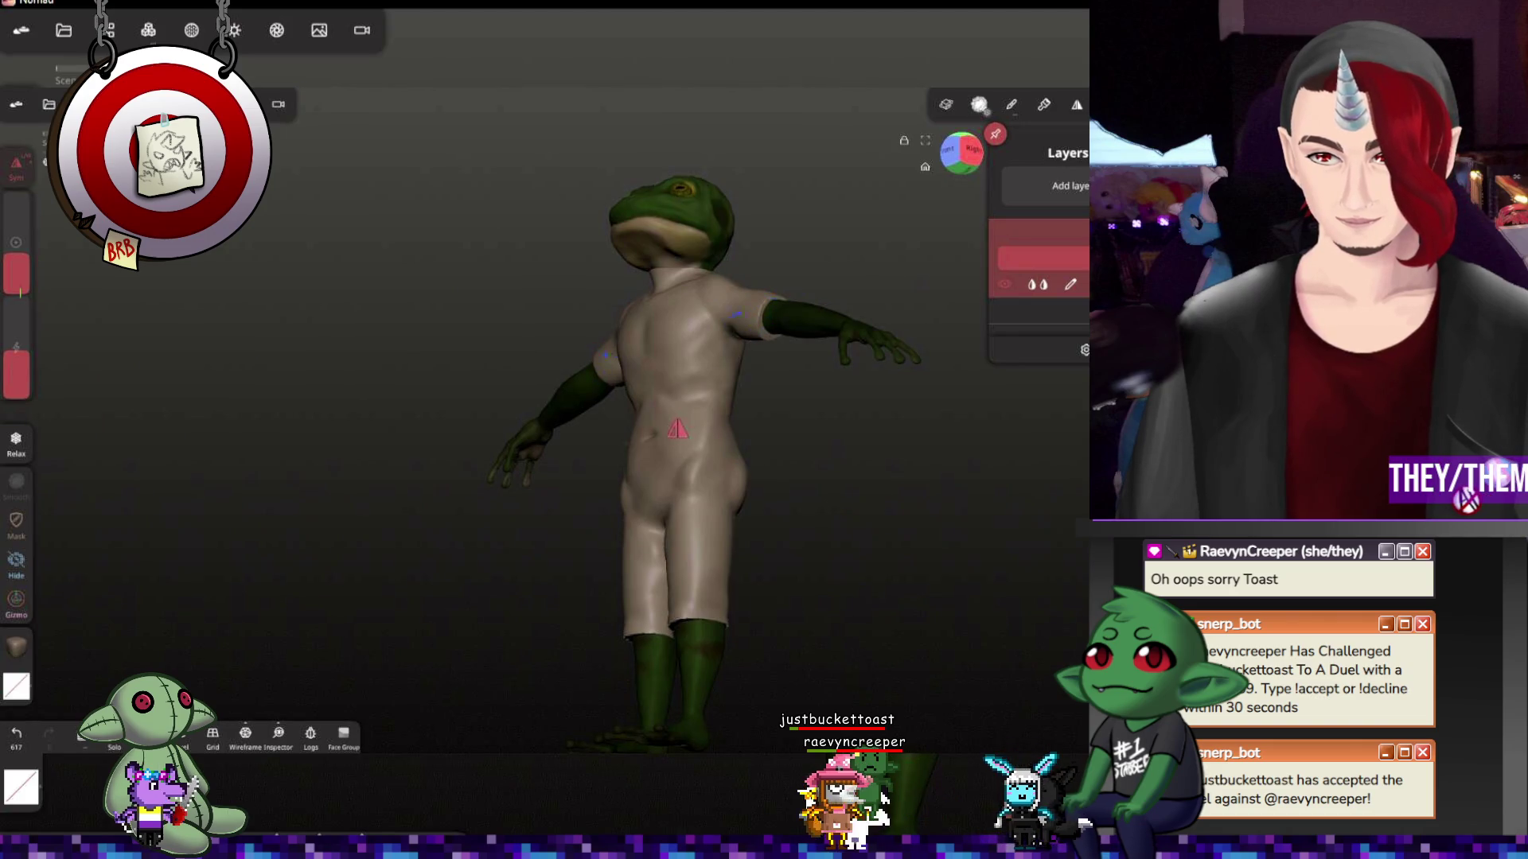
mouse_move(911, 494)
middle_down()
mouse_move(539, 519)
mouse_move(968, 646)
middle_up()
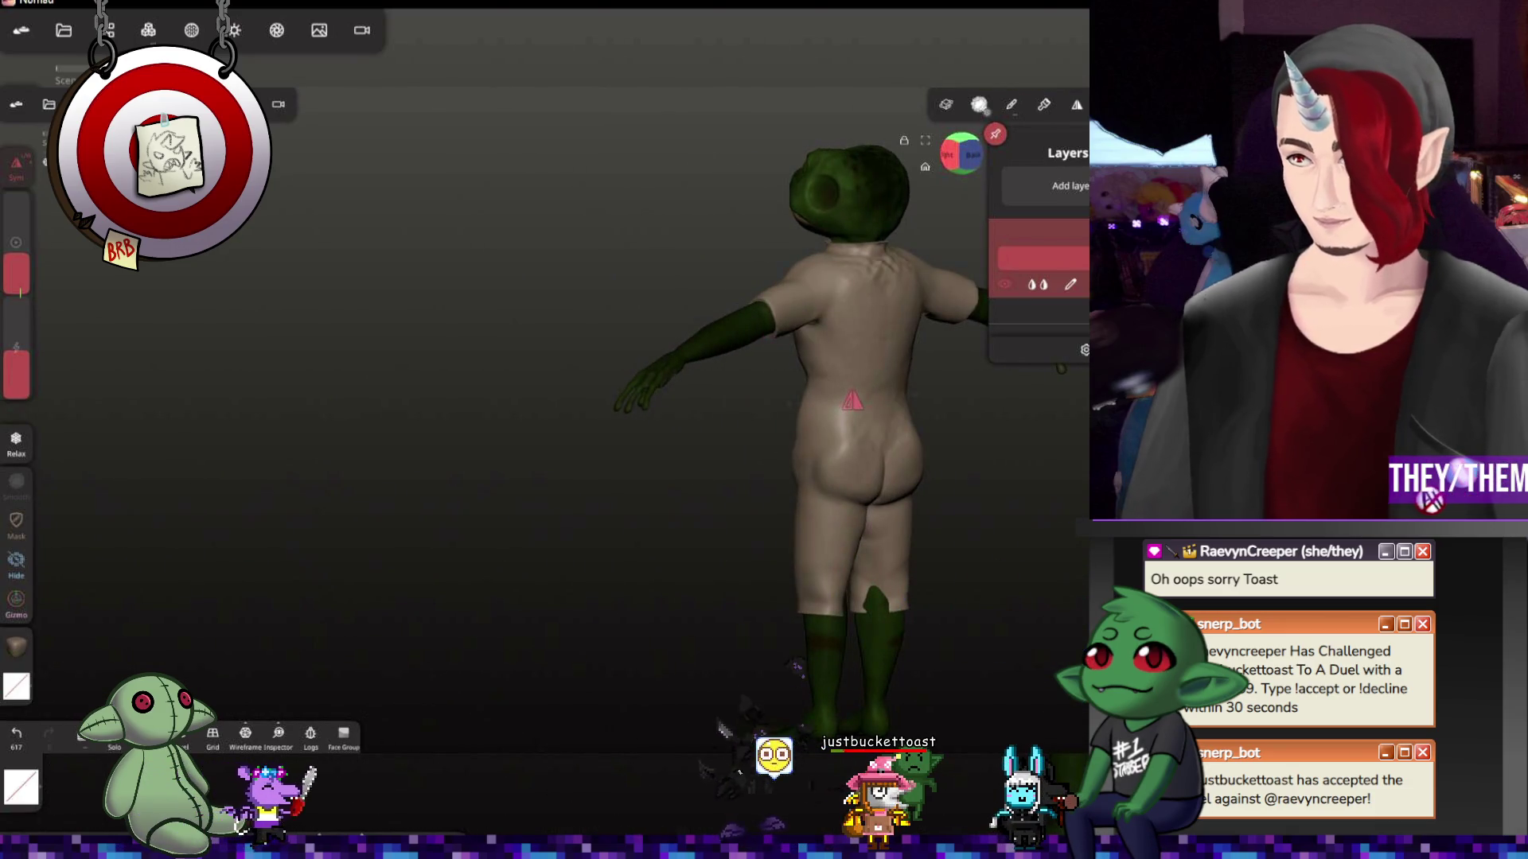
drag(824, 358, 818, 487)
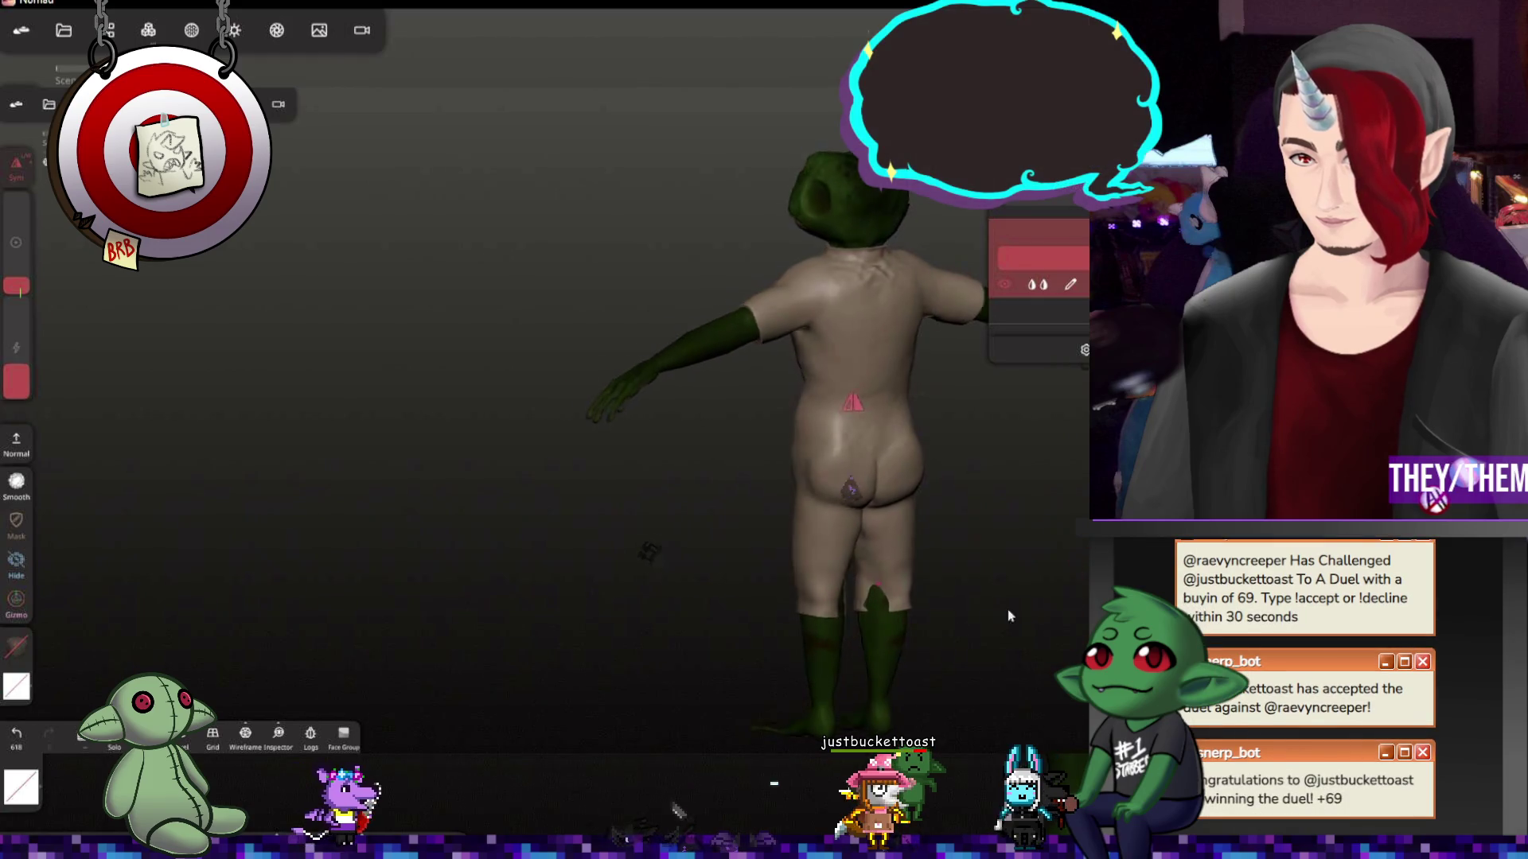
middle_drag(701, 677, 884, 643)
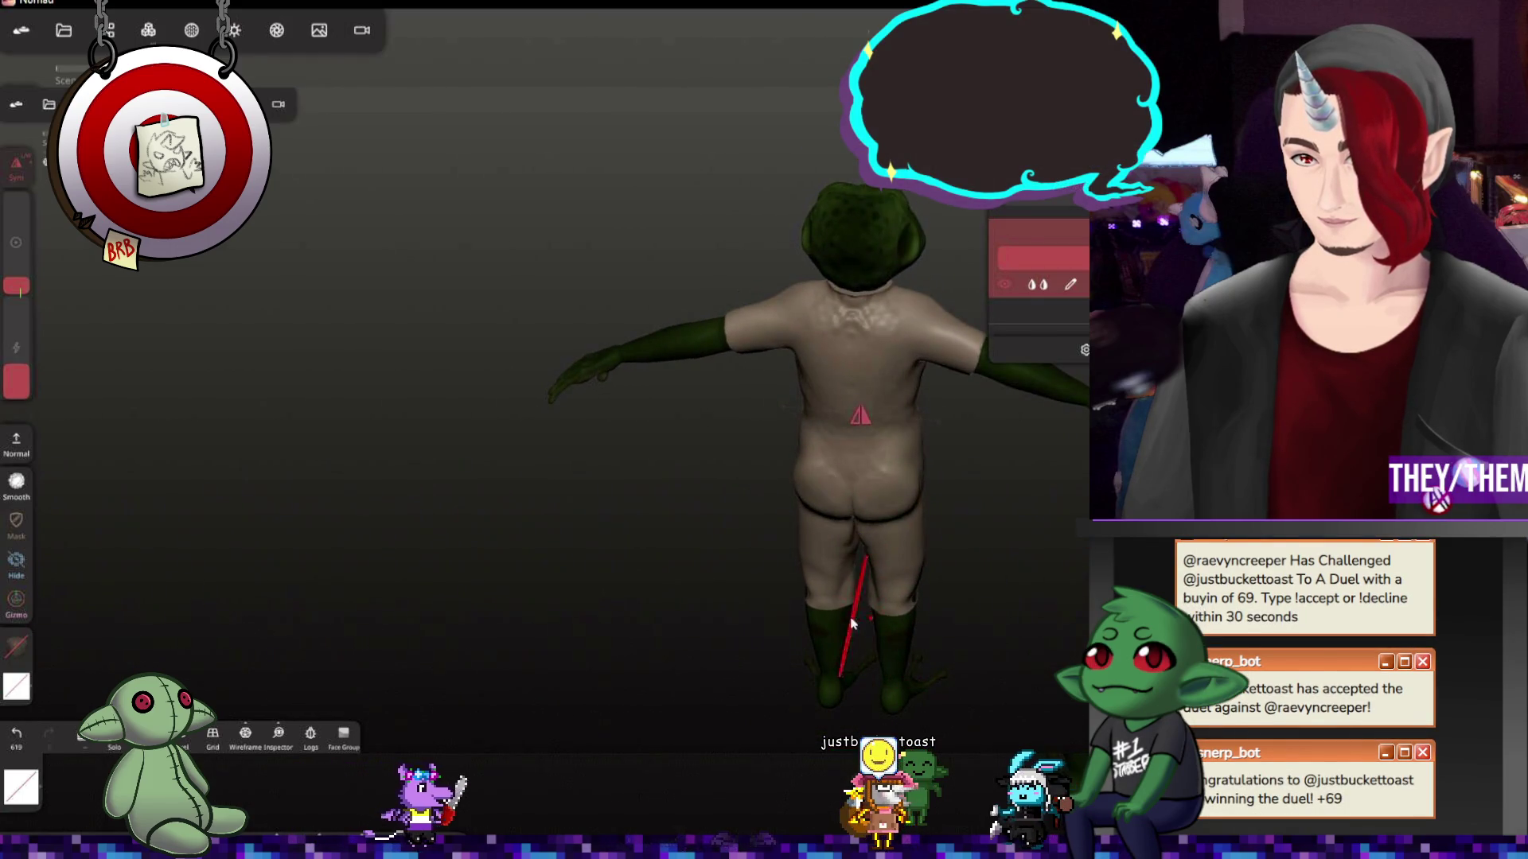
drag(17, 287, 22, 313)
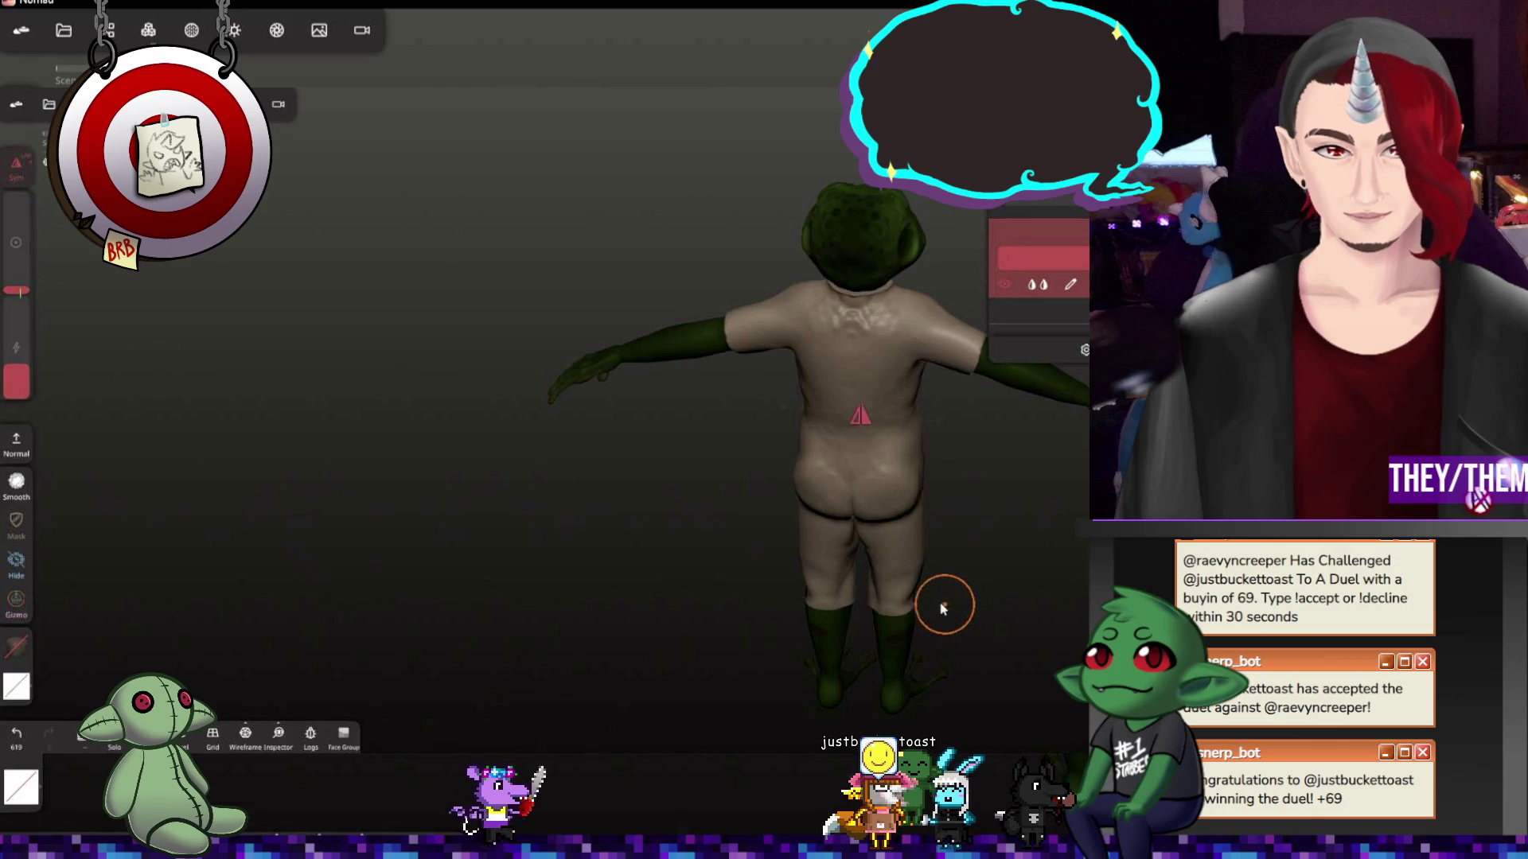
drag(946, 606, 911, 600)
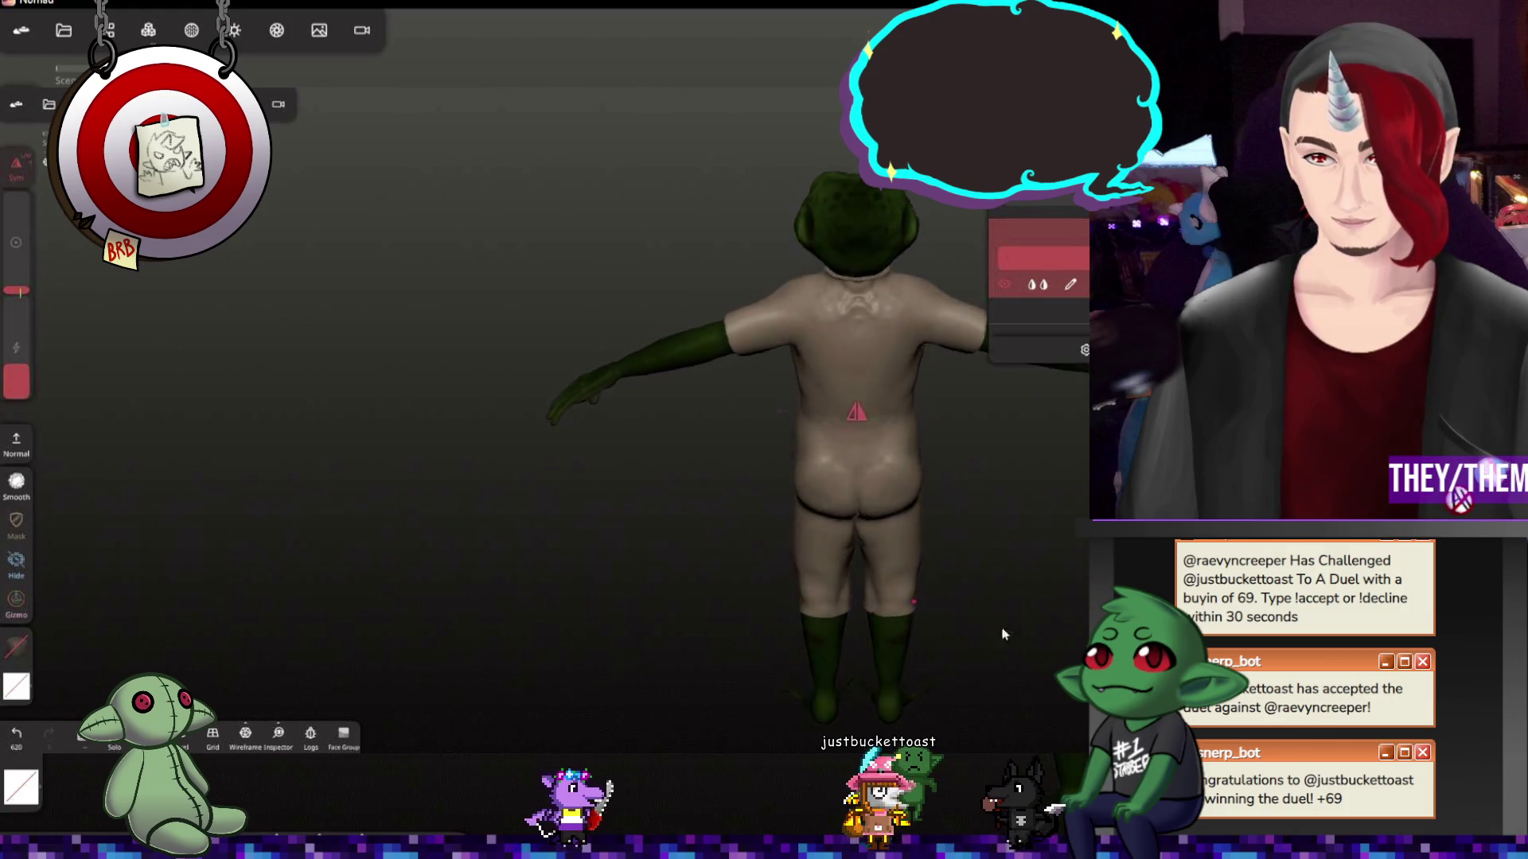
Pull the beige skin down over the thigh-sock boundary and upper socks on both legs
middle_drag(597, 537, 812, 538)
mouse_move(967, 400)
middle_down()
mouse_move(894, 314)
mouse_move(725, 207)
middle_up()
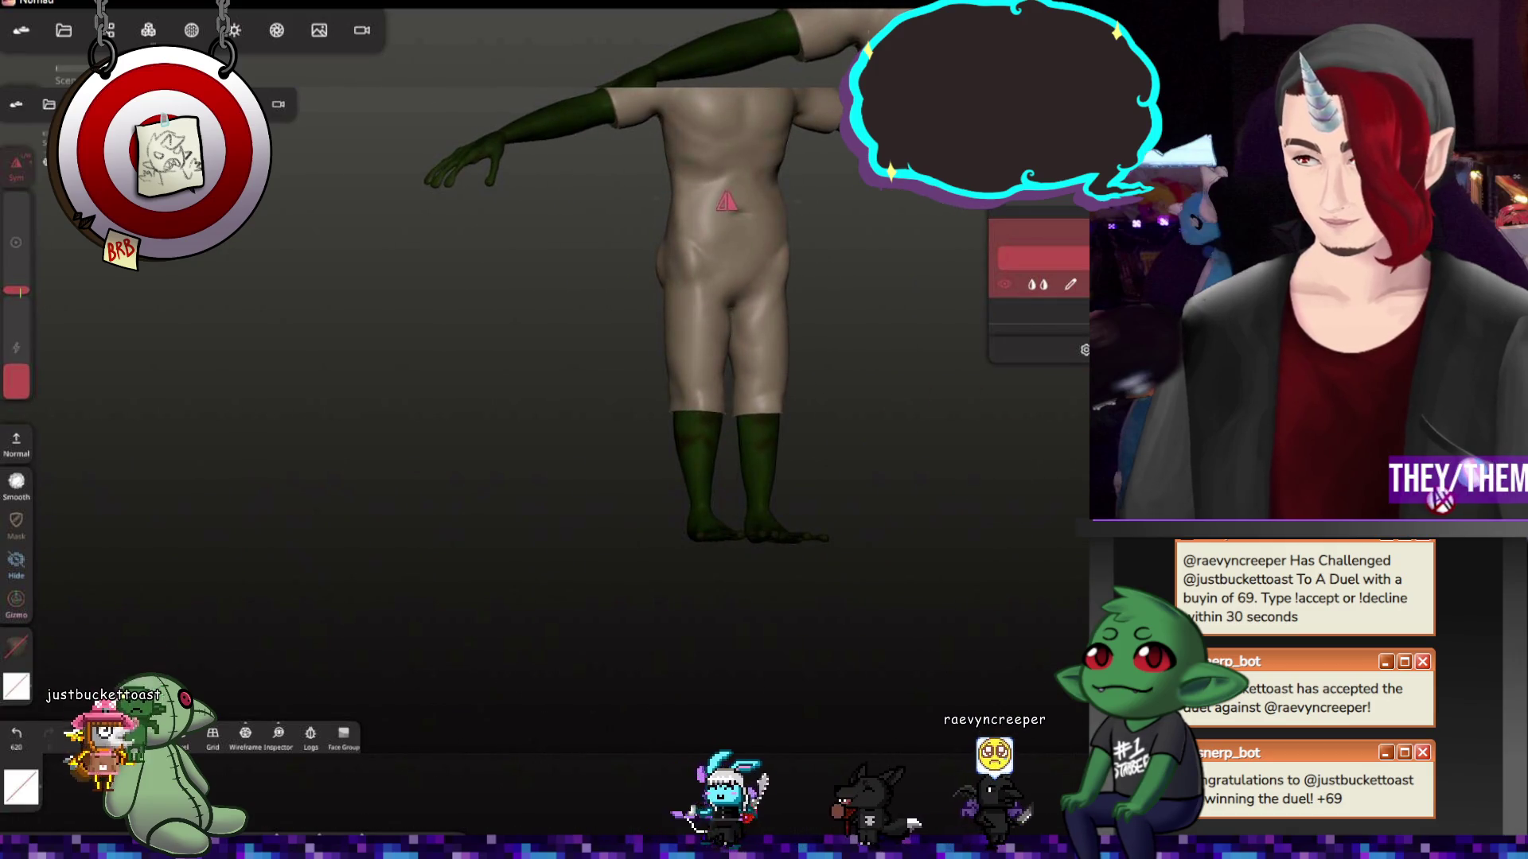
drag(664, 412, 699, 416)
drag(17, 291, 17, 281)
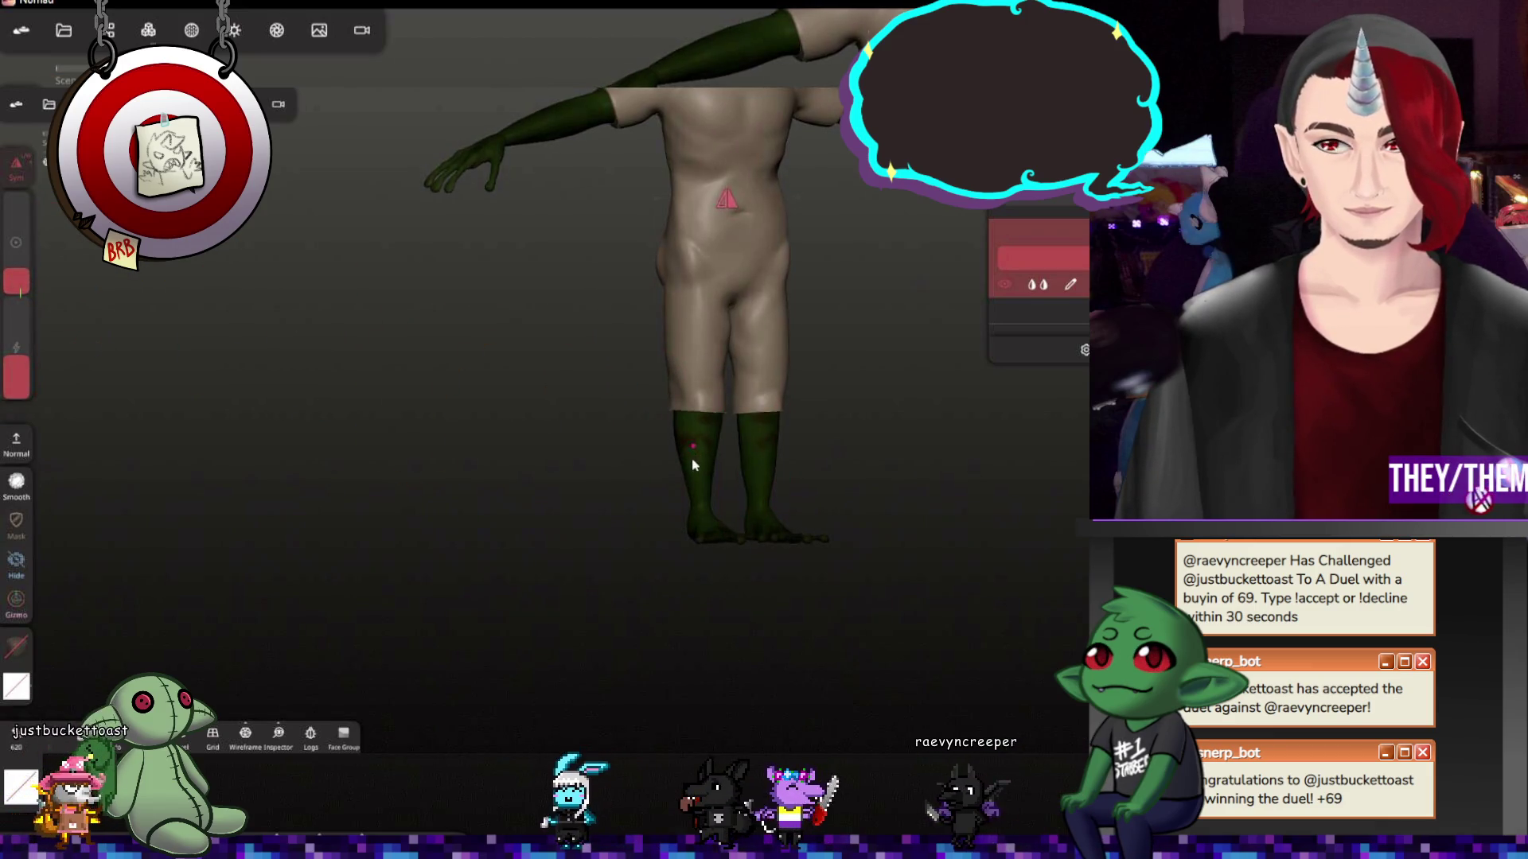
middle_drag(867, 511, 767, 409)
drag(771, 443, 772, 587)
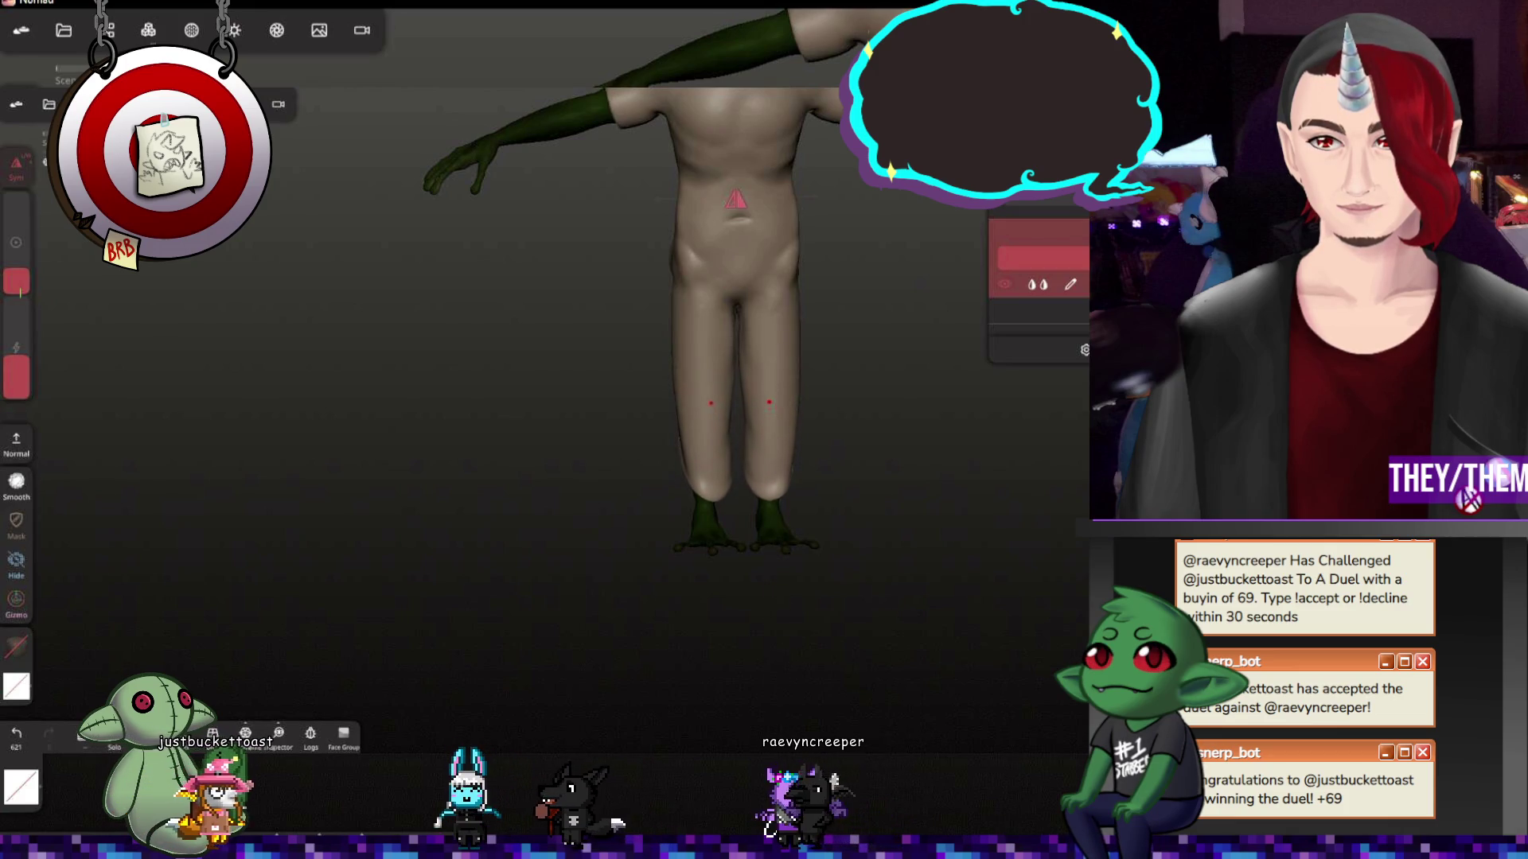
mouse_move(716, 598)
middle_down()
mouse_move(935, 617)
mouse_move(871, 491)
middle_up()
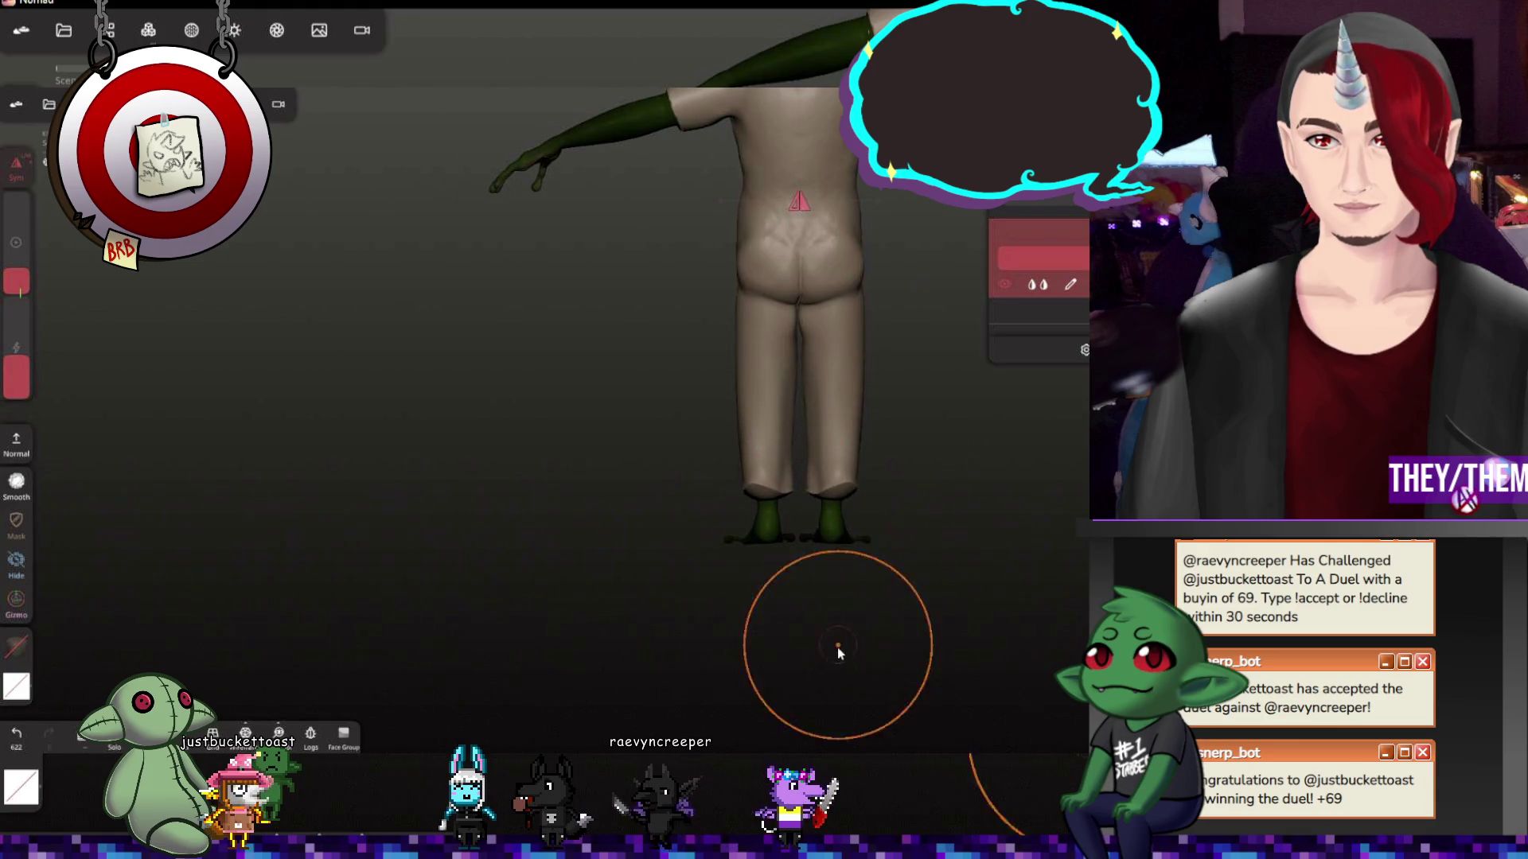
middle_drag(836, 648, 716, 644)
drag(960, 640, 999, 454)
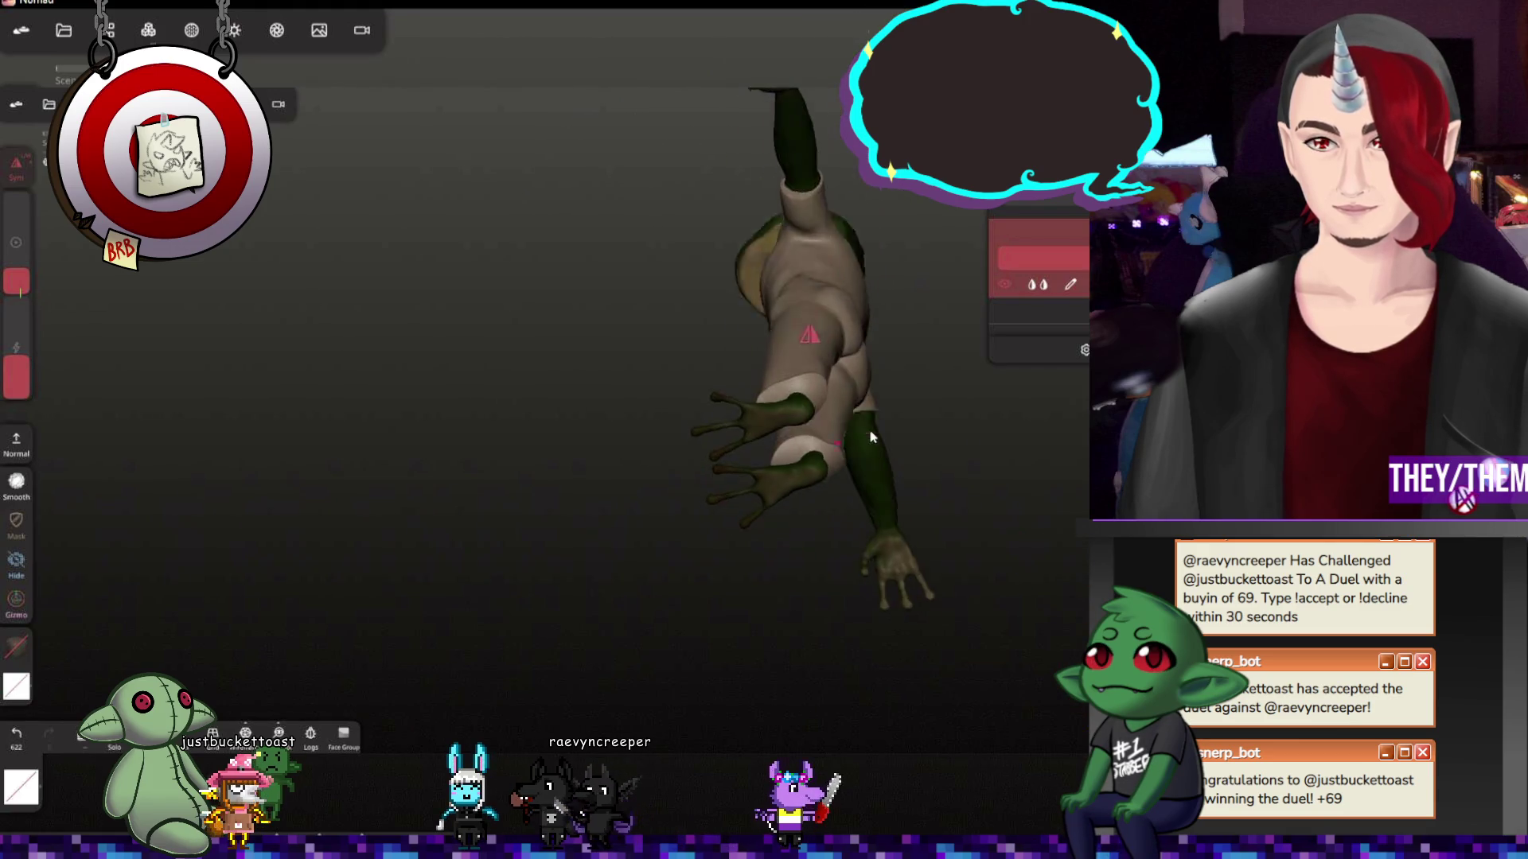
Shrink the brush slightly, undo the last flatten stroke, and inspect the frog from back, side and front
drag(17, 251, 38, 292)
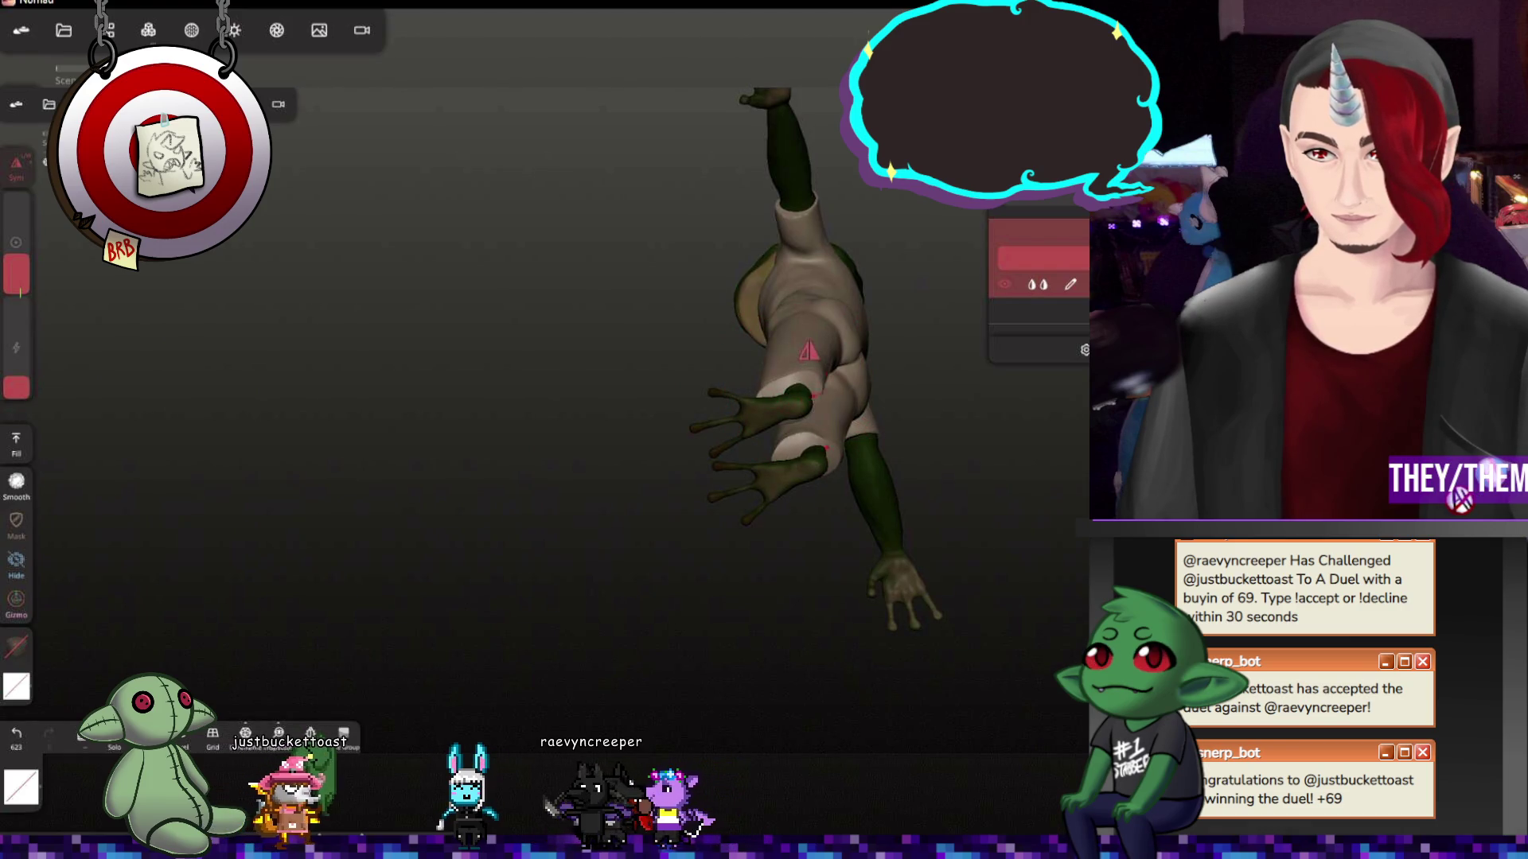
mouse_move(1050, 526)
mouse_down()
mouse_move(928, 563)
mouse_move(1075, 584)
mouse_move(1027, 621)
mouse_up()
key(ctrl+z)
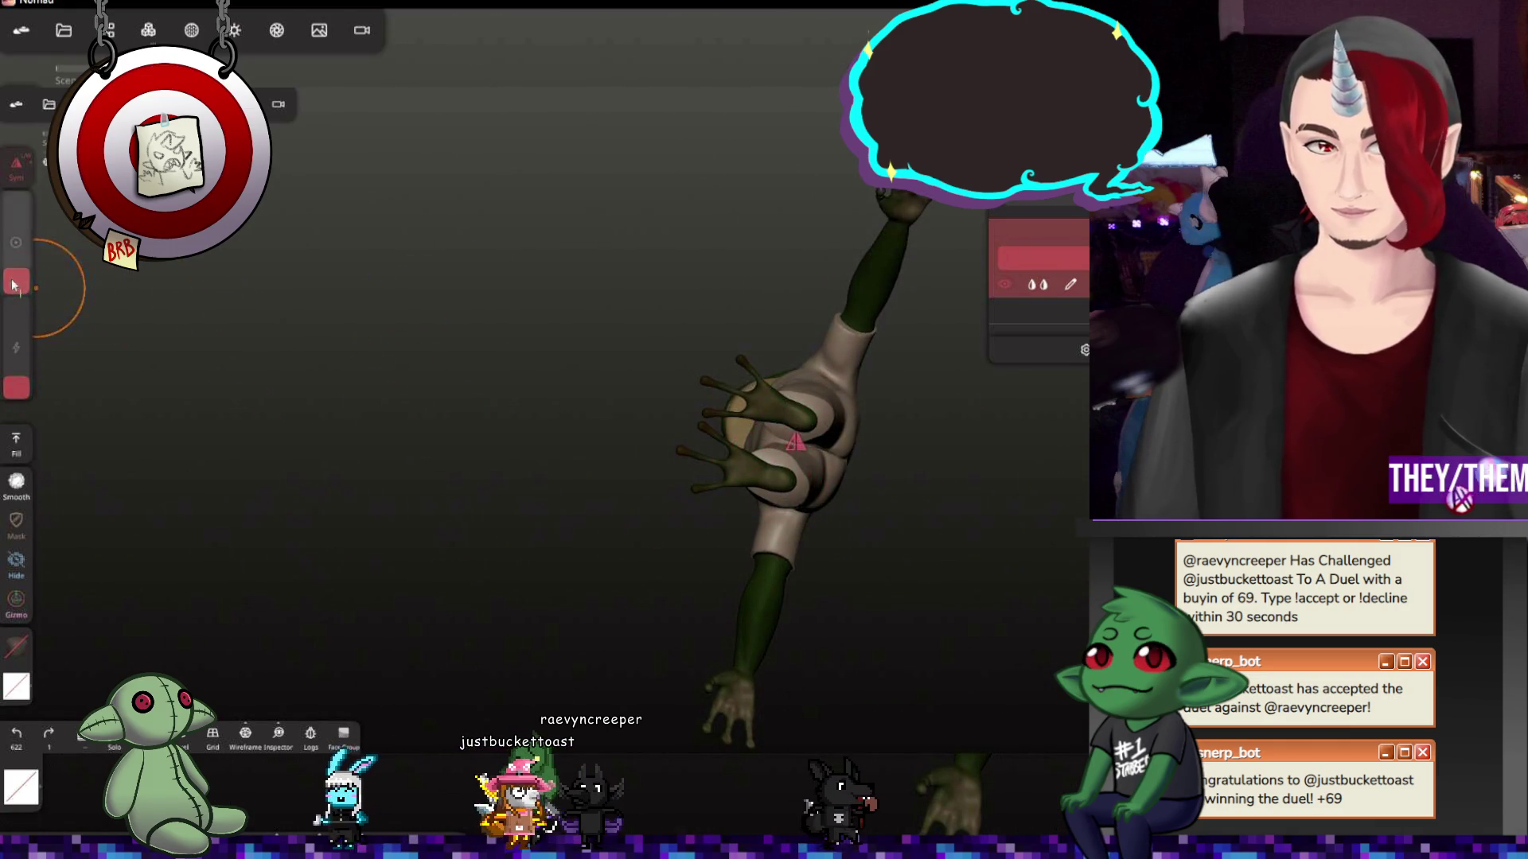
drag(15, 285, 15, 290)
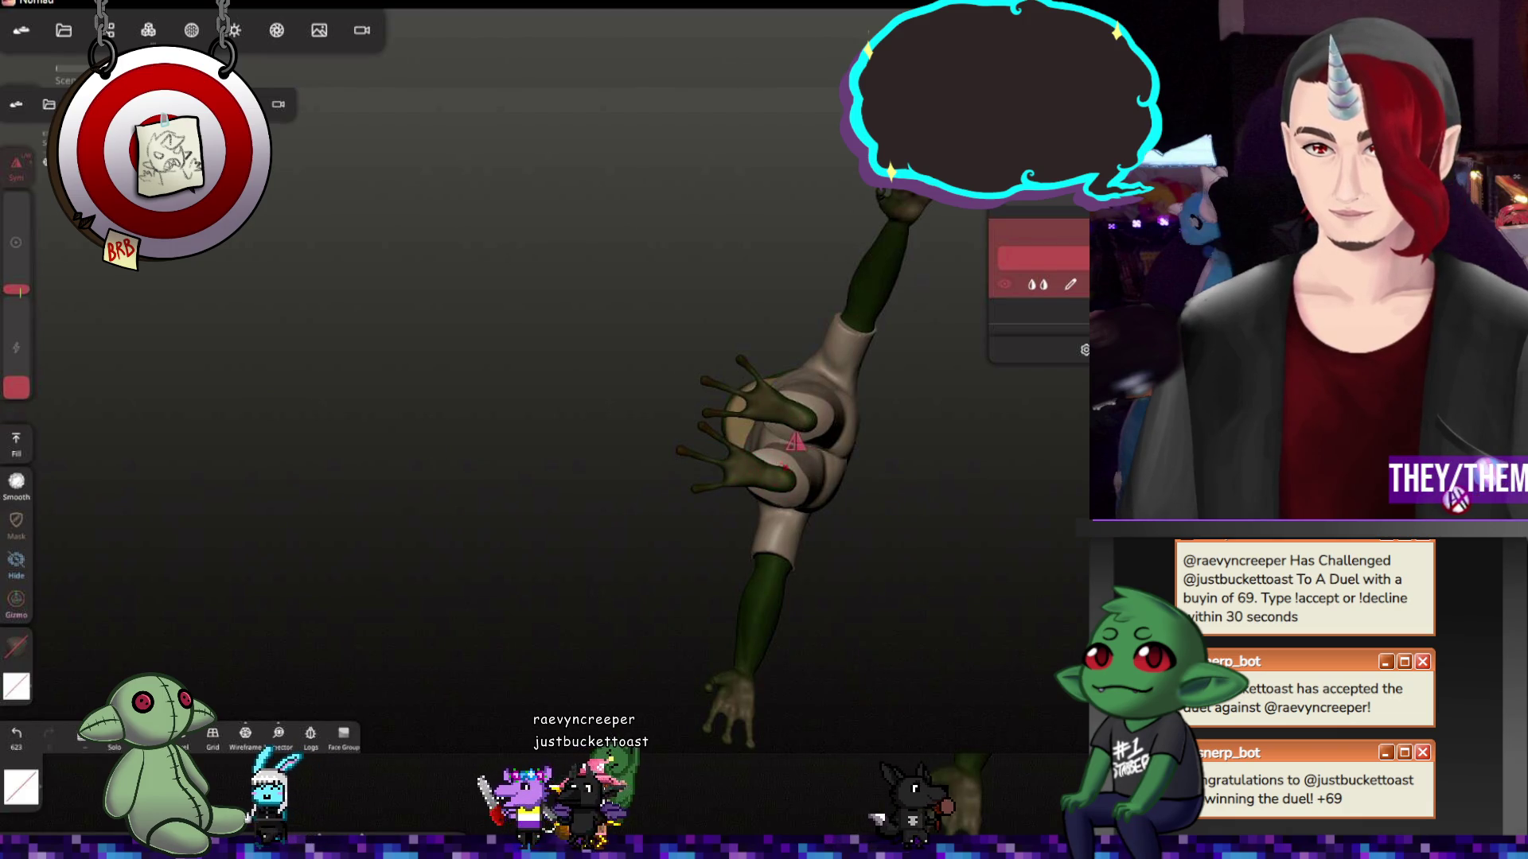
drag(956, 562, 872, 597)
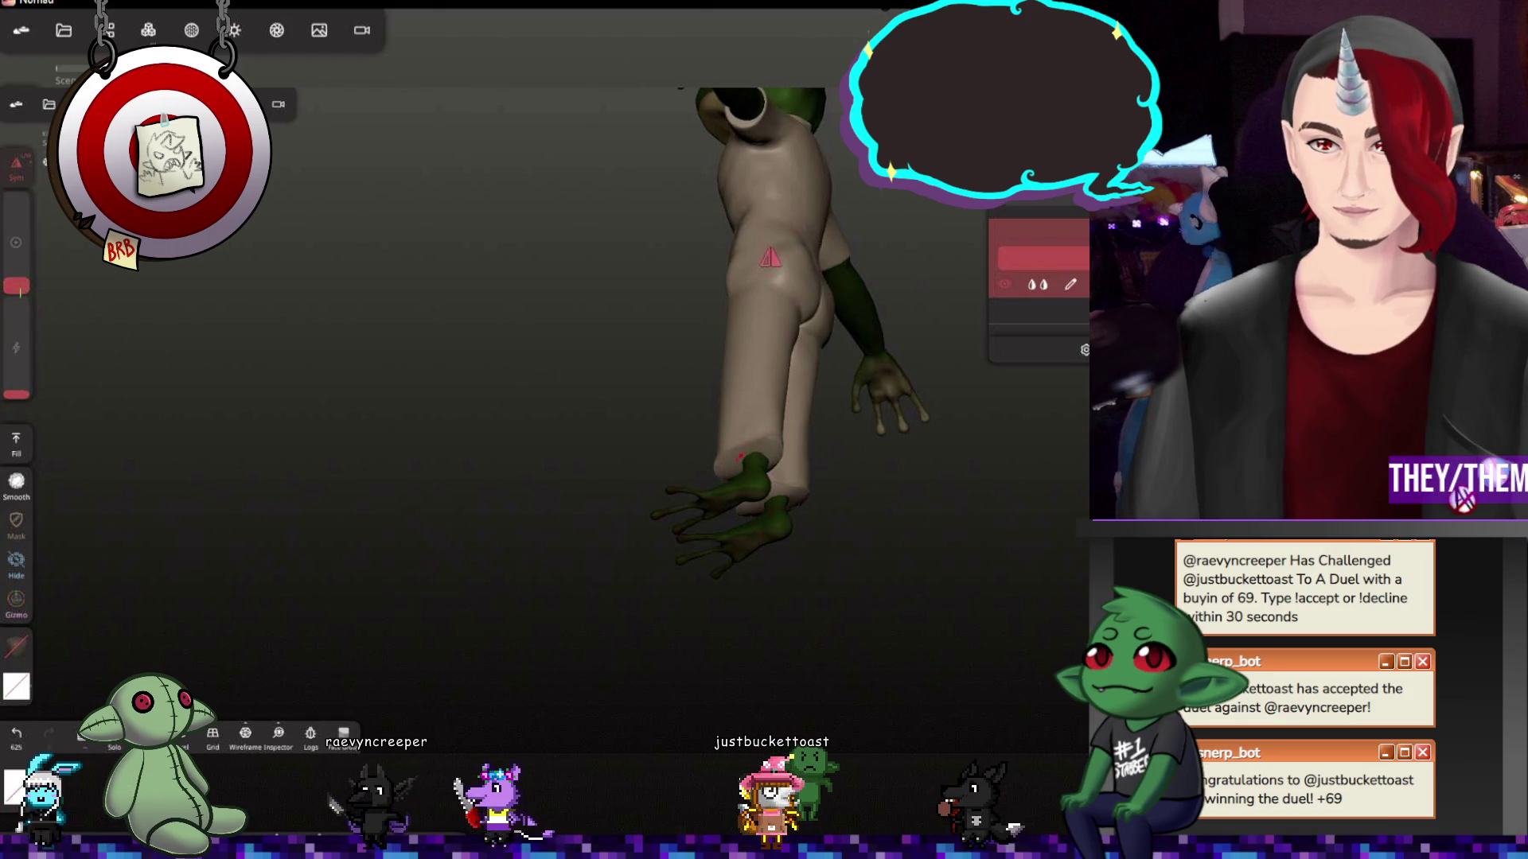
mouse_move(931, 573)
mouse_down()
mouse_move(852, 556)
mouse_move(737, 474)
mouse_up()
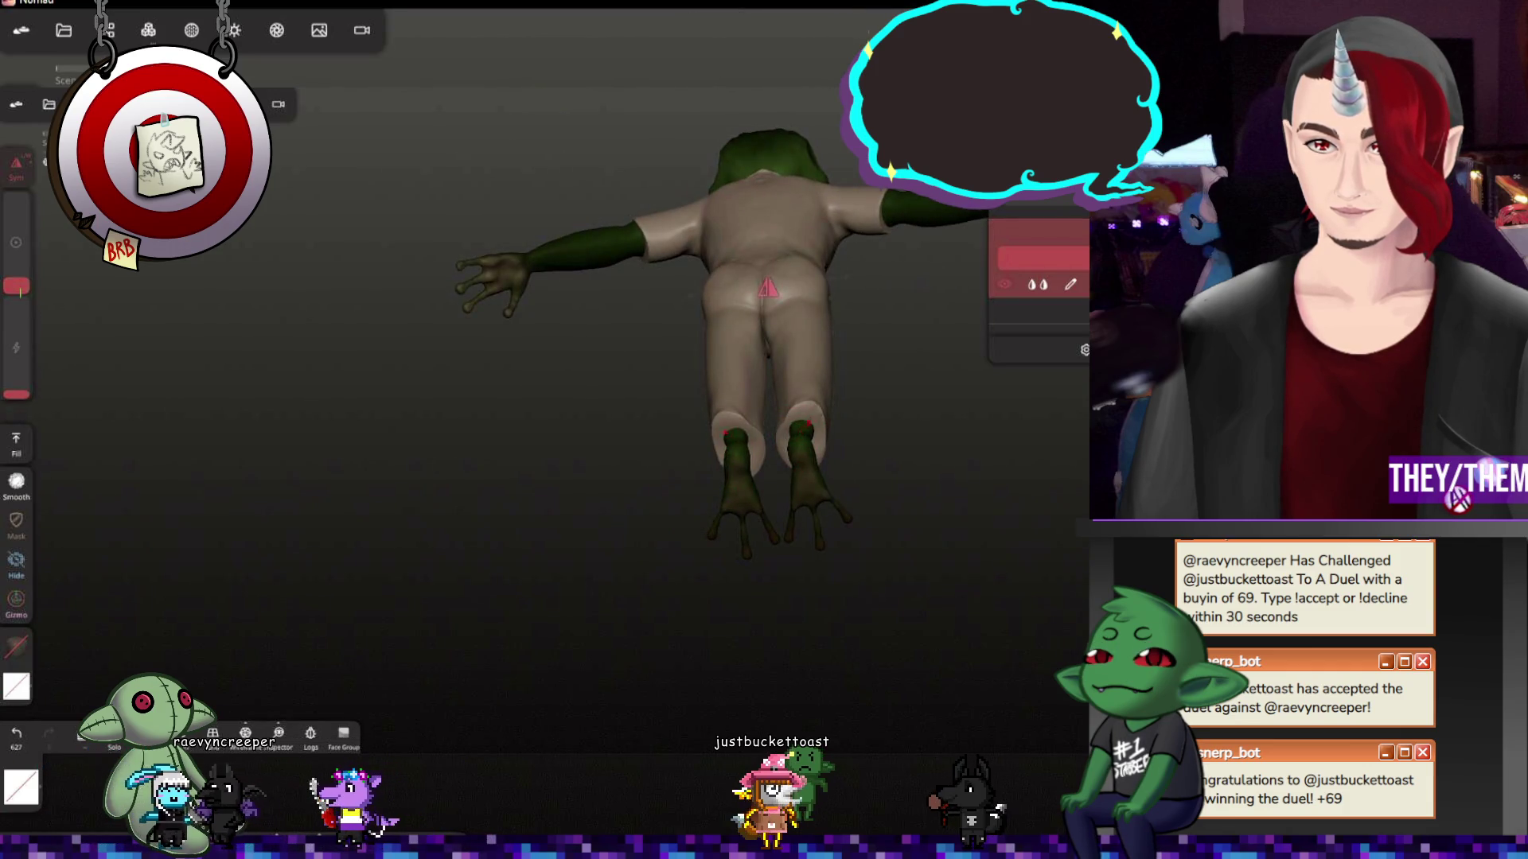
drag(801, 491, 804, 475)
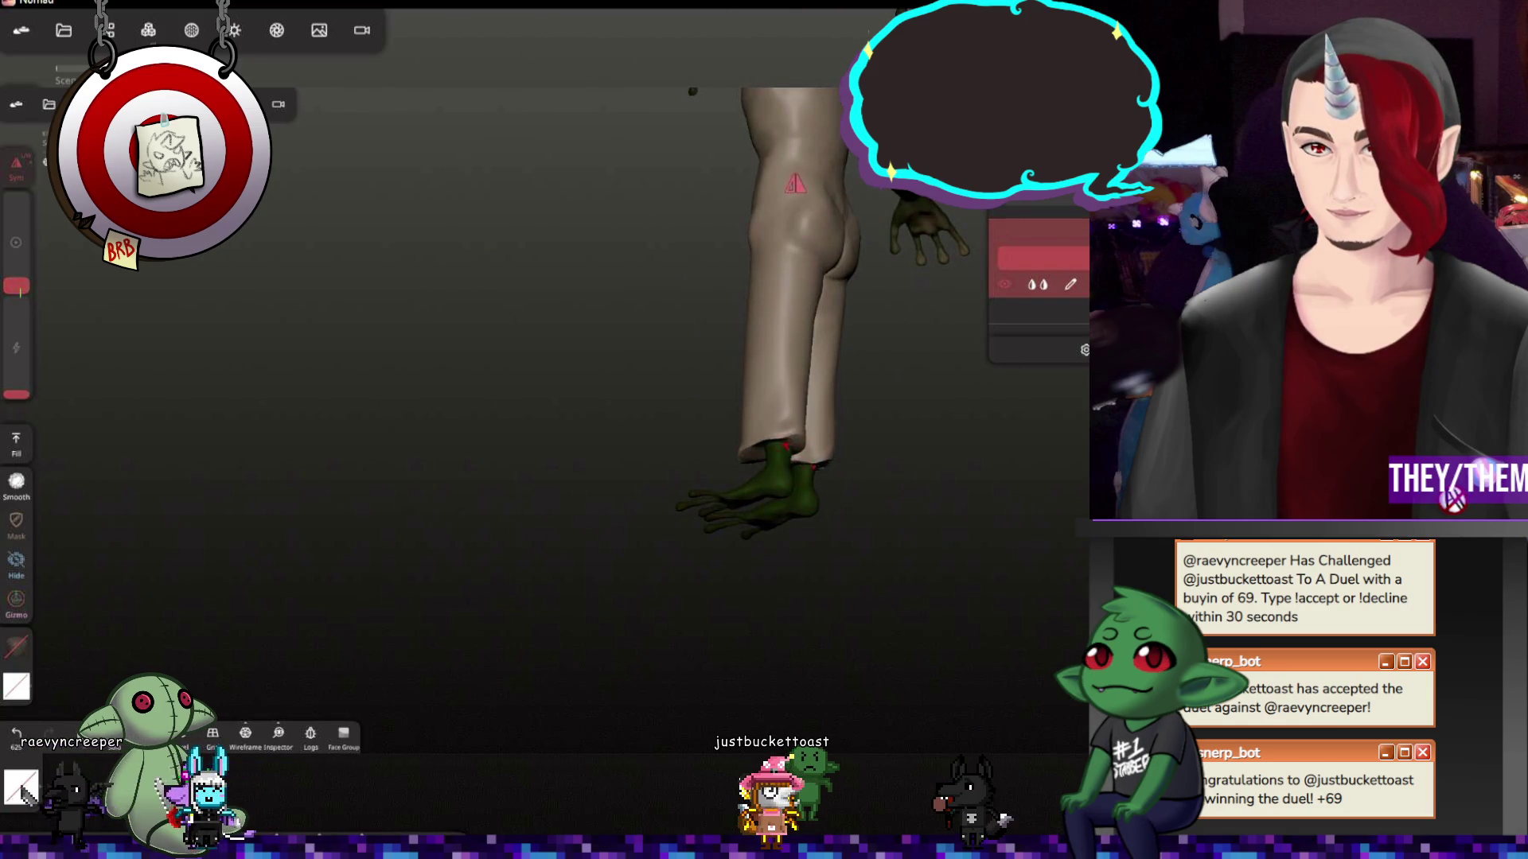
drag(936, 489, 1019, 540)
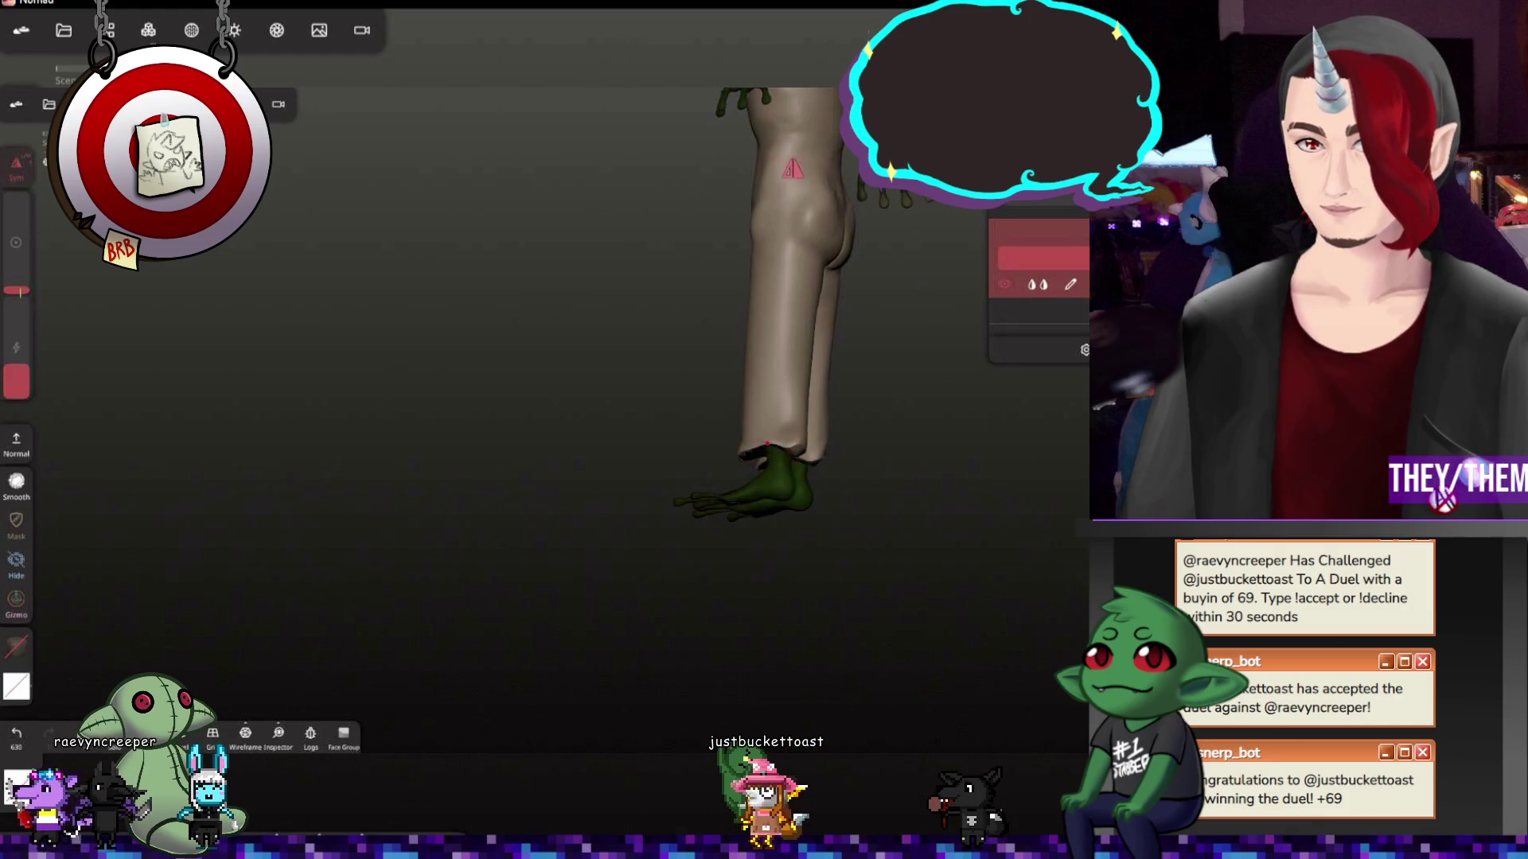
mouse_move(774, 486)
mouse_down()
mouse_move(791, 382)
mouse_move(757, 624)
mouse_move(1080, 513)
mouse_move(777, 553)
mouse_move(879, 326)
mouse_up()
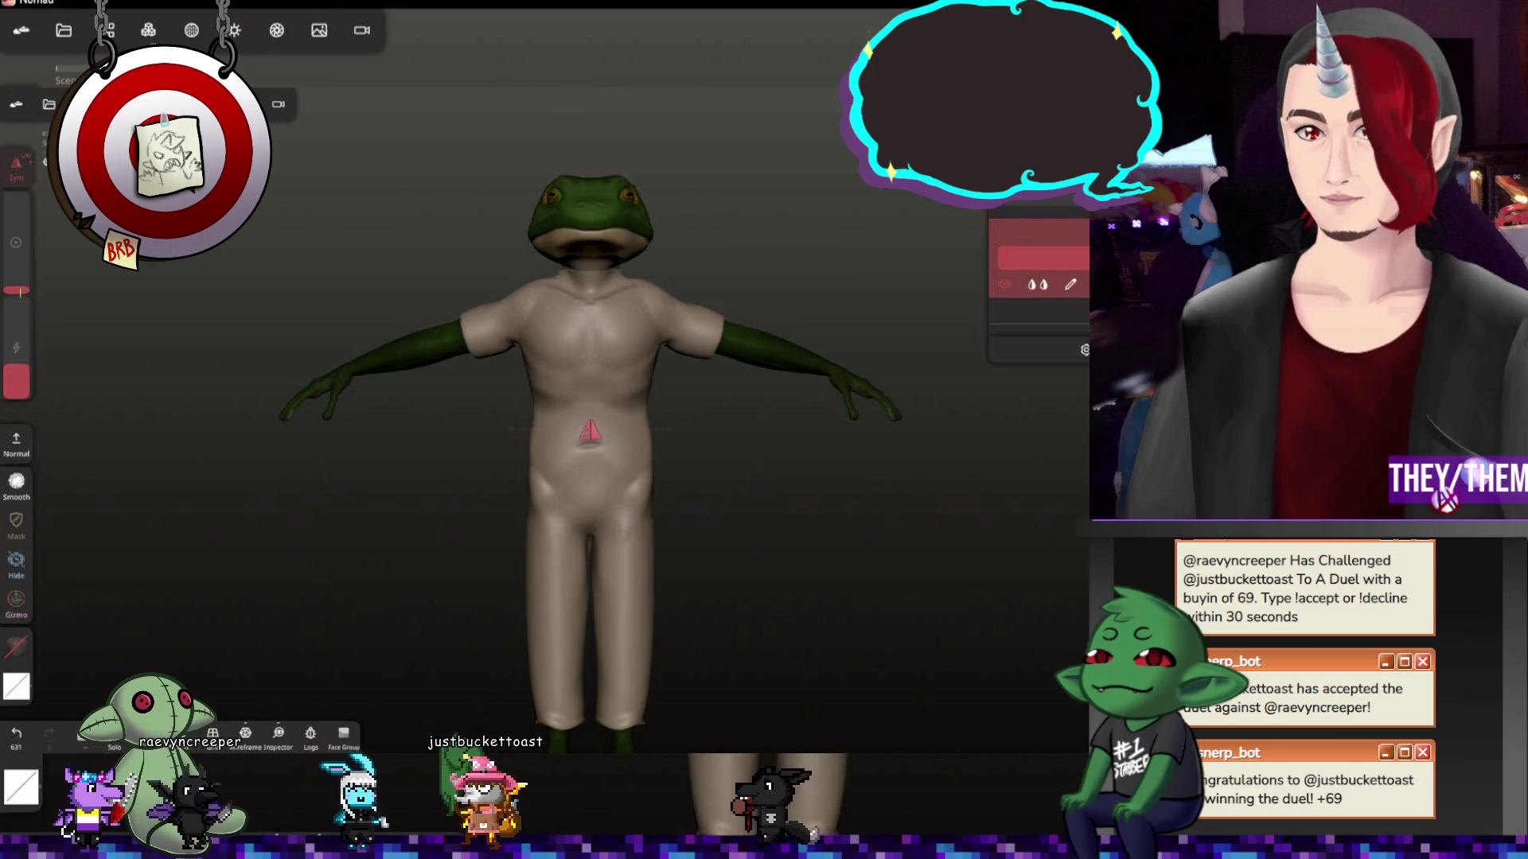
Reduce the Relax brush size and review the shirt front and back before opening the stroke settings
mouse_move(732, 507)
mouse_down()
mouse_move(862, 553)
mouse_move(784, 467)
mouse_move(833, 501)
mouse_move(968, 455)
mouse_move(733, 504)
mouse_up()
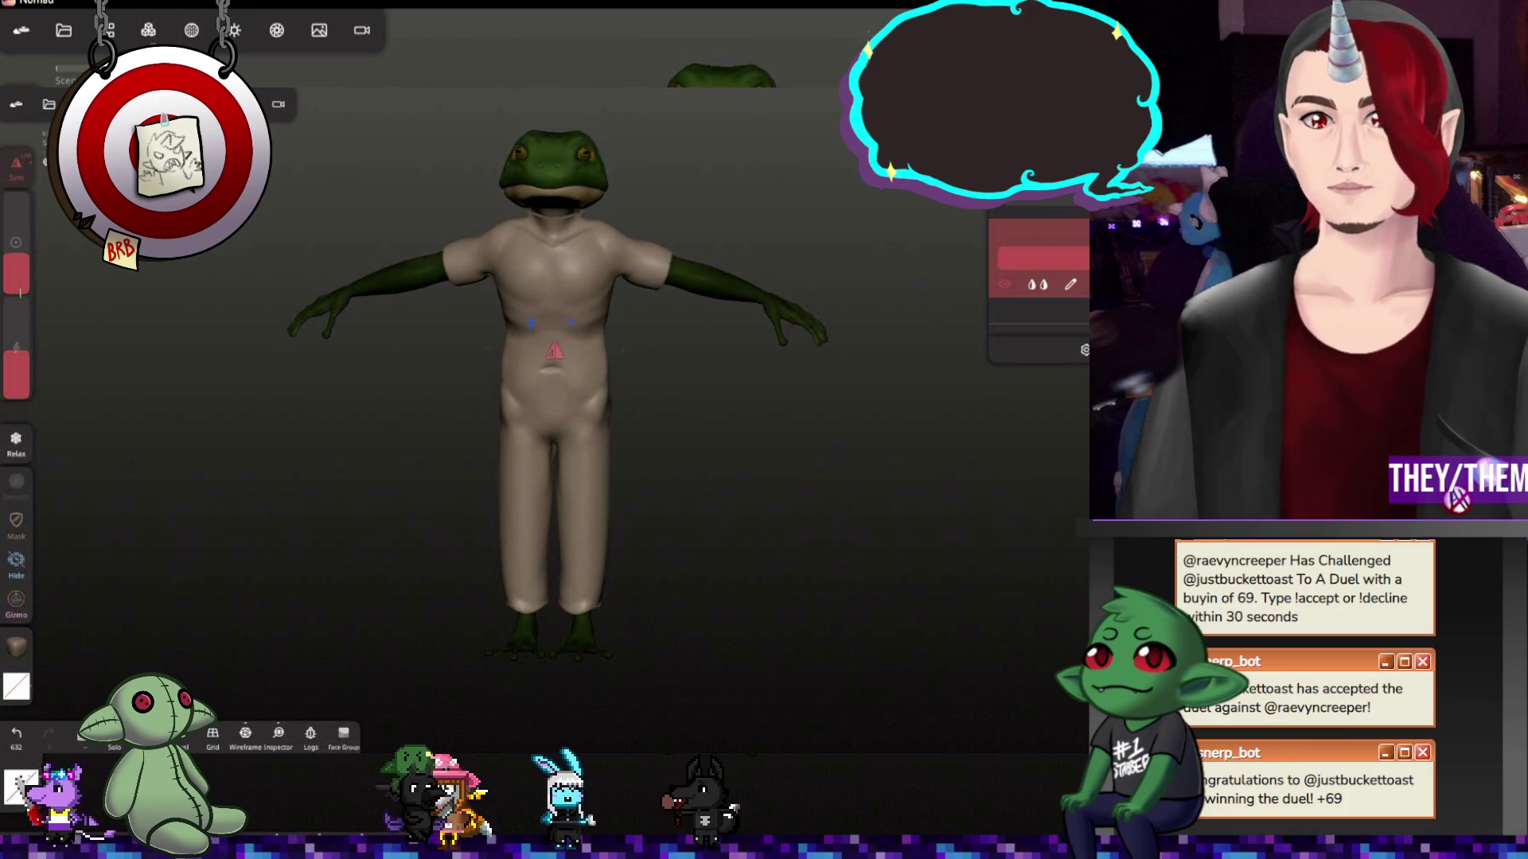
drag(37, 353, 71, 274)
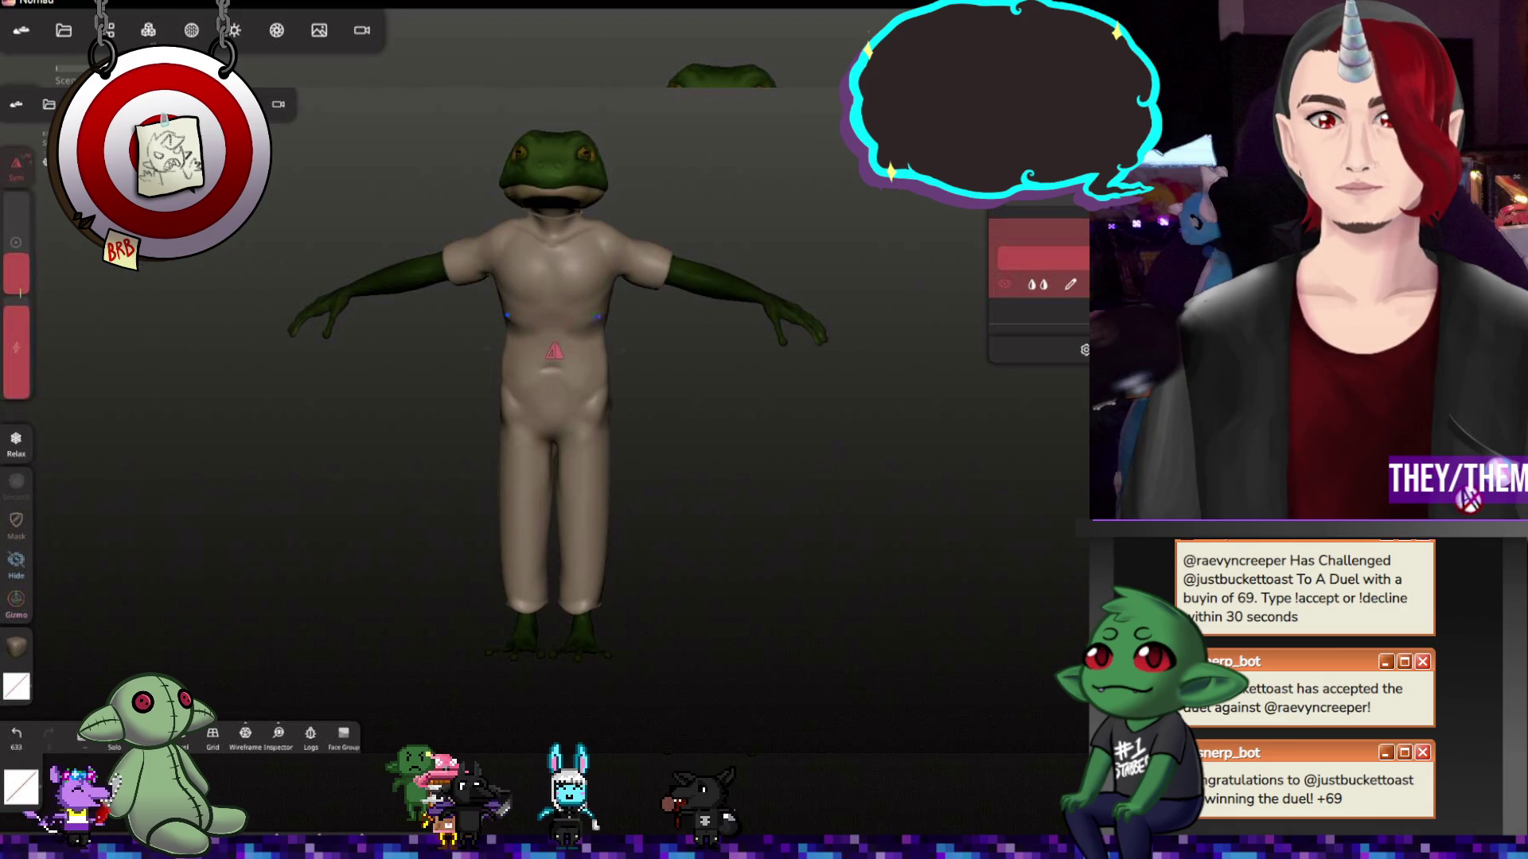
drag(604, 332, 502, 324)
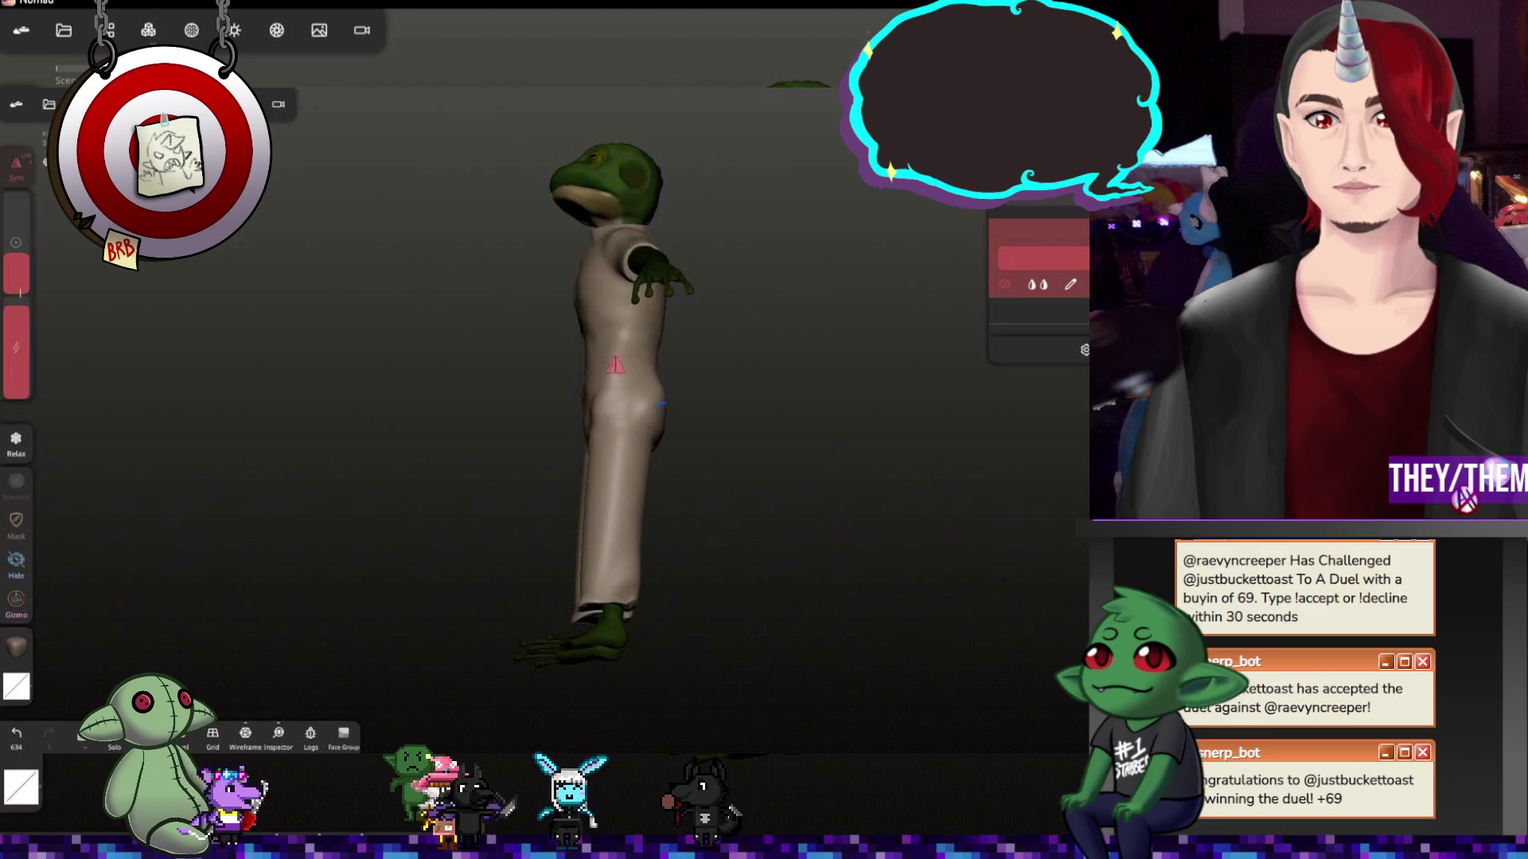
mouse_move(606, 425)
mouse_down()
mouse_move(731, 461)
mouse_move(722, 435)
mouse_up()
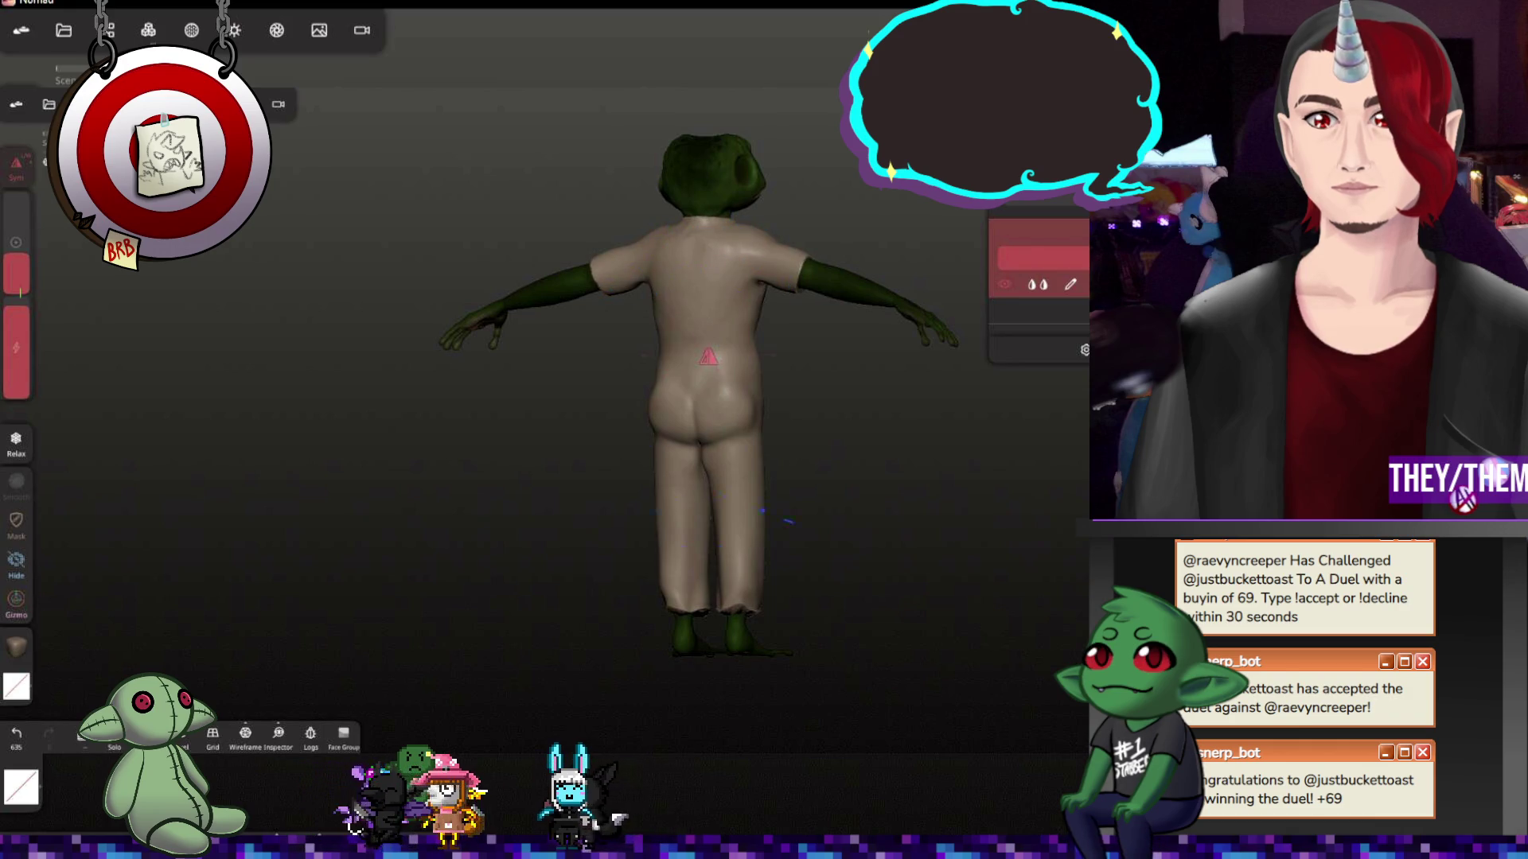
drag(620, 634, 903, 569)
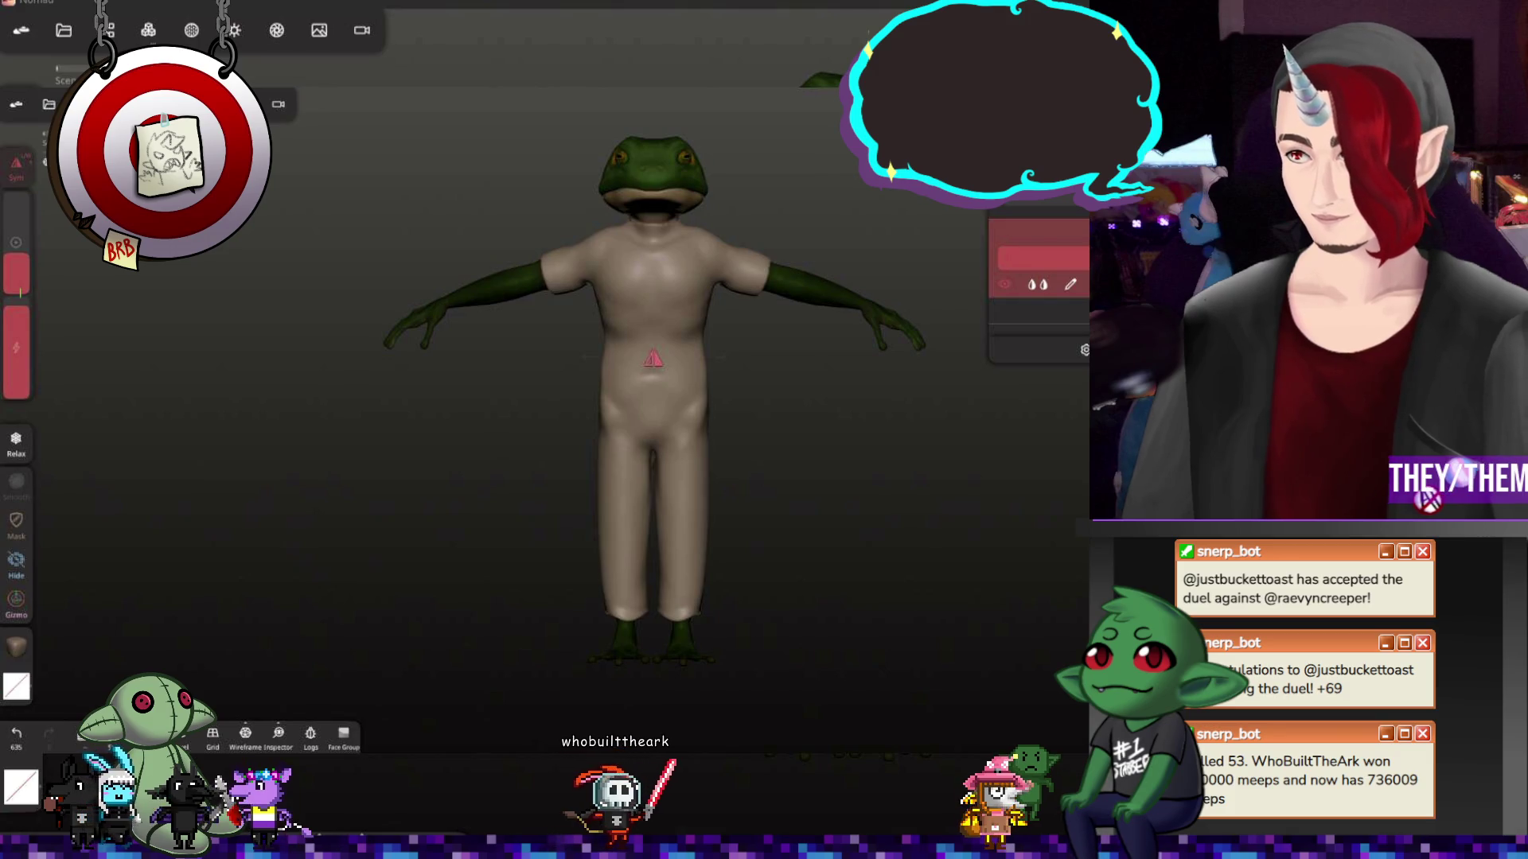
middle_drag(1013, 467, 995, 489)
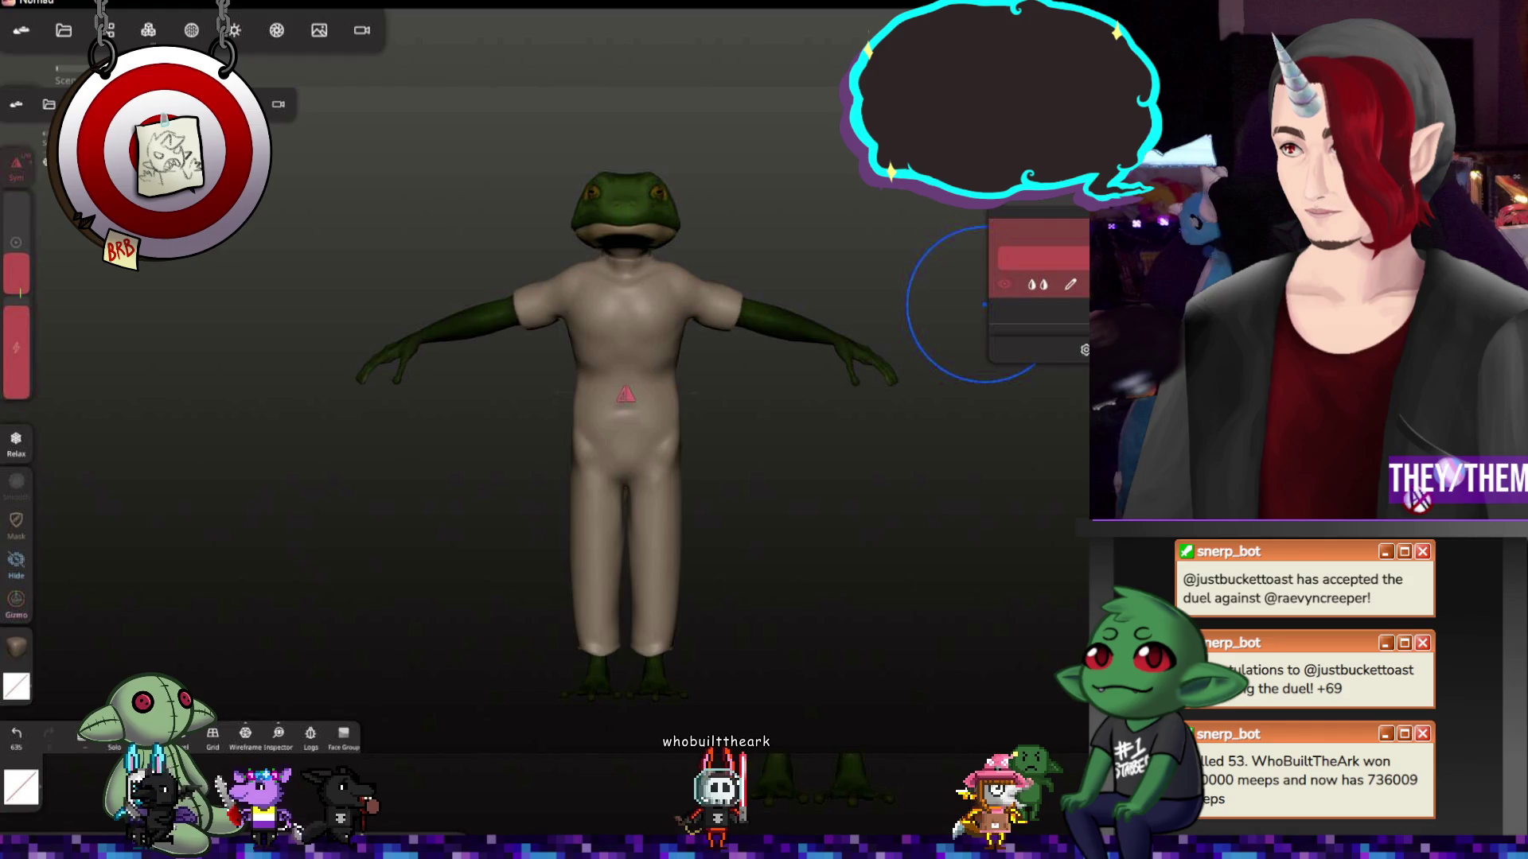
mouse_move(965, 498)
middle_down()
mouse_move(955, 519)
mouse_move(493, 318)
middle_up()
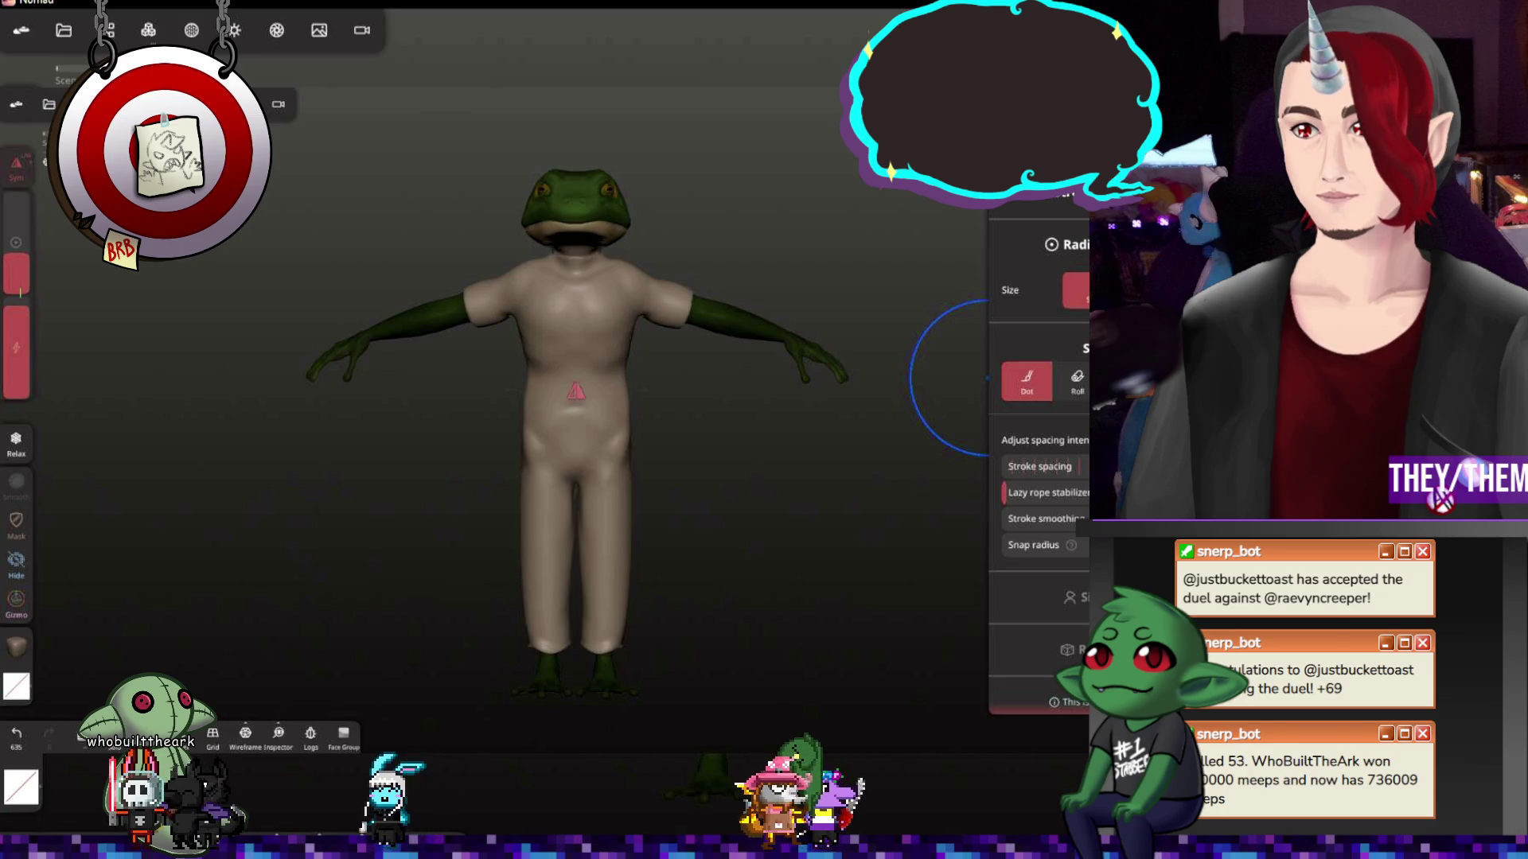
Open the Scene list and duplicate the object to create Box 2
click(106, 30)
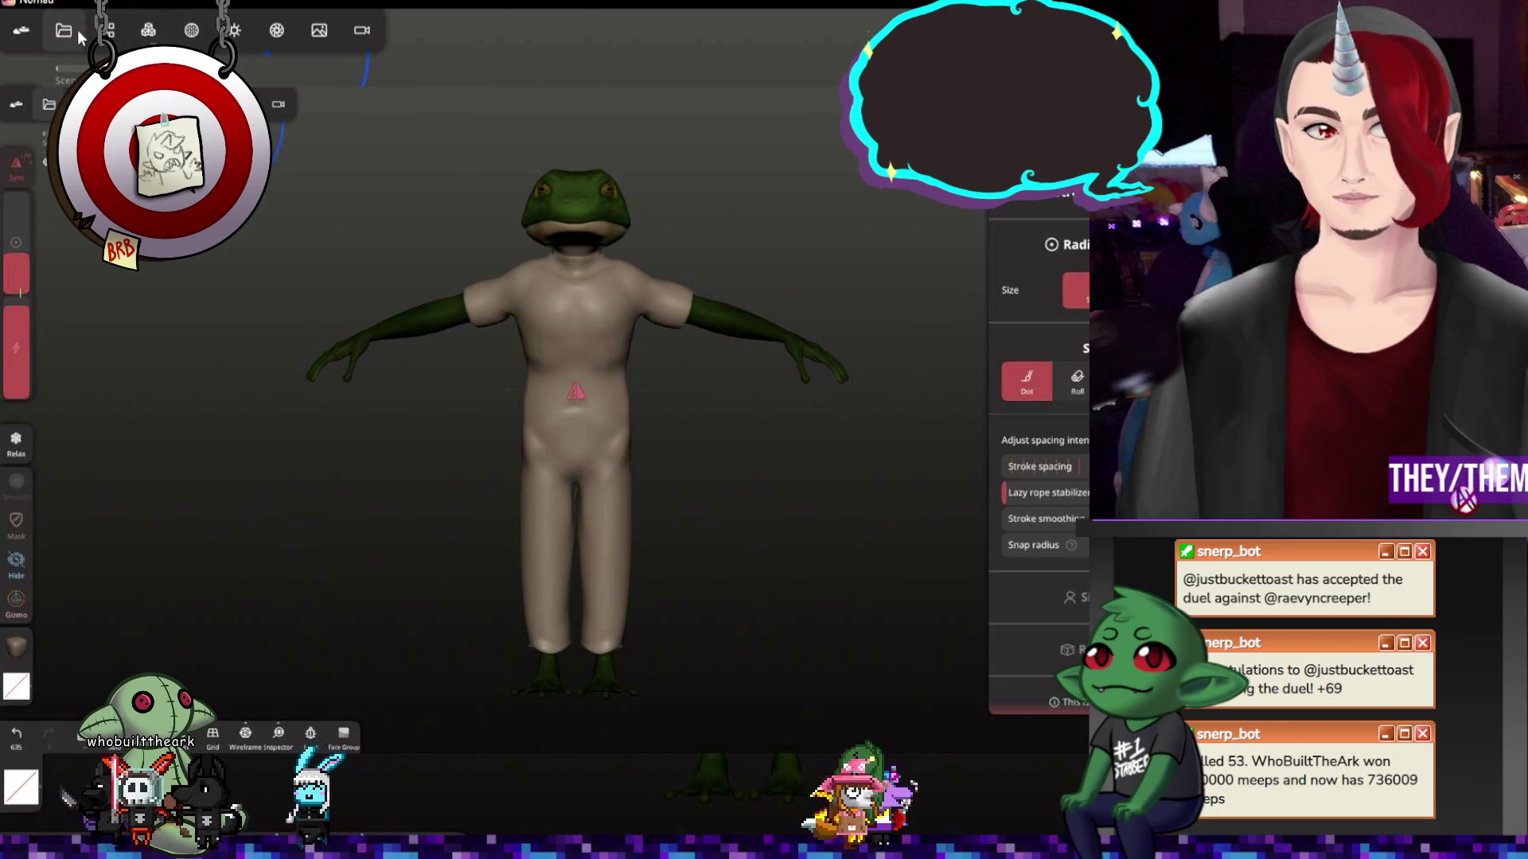
key(ctrl+d)
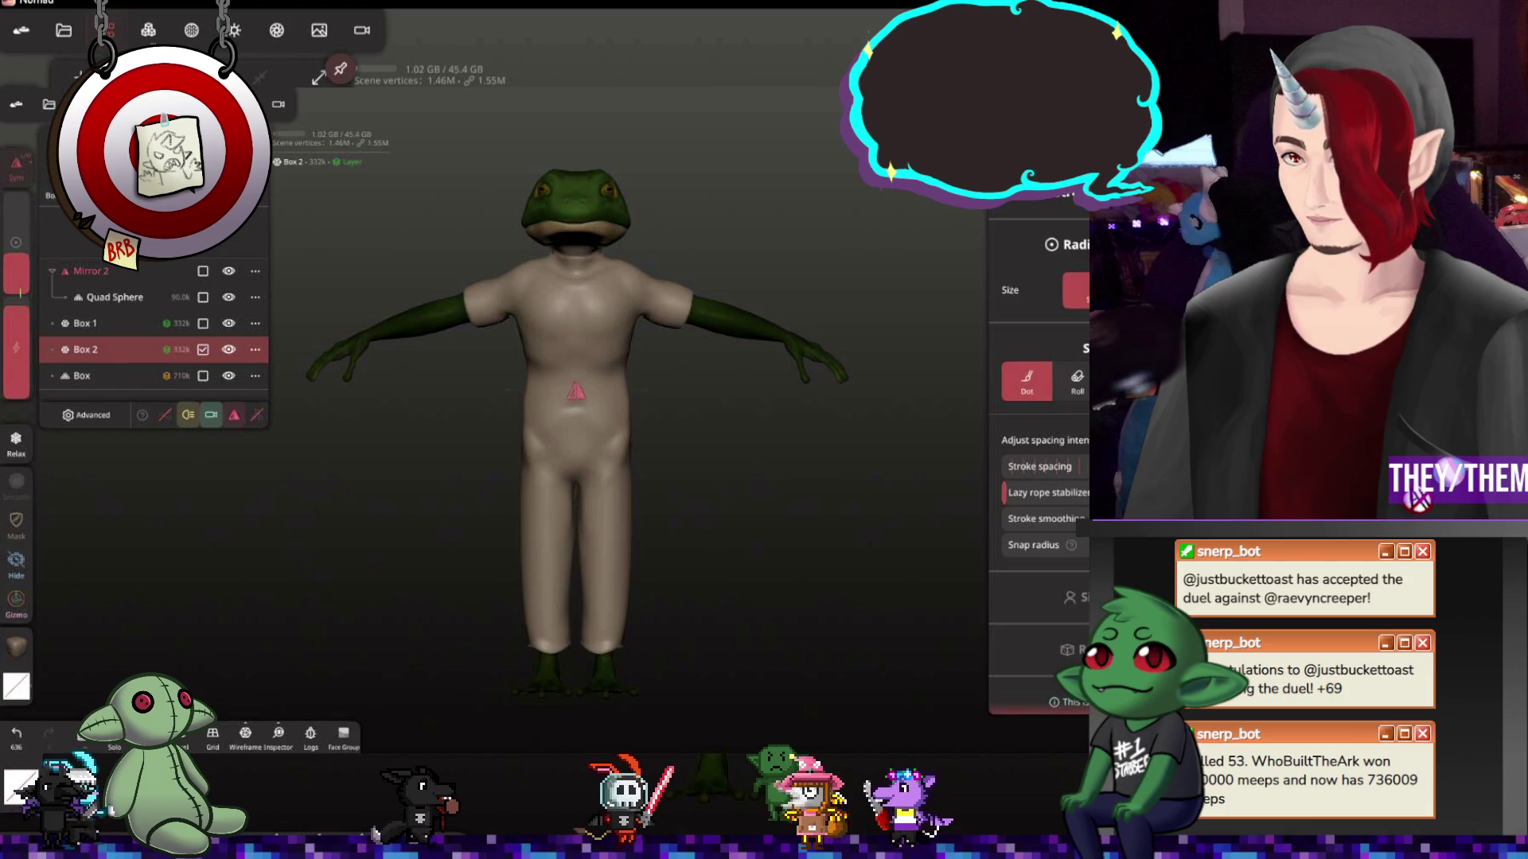
Mask the chest, shoulders and lower torso with the Mask brush, then check it from the front
click(17, 557)
click(18, 520)
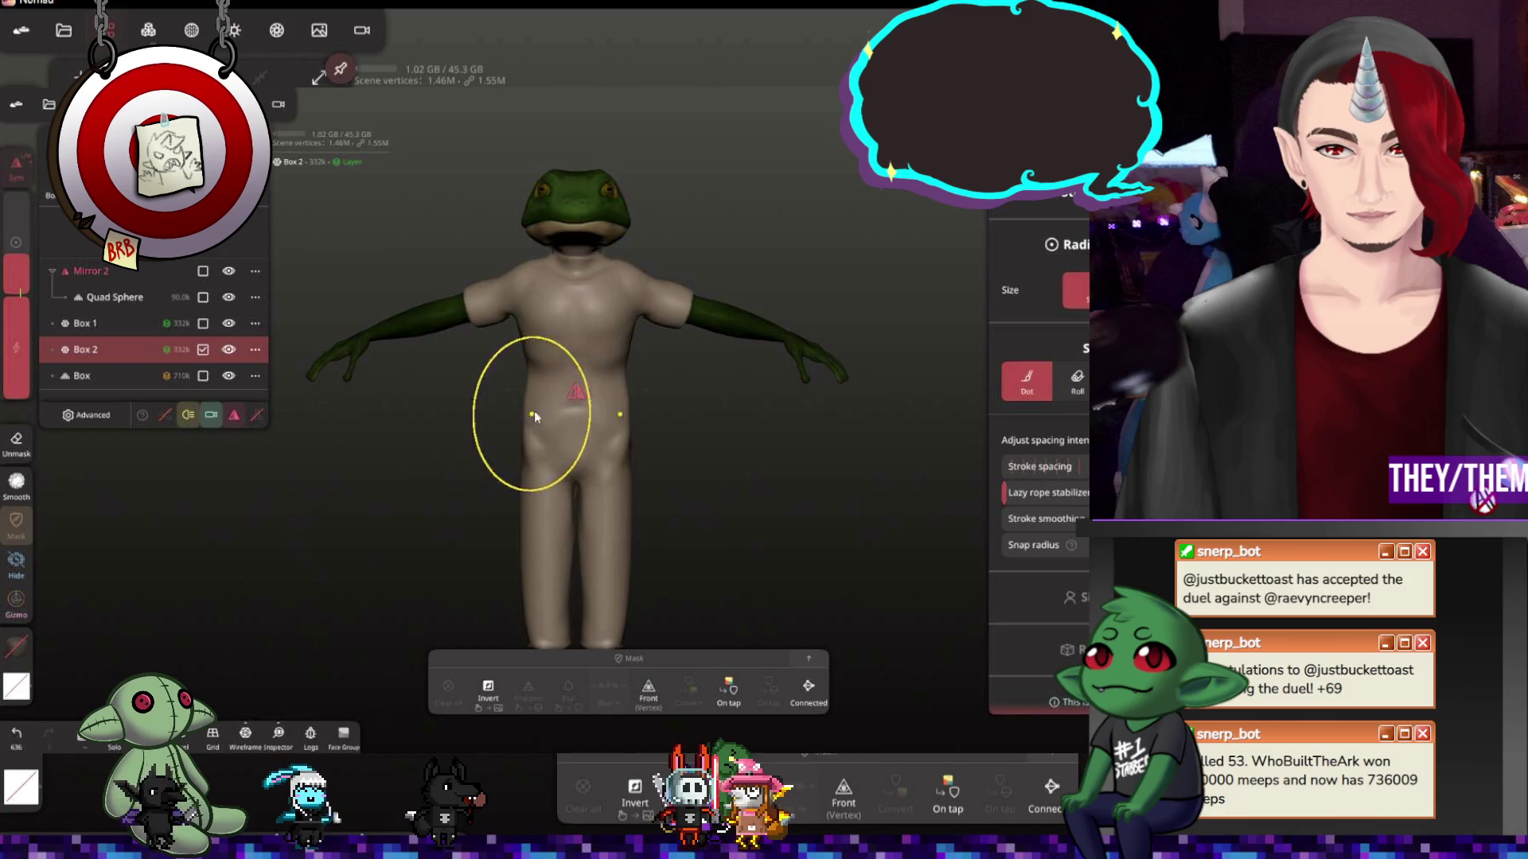
mouse_move(571, 335)
mouse_down()
mouse_move(574, 297)
mouse_move(575, 562)
mouse_up()
mouse_move(393, 425)
mouse_down()
mouse_move(800, 486)
mouse_move(664, 323)
mouse_move(511, 349)
mouse_up()
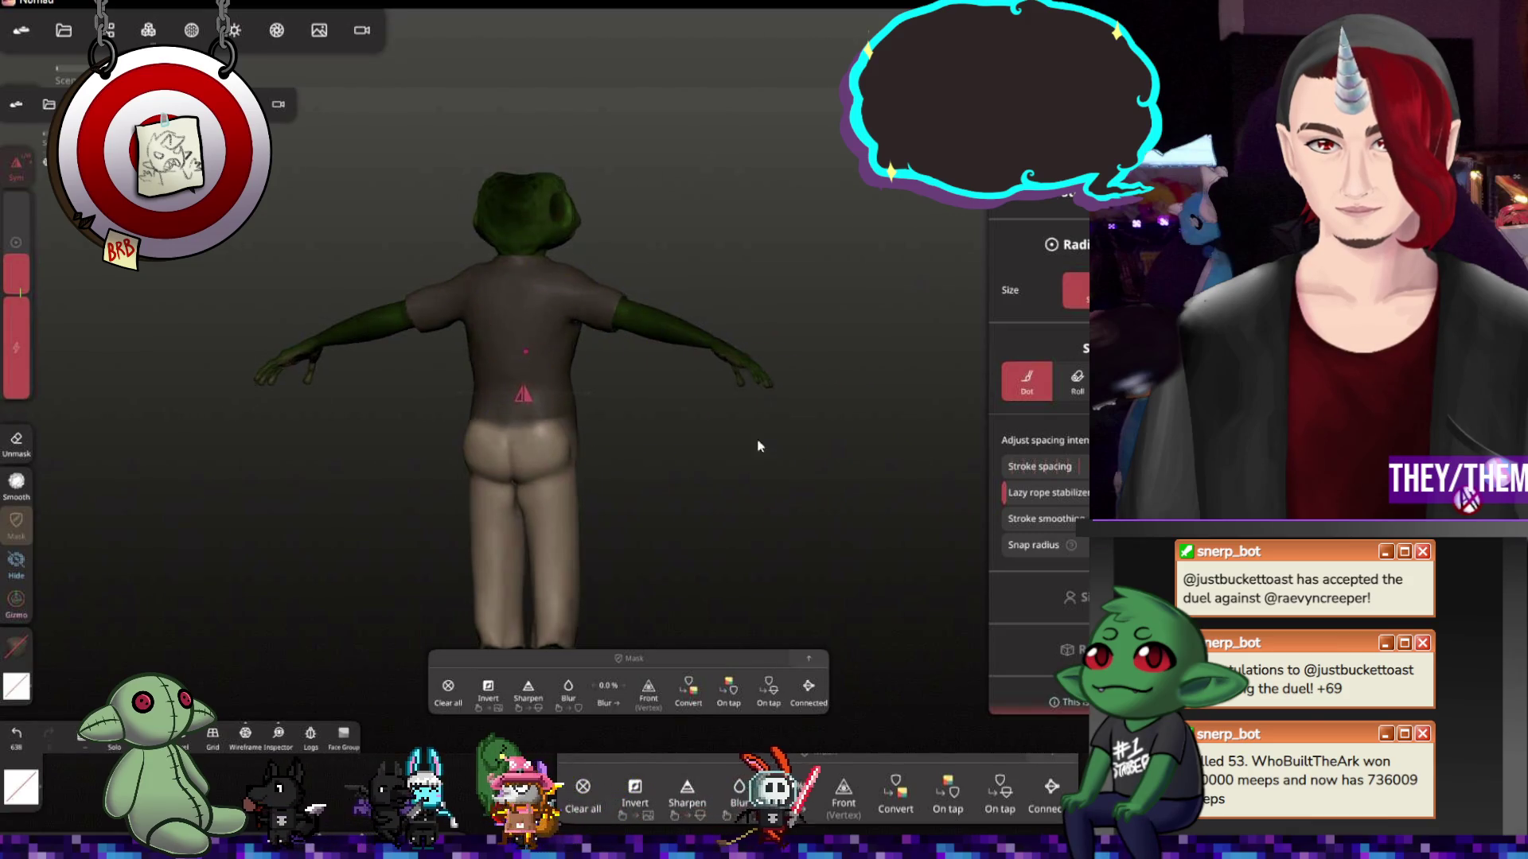
drag(767, 443, 319, 414)
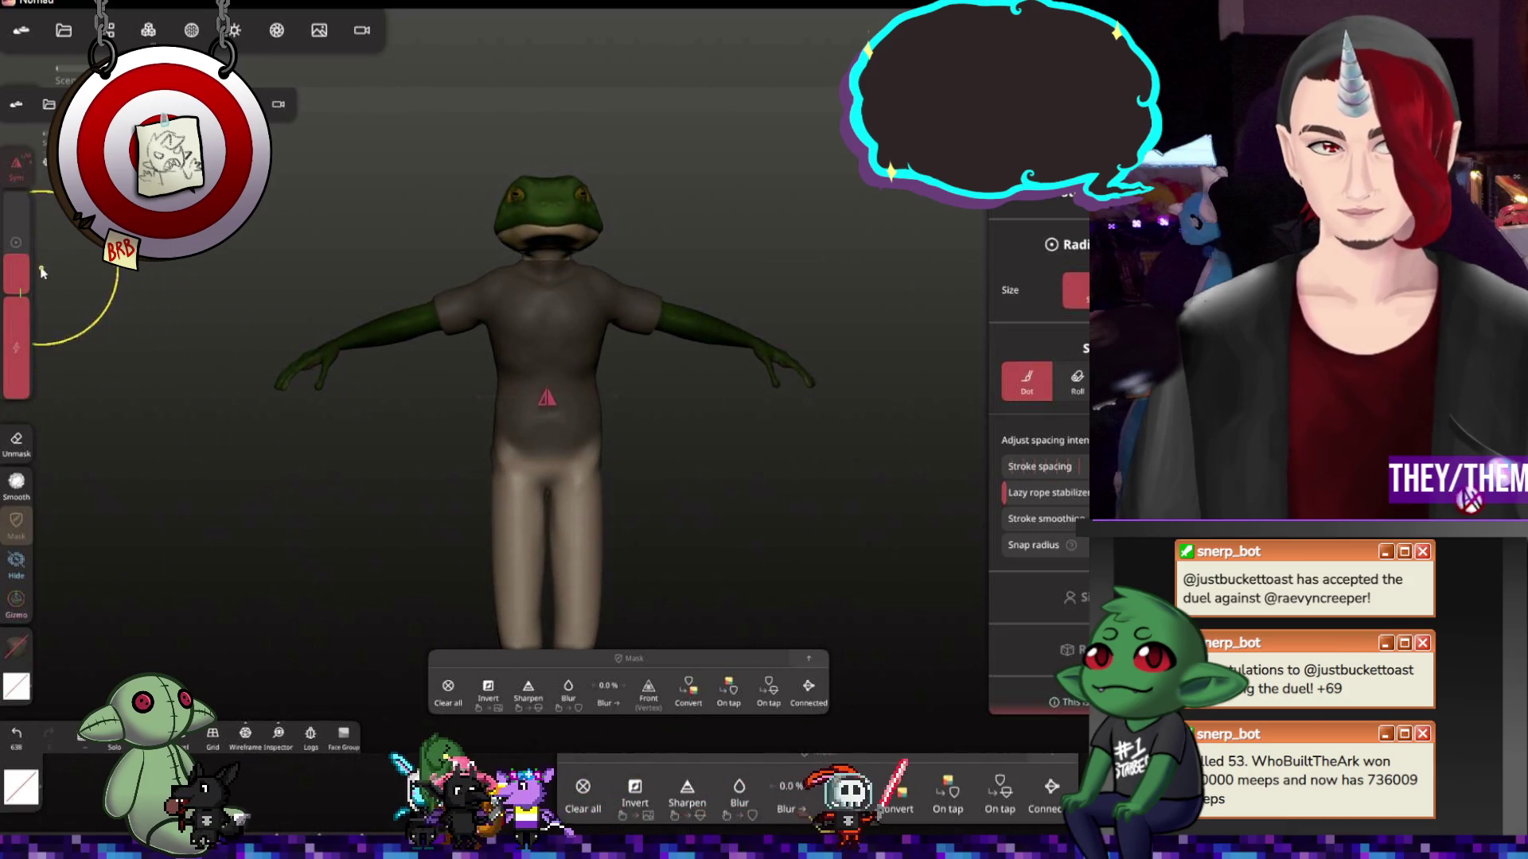
Check the brush size and the object's transform while orbiting to a three-quarter view
click(18, 293)
drag(302, 511, 557, 464)
mouse_move(776, 478)
mouse_down()
mouse_move(622, 479)
mouse_move(662, 500)
mouse_move(413, 500)
mouse_move(746, 453)
mouse_up()
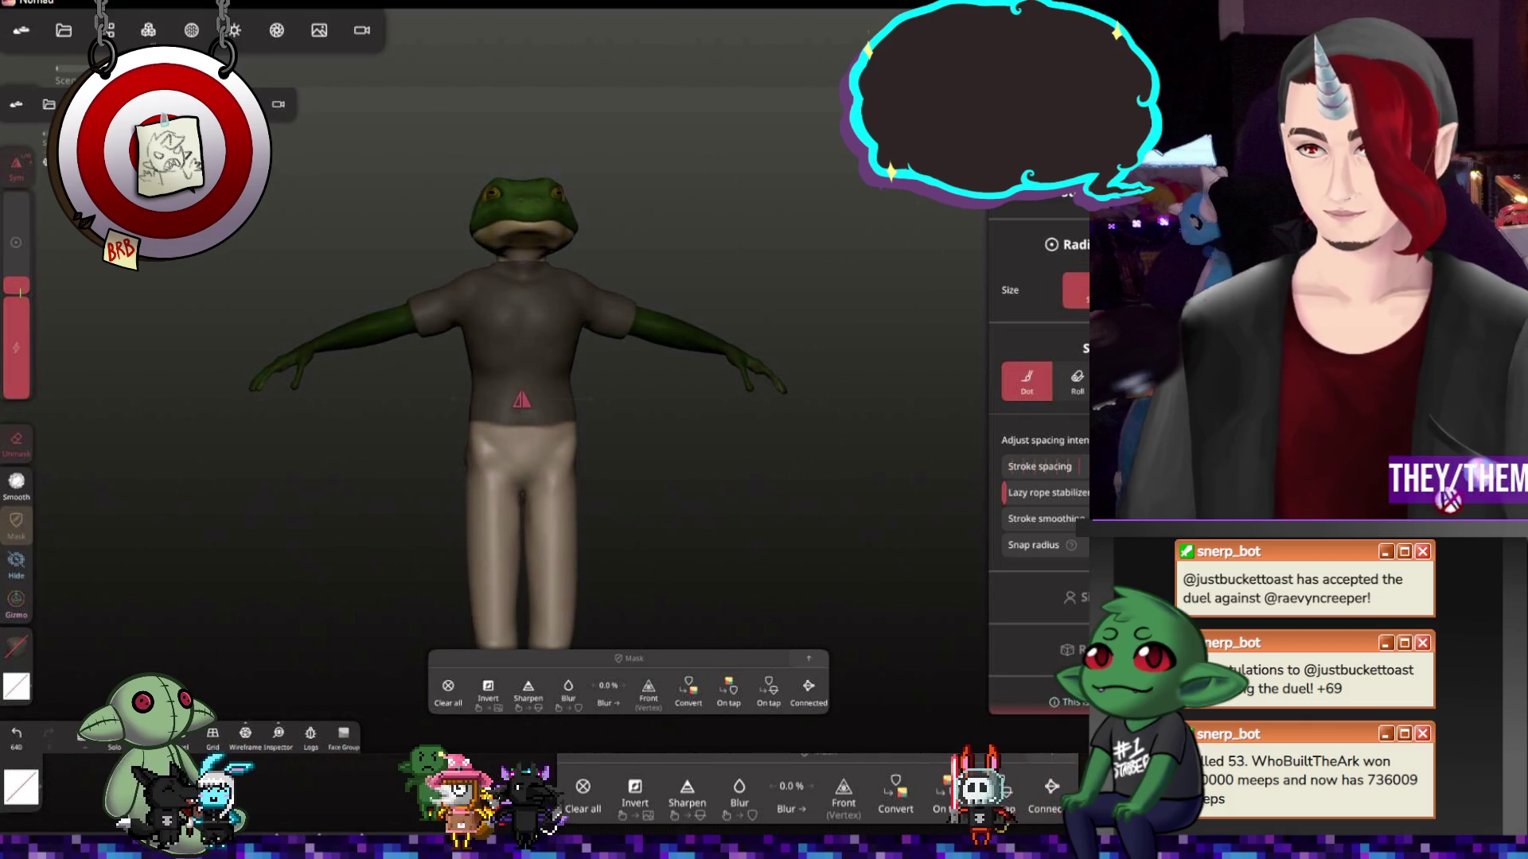
key(g)
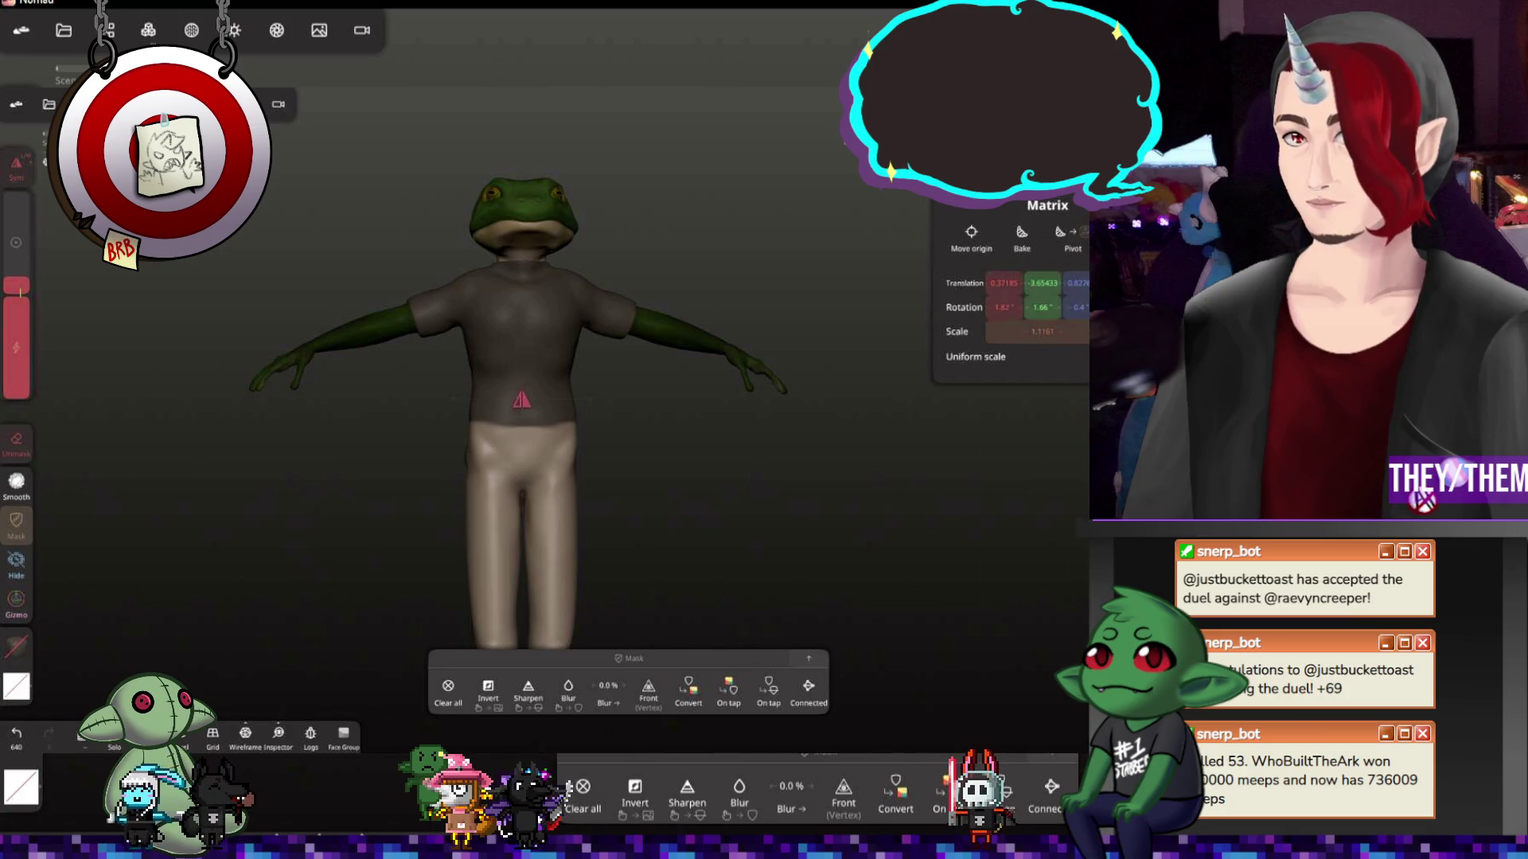
key(g)
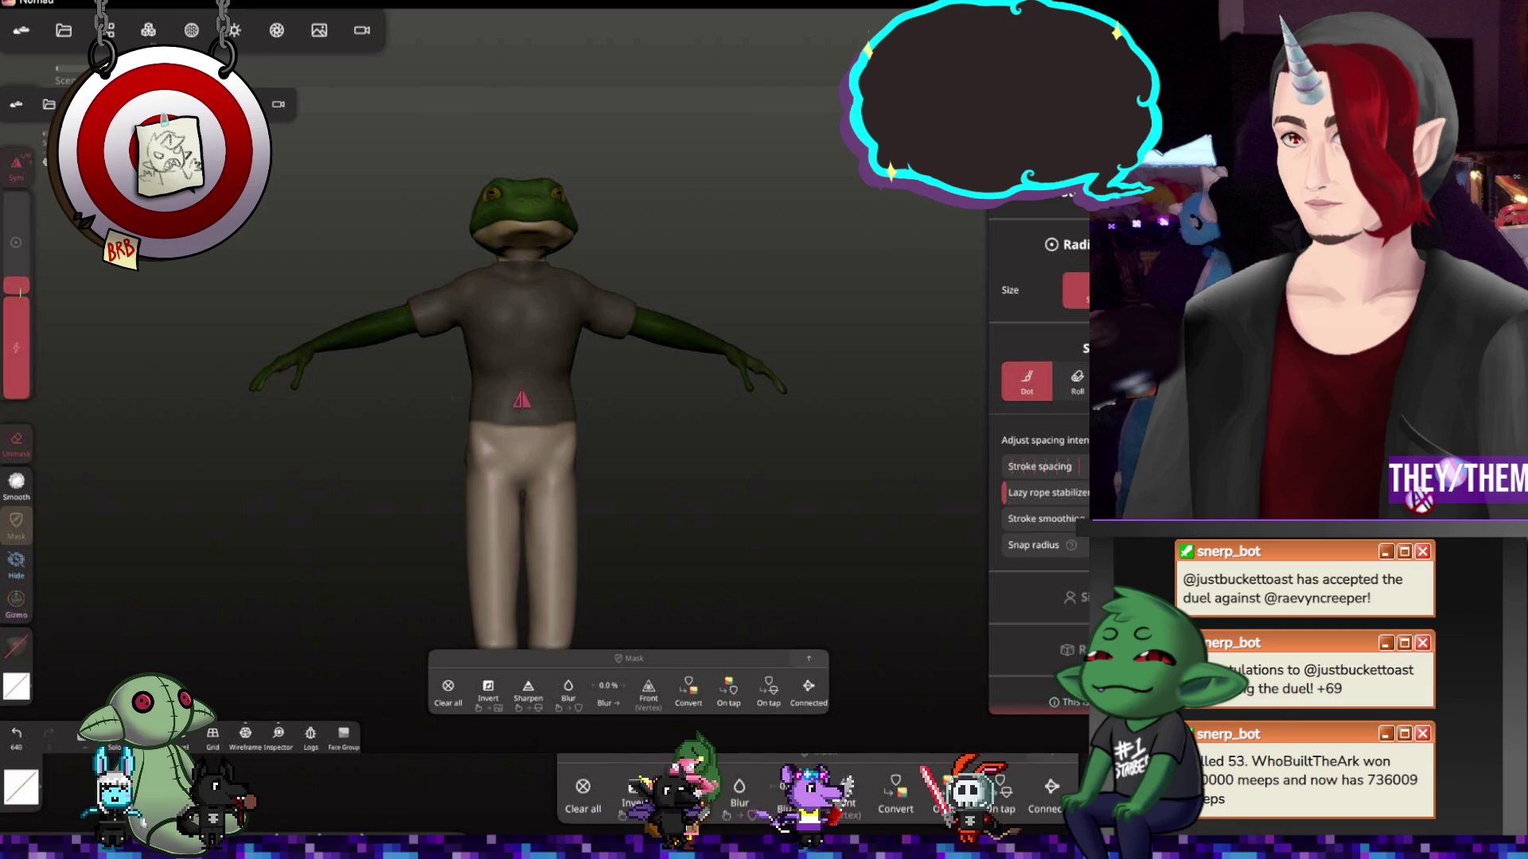
Review the material, symmetry and display settings, then bring up Voxel Remeshing at about 493 resolution
key(m)
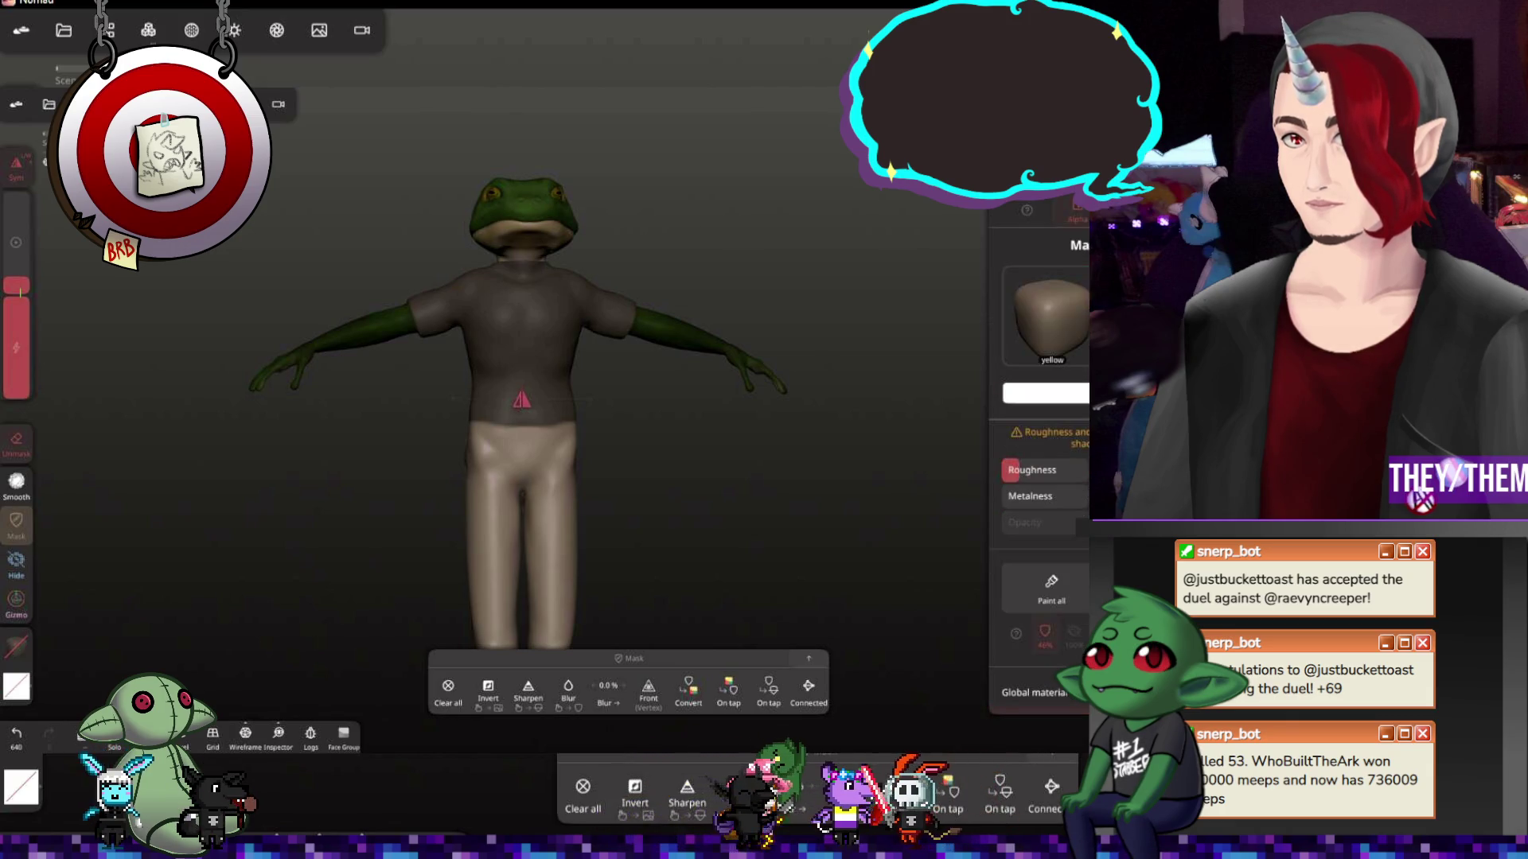
key(x)
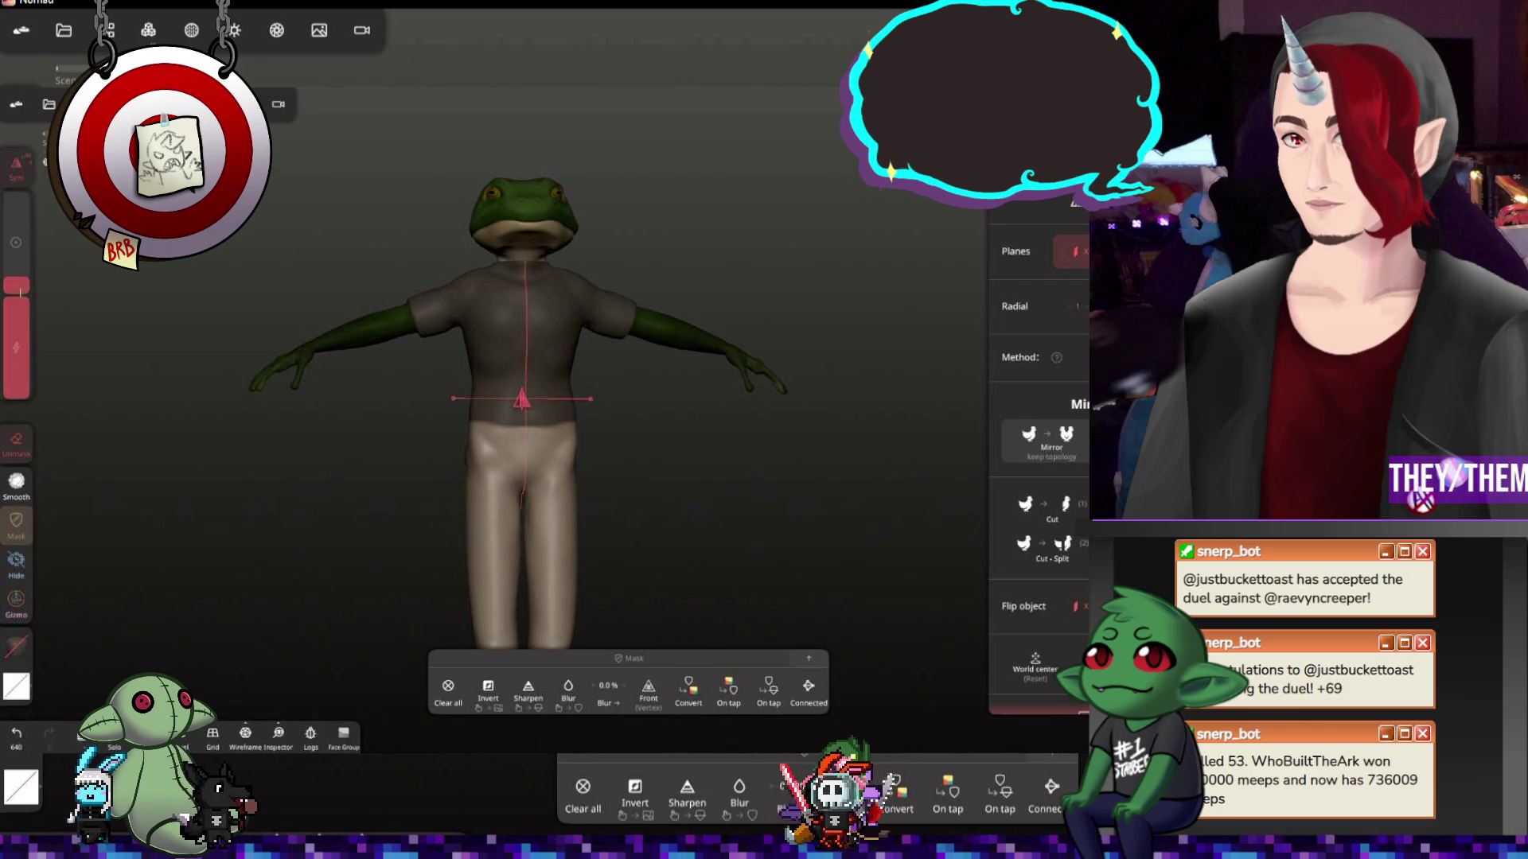
key(Tab)
key(Tab)
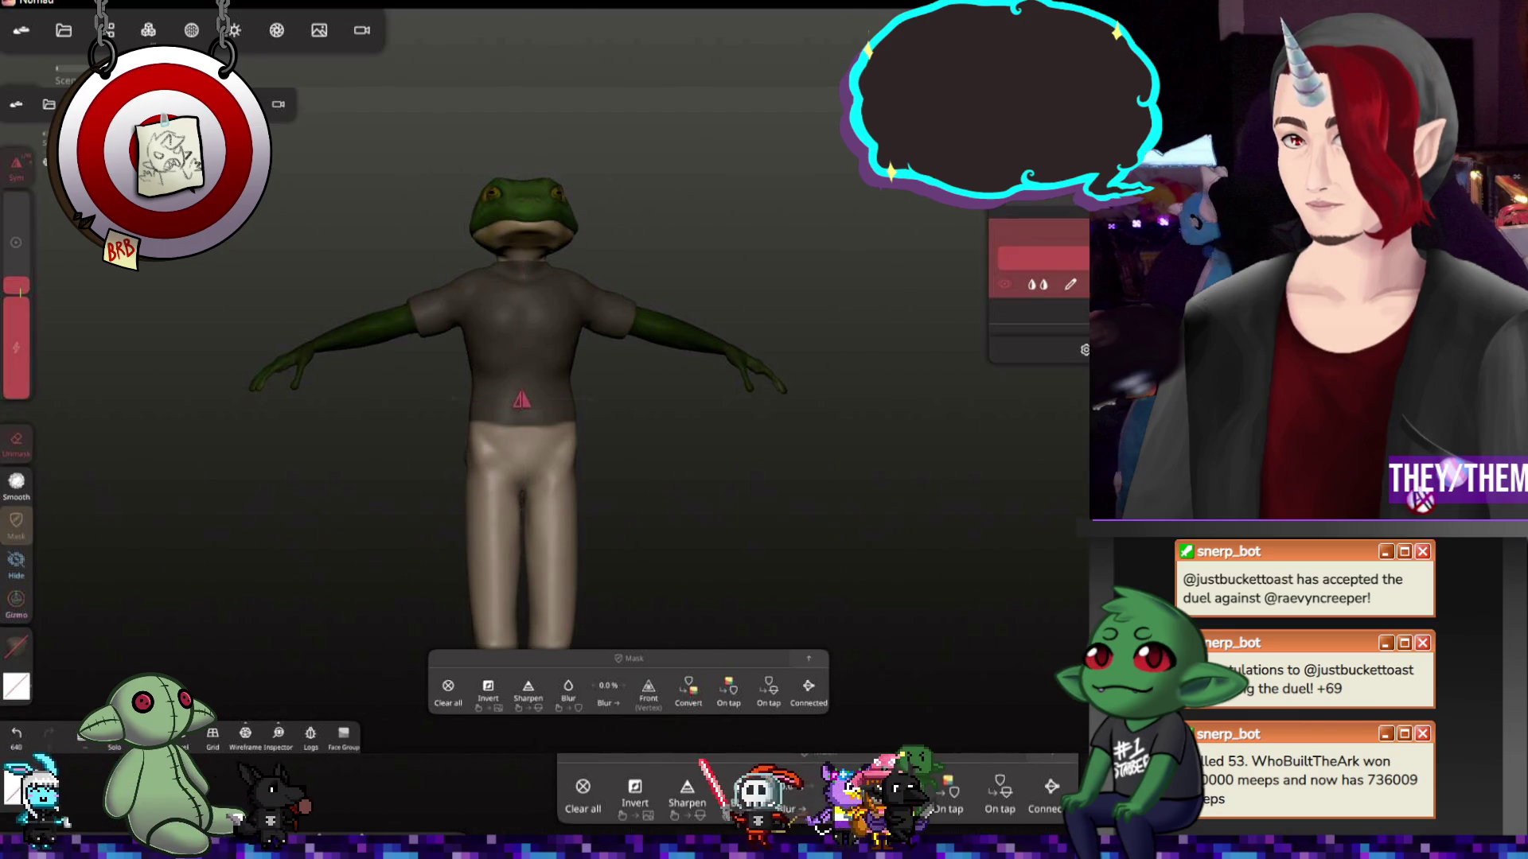
key(Tab)
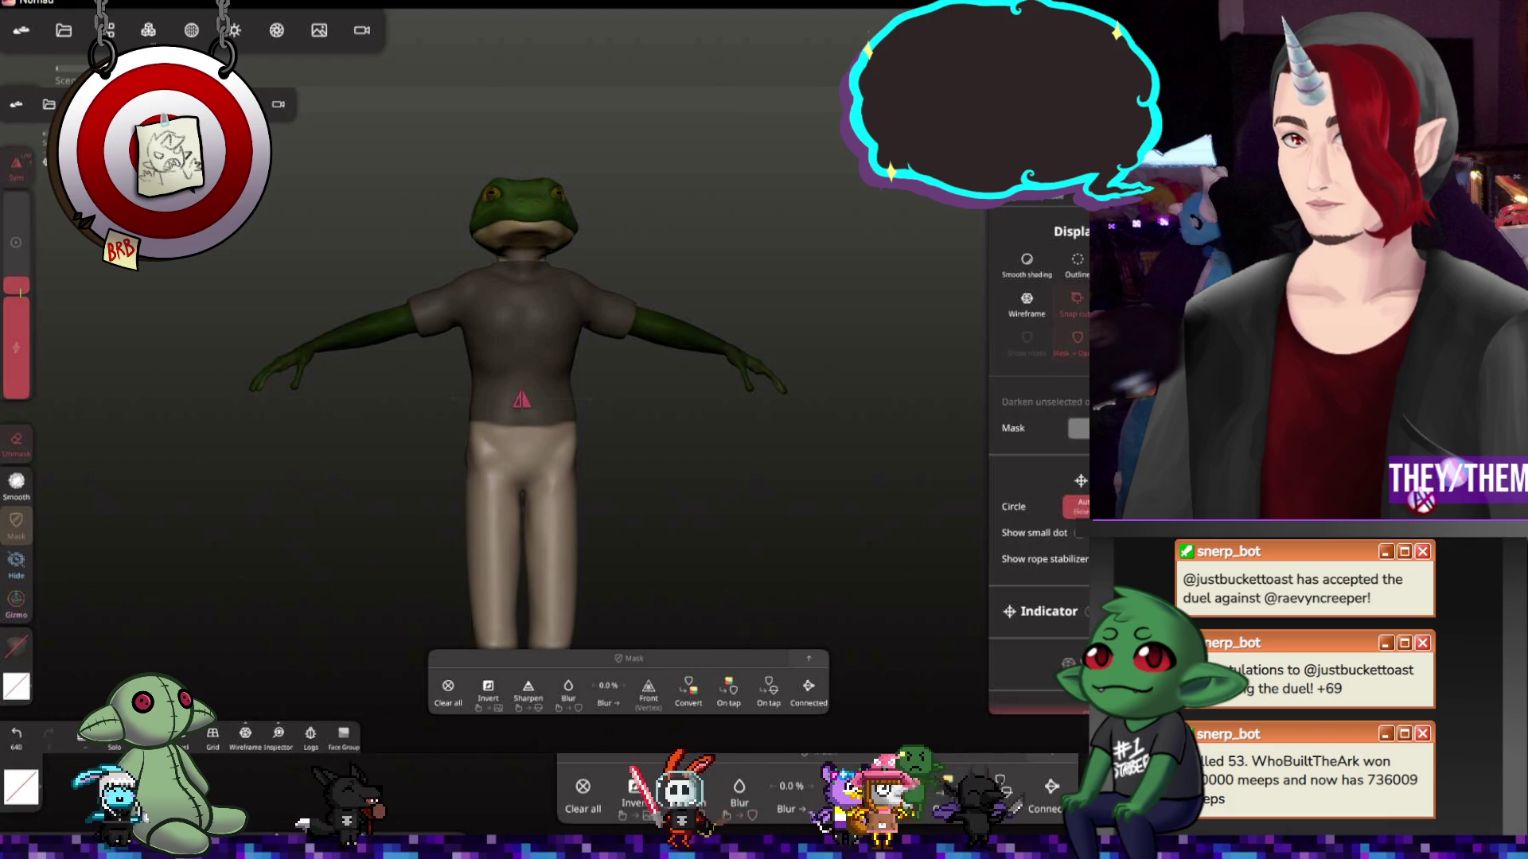
scroll(1018, 273, down, 5)
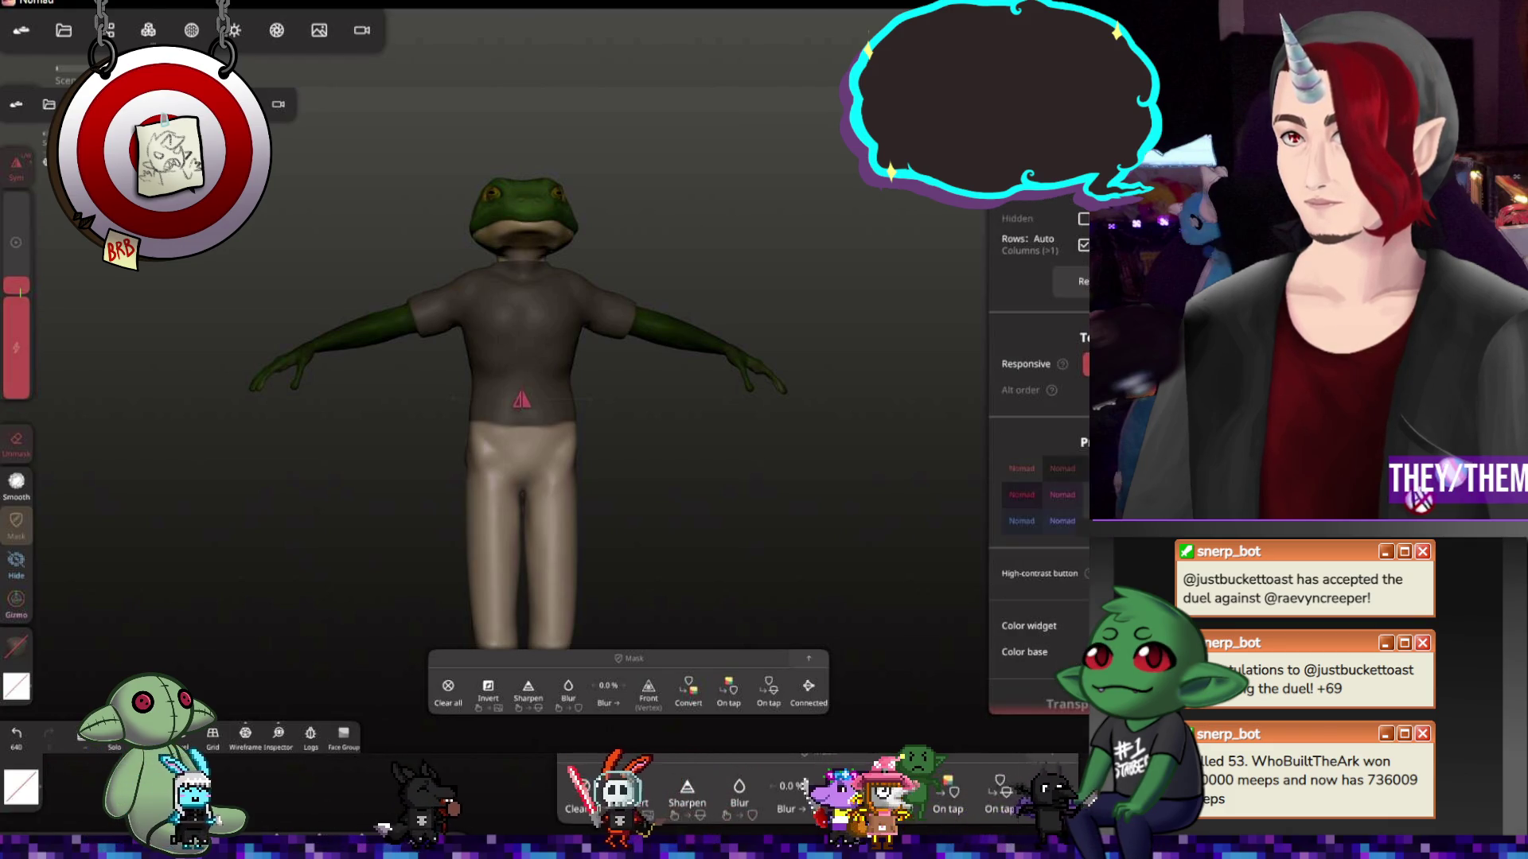
scroll(1007, 327, down, 1)
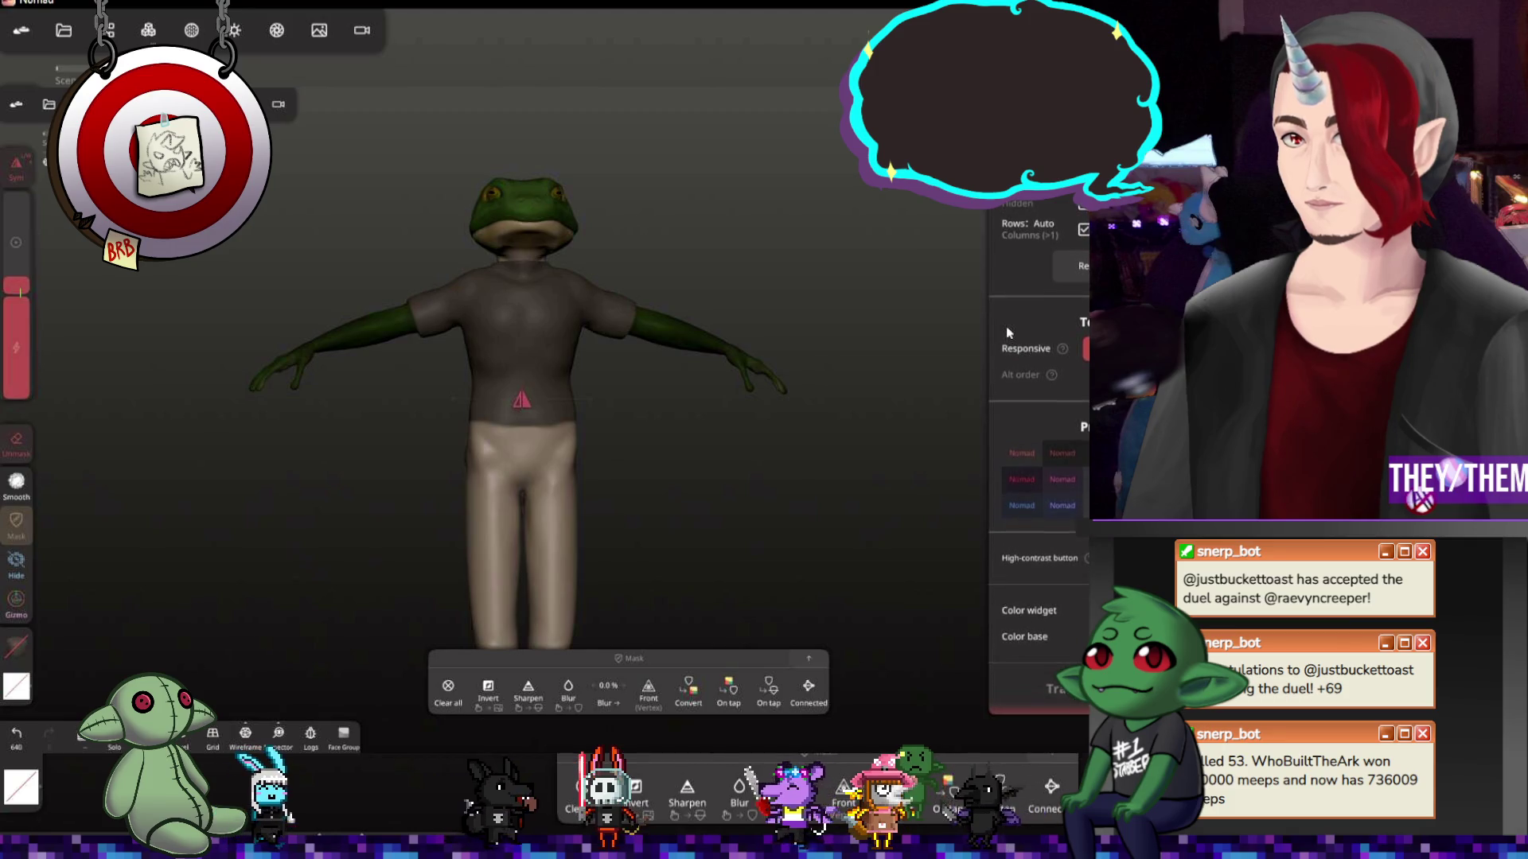
scroll(1006, 322, down, 4)
scroll(1007, 323, up, 8)
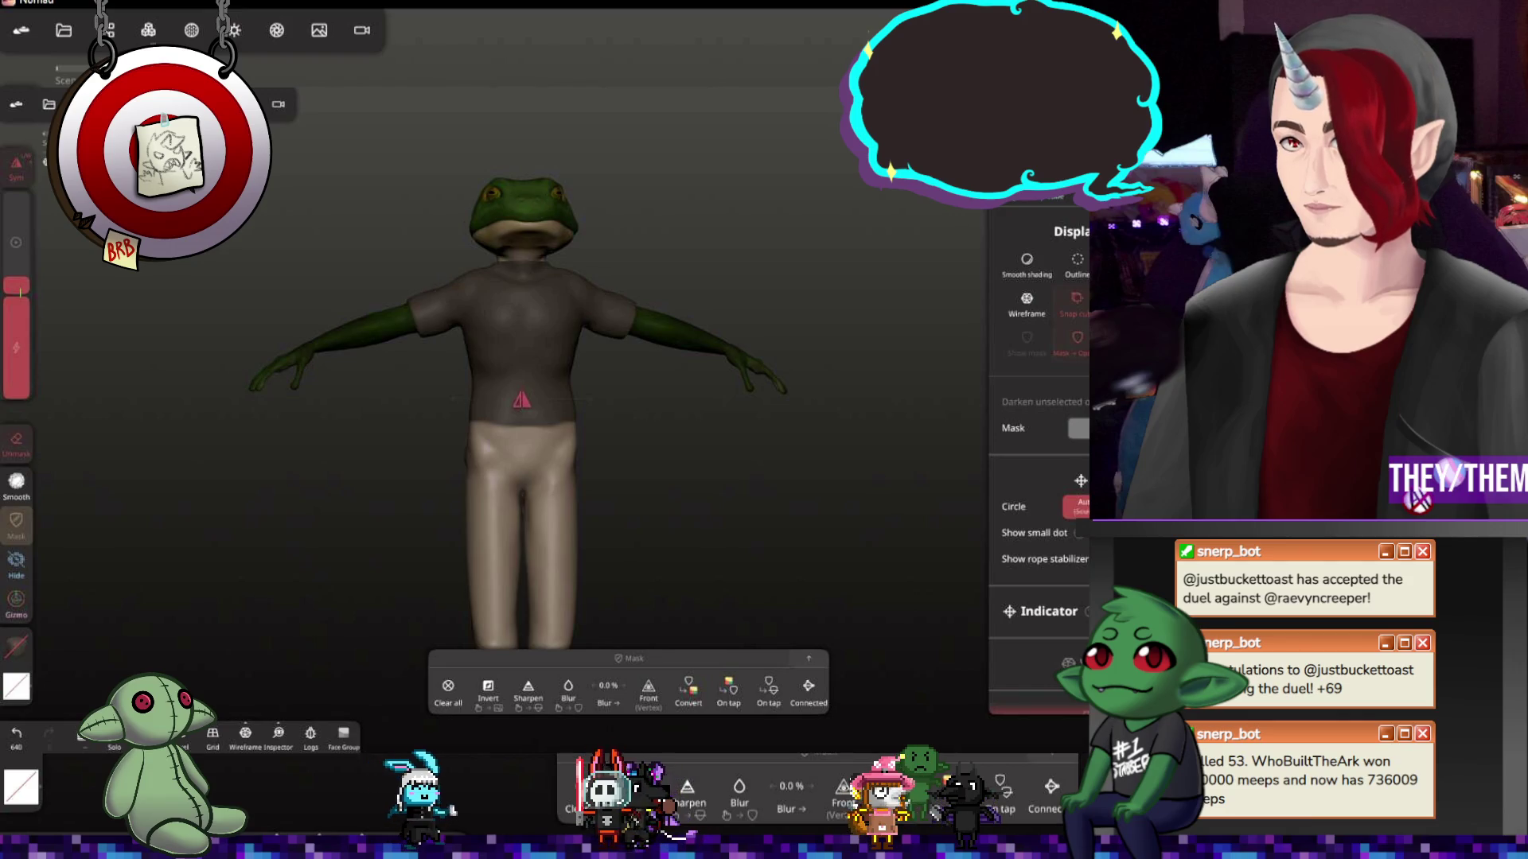
scroll(1003, 470, down, 2)
scroll(1004, 469, down, 4)
scroll(1004, 469, down, 3)
scroll(1003, 470, down, 2)
scroll(1003, 464, down, 2)
scroll(1005, 459, down, 2)
scroll(1006, 451, down, 2)
scroll(1007, 447, down, 1)
scroll(1005, 359, down, 3)
scroll(1005, 359, up, 8)
scroll(1007, 477, up, 2)
scroll(1010, 598, up, 2)
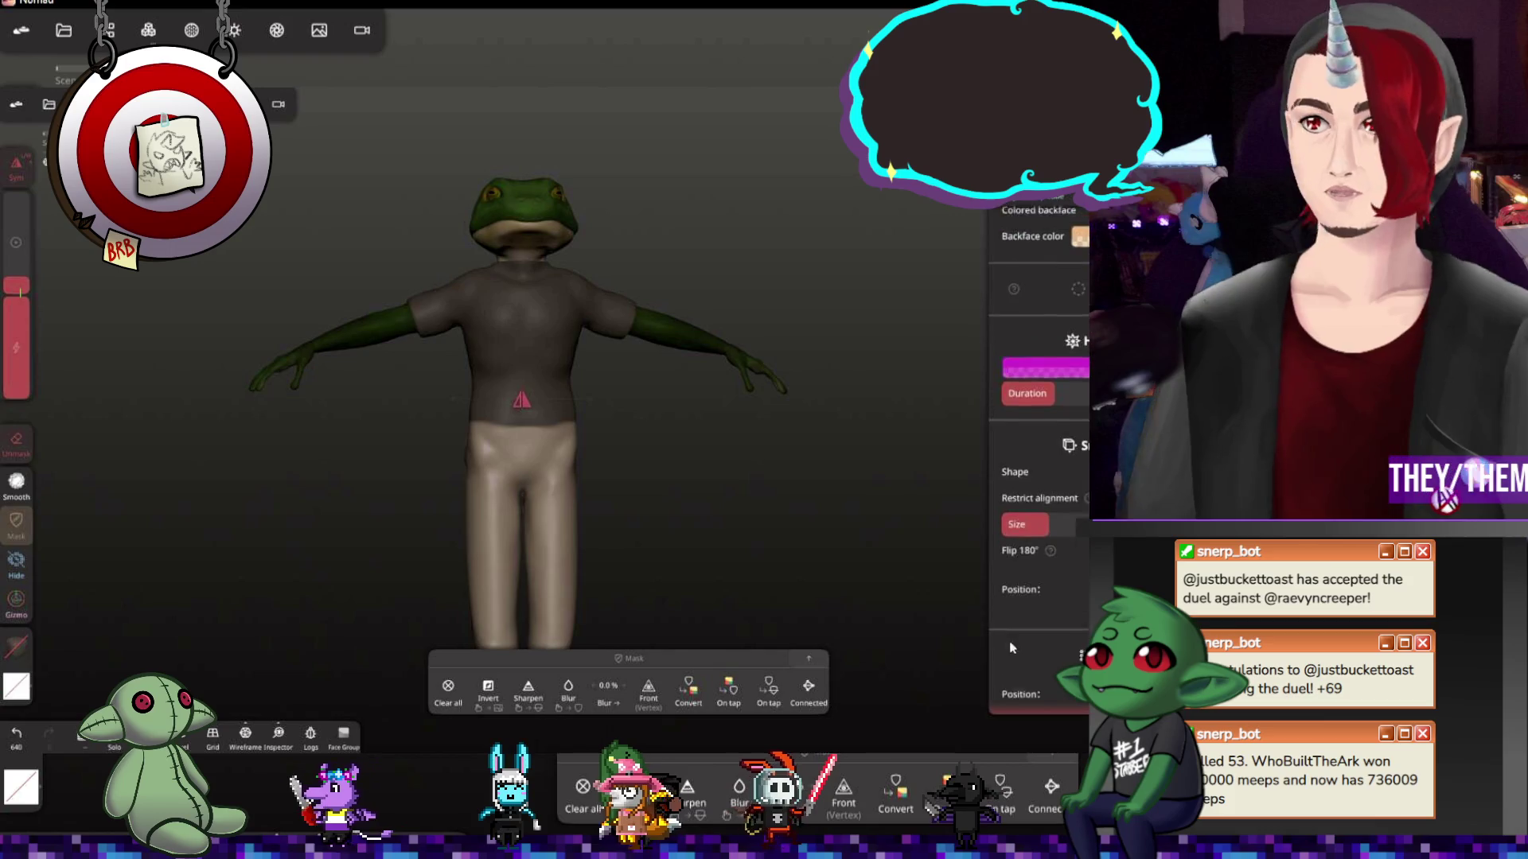
scroll(1012, 680, up, 1)
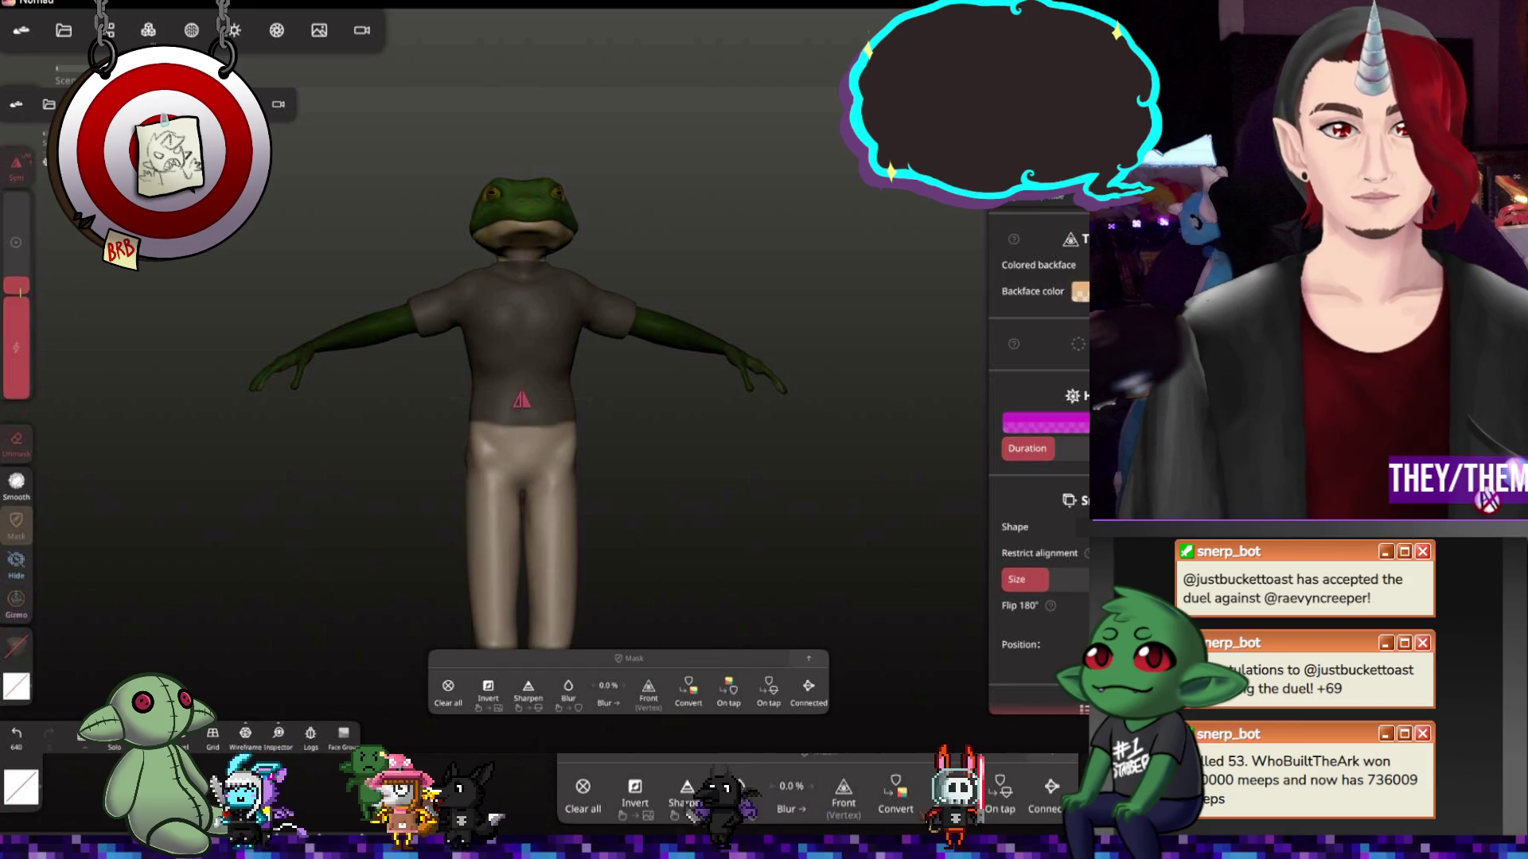
click(148, 29)
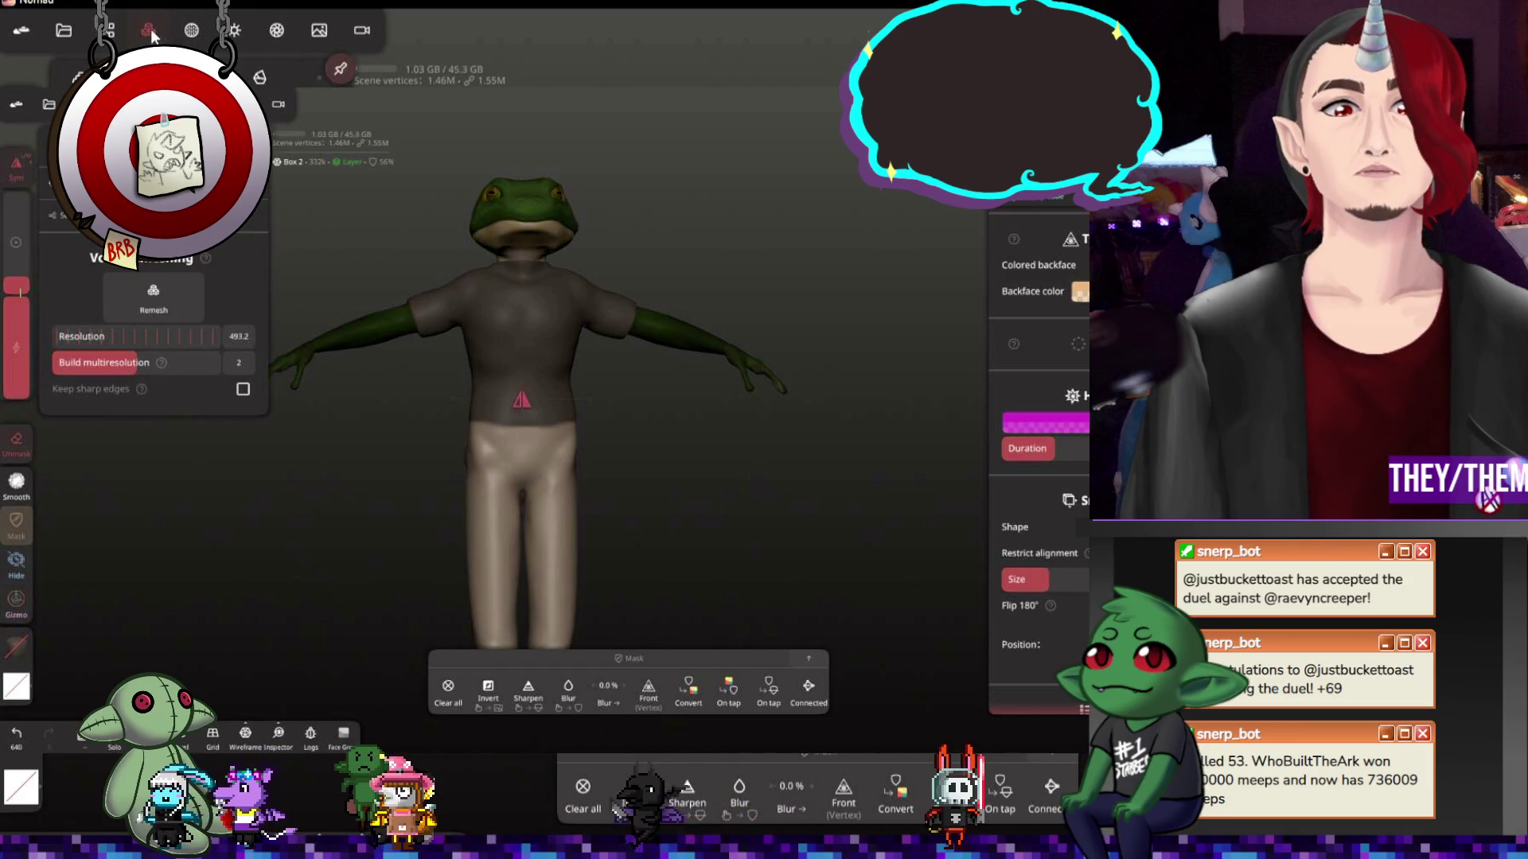
Browse the shading, render and camera settings, then show the object list with Mirror 2, Quad Sphere and the boxes
click(199, 33)
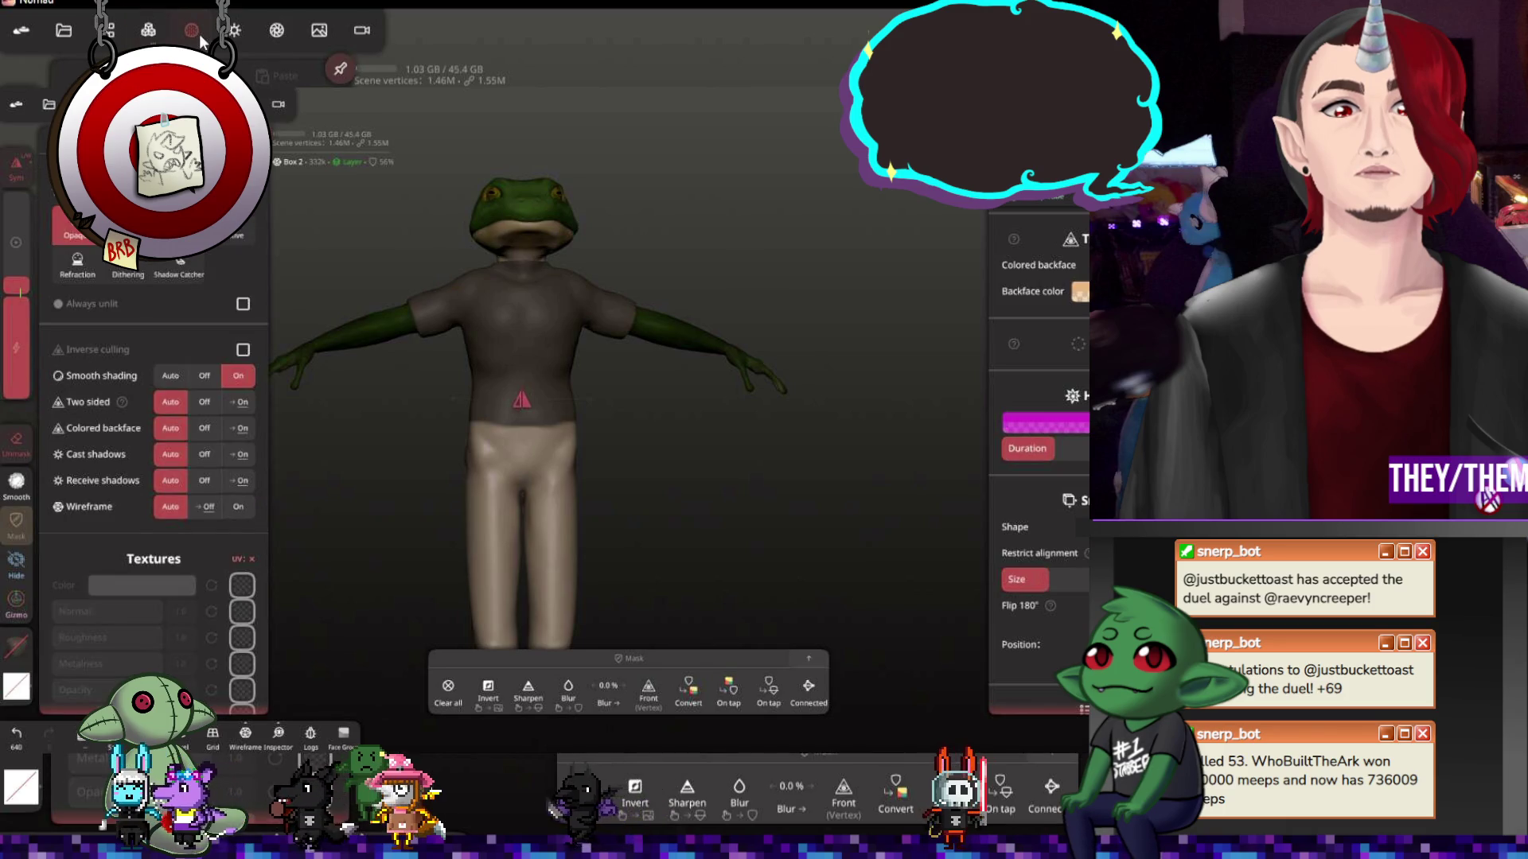
click(241, 33)
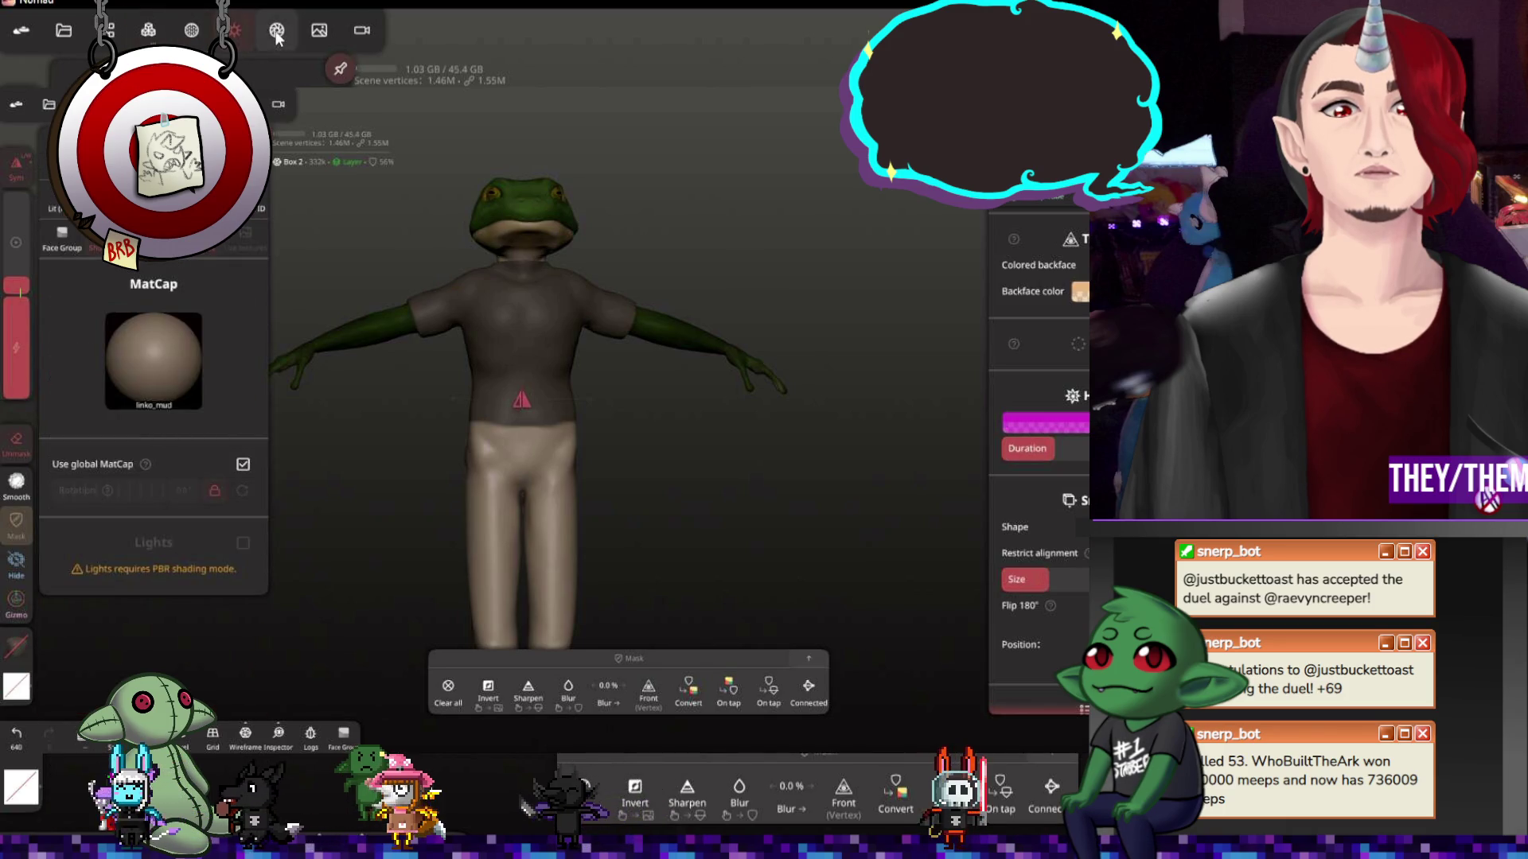
click(320, 32)
click(110, 33)
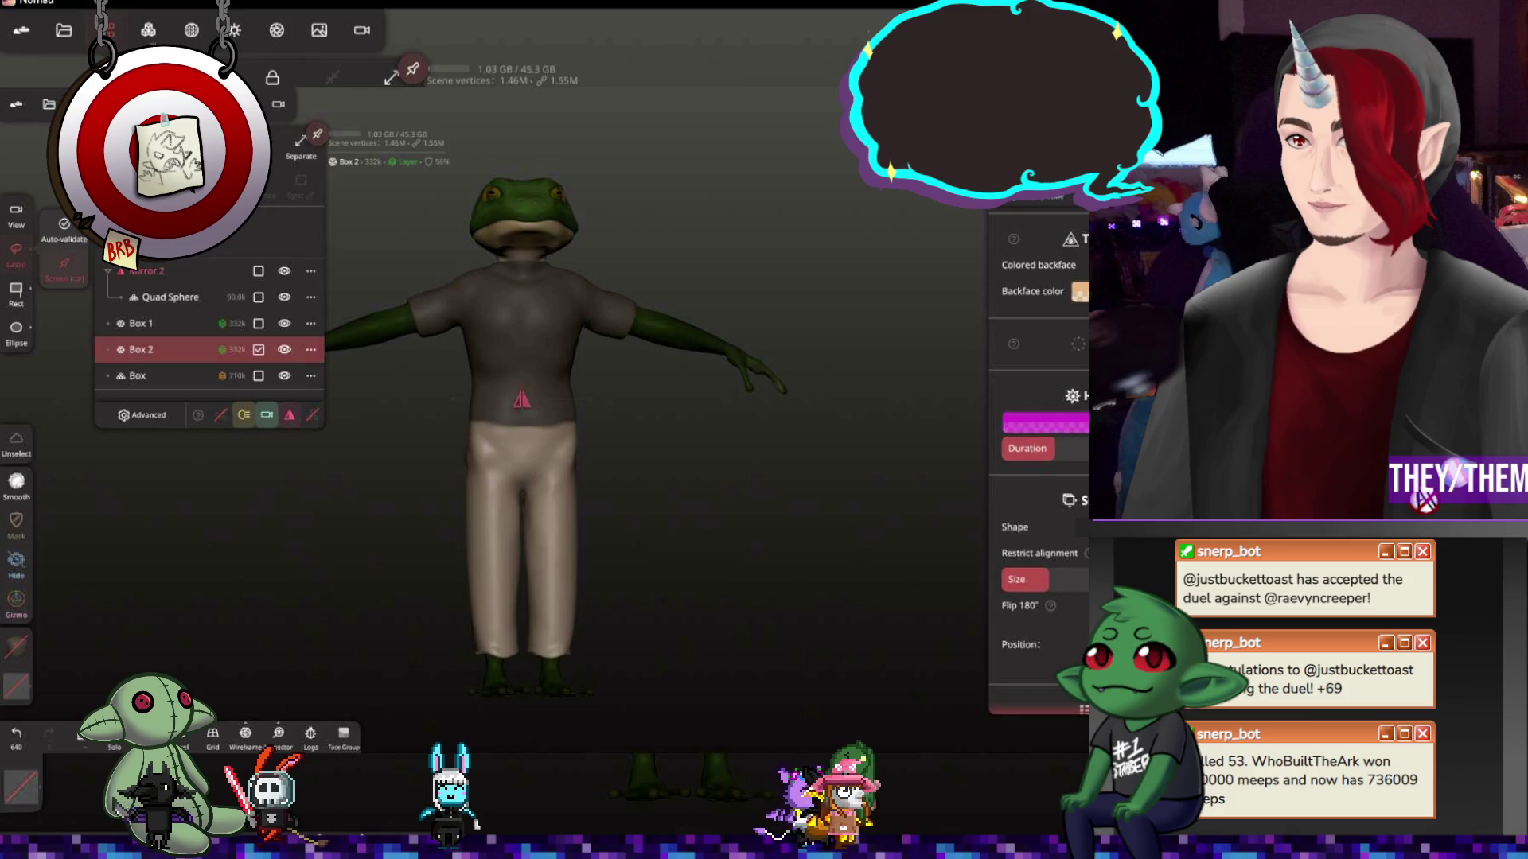
Switch to the SelMask tool and close the object list
key(m)
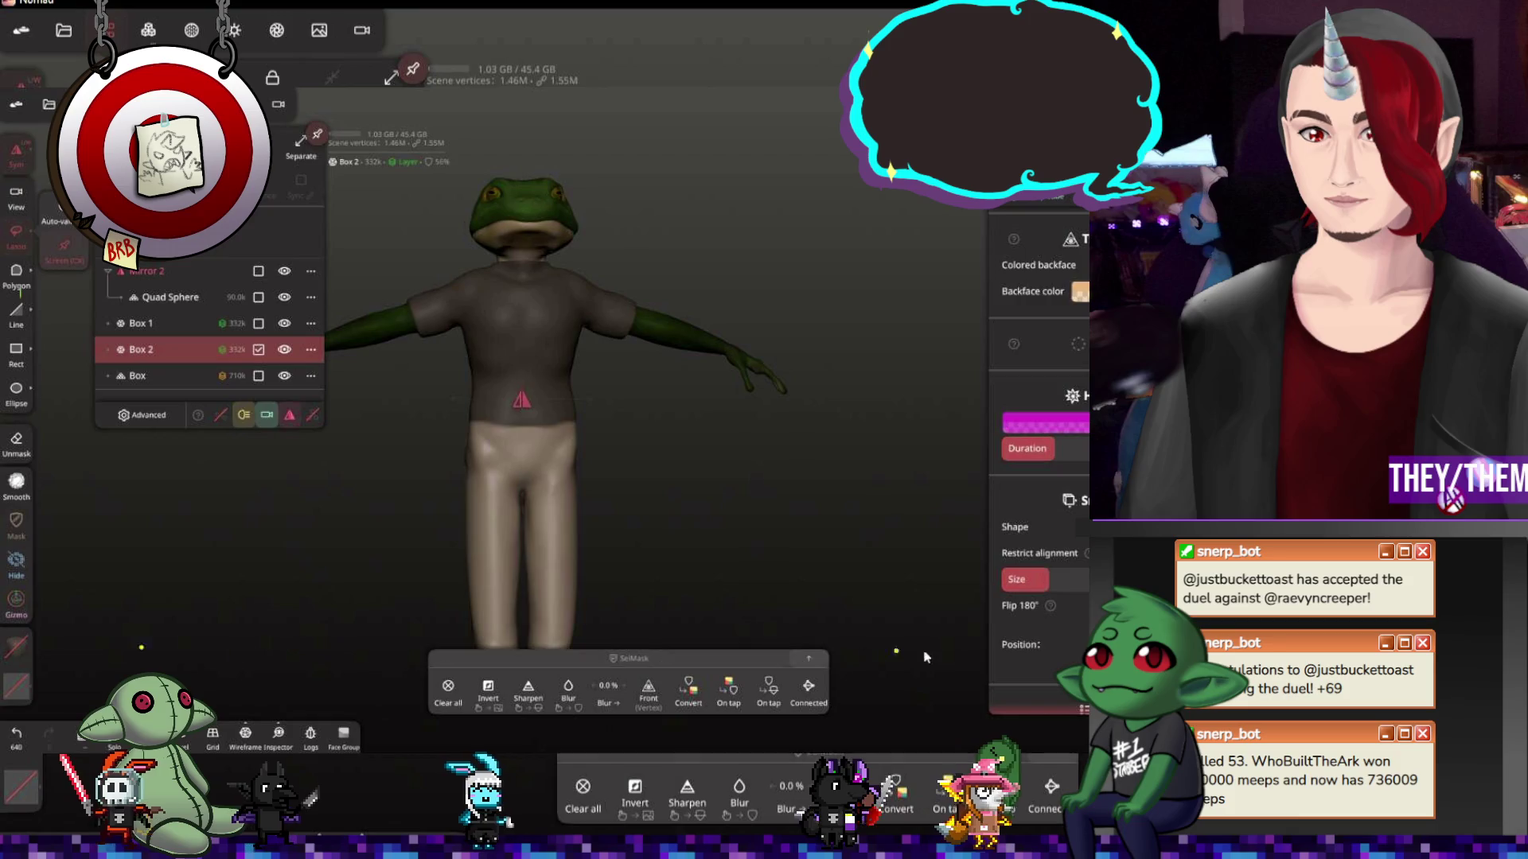
click(740, 117)
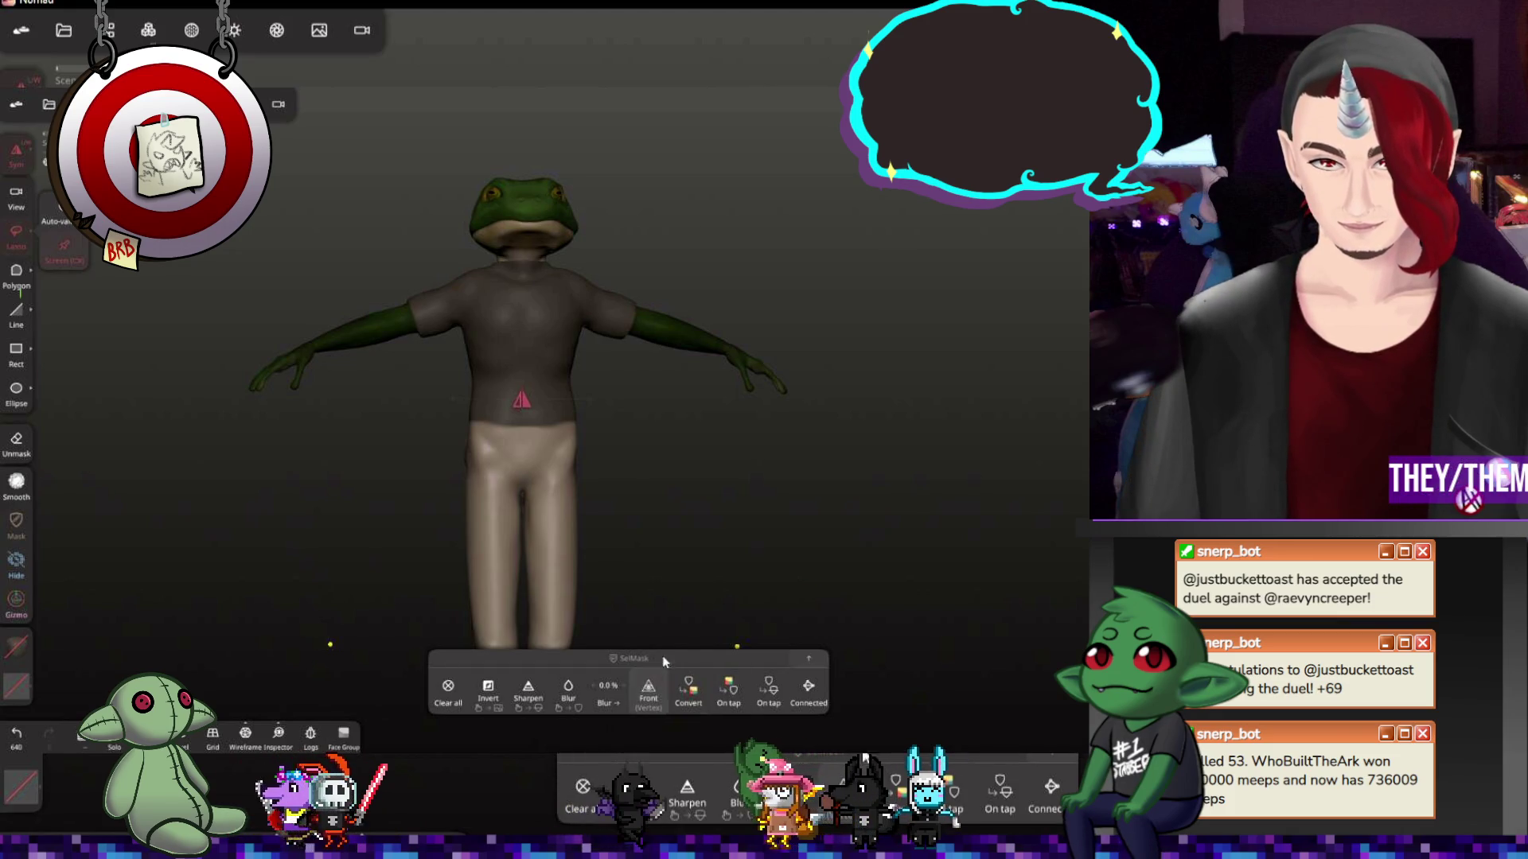
Lasso-mask the frog's torso around the shirt area and validate it
drag(632, 283, 566, 424)
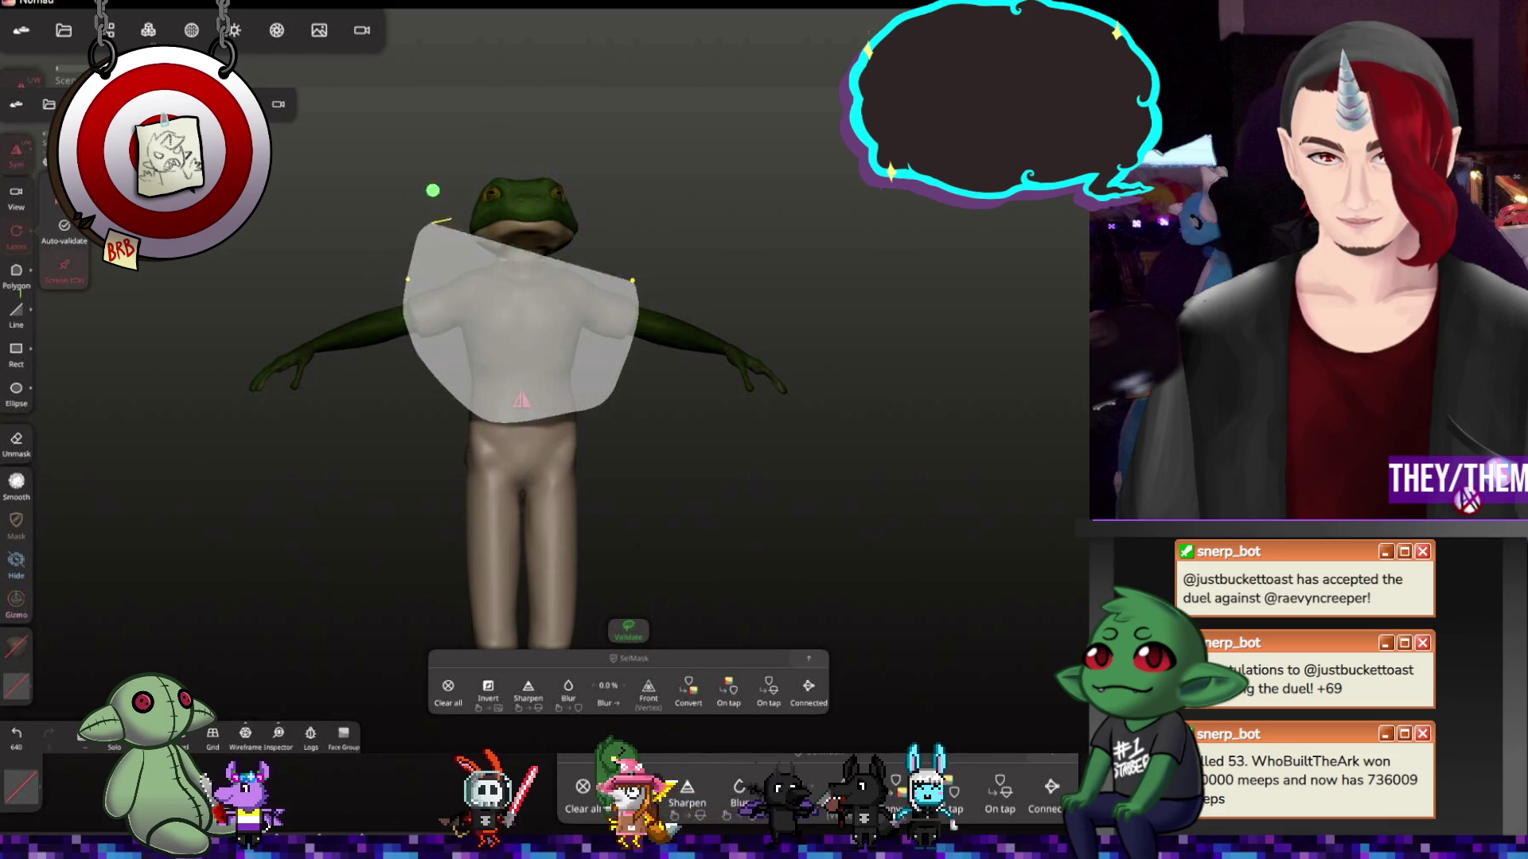
drag(565, 425, 616, 211)
drag(748, 318, 848, 288)
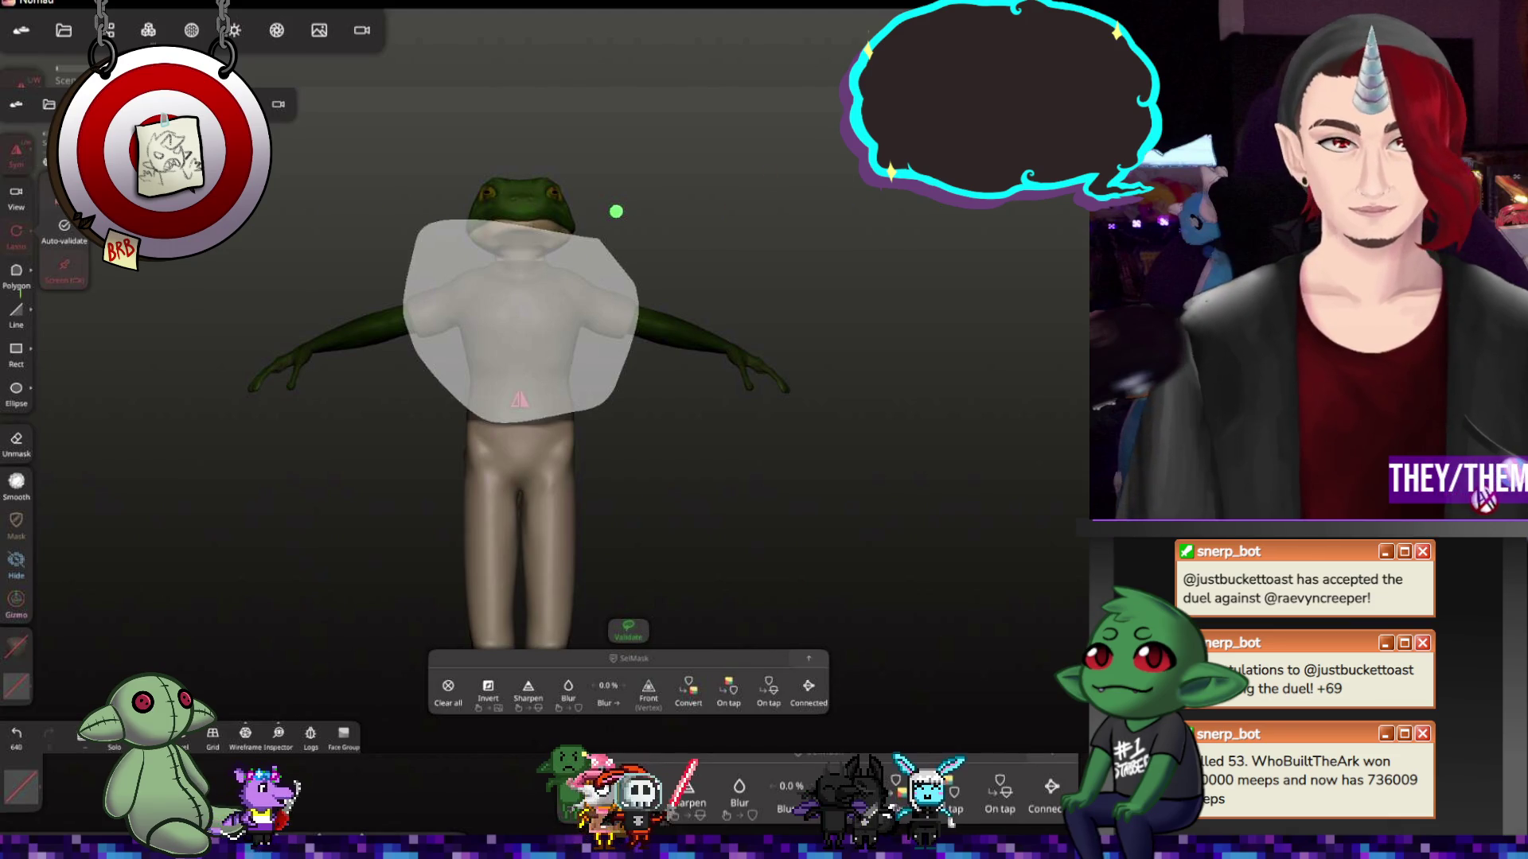
click(630, 629)
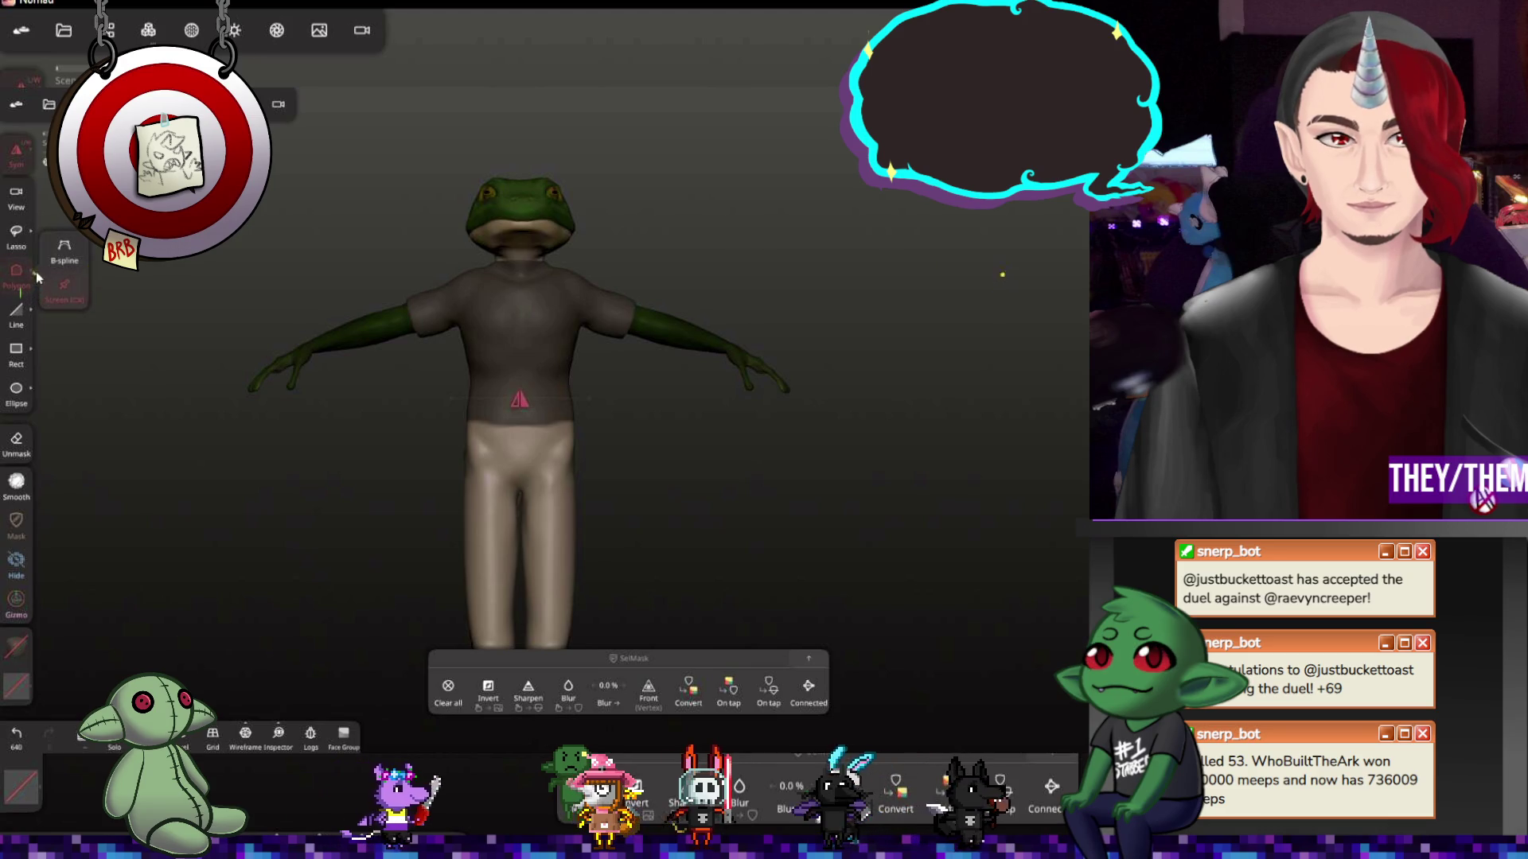
Mark a rectangular mask over the chest and torso
click(15, 349)
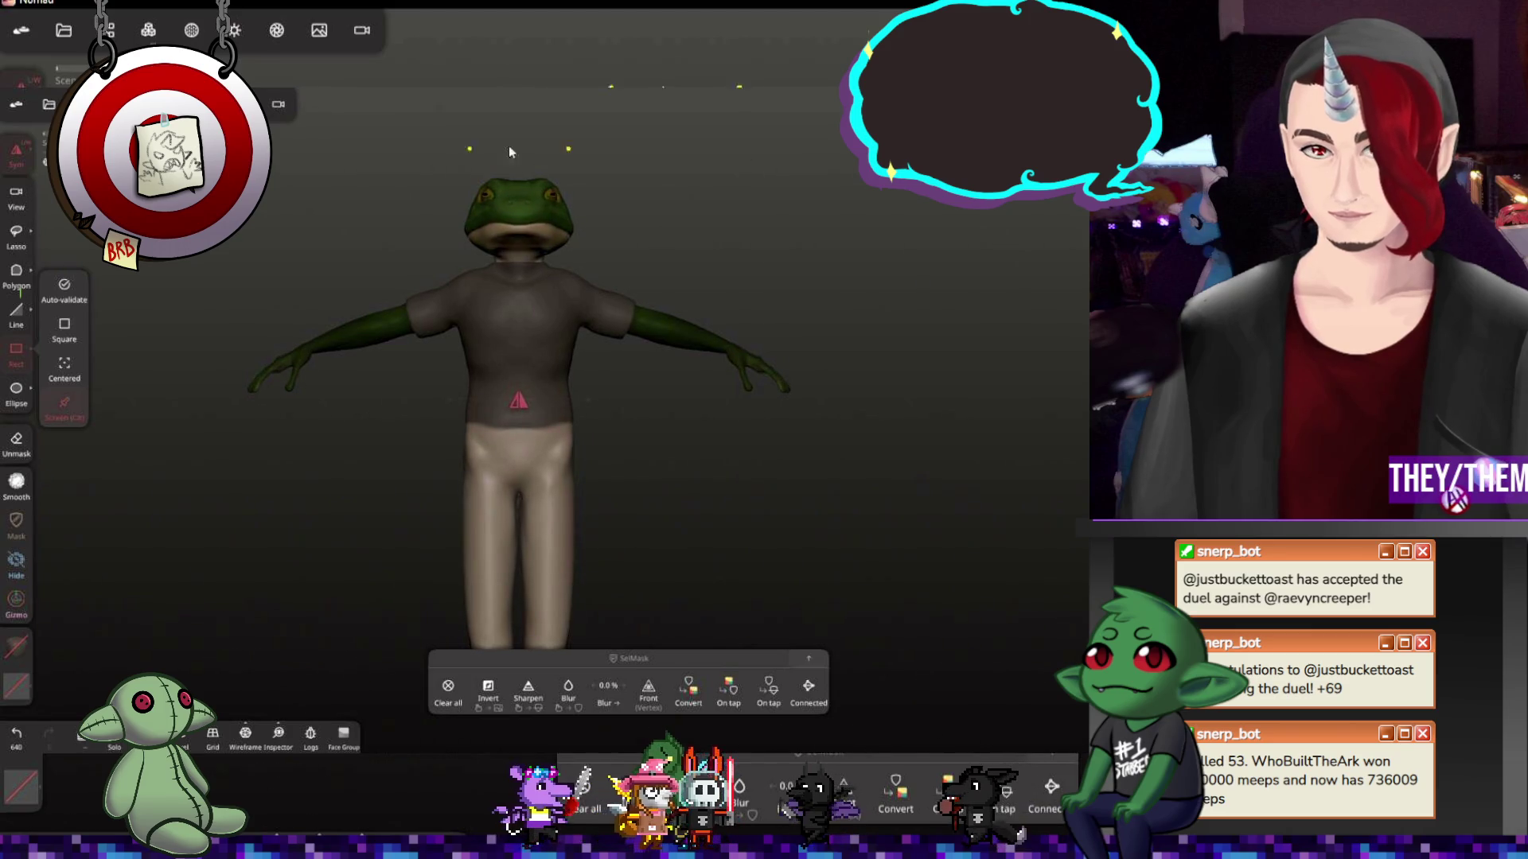
drag(361, 189, 619, 425)
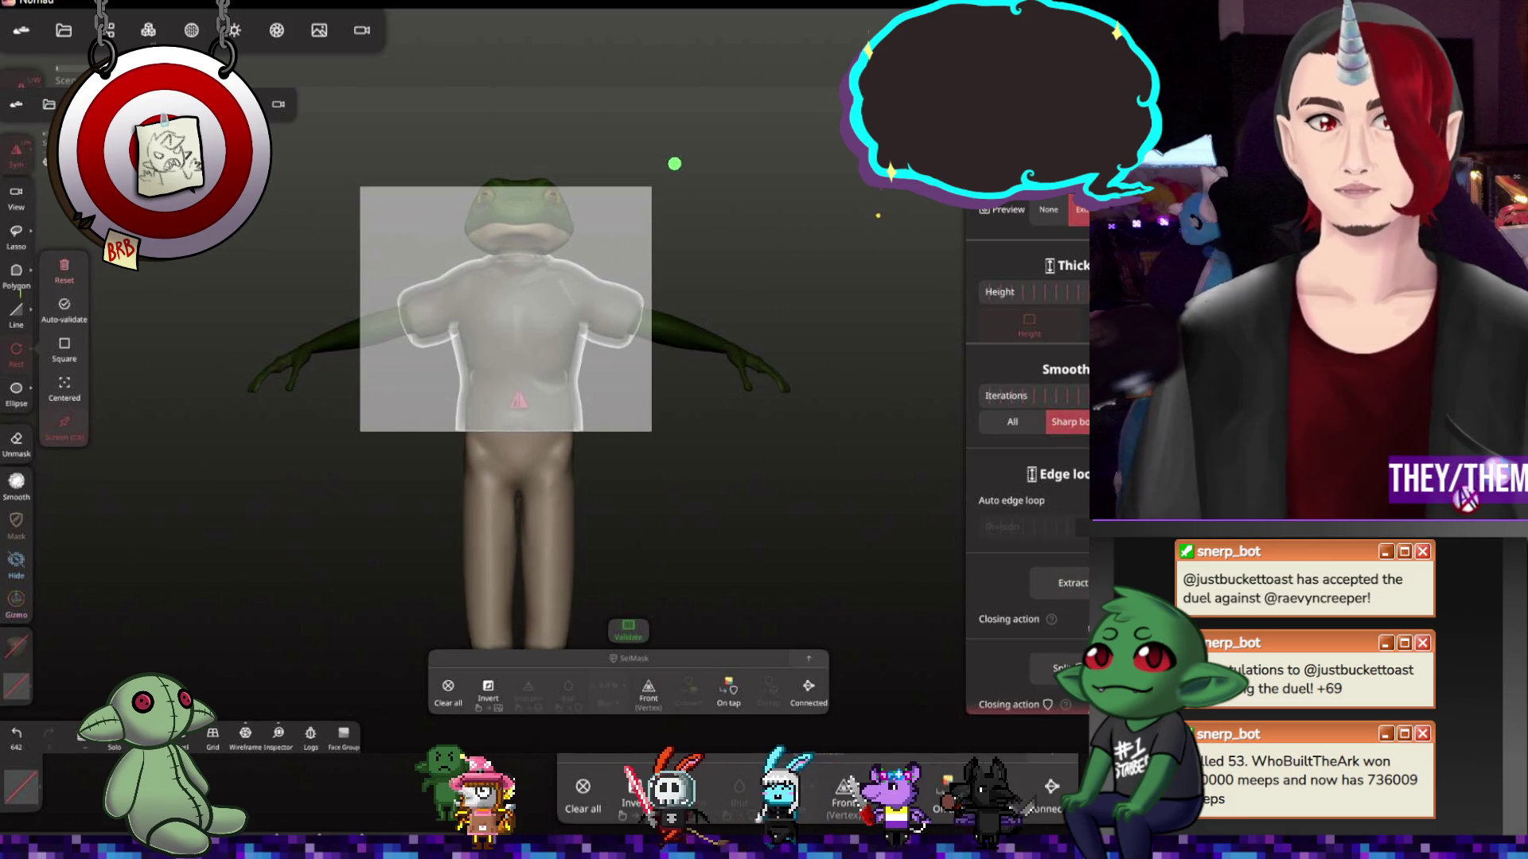
Validate the rectangular mask and extract the torso into a separate shirt piece, Box 2 ext
click(64, 268)
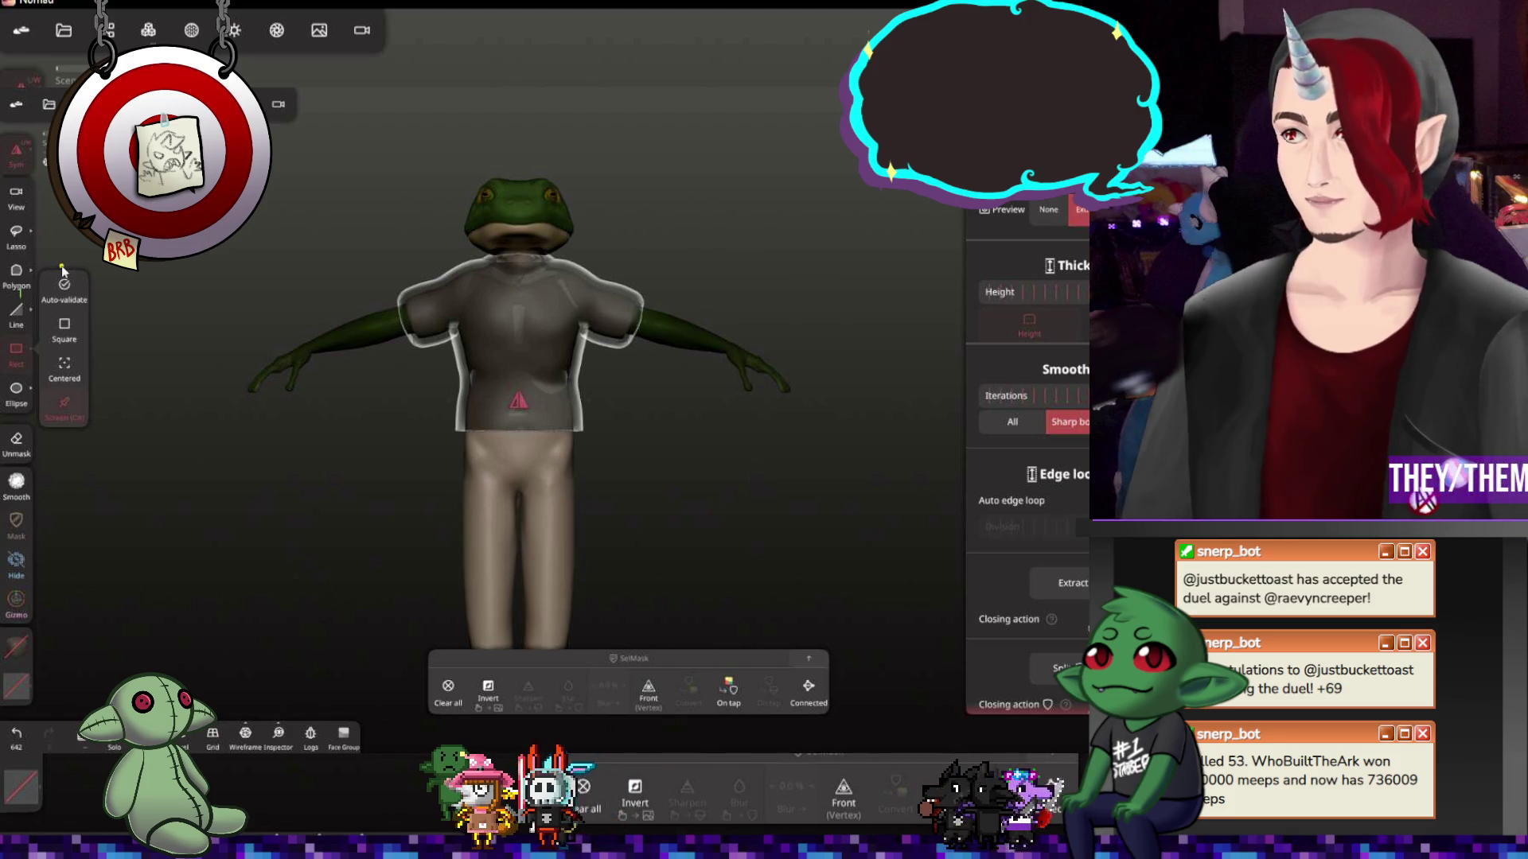
click(290, 315)
mouse_move(537, 428)
middle_down()
mouse_move(589, 451)
mouse_move(574, 446)
middle_up()
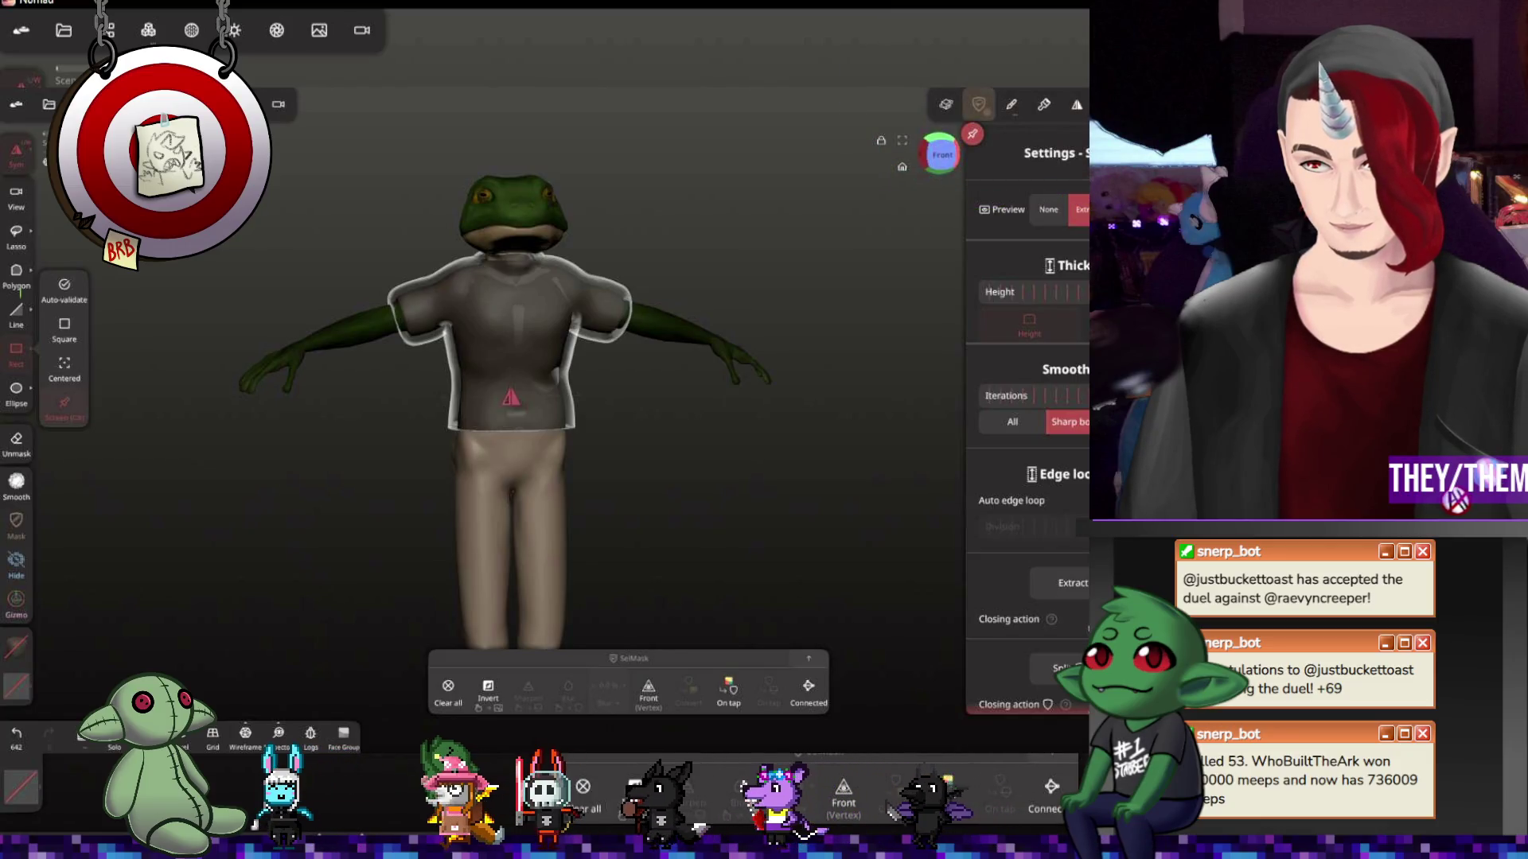
click(1072, 582)
drag(561, 268, 568, 258)
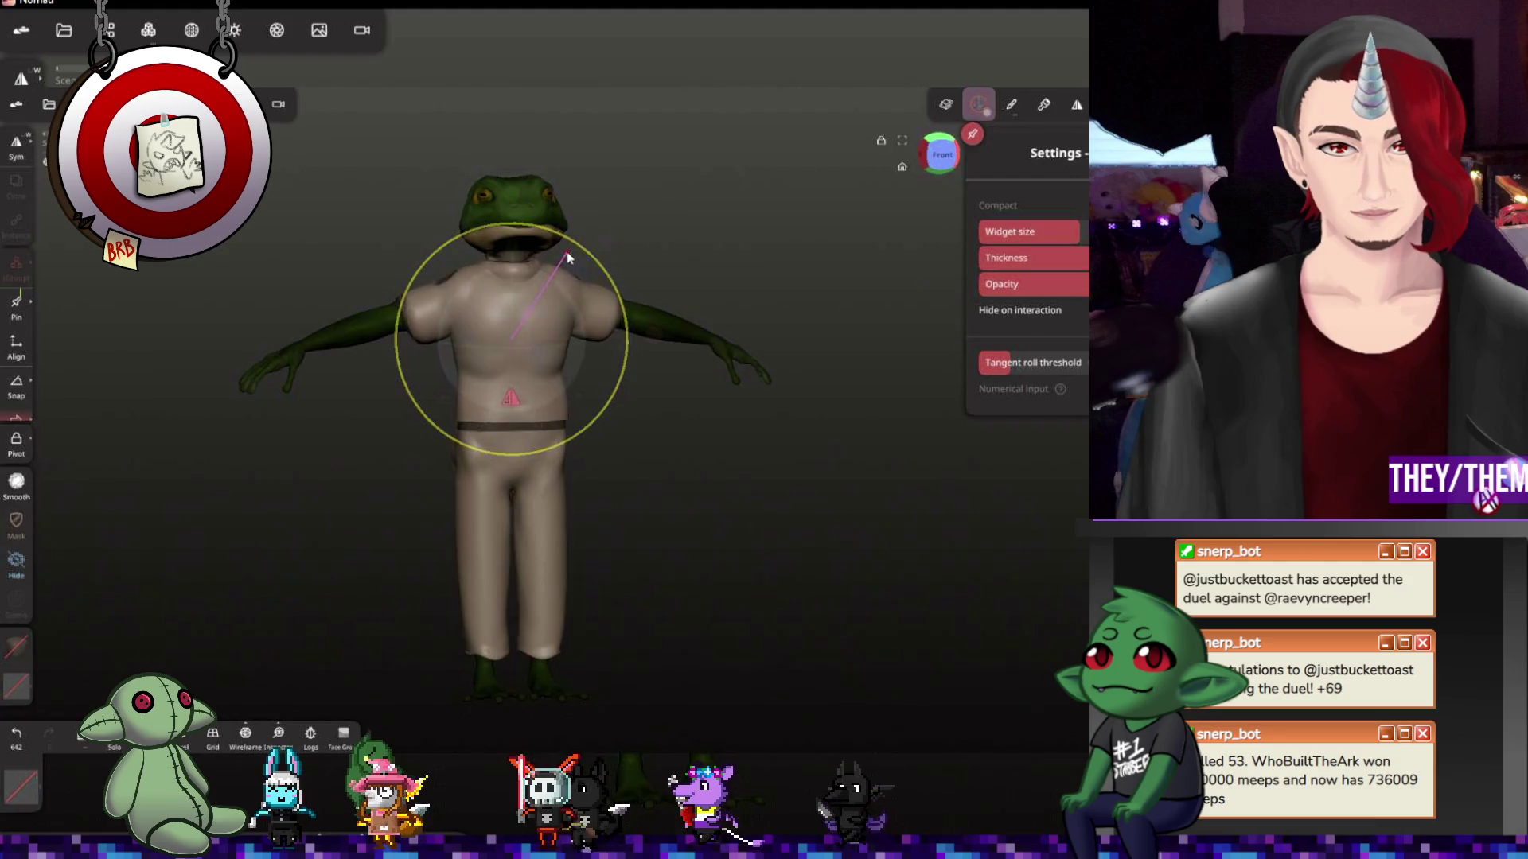
click(568, 258)
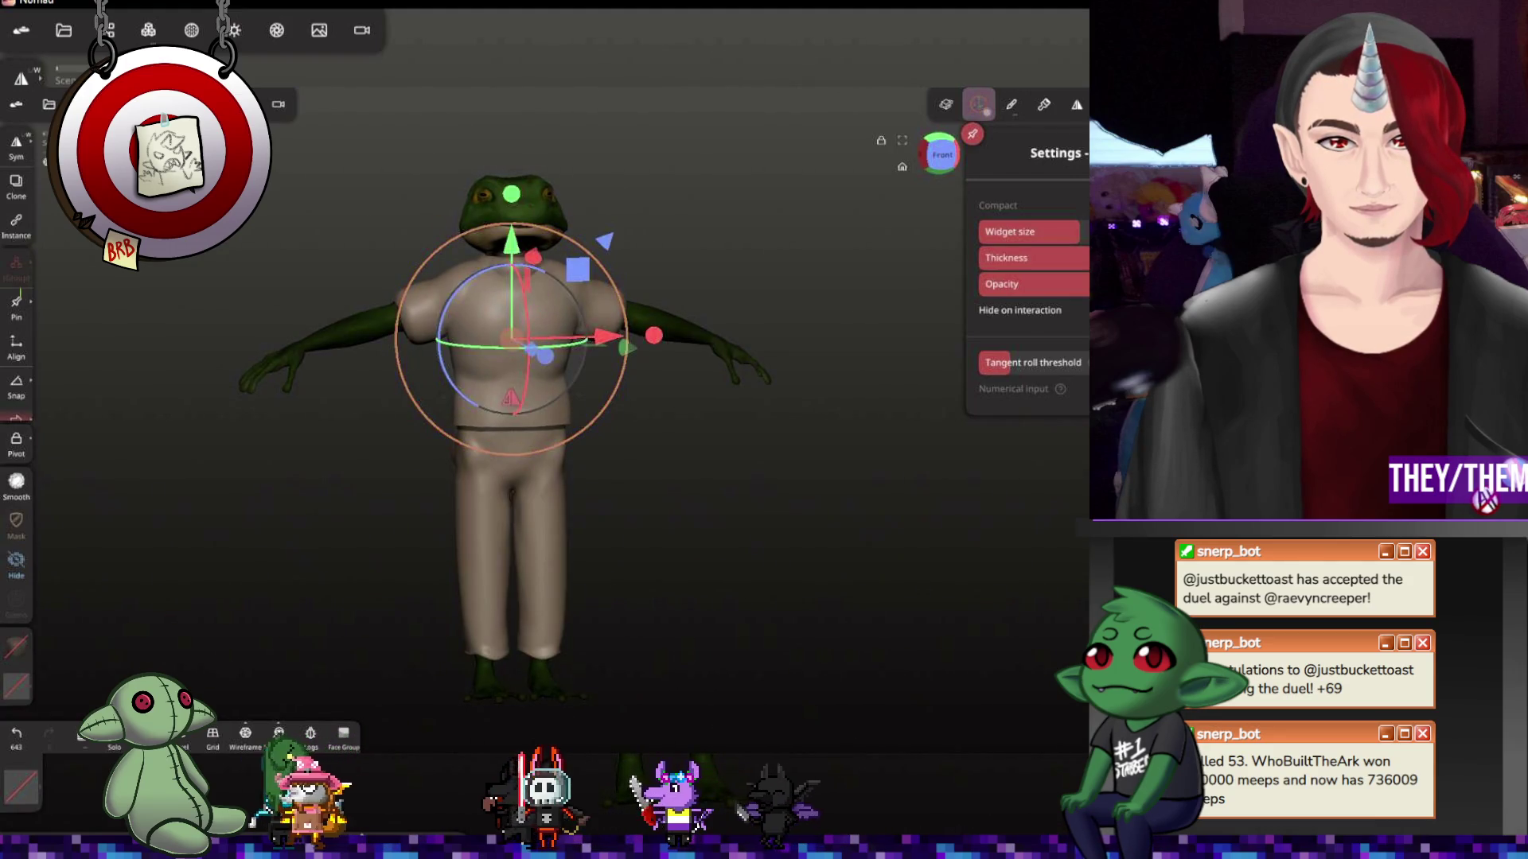
Hide Box 1 in the scene list so the frog's green legs show under the shirt
click(105, 30)
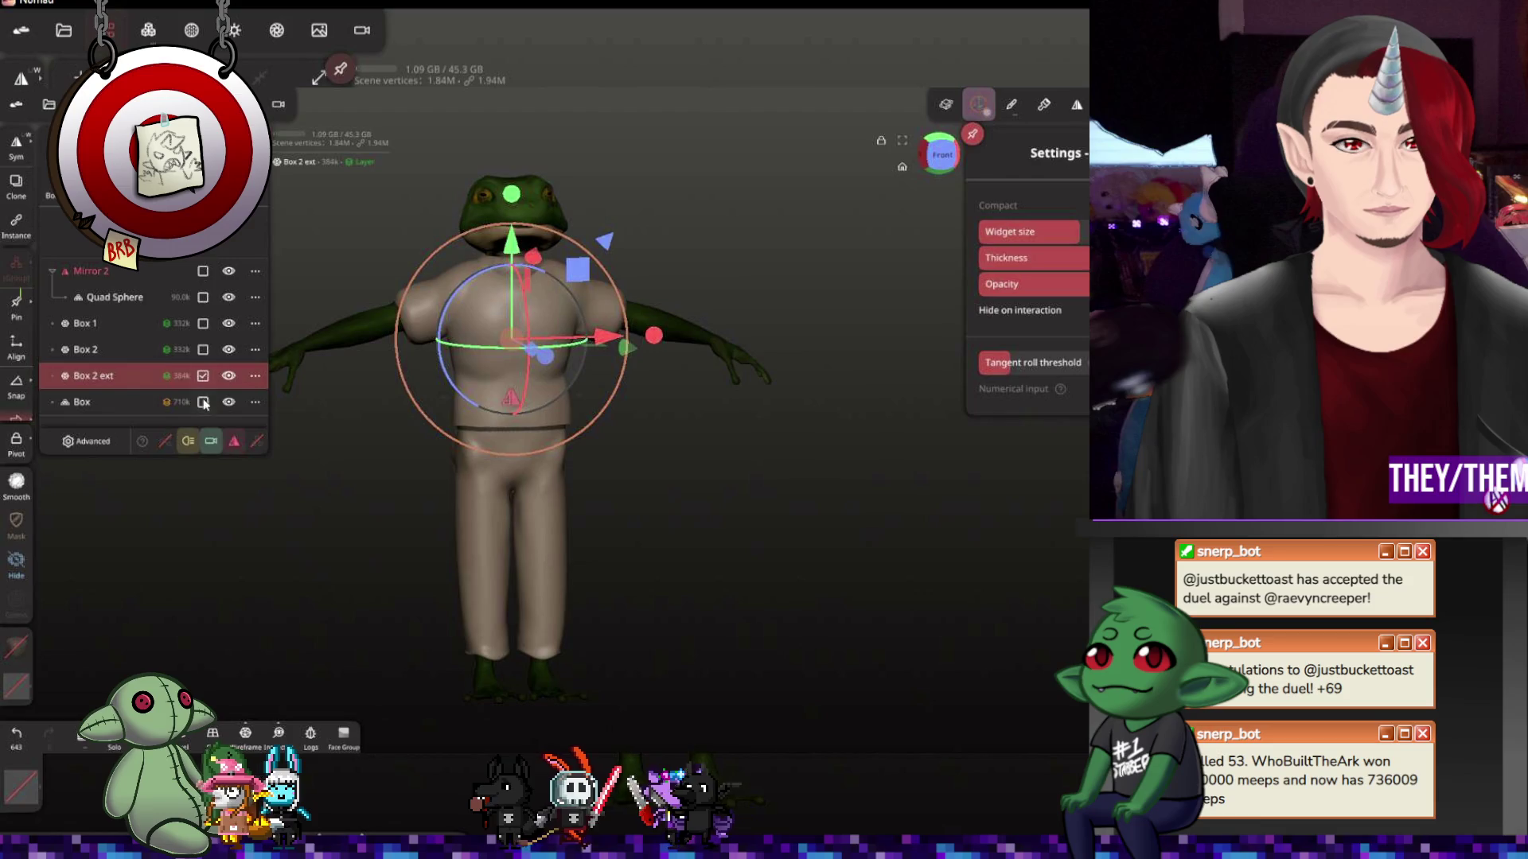
click(228, 323)
mouse_move(713, 417)
mouse_down()
mouse_move(534, 467)
mouse_move(828, 471)
mouse_up()
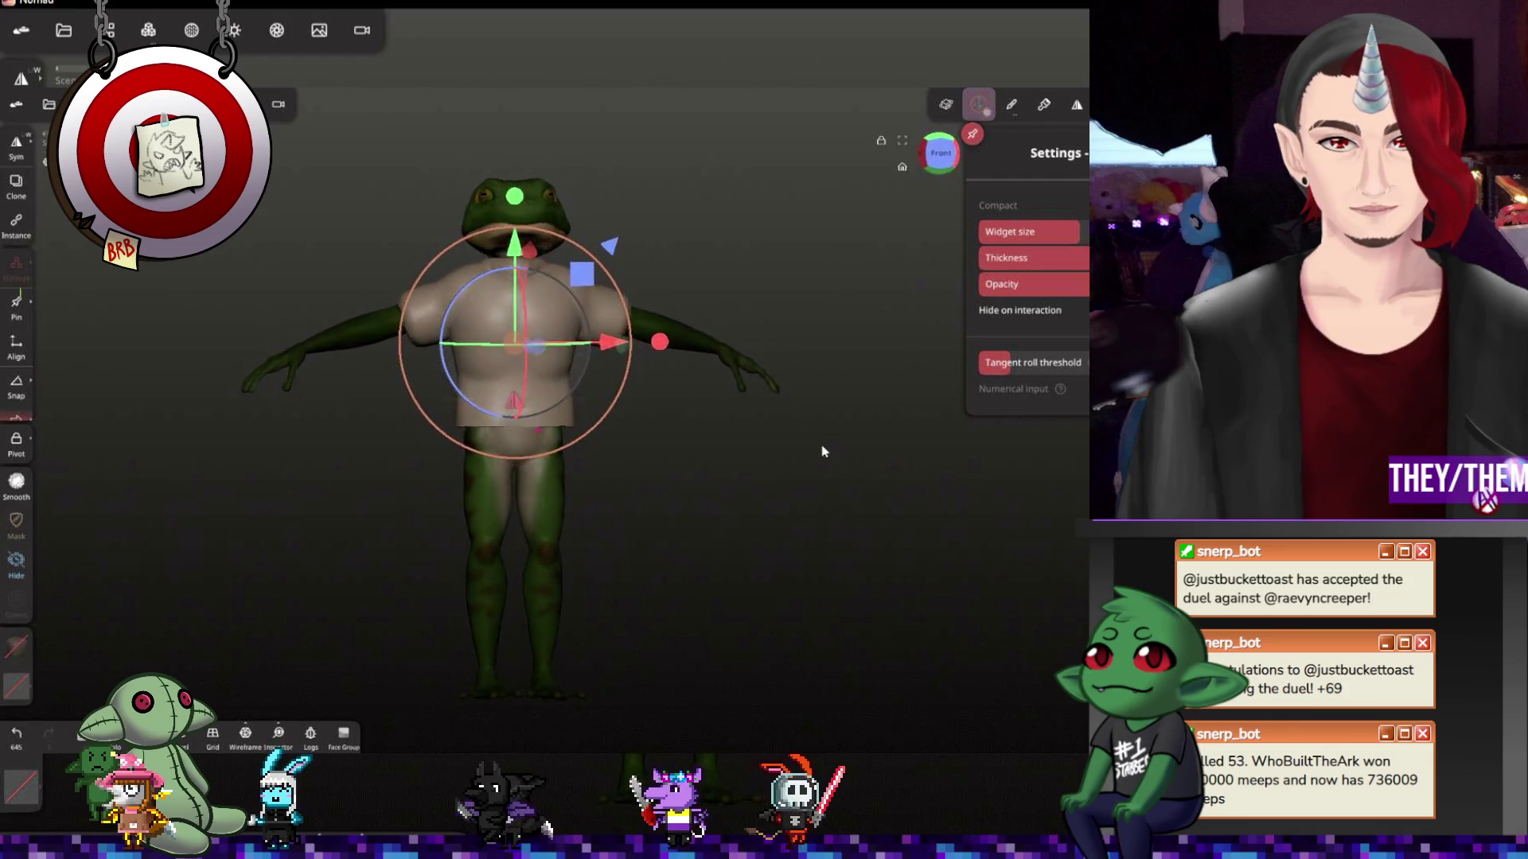
mouse_move(803, 401)
mouse_down()
mouse_move(491, 308)
mouse_move(835, 329)
mouse_up()
scroll(491, 308, up, 3)
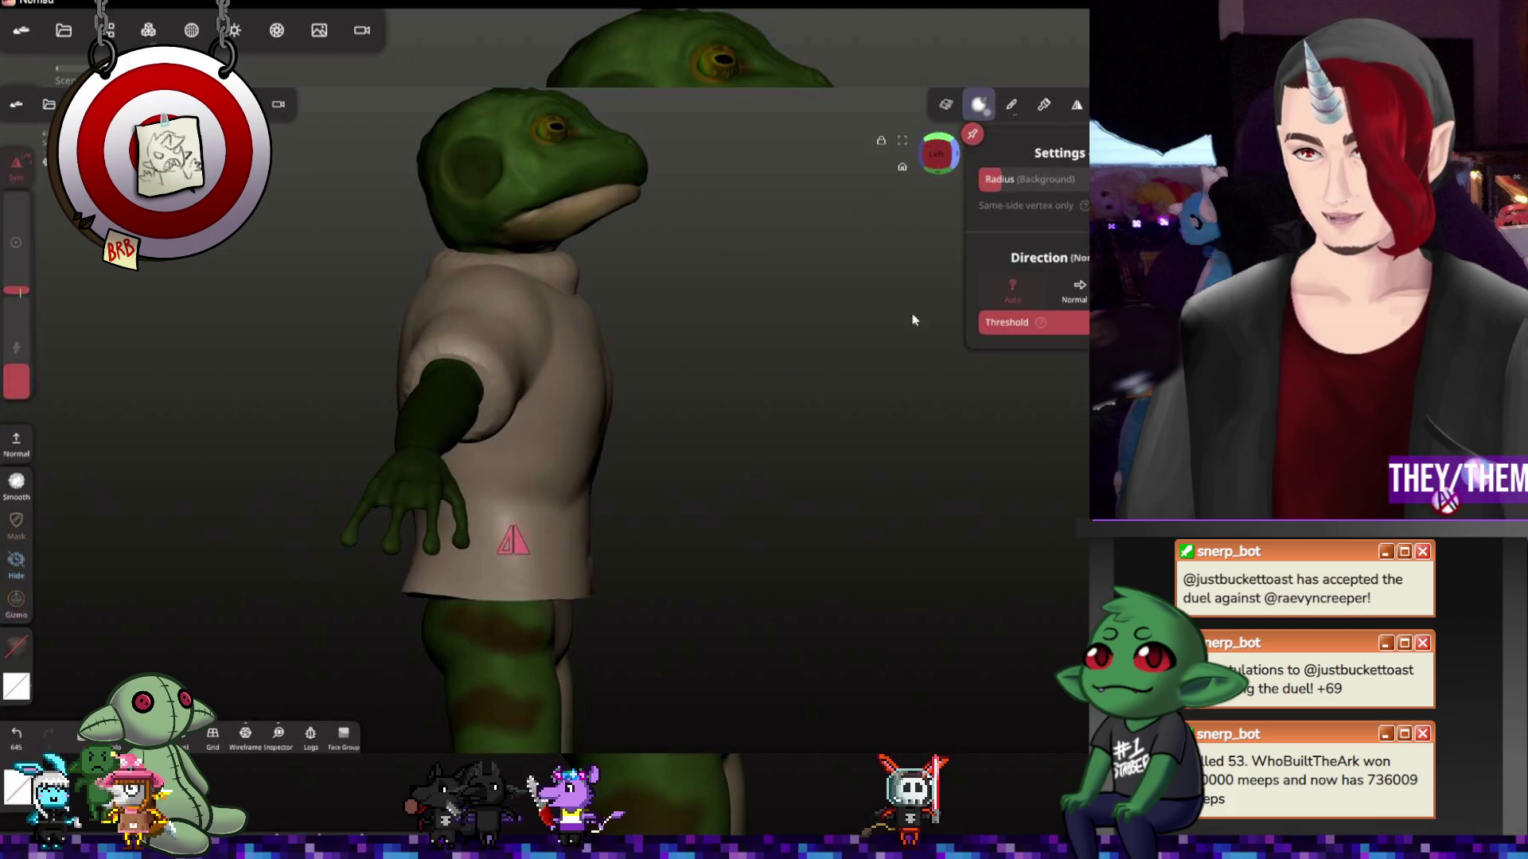
Enlarge the brush, undo a test stroke and turn on mirrored symmetry
drag(910, 401, 794, 443)
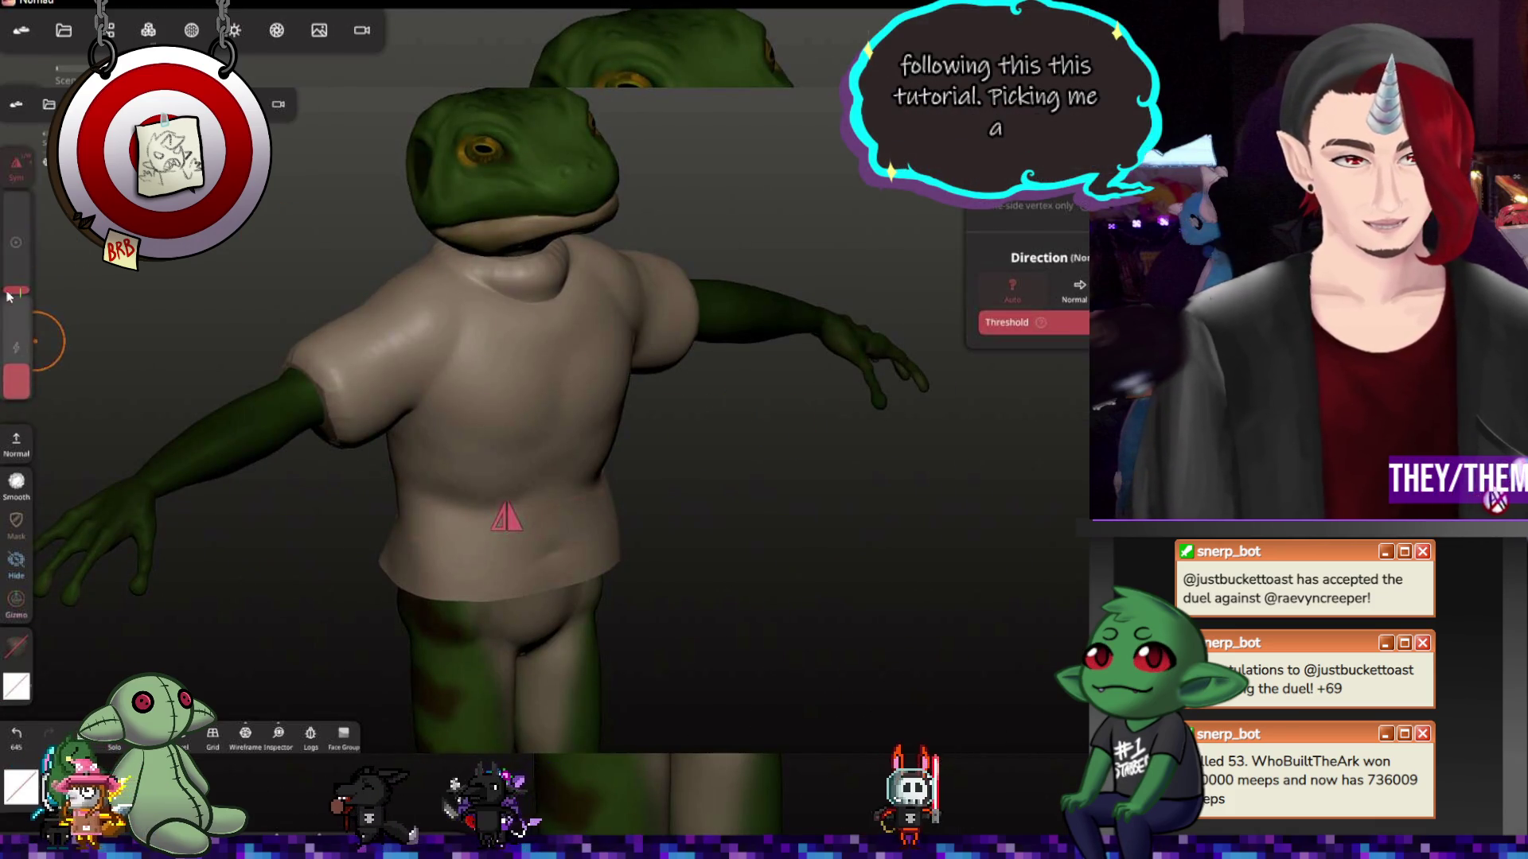
drag(16, 290, 16, 265)
drag(250, 406, 277, 409)
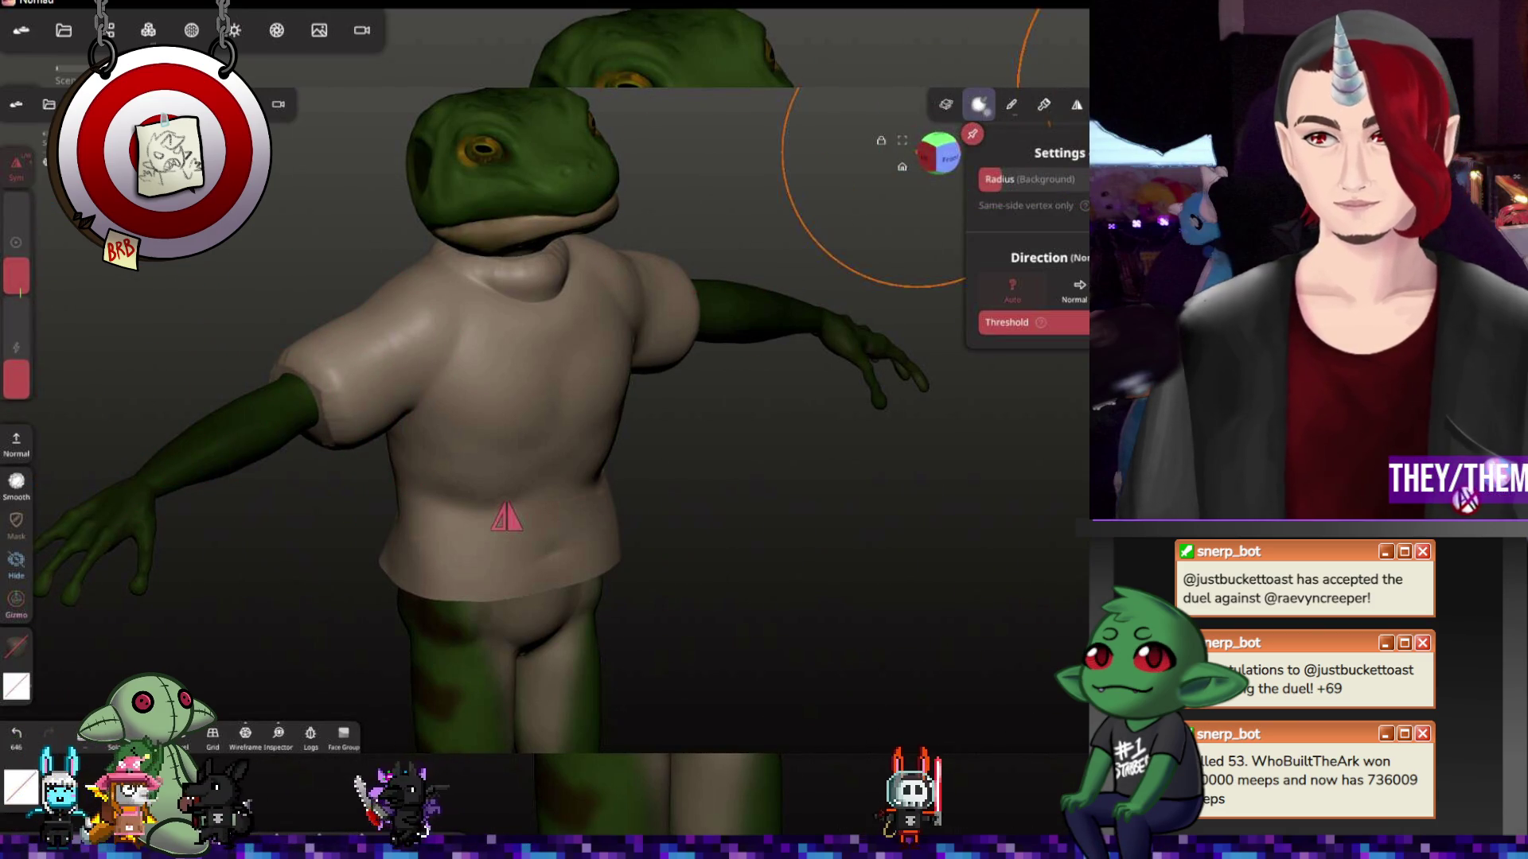
key(ctrl+z)
click(1078, 106)
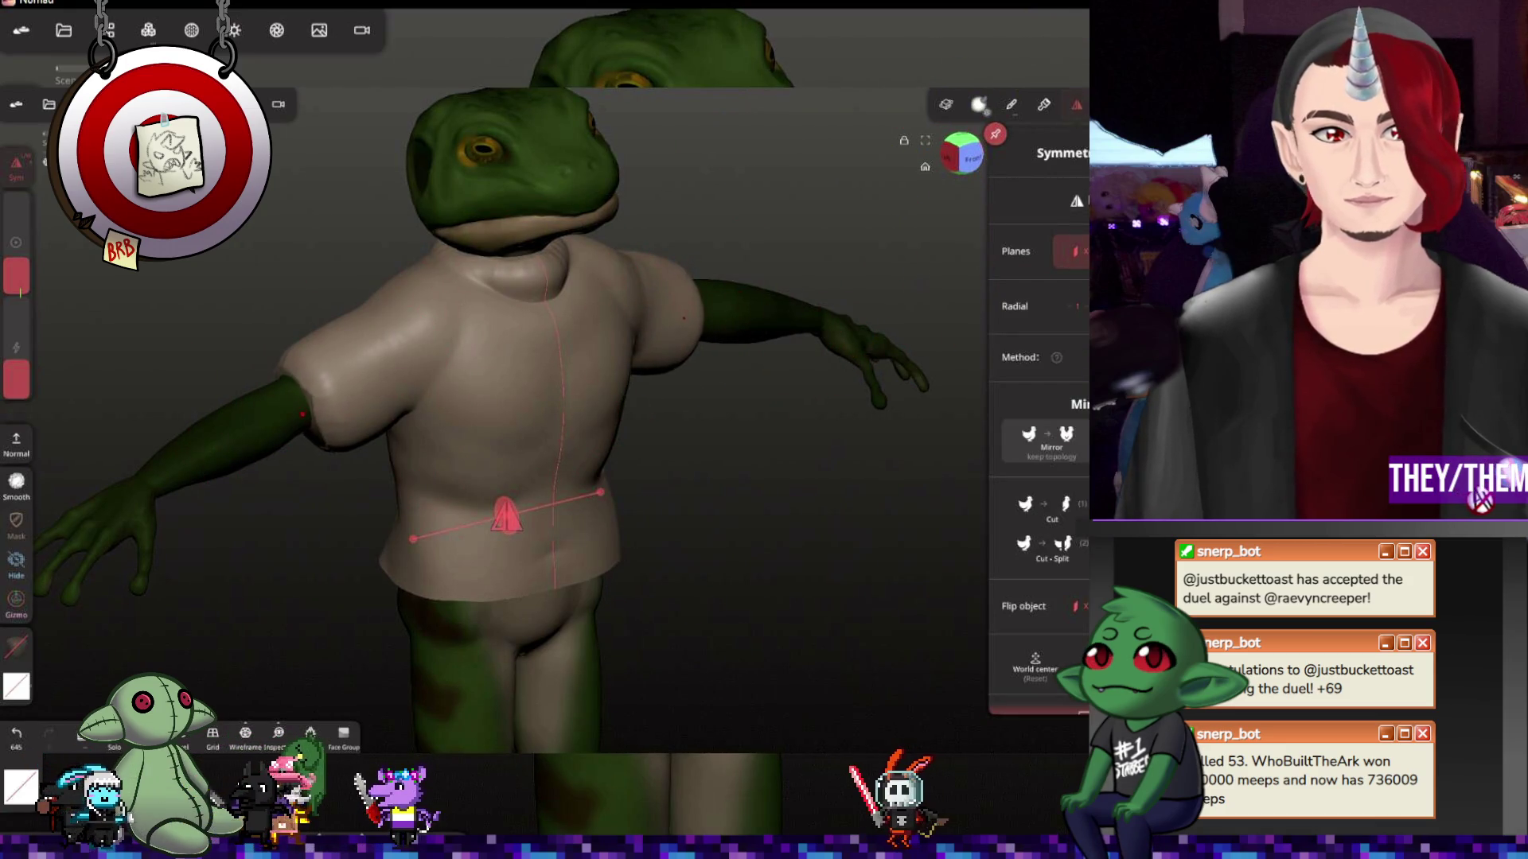
scroll(682, 374, up, 3)
Extend the sleeve further down the arm, checking it from several angles
drag(683, 374, 430, 446)
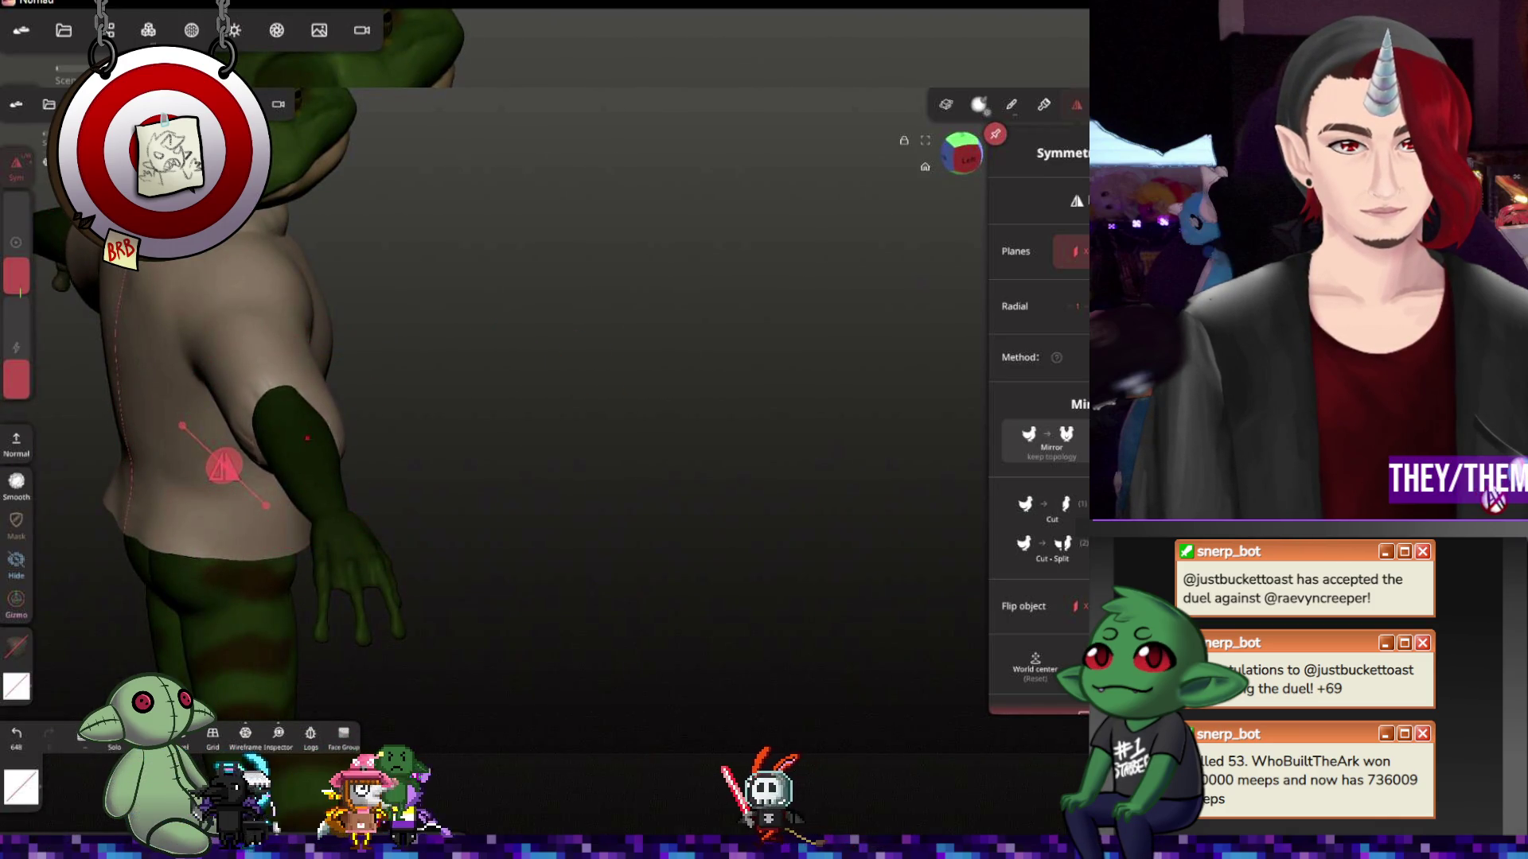
drag(436, 460, 783, 420)
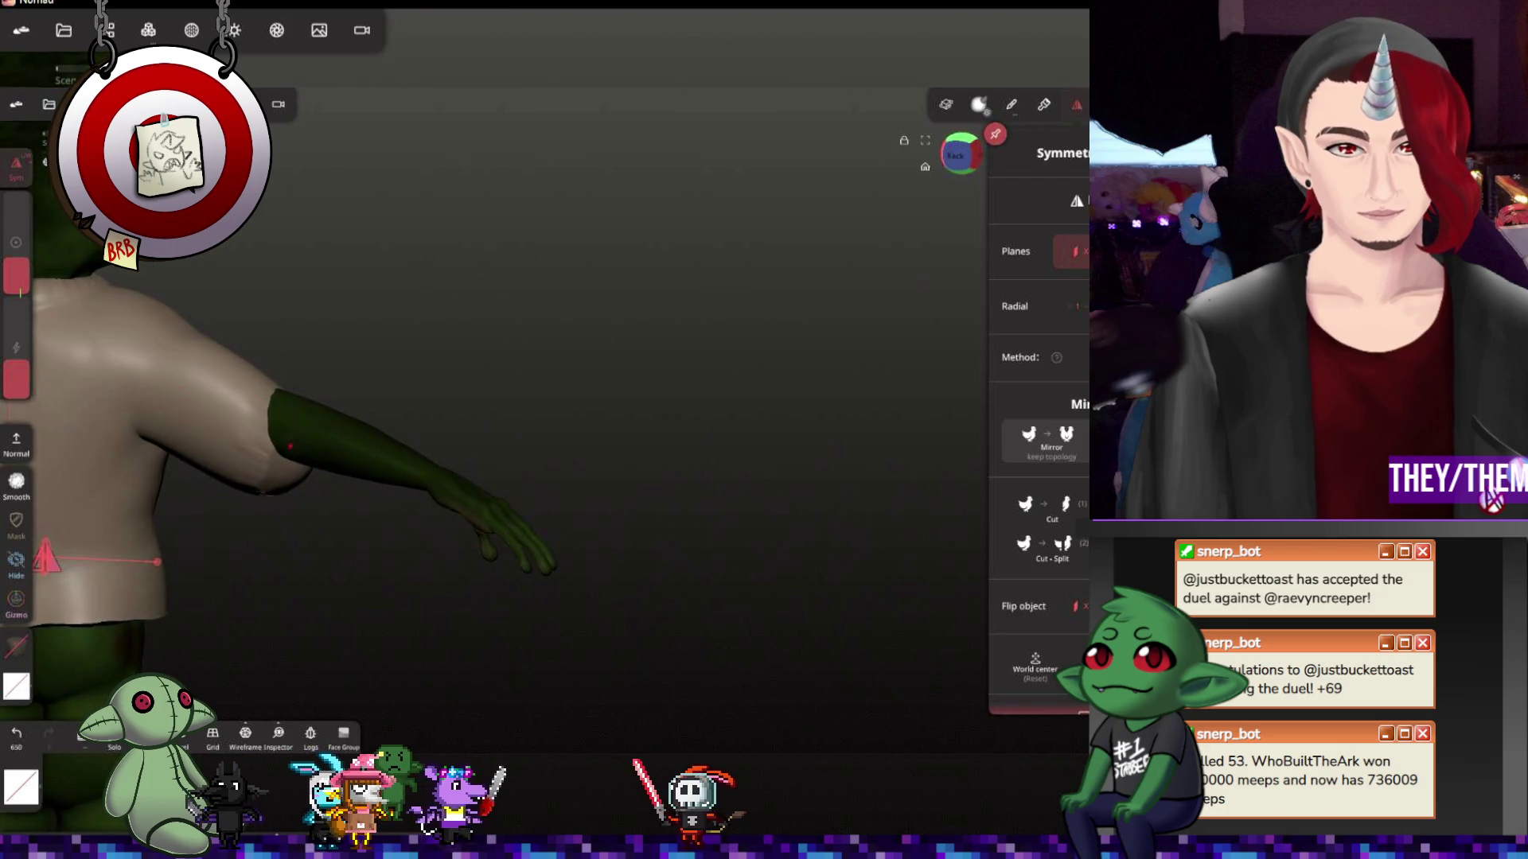
drag(593, 296, 920, 171)
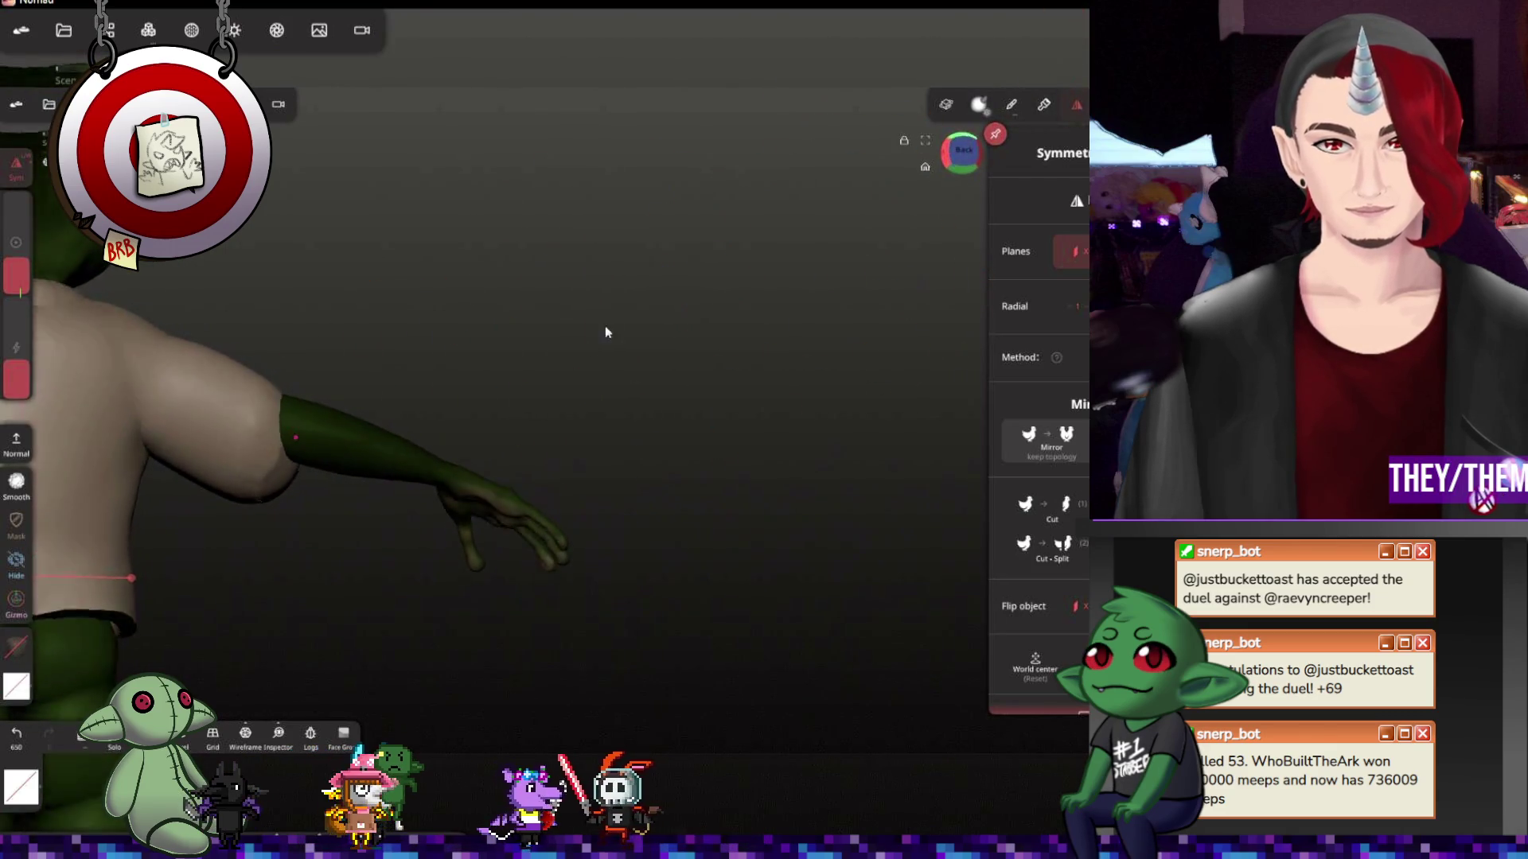
mouse_move(323, 472)
mouse_down()
mouse_move(355, 440)
mouse_move(422, 467)
mouse_up()
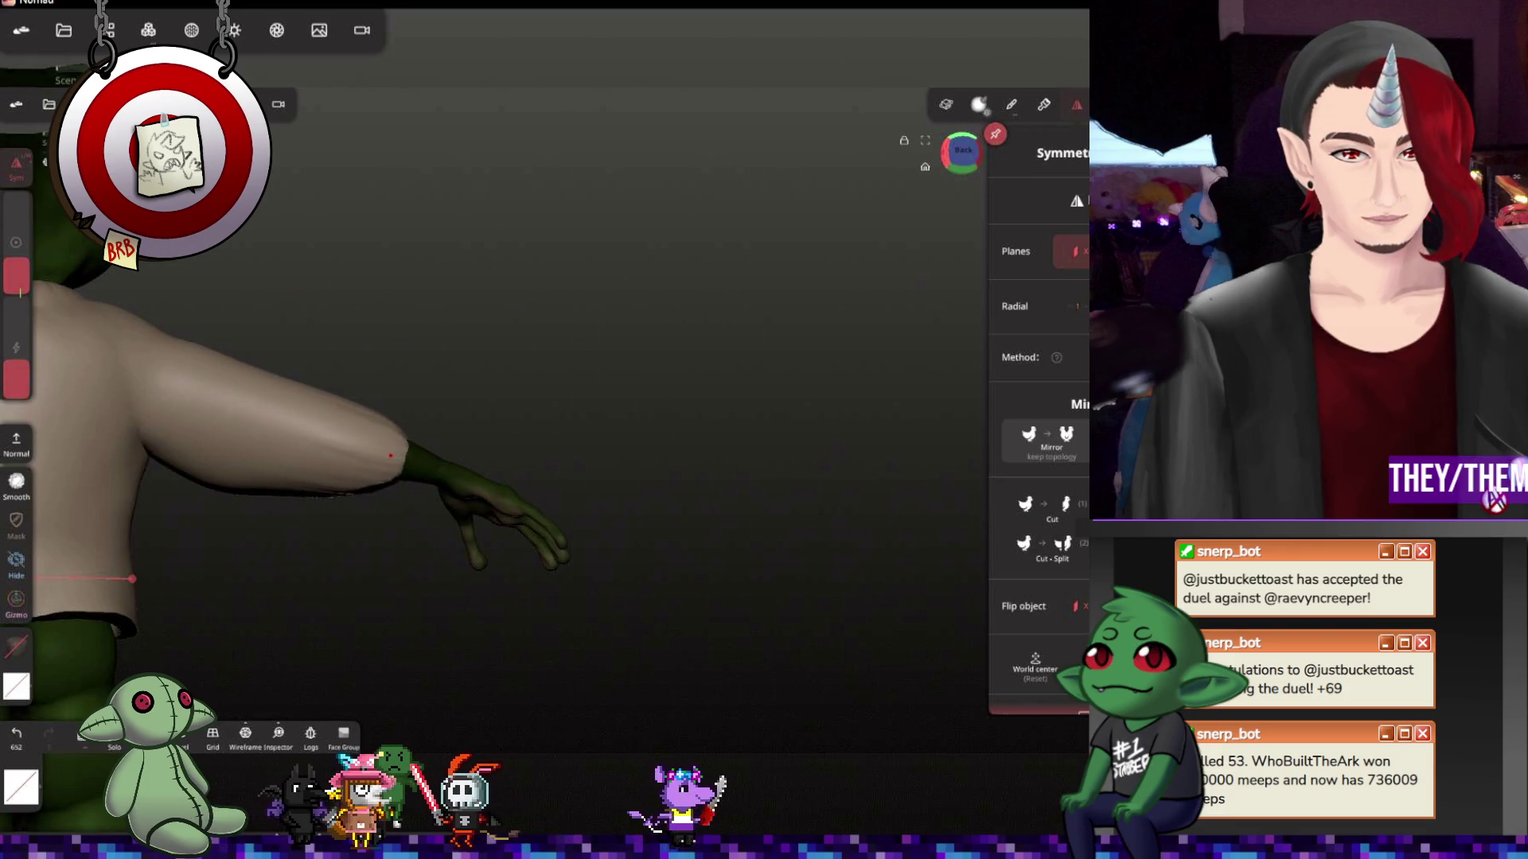
drag(921, 531, 665, 460)
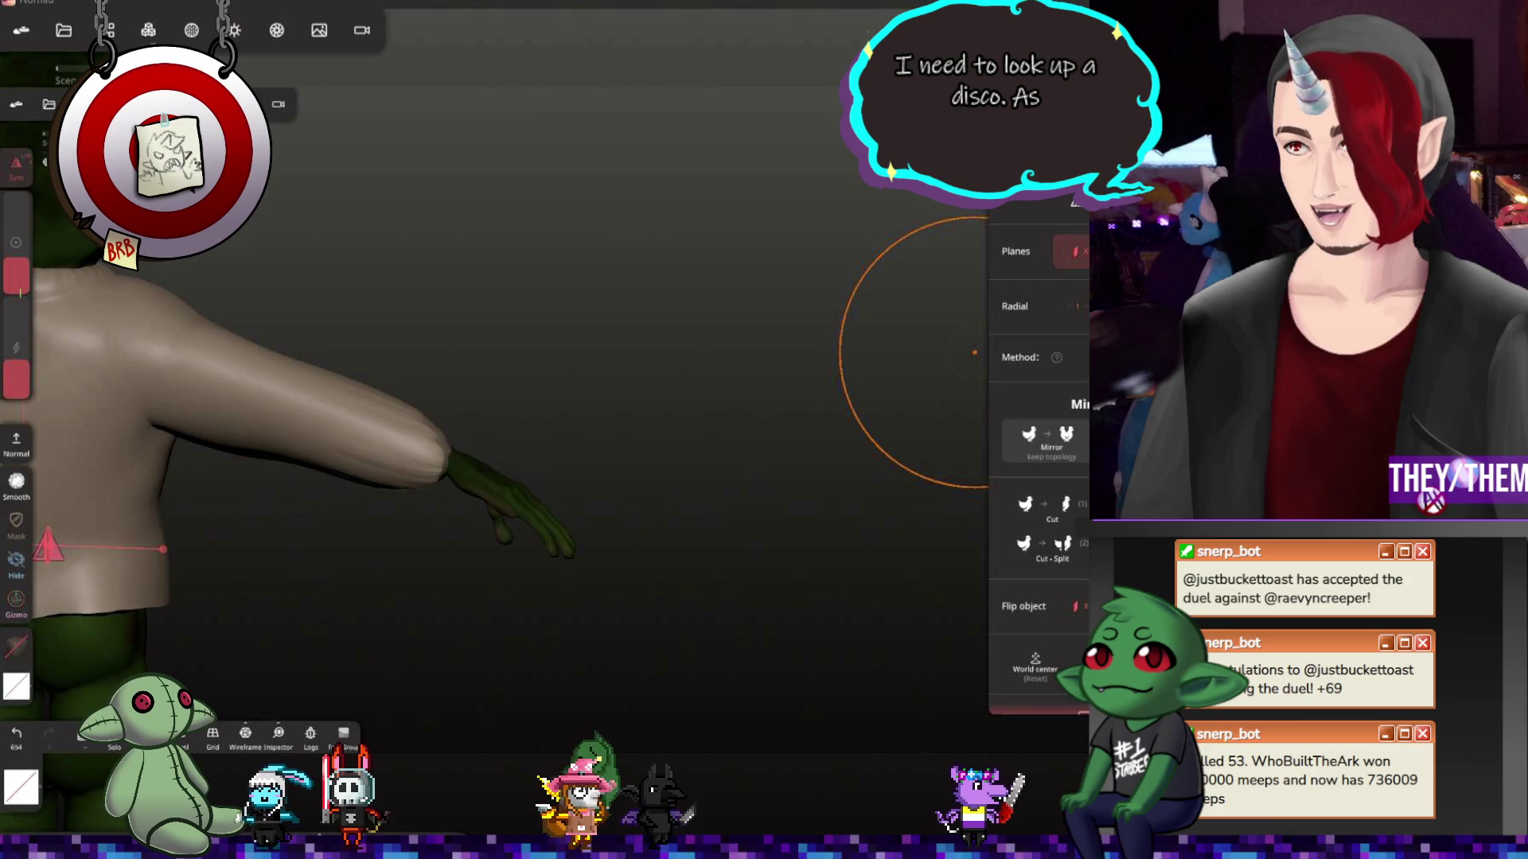
Sculpt and smooth both sleeves along the forearms down to the wrists
double_click(686, 355)
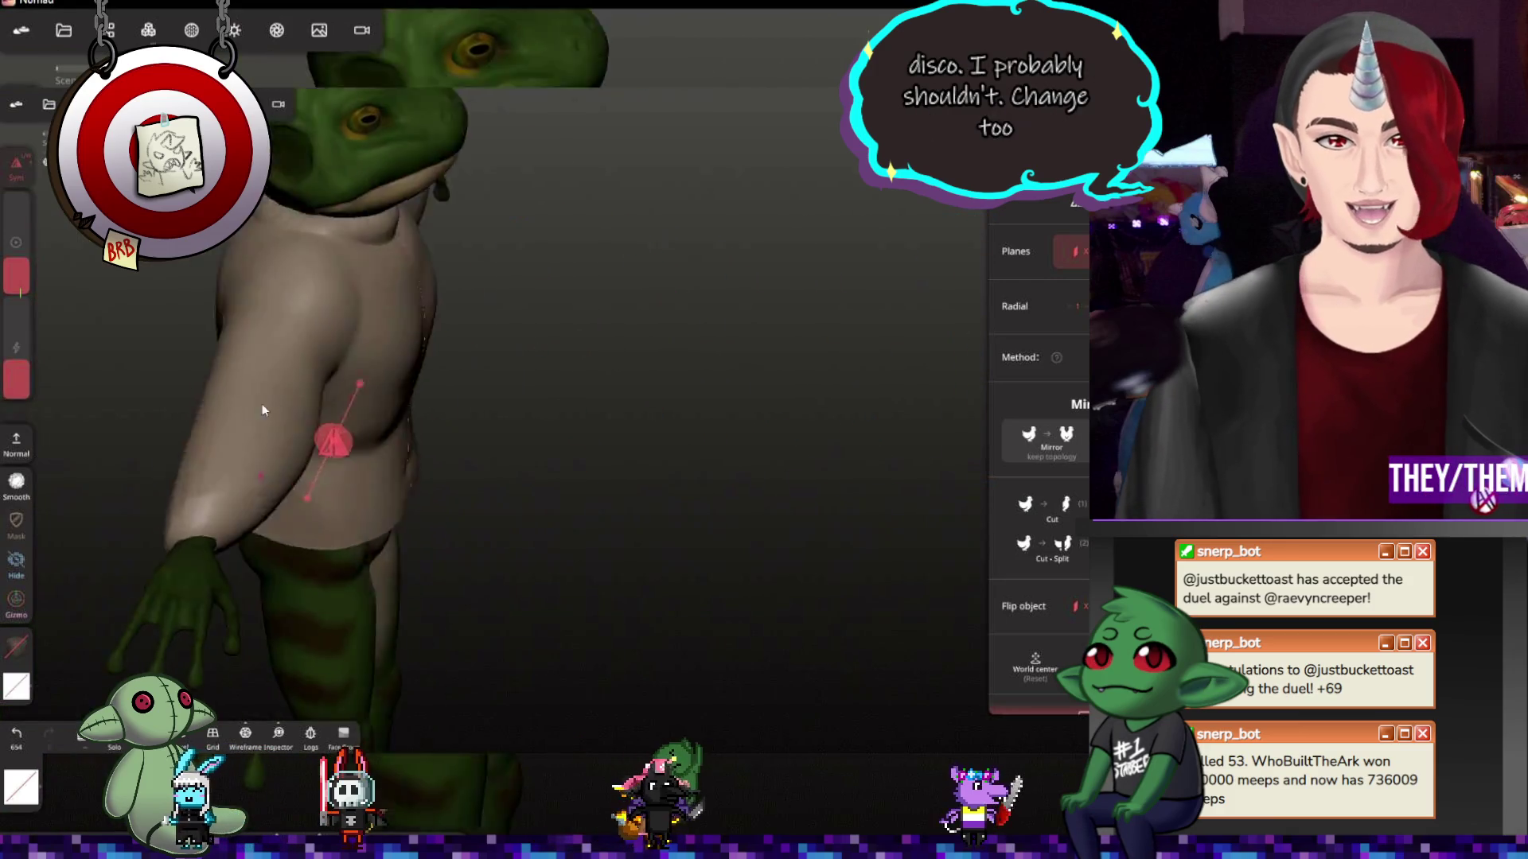
drag(67, 511, 324, 470)
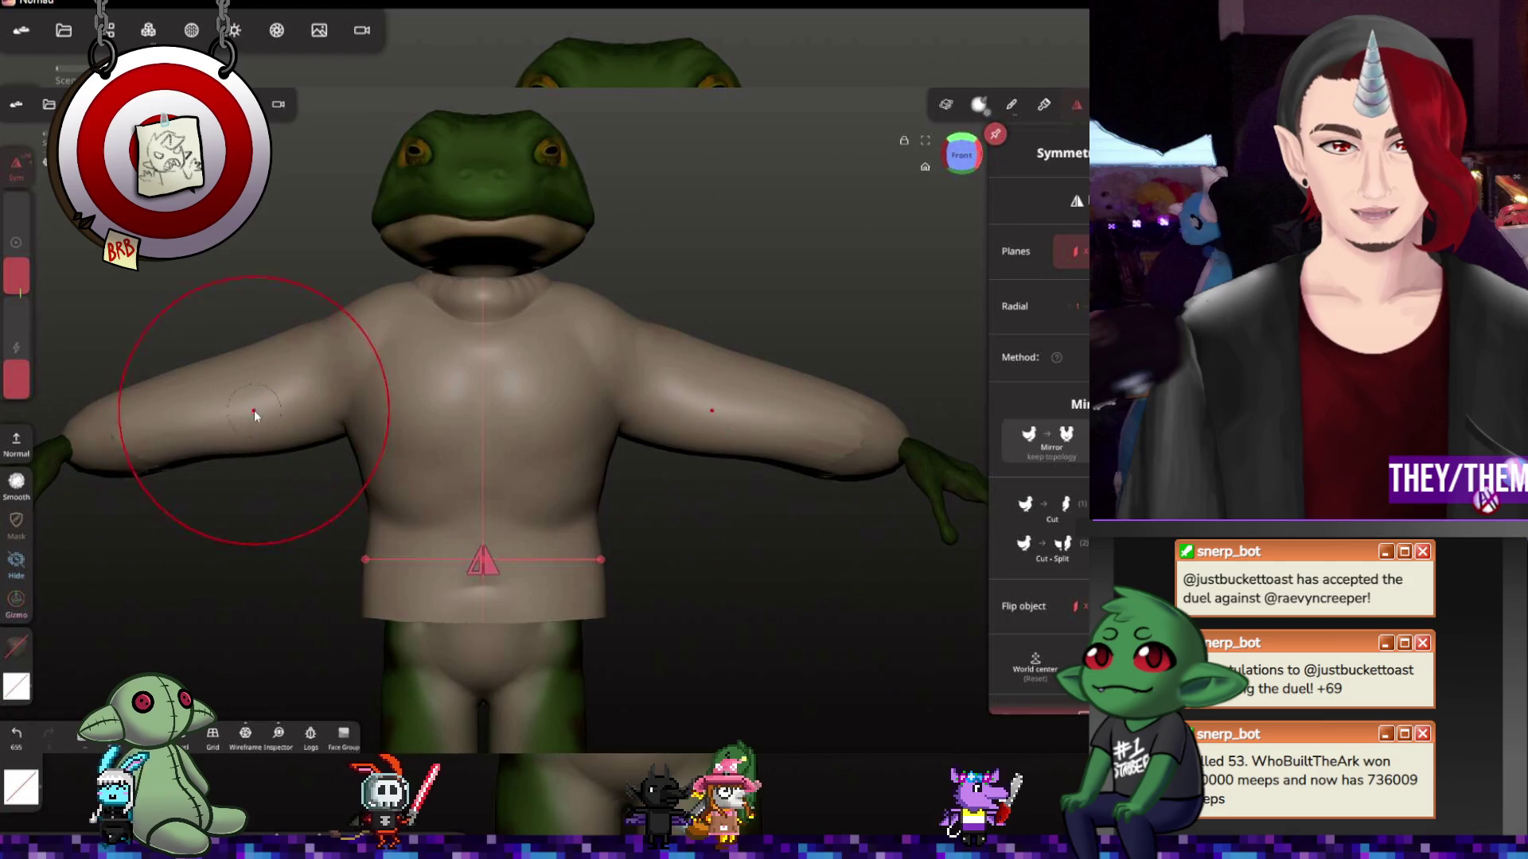
drag(256, 409, 107, 448)
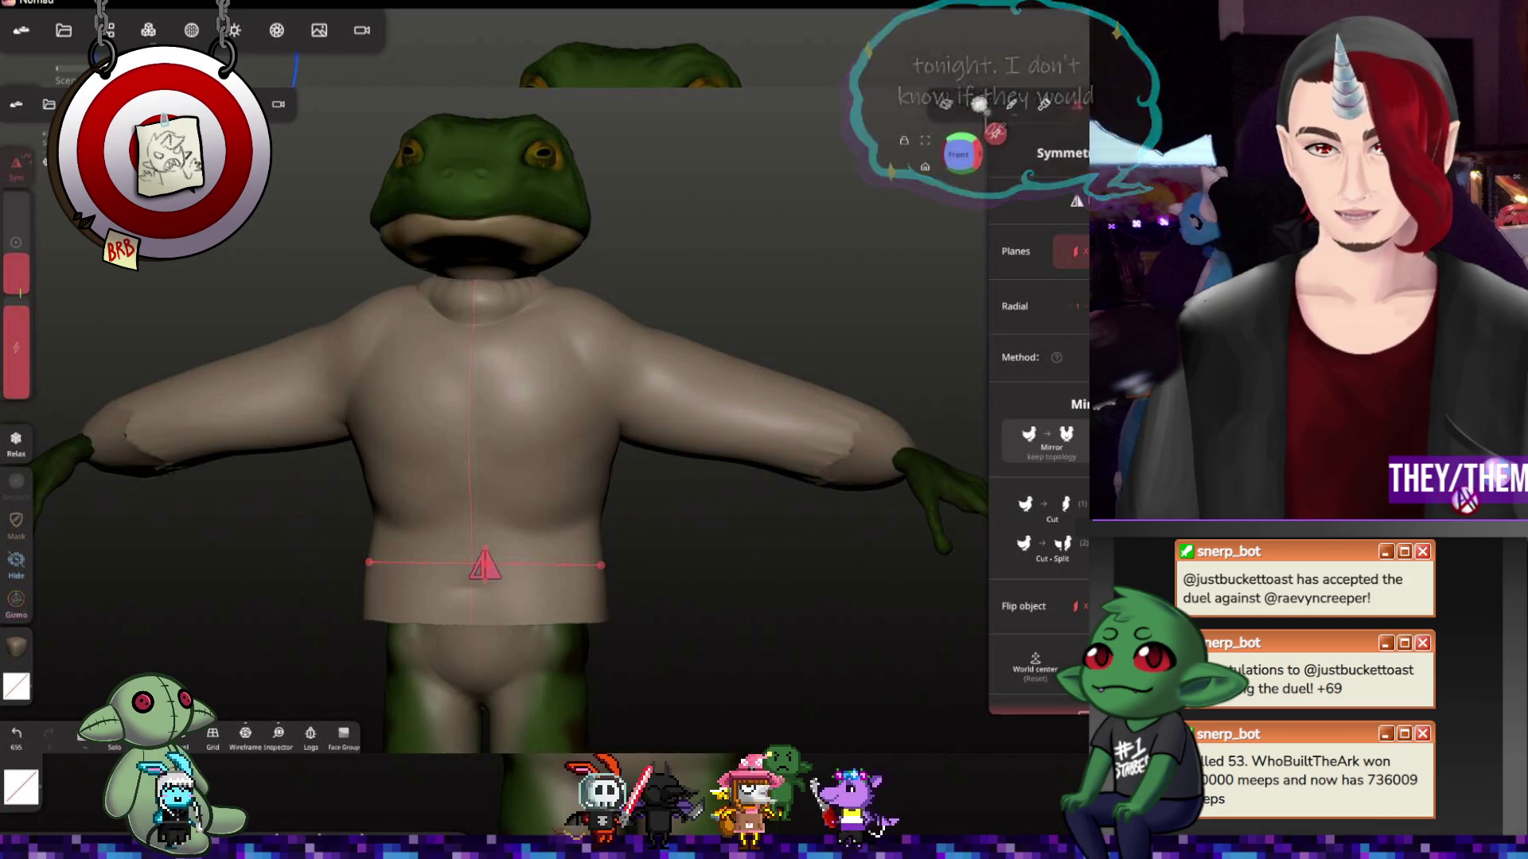
click(105, 30)
click(149, 29)
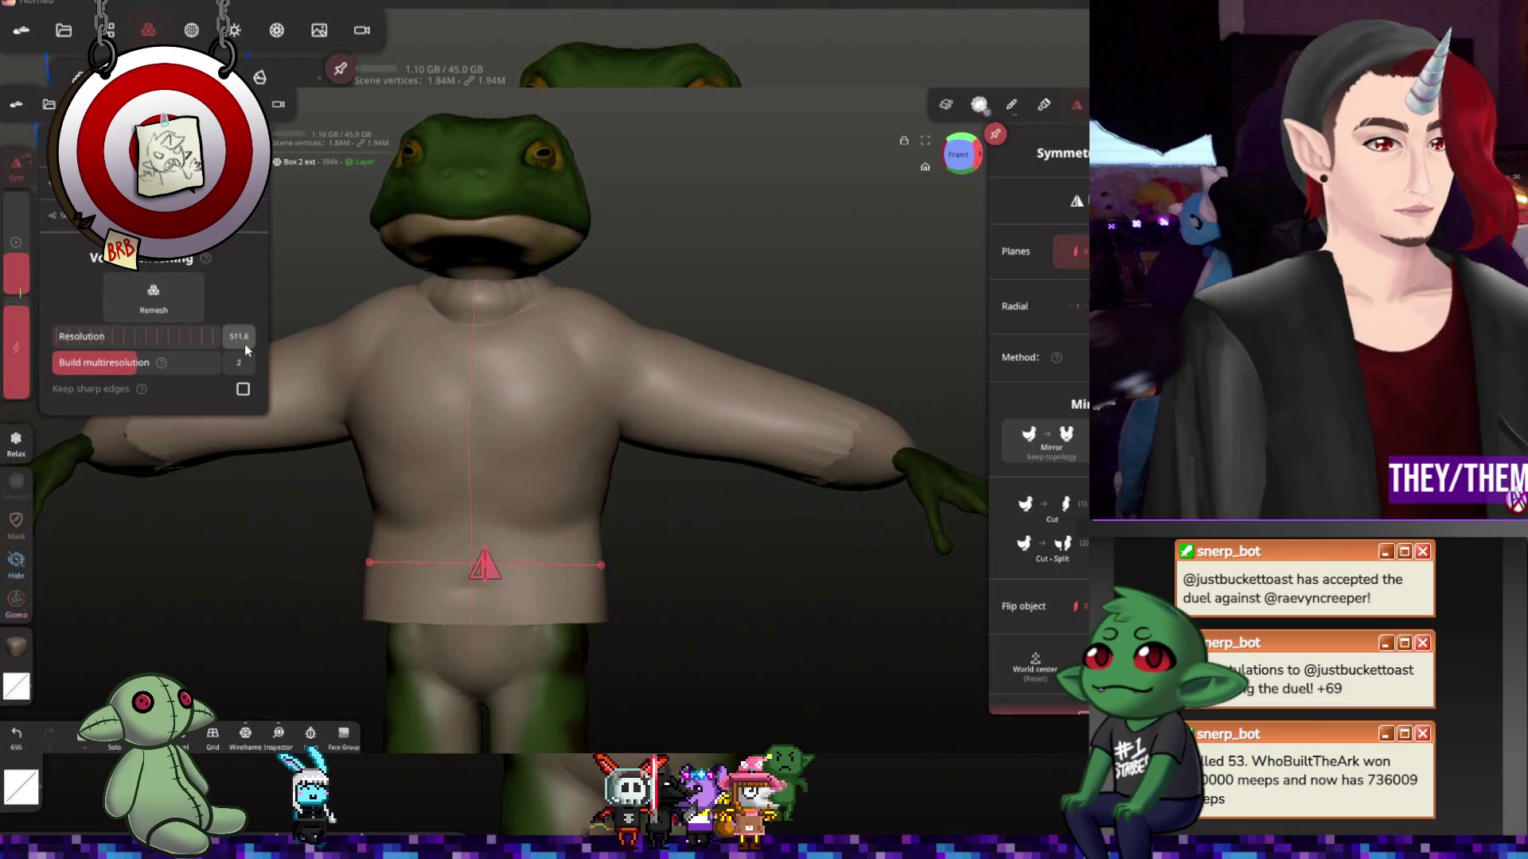
Voxel-remesh the shirt at about 512 resolution and inspect it from above and behind
drag(86, 335, 113, 336)
click(154, 297)
mouse_move(784, 545)
mouse_down()
mouse_move(788, 365)
mouse_move(811, 443)
mouse_up()
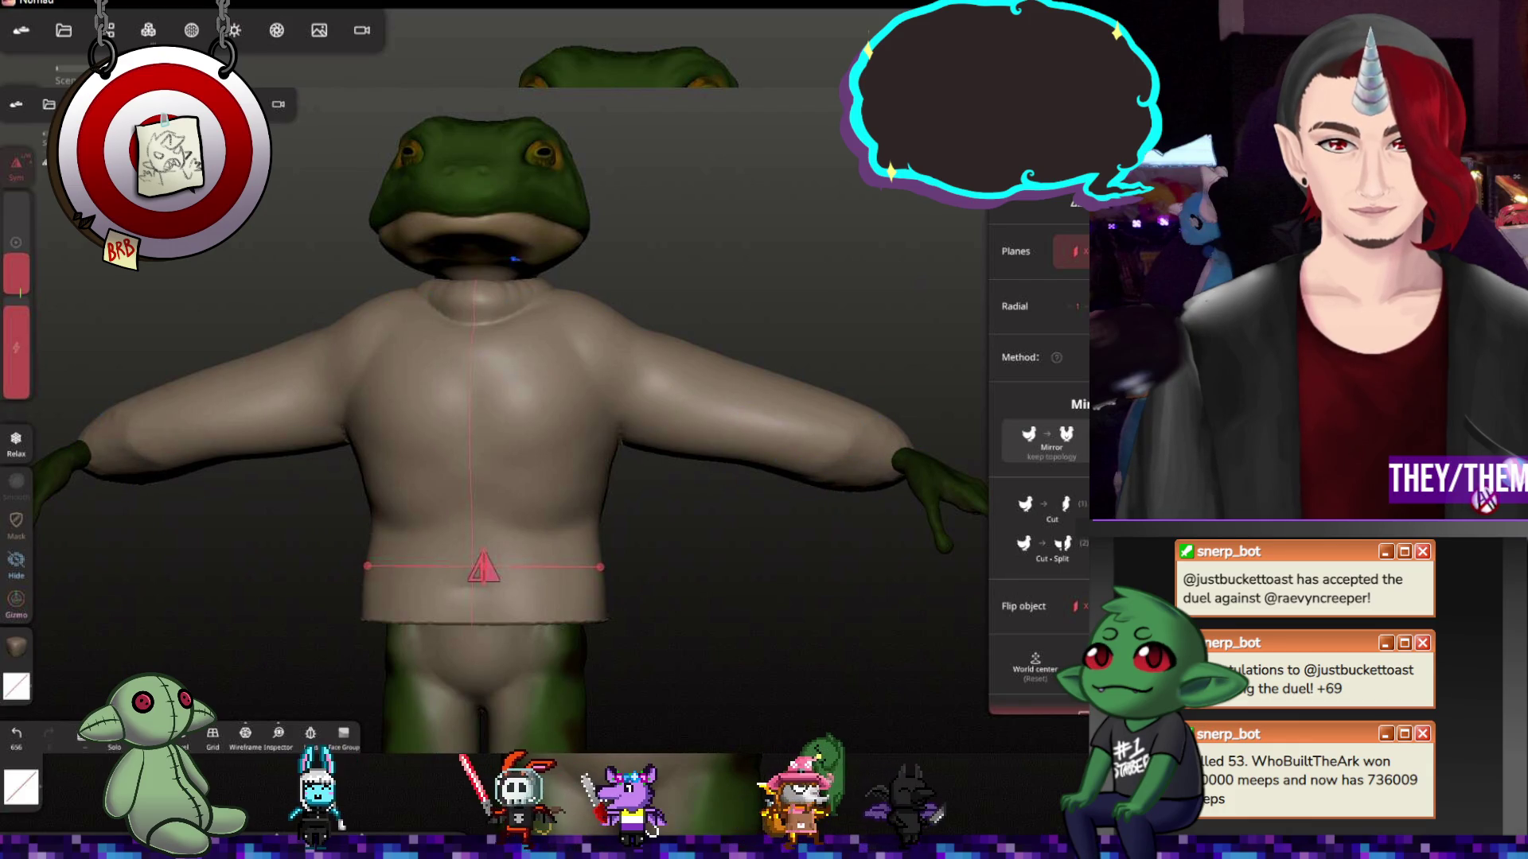
drag(722, 320, 764, 326)
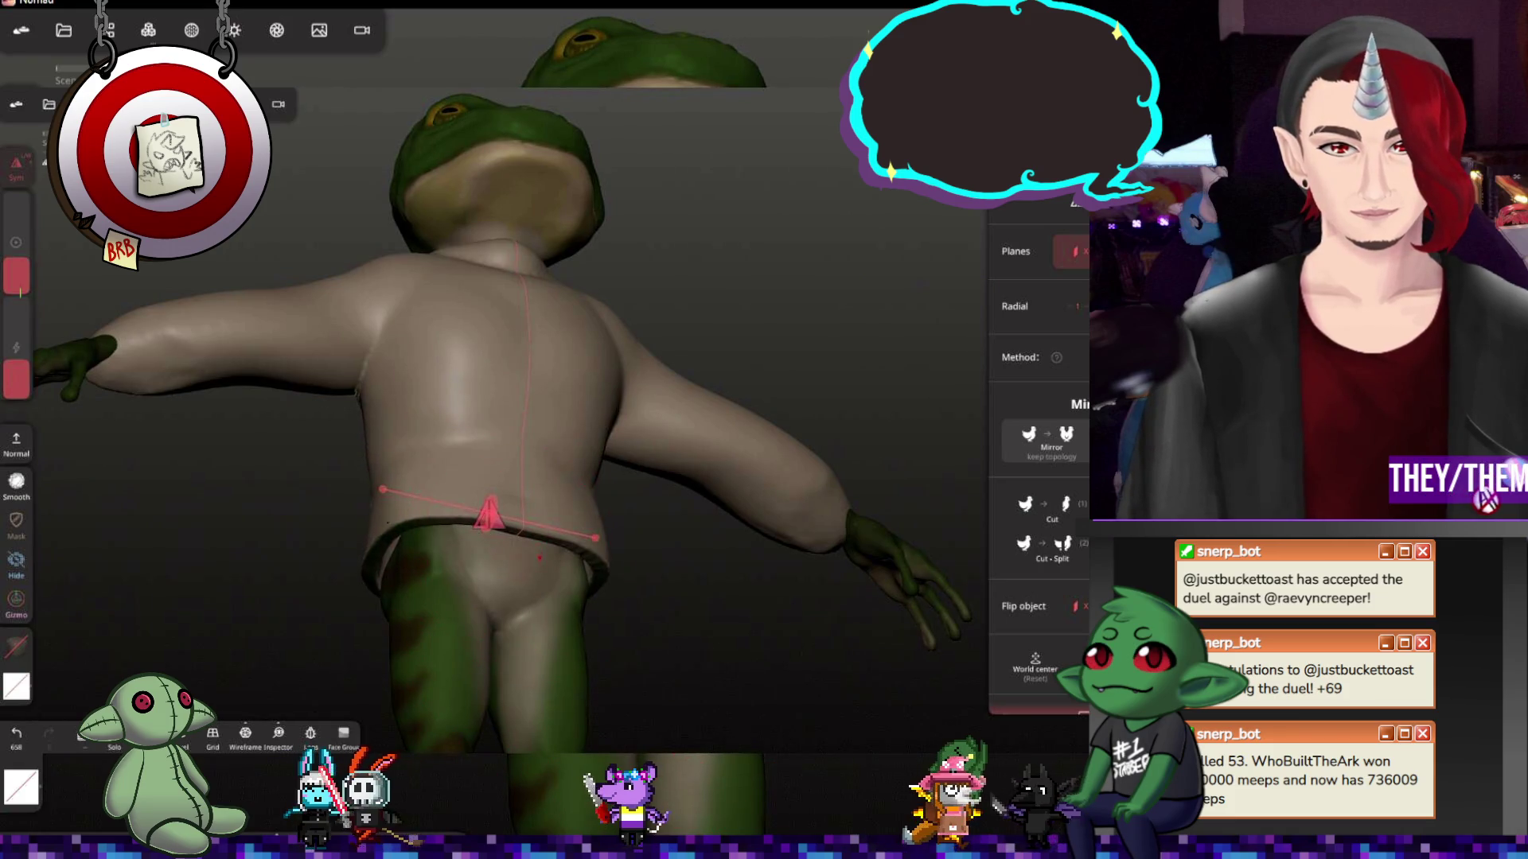
mouse_move(513, 522)
mouse_down()
mouse_move(641, 659)
mouse_move(641, 606)
mouse_up()
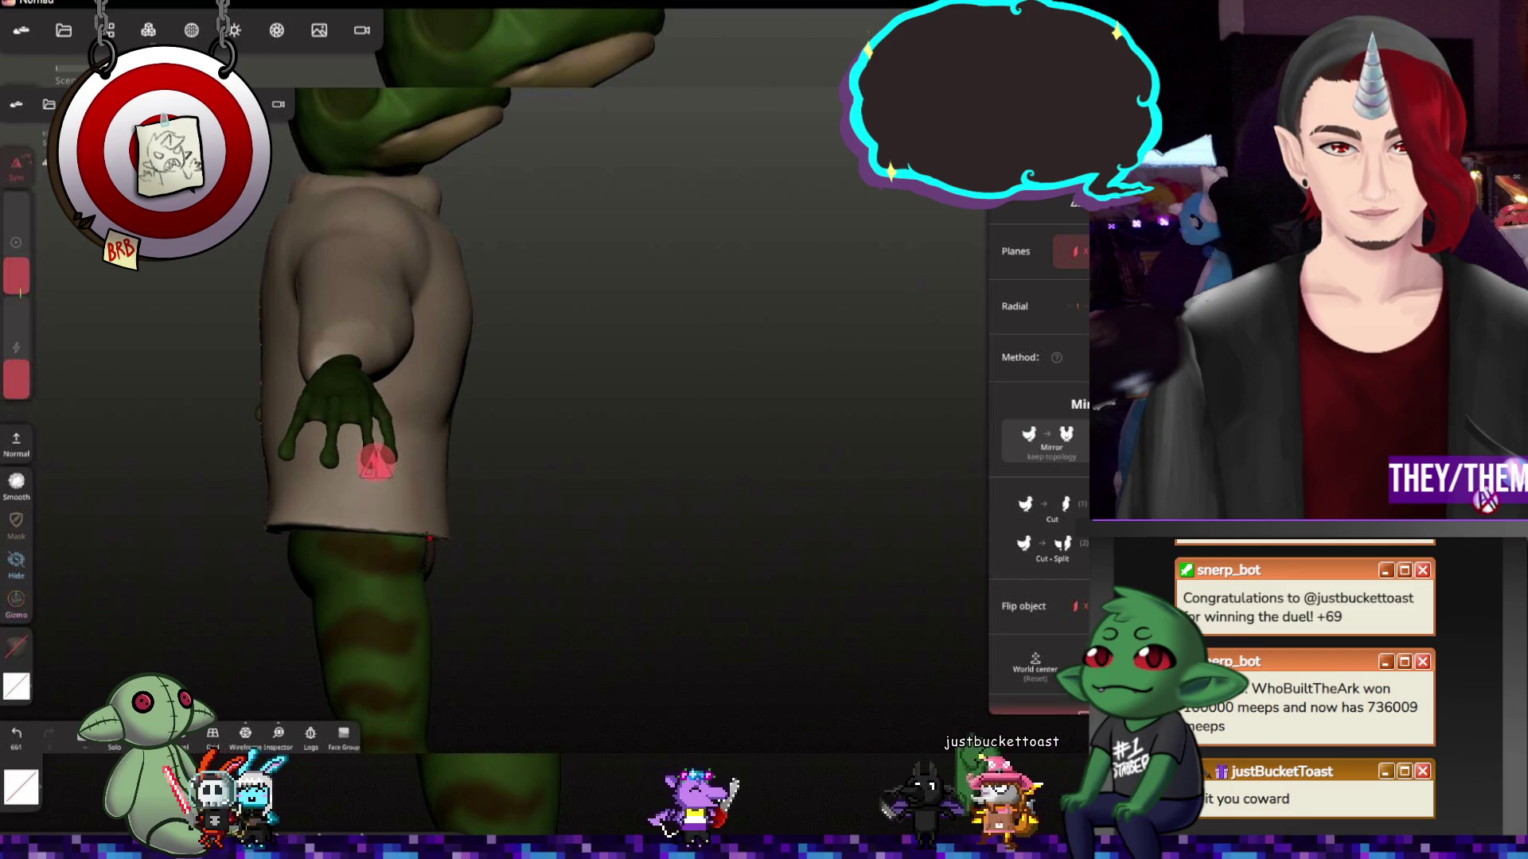
Hide the mesh around the hand, orbit to a back view and switch to the Trim tool
drag(275, 525, 277, 514)
mouse_move(646, 543)
middle_down()
mouse_move(927, 545)
mouse_move(266, 397)
middle_up()
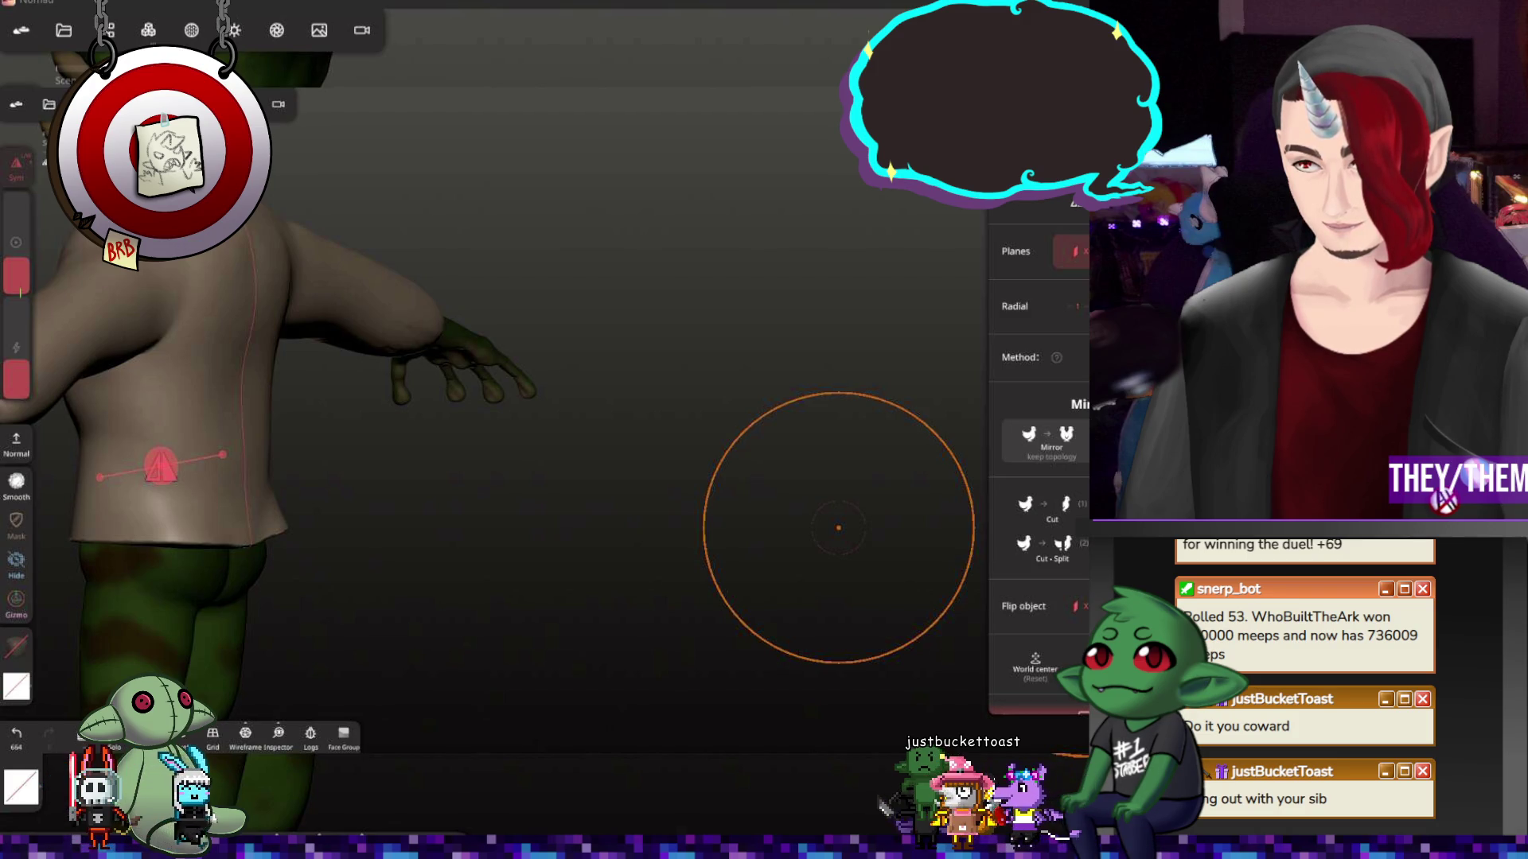
mouse_move(409, 510)
middle_down()
mouse_move(876, 474)
mouse_move(825, 539)
mouse_move(821, 502)
mouse_move(942, 500)
mouse_move(1078, 439)
middle_up()
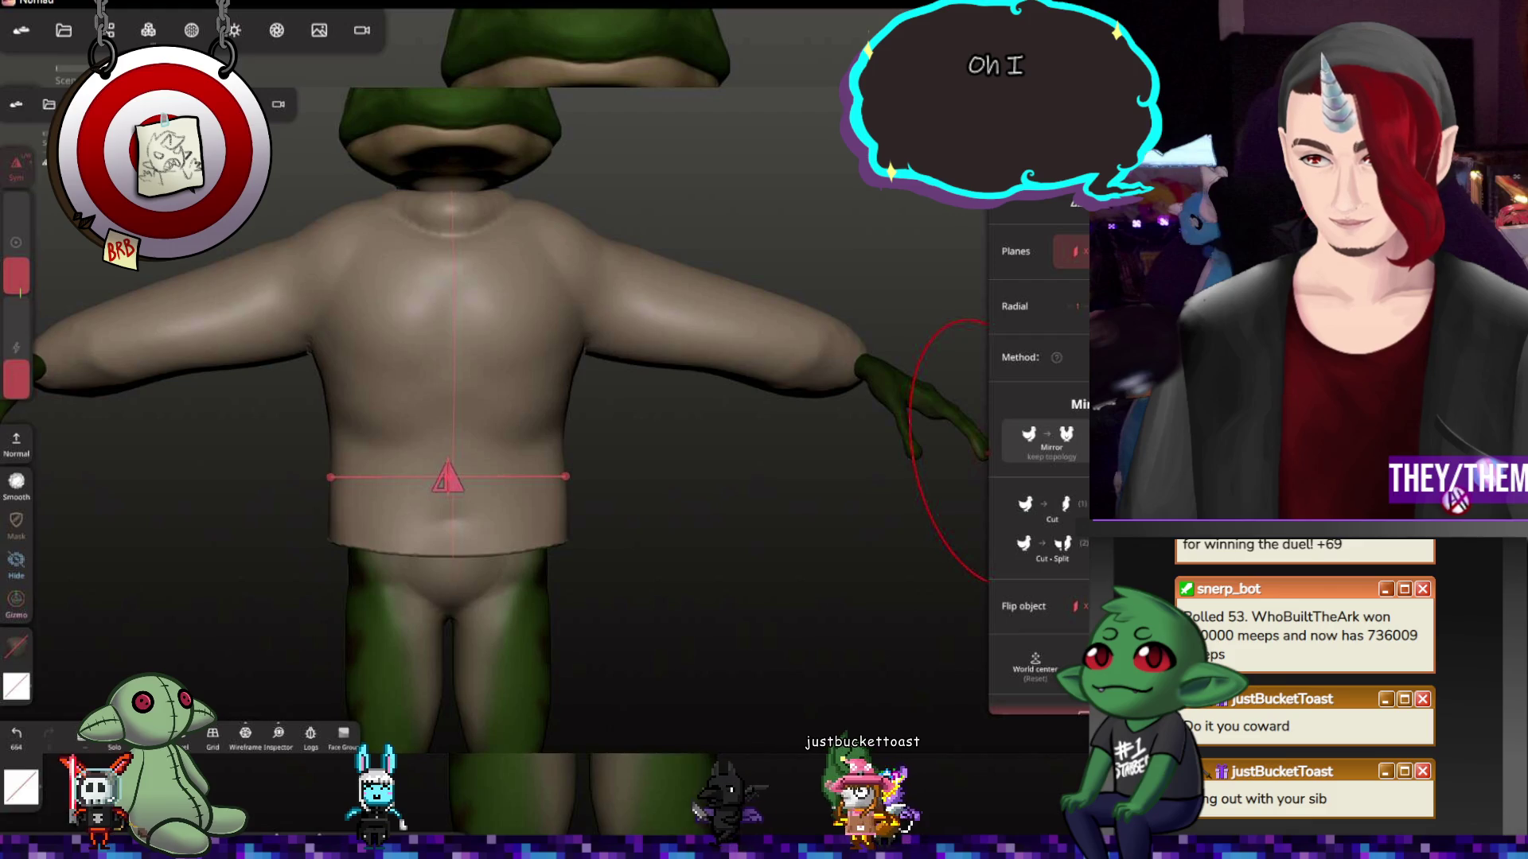
click(1050, 119)
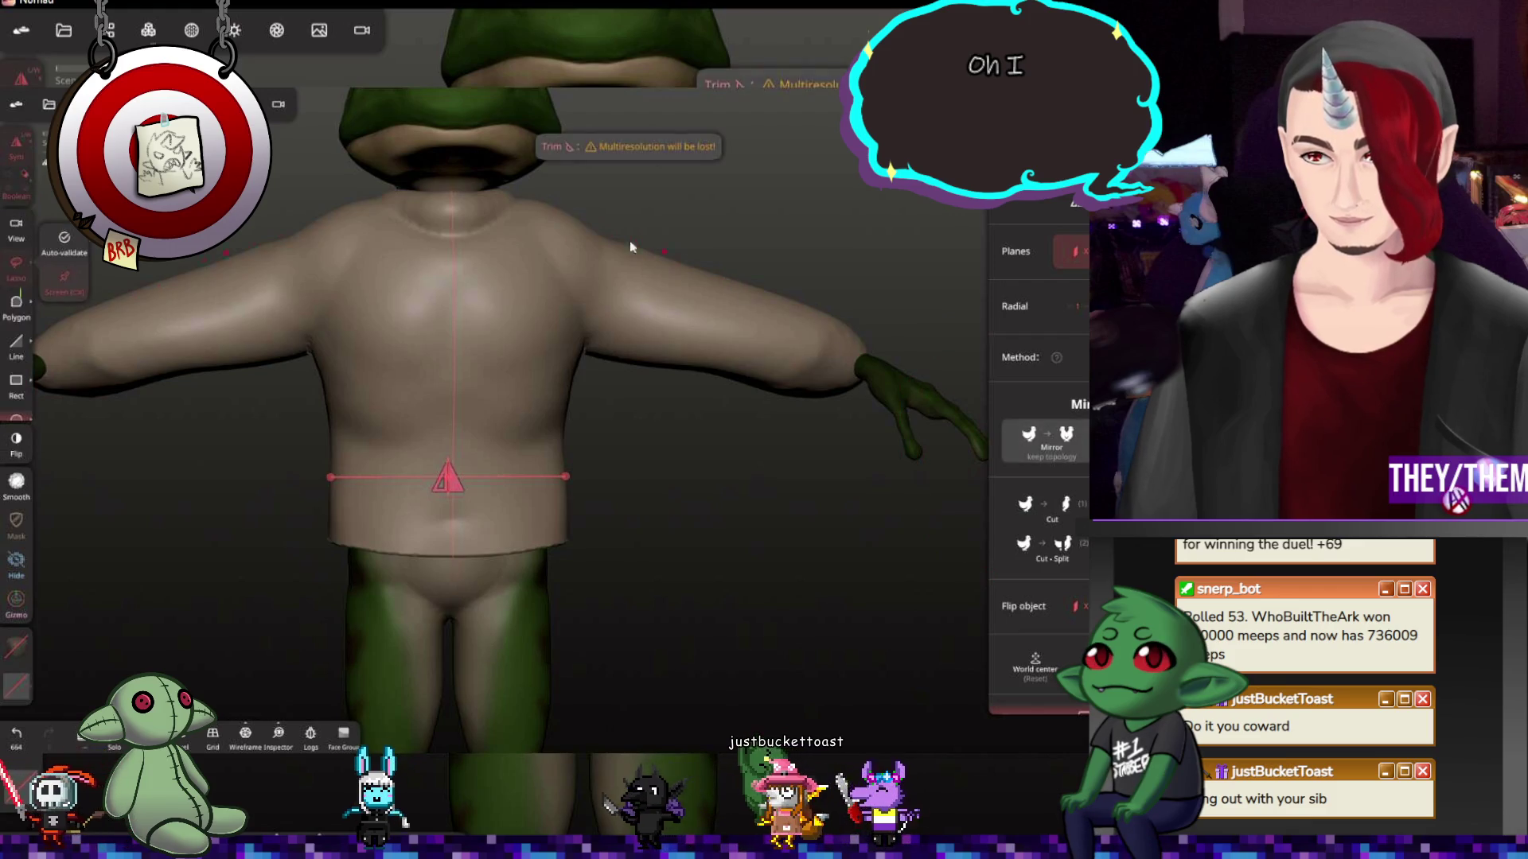
Start a trim outline from the neck to the chest, then discard it and change the outline mode
click(505, 187)
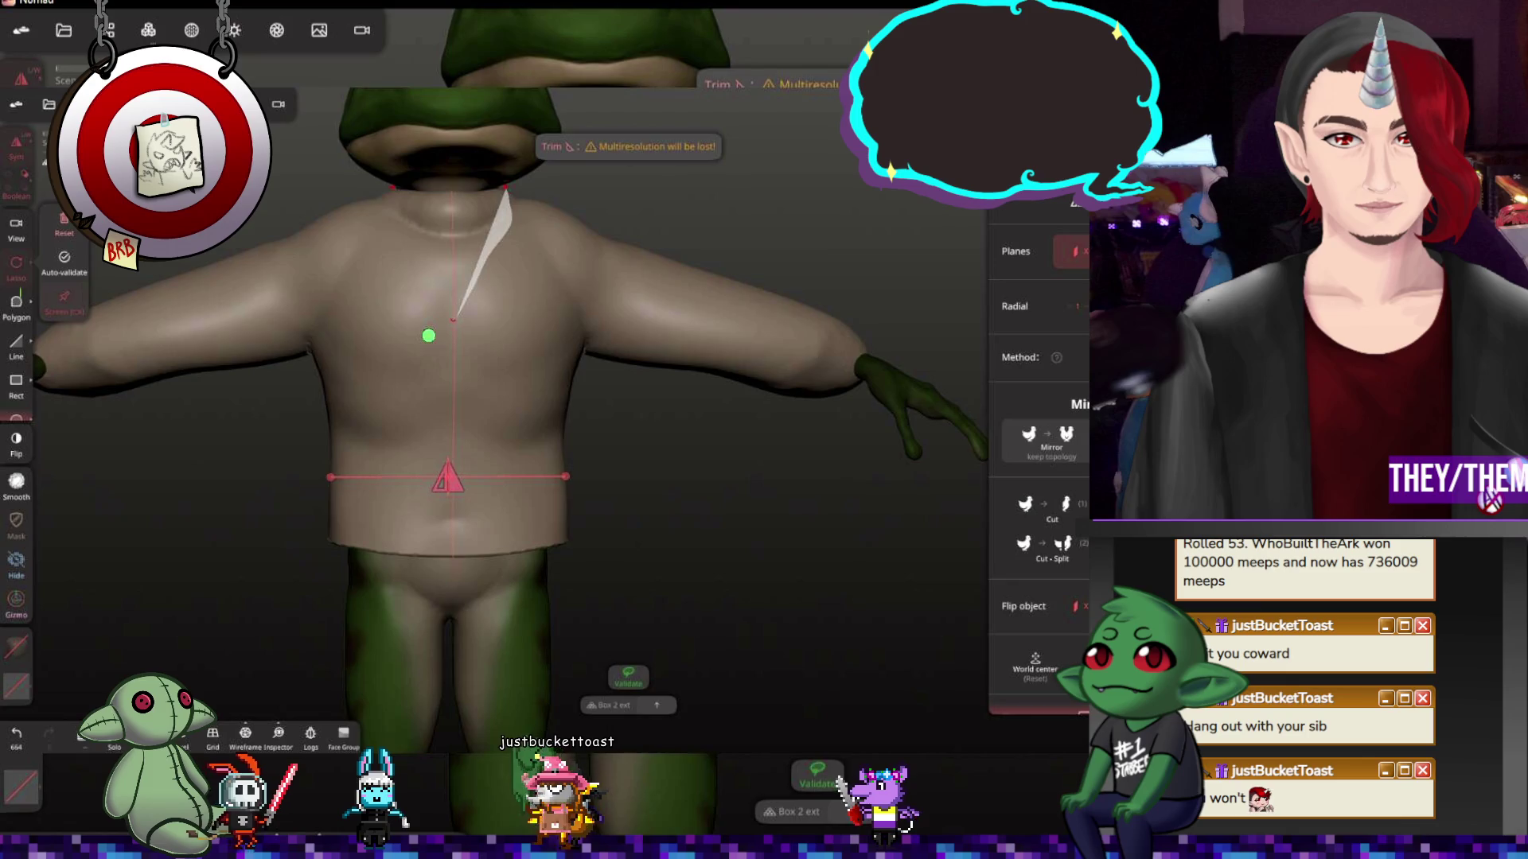
click(453, 316)
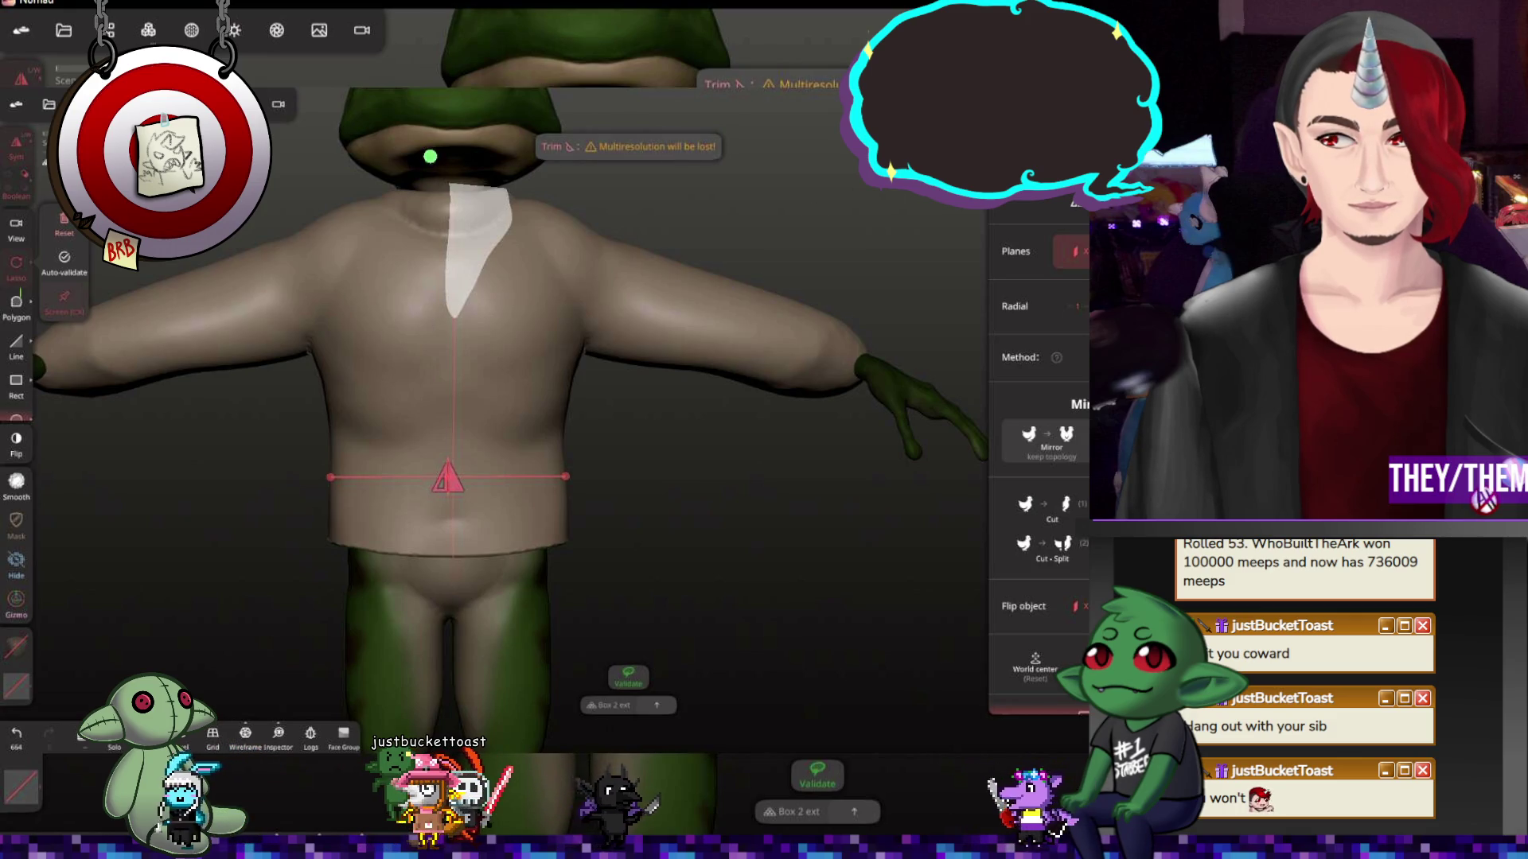
drag(693, 298, 716, 239)
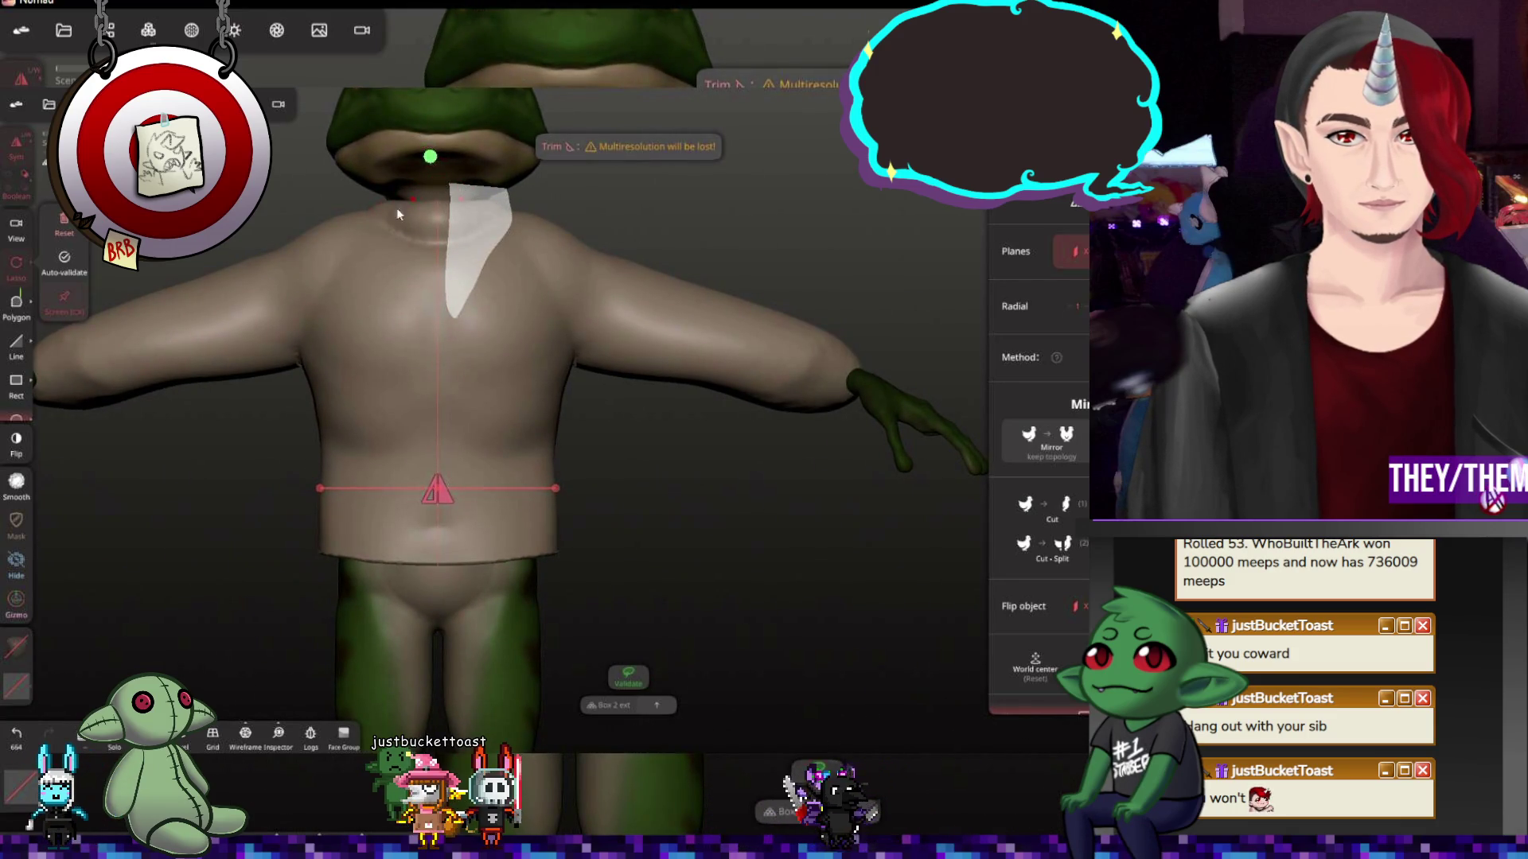
click(449, 207)
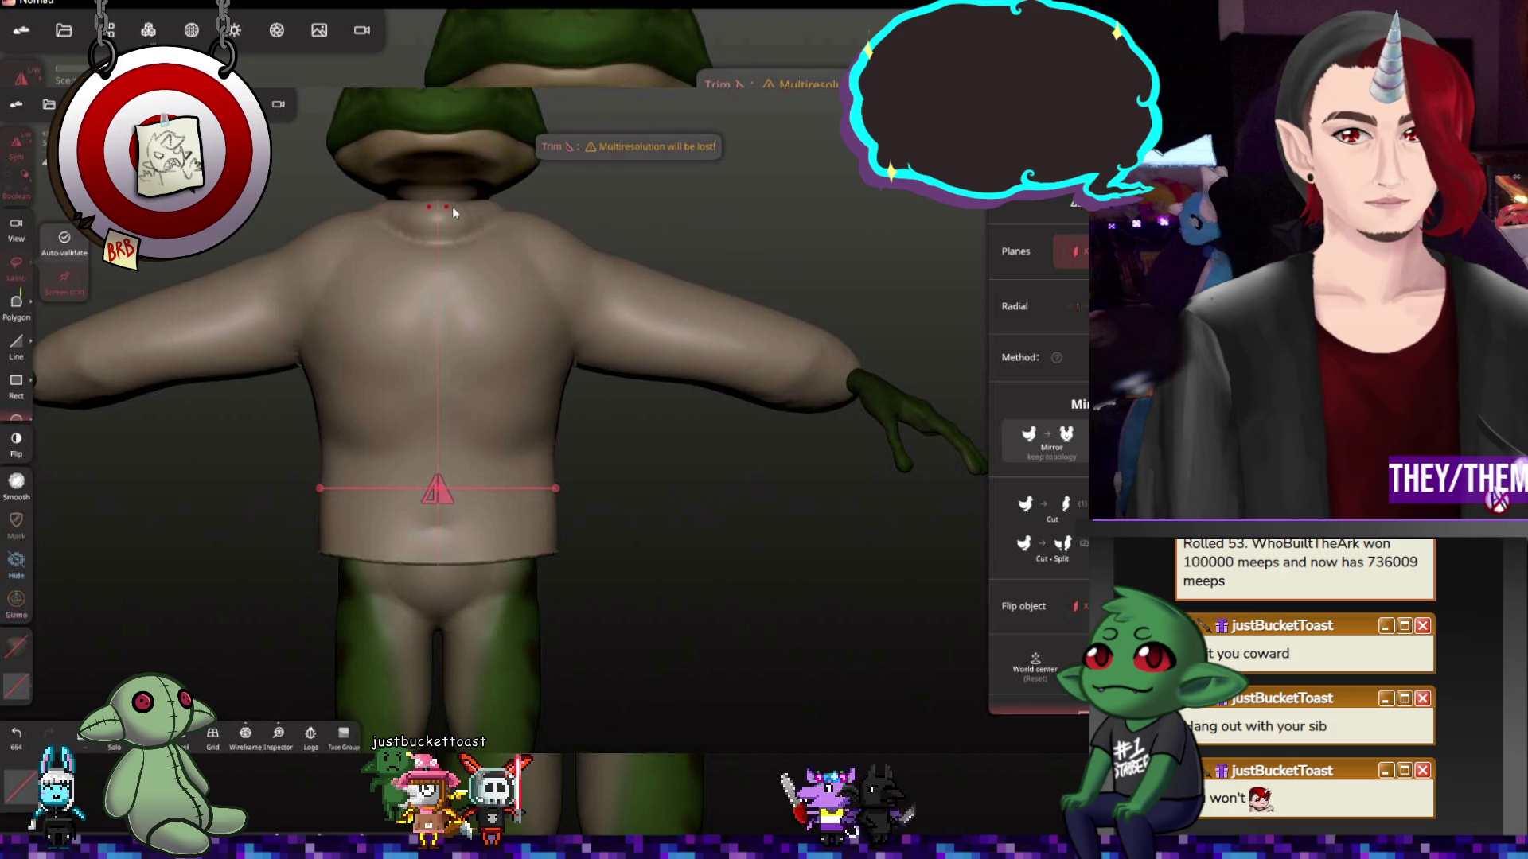
click(10, 352)
Trim a triangular V-neck opening into the shirt front, adjusting the neck corners, to expose the green chest
click(331, 261)
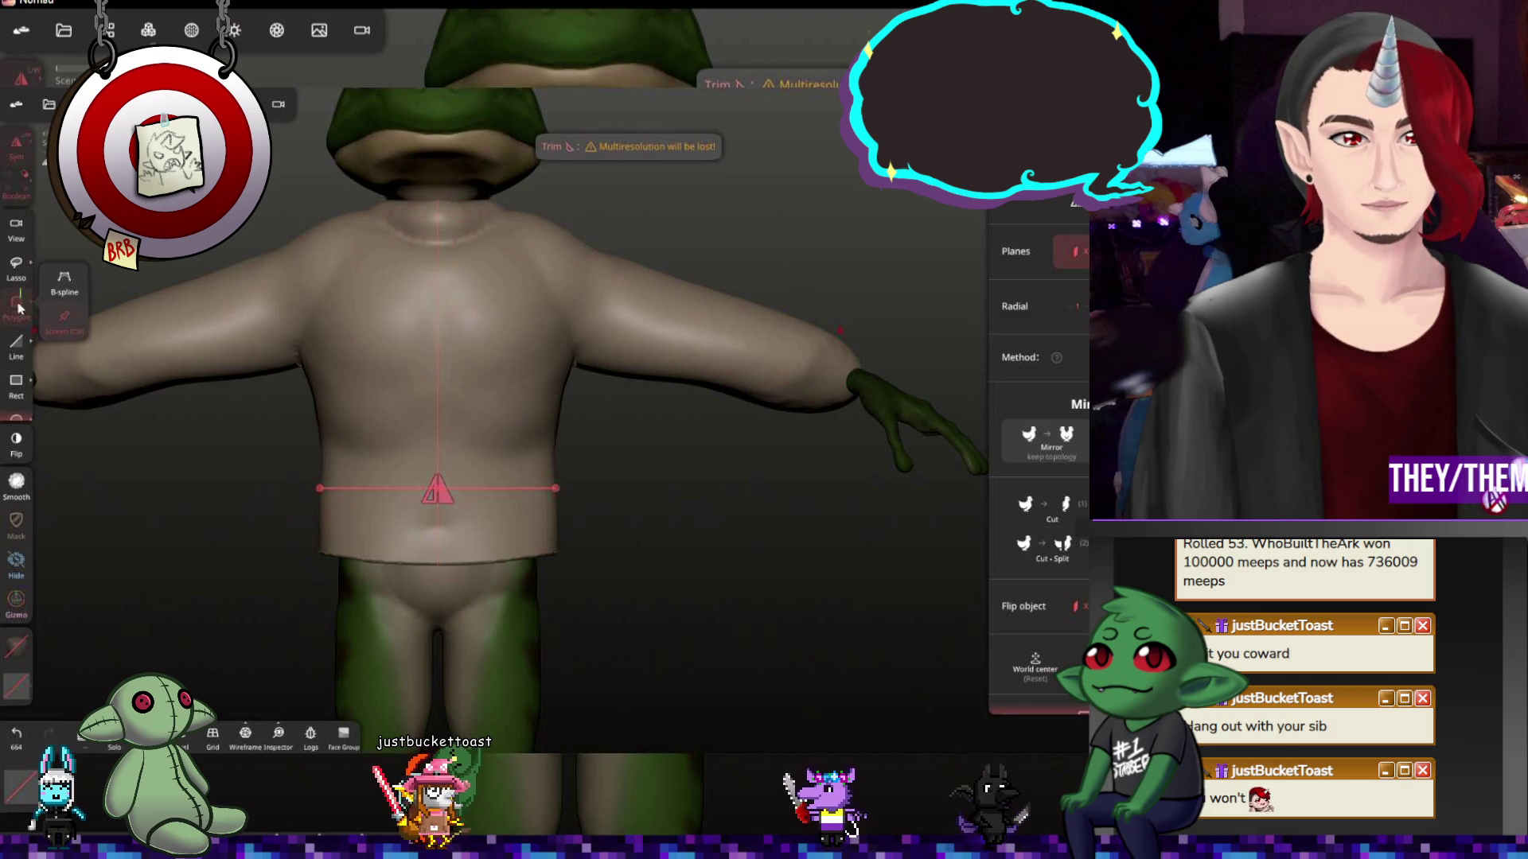
click(501, 212)
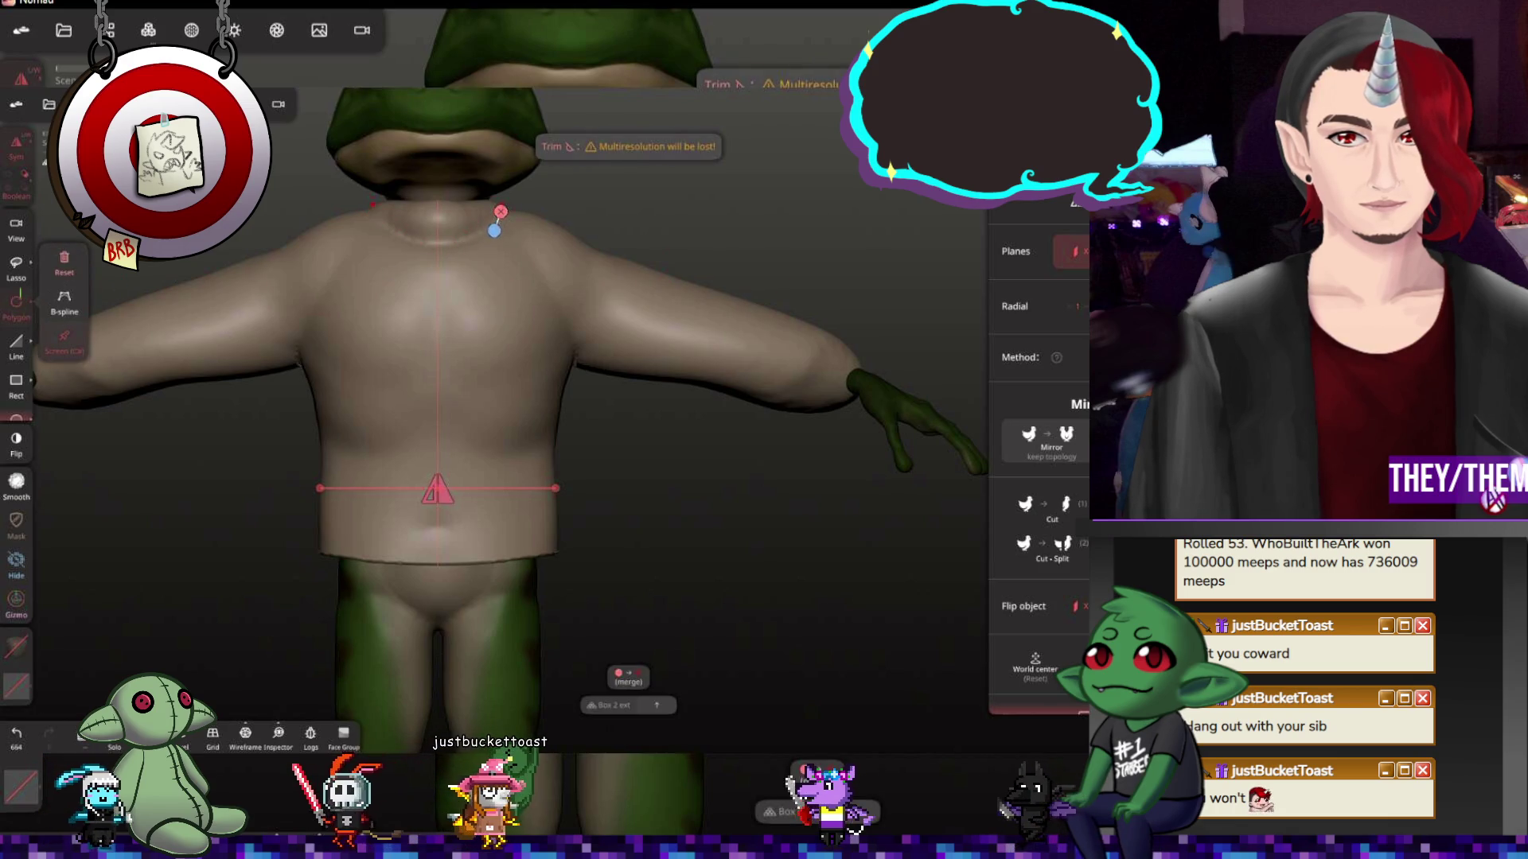
click(437, 315)
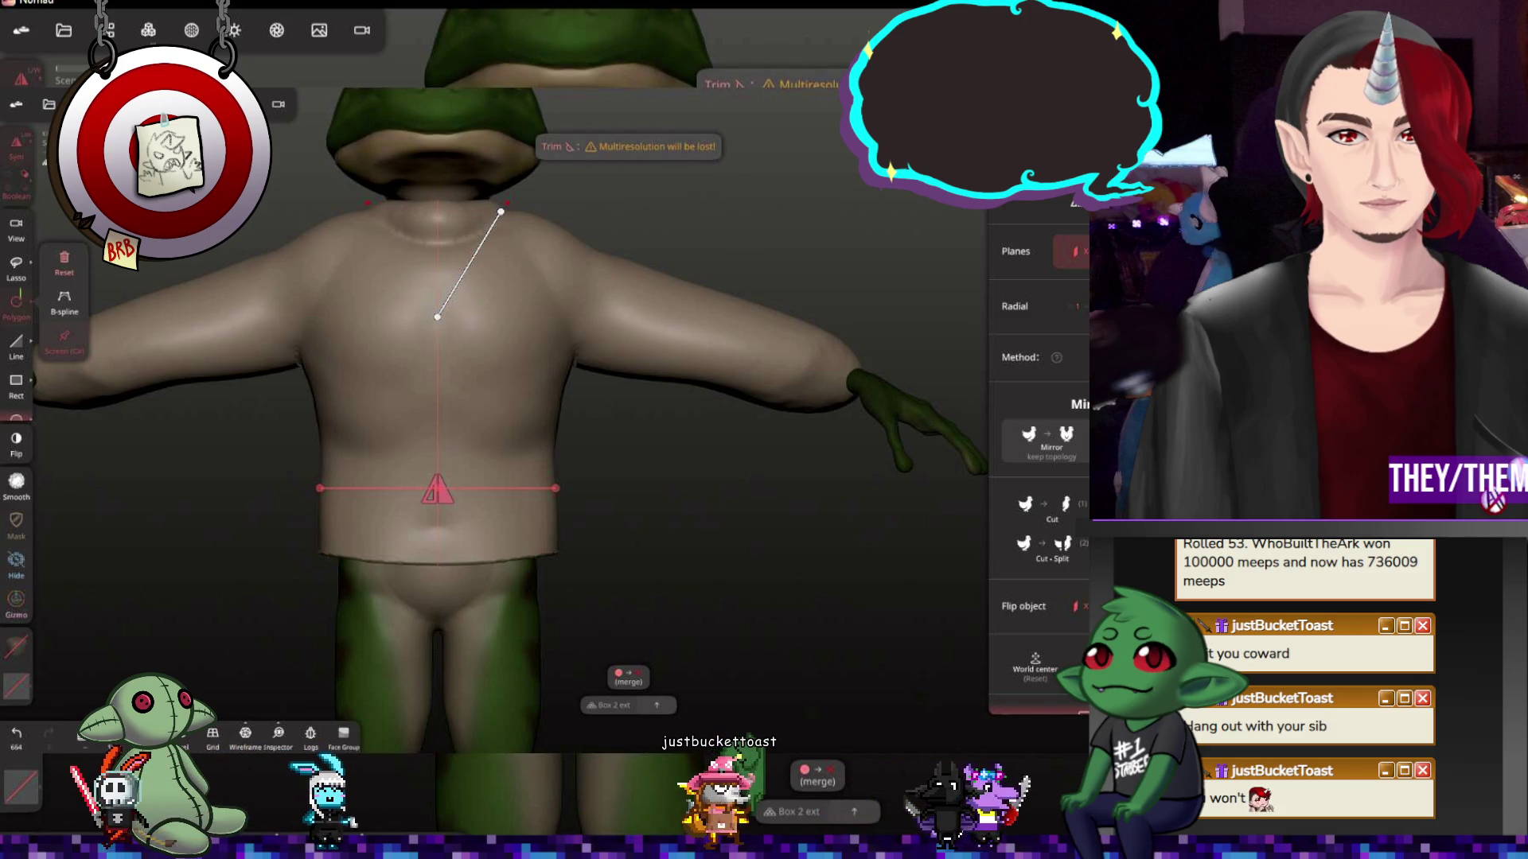
click(388, 207)
drag(387, 208, 362, 206)
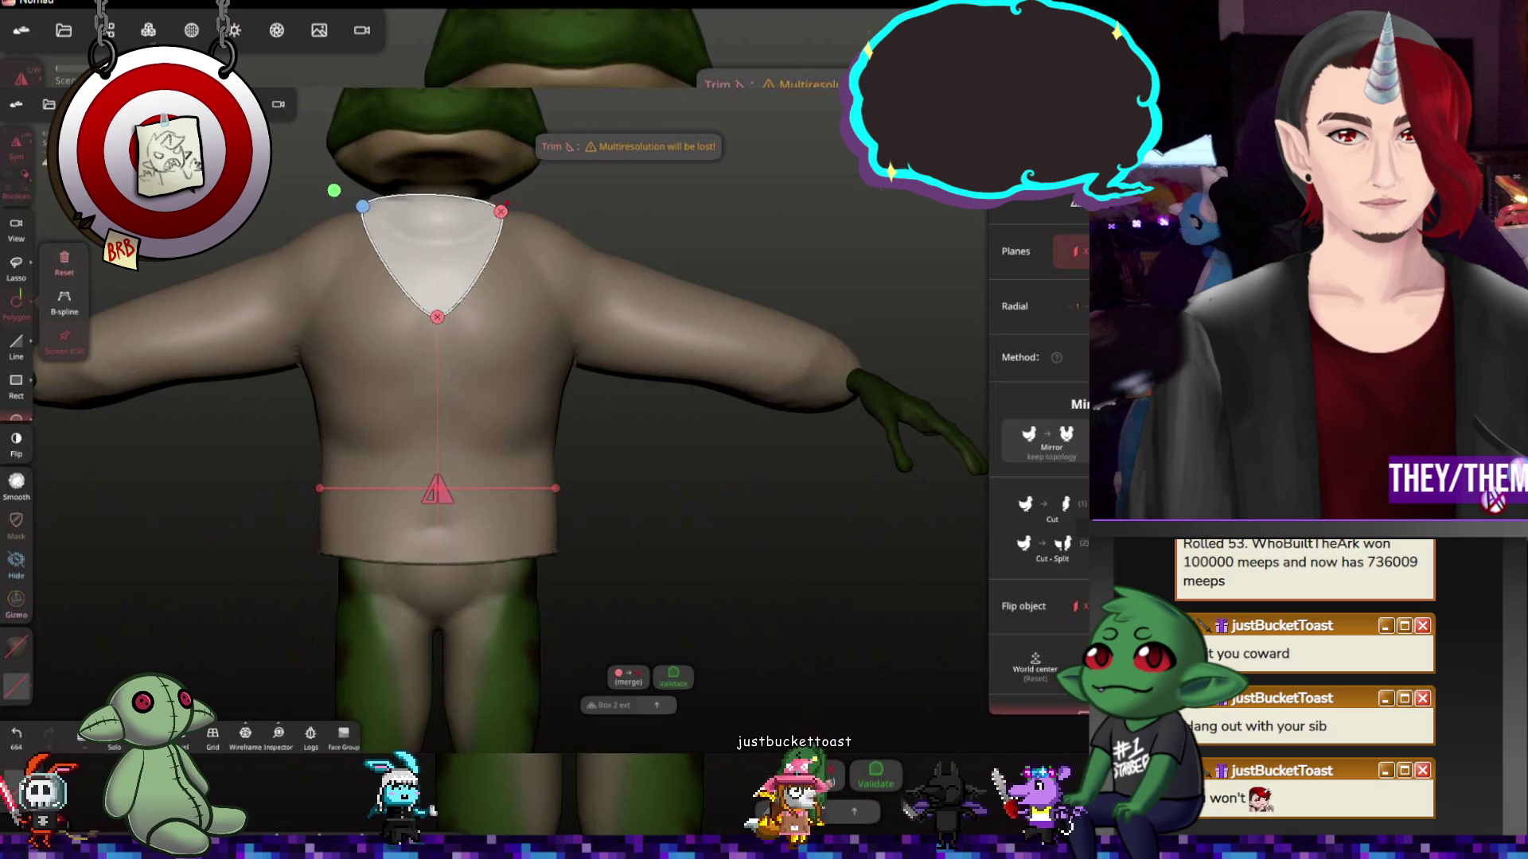
drag(511, 214, 511, 203)
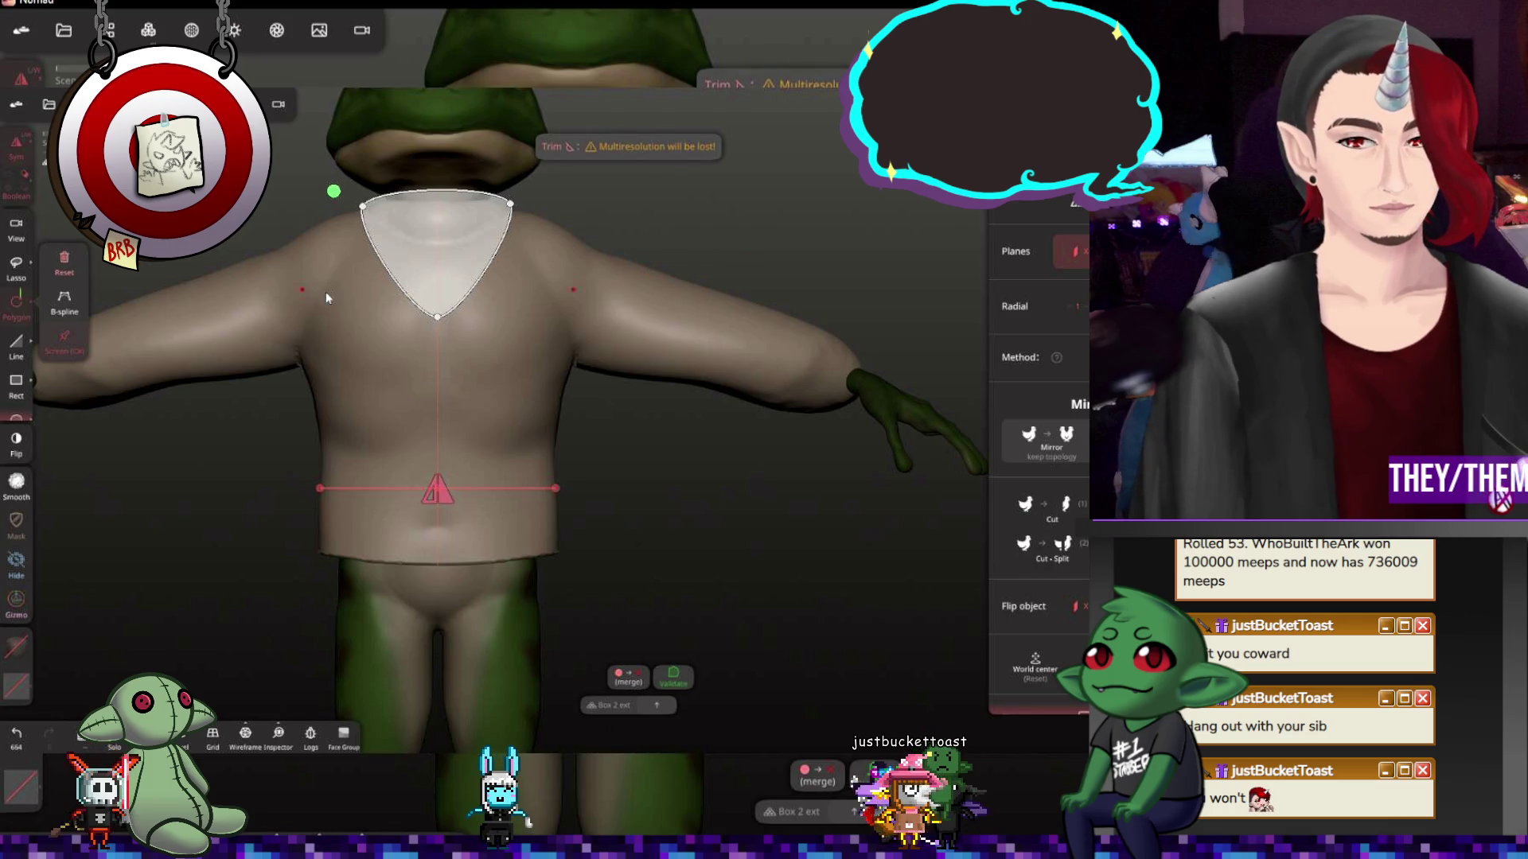
click(334, 192)
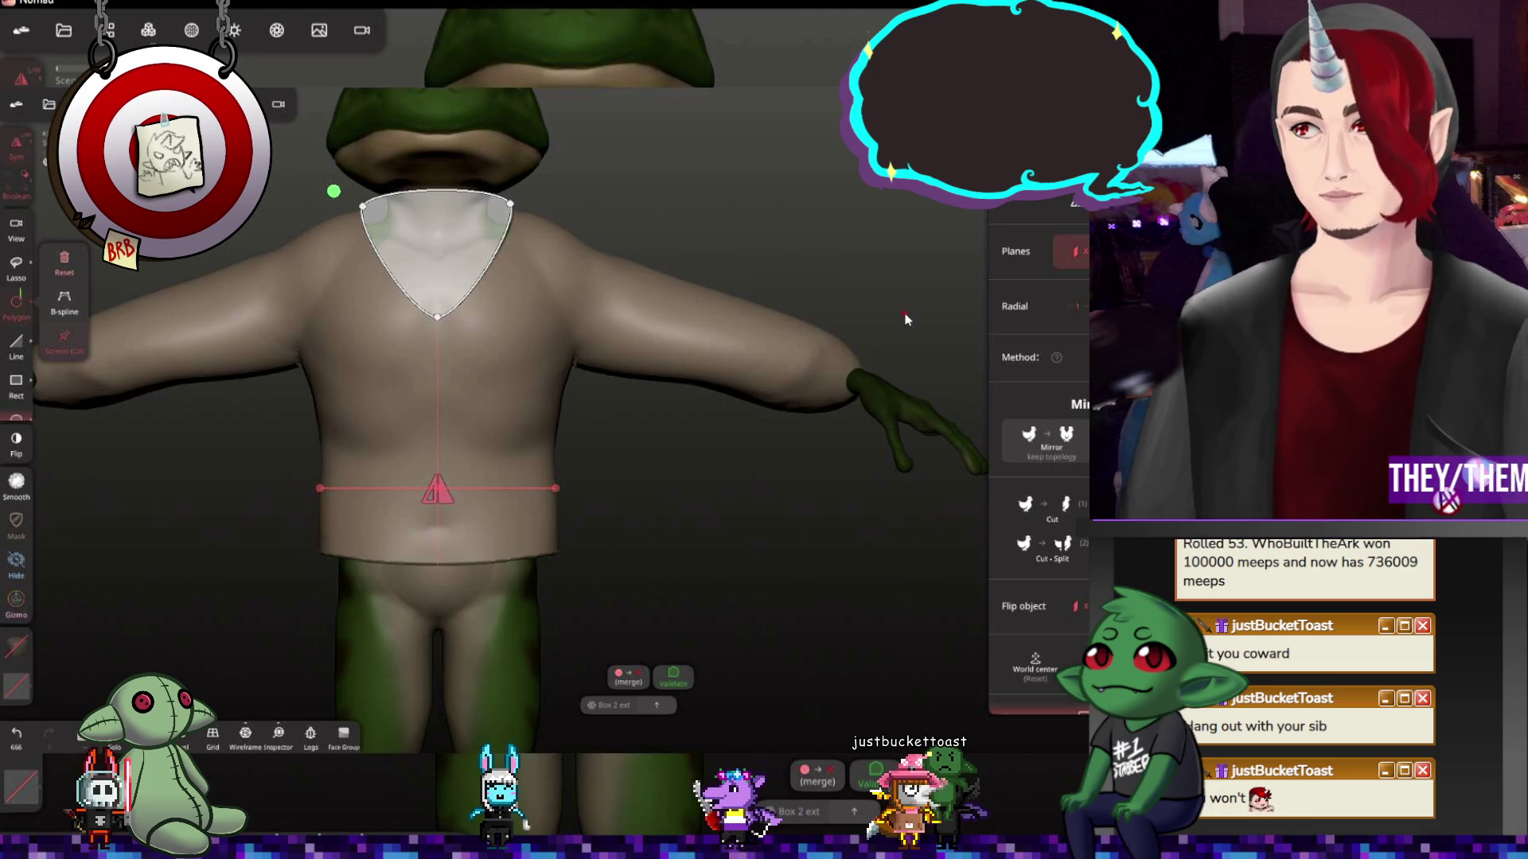
drag(333, 191, 716, 239)
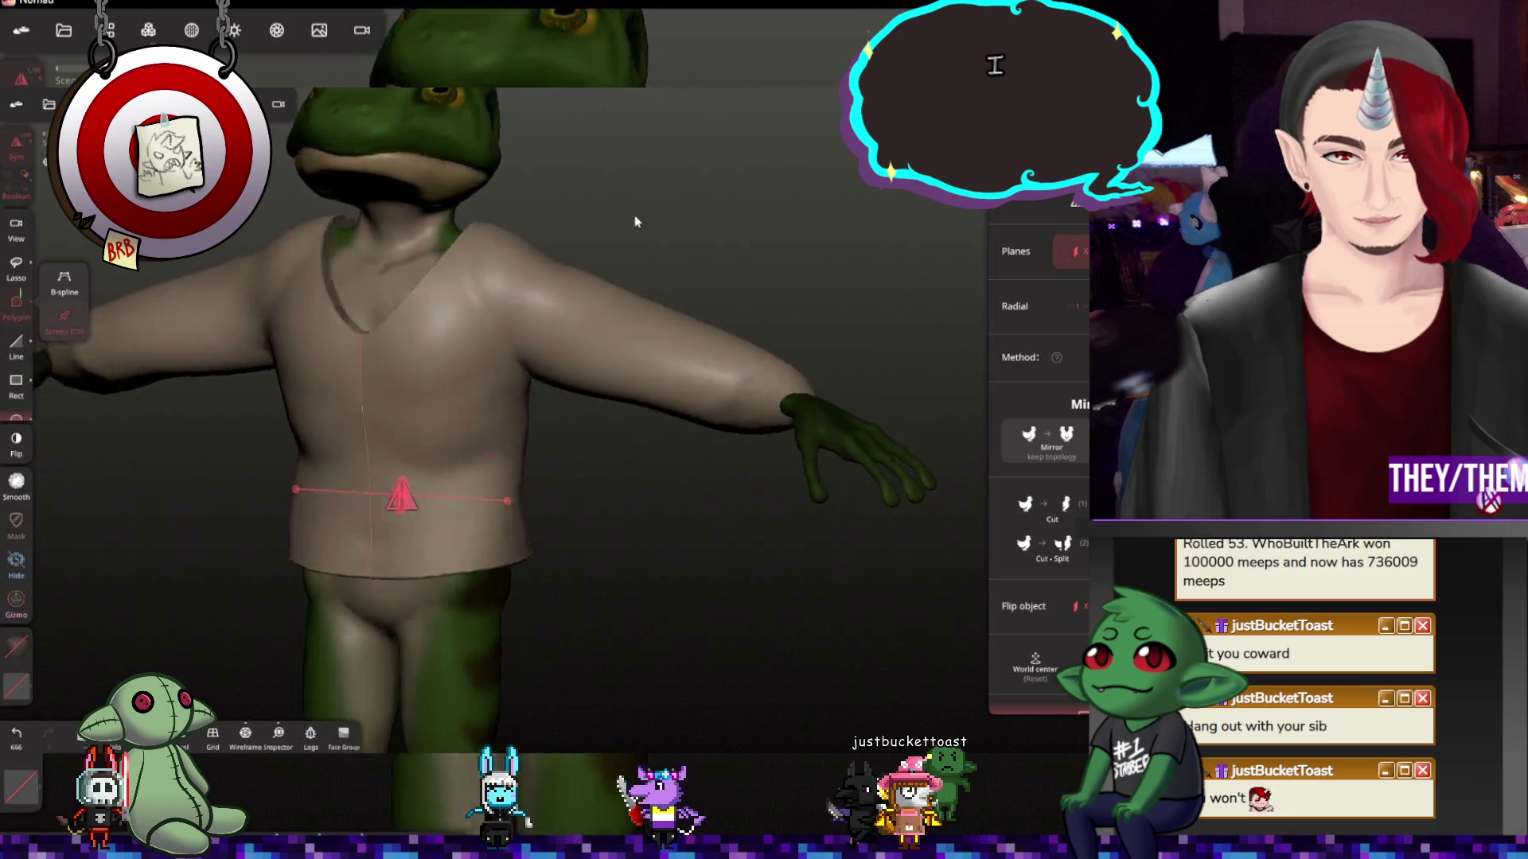
Relax the shirt's back neckline smooth, then show the scene layers
key(r)
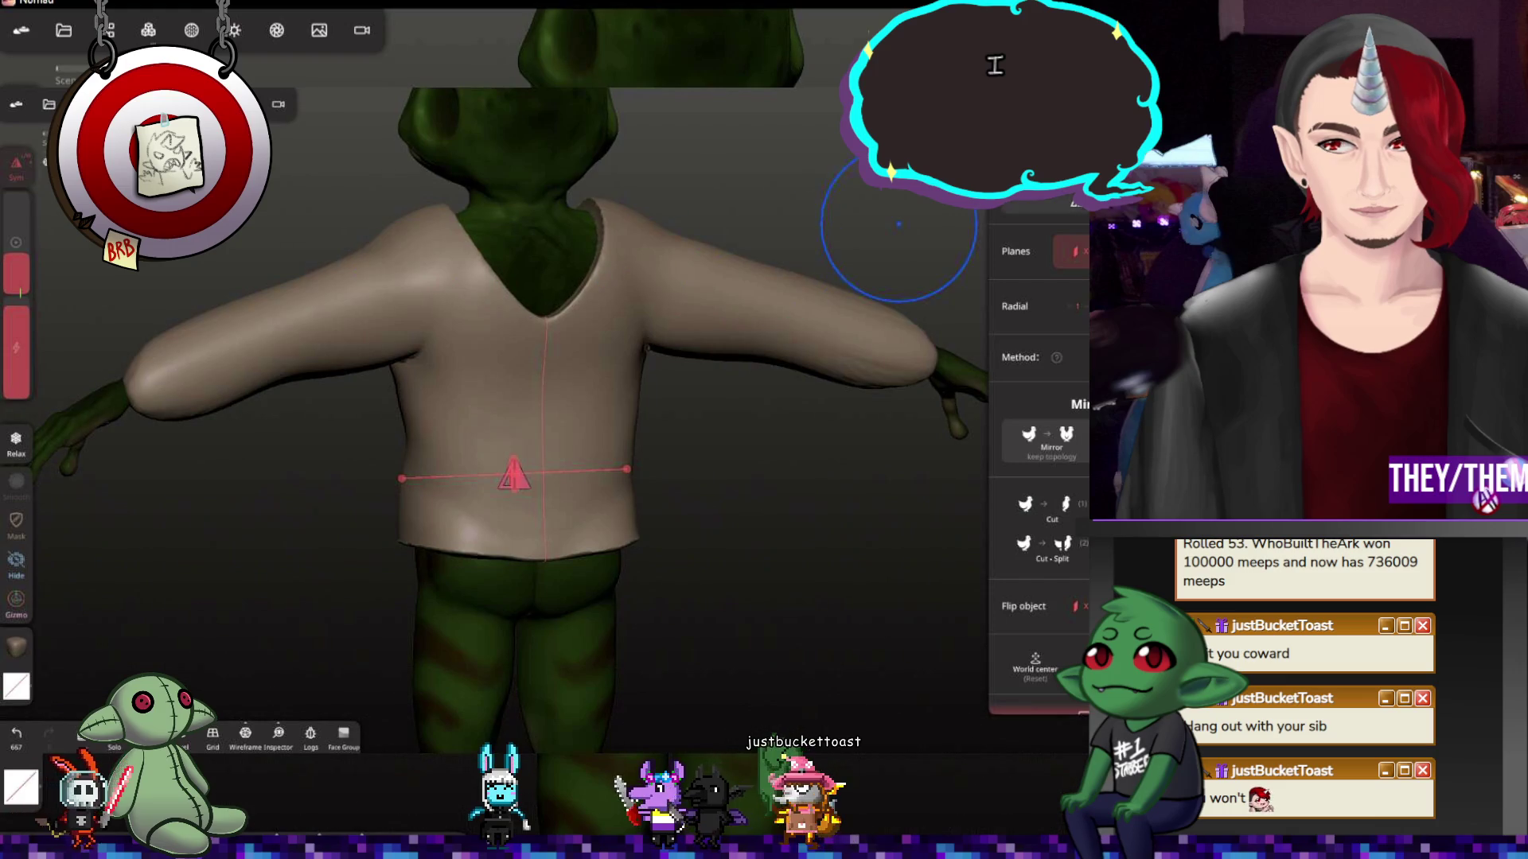
mouse_move(477, 290)
shift+mouse_down()
mouse_move(543, 316)
mouse_move(597, 245)
mouse_move(562, 286)
shift+mouse_up()
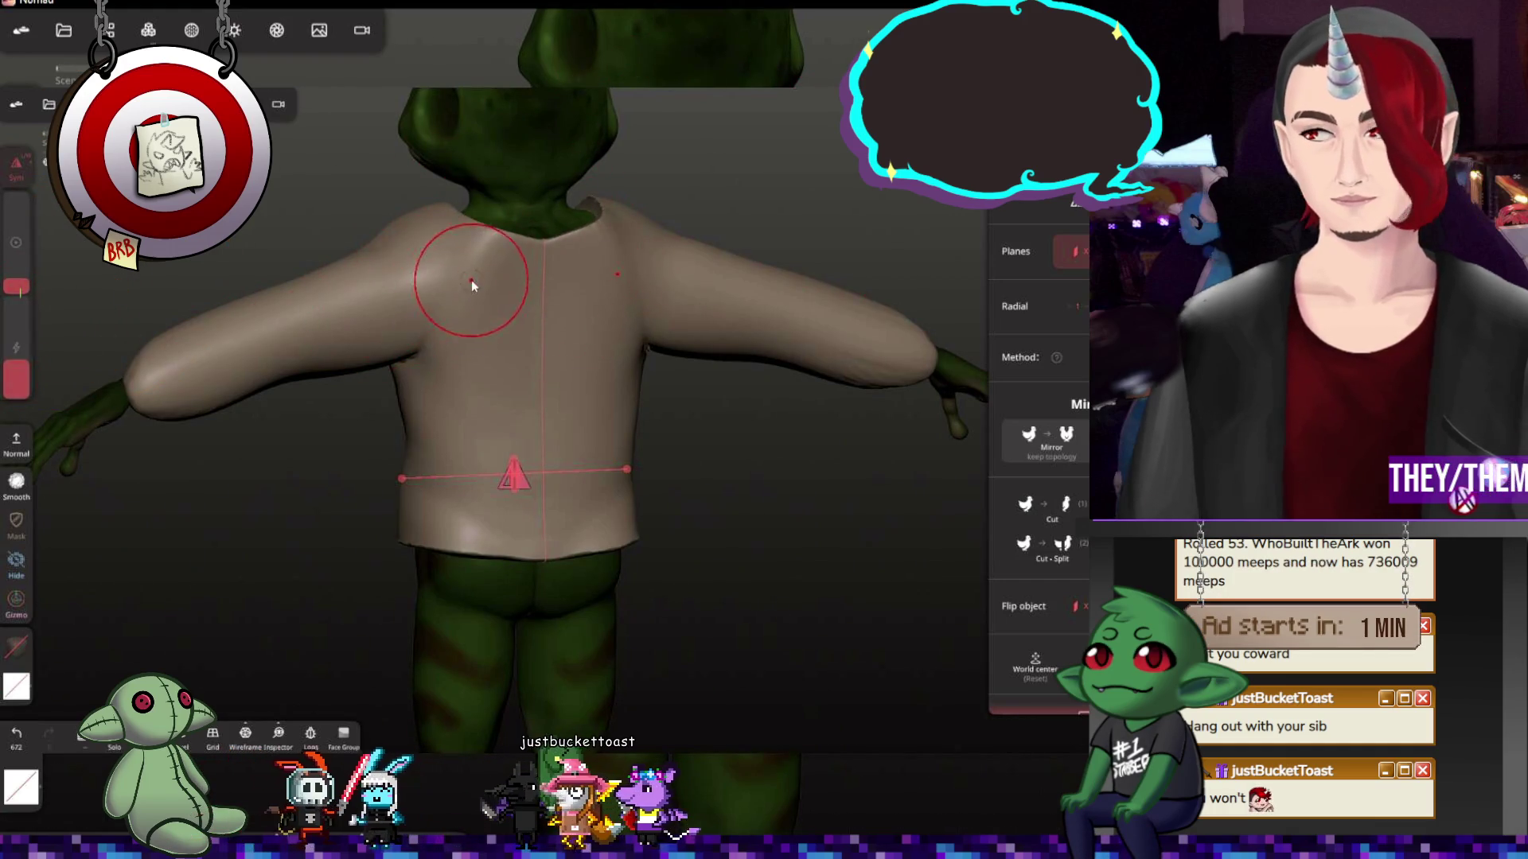
mouse_move(824, 299)
mouse_down()
mouse_move(841, 307)
mouse_move(777, 318)
mouse_move(736, 420)
mouse_move(883, 335)
mouse_move(869, 307)
mouse_up()
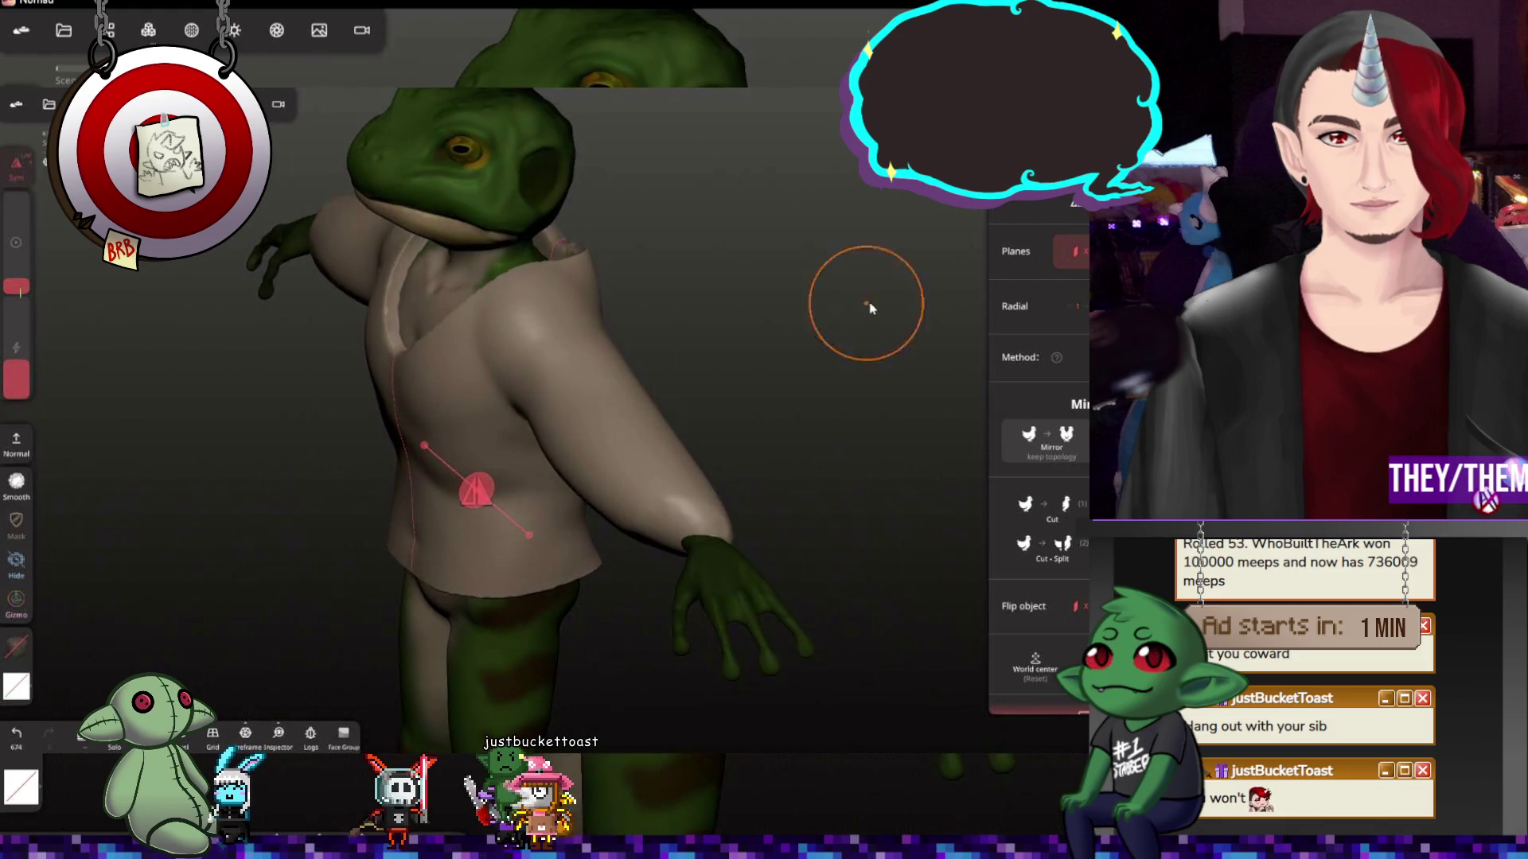
click(105, 30)
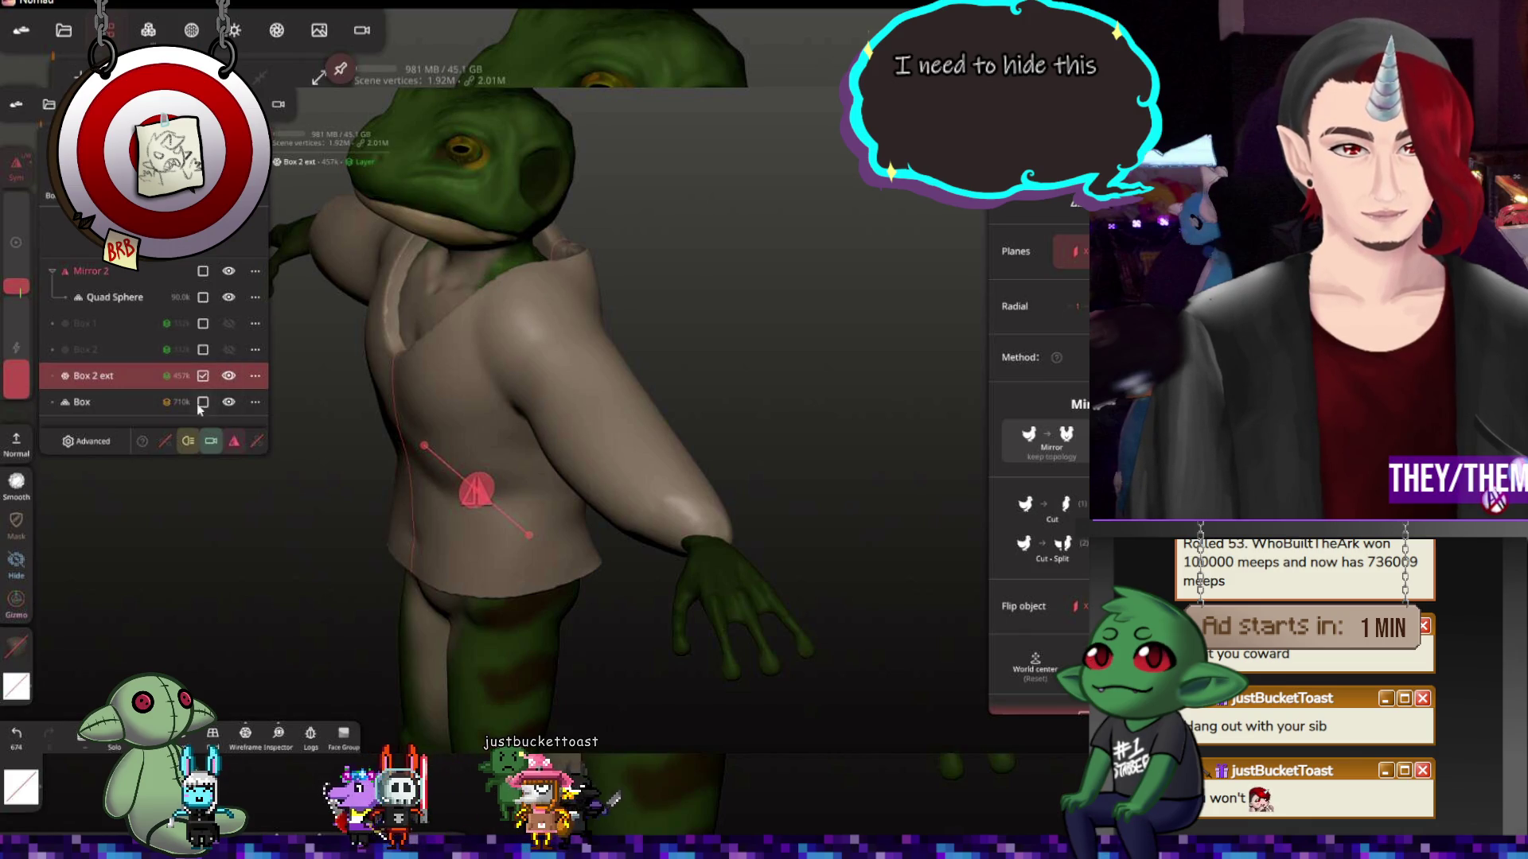
click(228, 402)
mouse_move(307, 410)
mouse_down()
mouse_move(843, 354)
mouse_move(981, 372)
mouse_up()
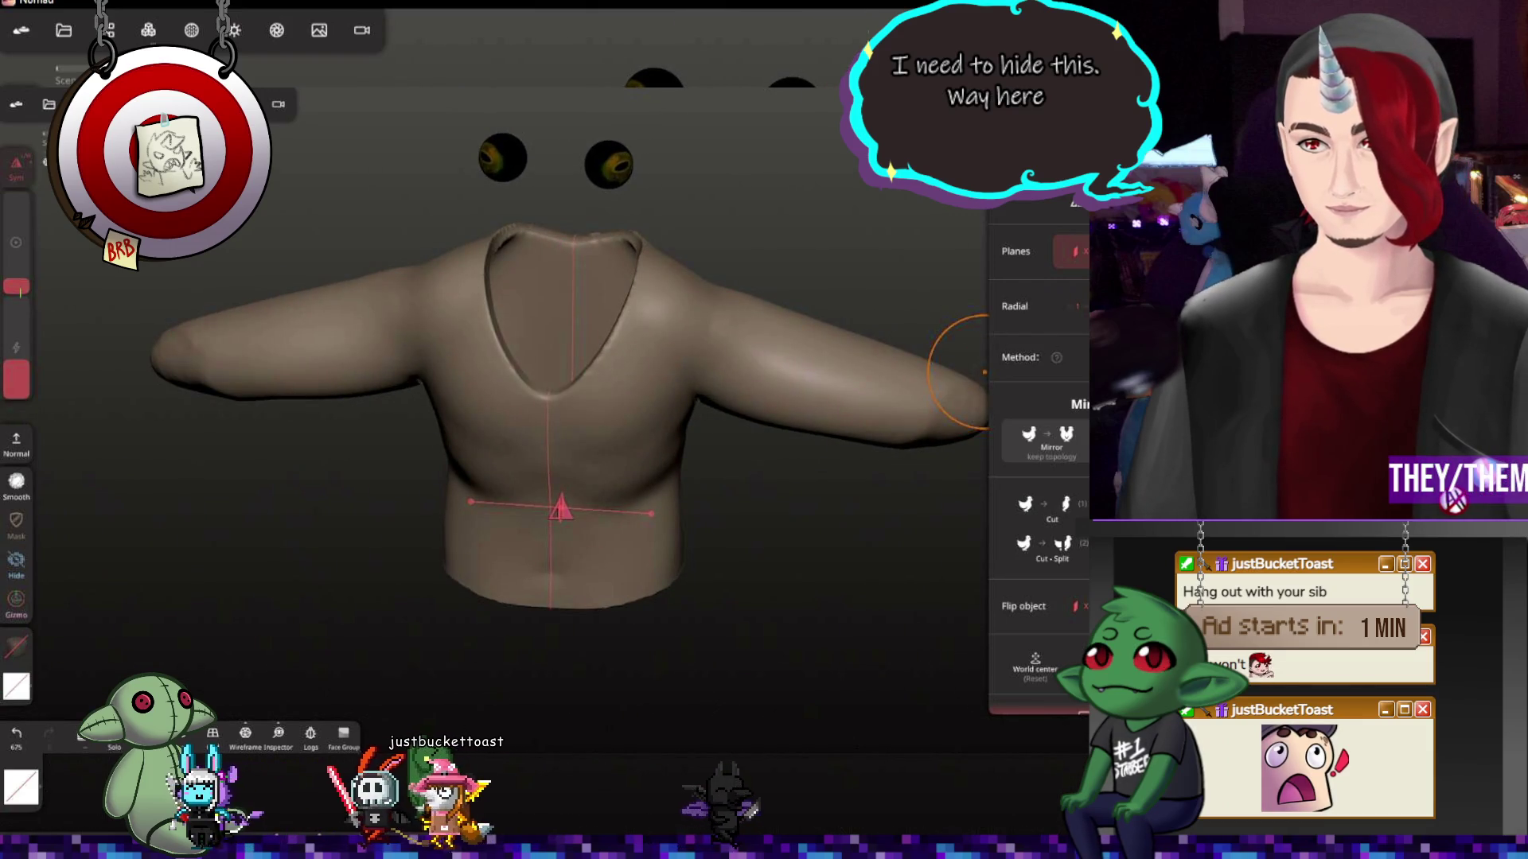
drag(607, 268, 483, 303)
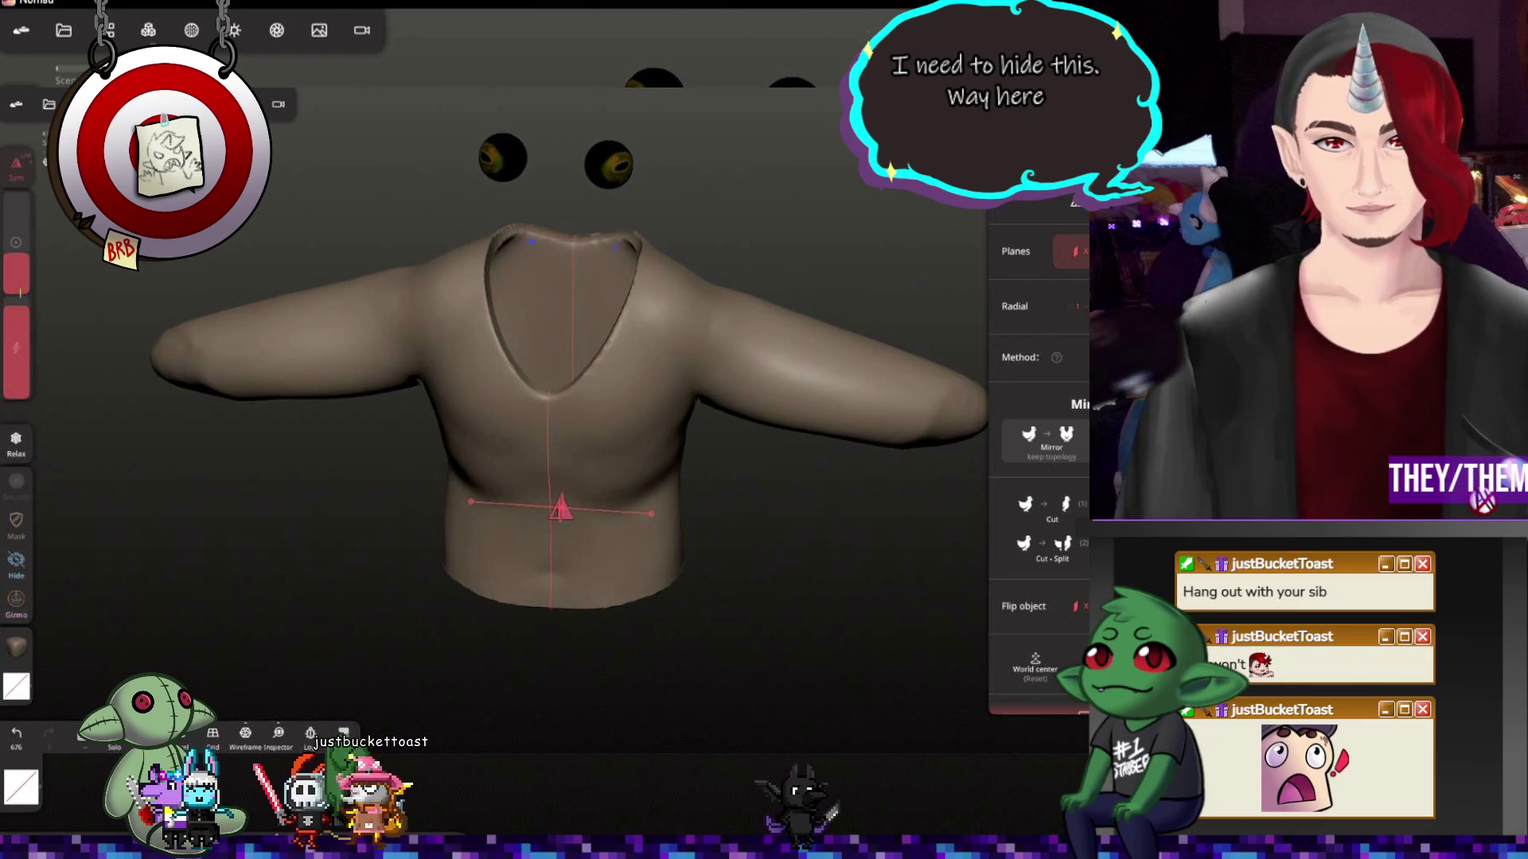
mouse_move(614, 273)
mouse_down()
mouse_move(416, 245)
mouse_move(586, 160)
mouse_move(654, 383)
mouse_move(726, 421)
mouse_up()
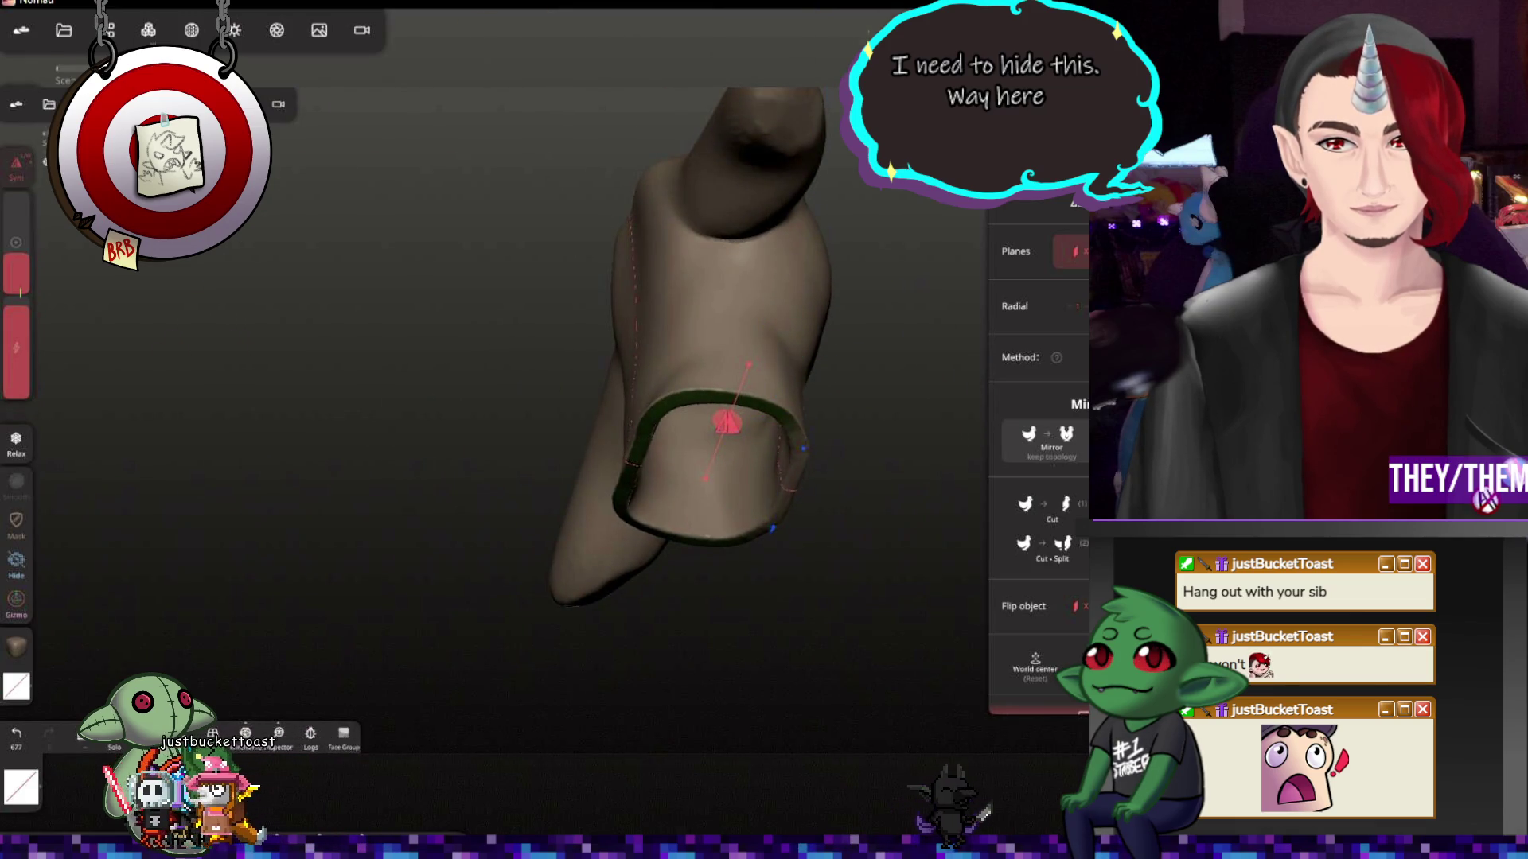
mouse_move(725, 422)
mouse_down()
mouse_move(658, 345)
mouse_move(599, 451)
mouse_up()
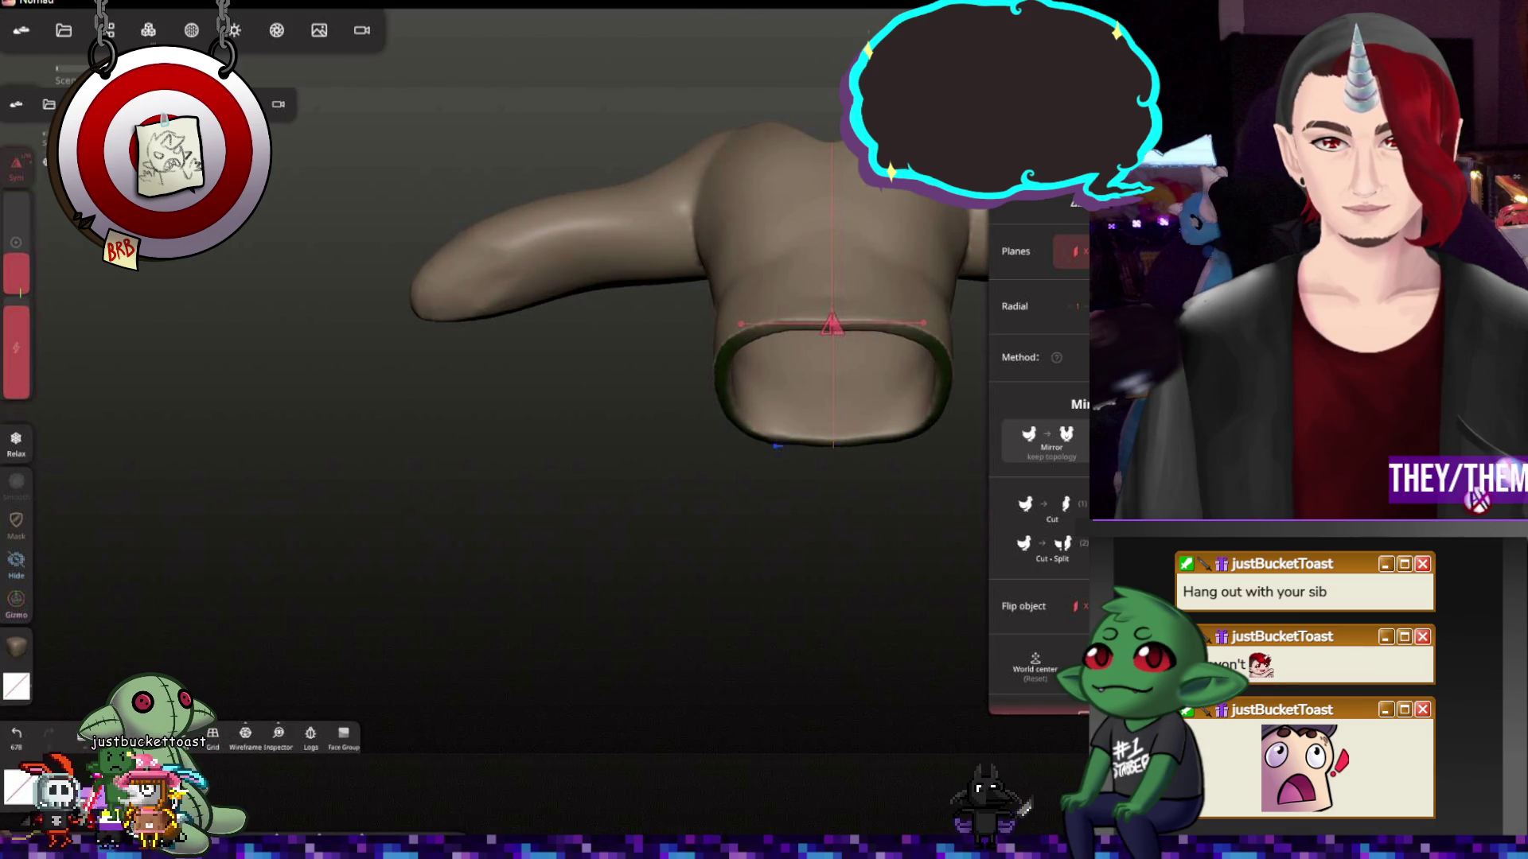
mouse_move(707, 434)
mouse_down()
mouse_move(669, 454)
mouse_move(693, 441)
mouse_up()
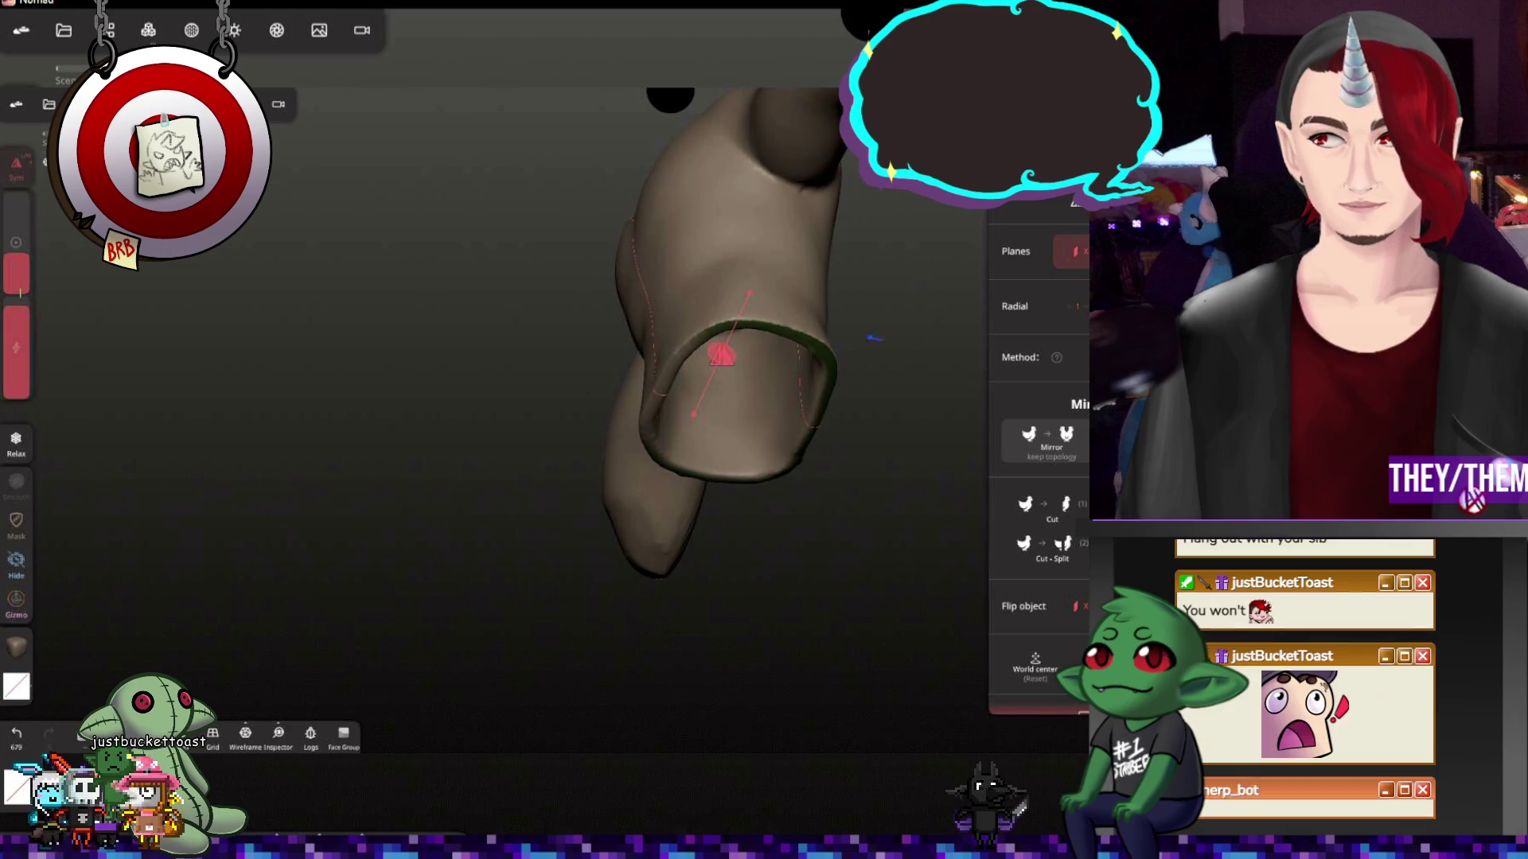
drag(788, 296, 885, 434)
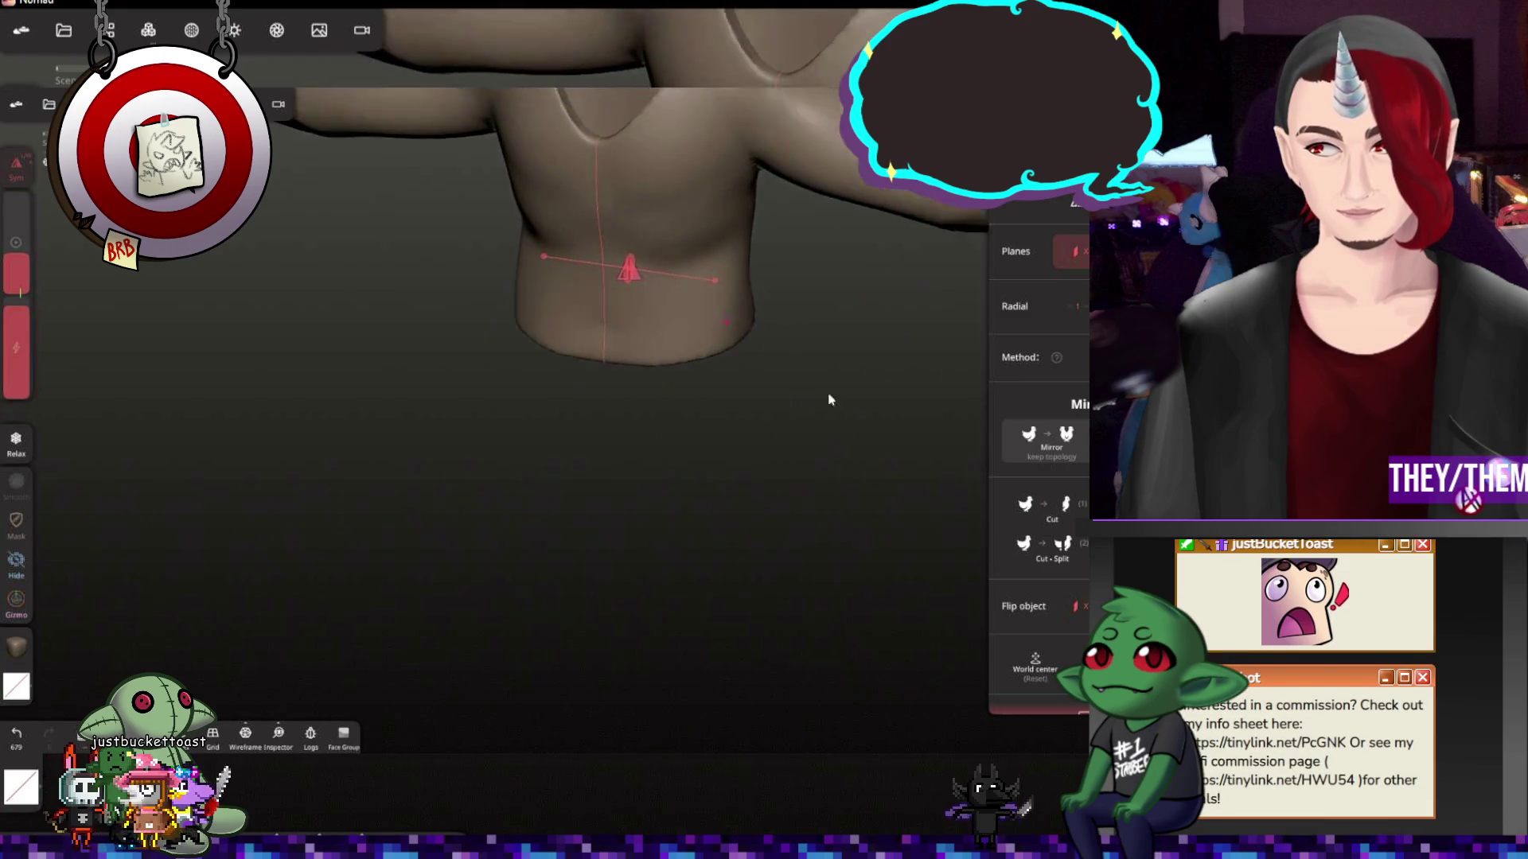
scroll(746, 630, down, 3)
drag(745, 629, 862, 523)
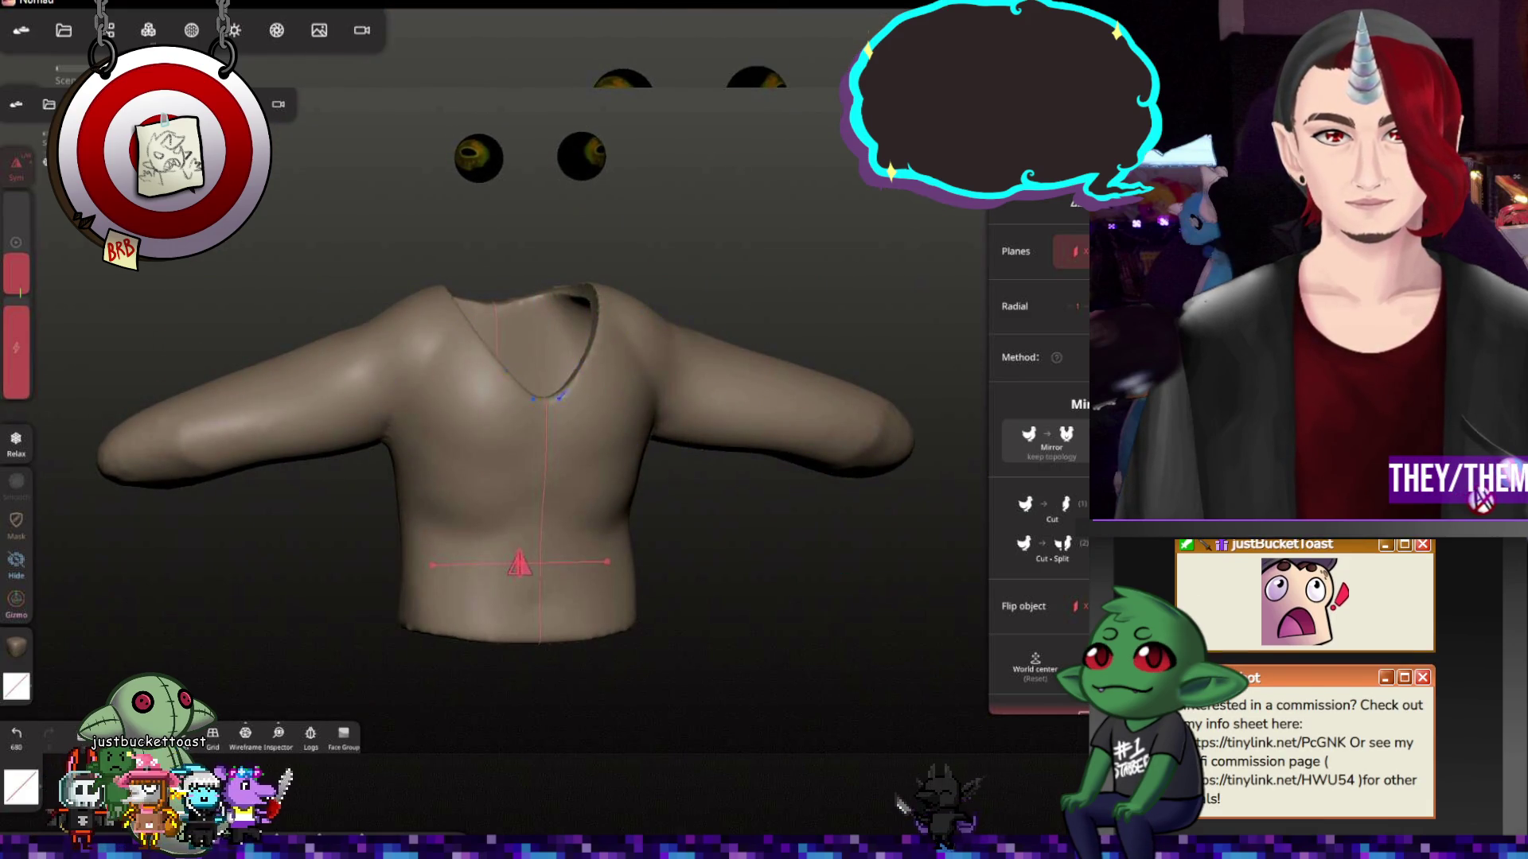
drag(609, 451, 875, 523)
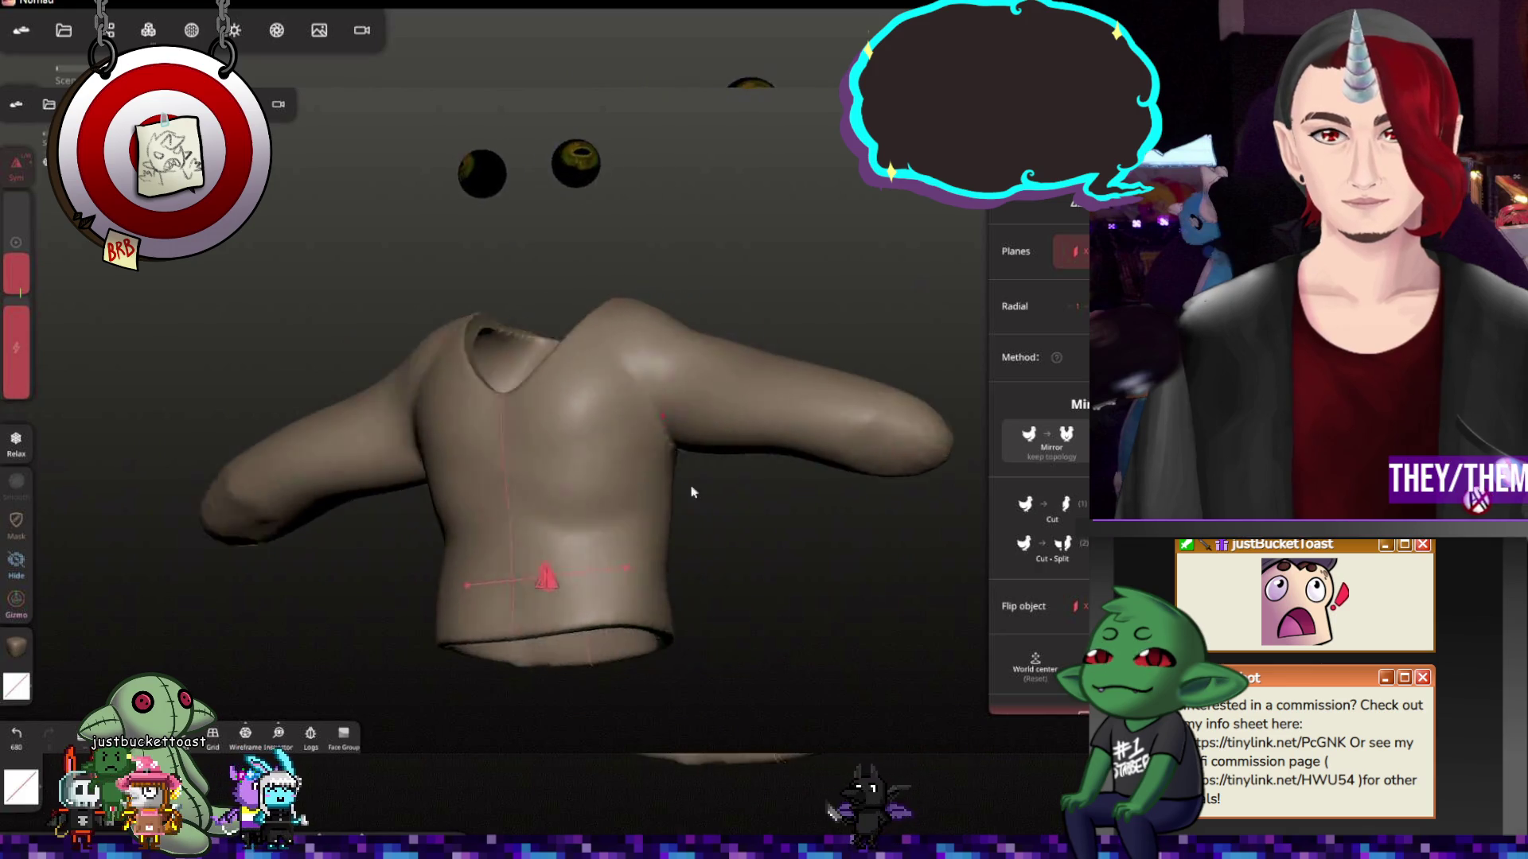
middle_drag(875, 523, 686, 510)
mouse_move(742, 421)
mouse_down()
mouse_move(588, 478)
mouse_move(763, 405)
mouse_move(784, 232)
mouse_up()
mouse_move(768, 299)
mouse_down()
mouse_move(488, 505)
mouse_move(315, 545)
mouse_move(594, 550)
mouse_move(682, 528)
mouse_up()
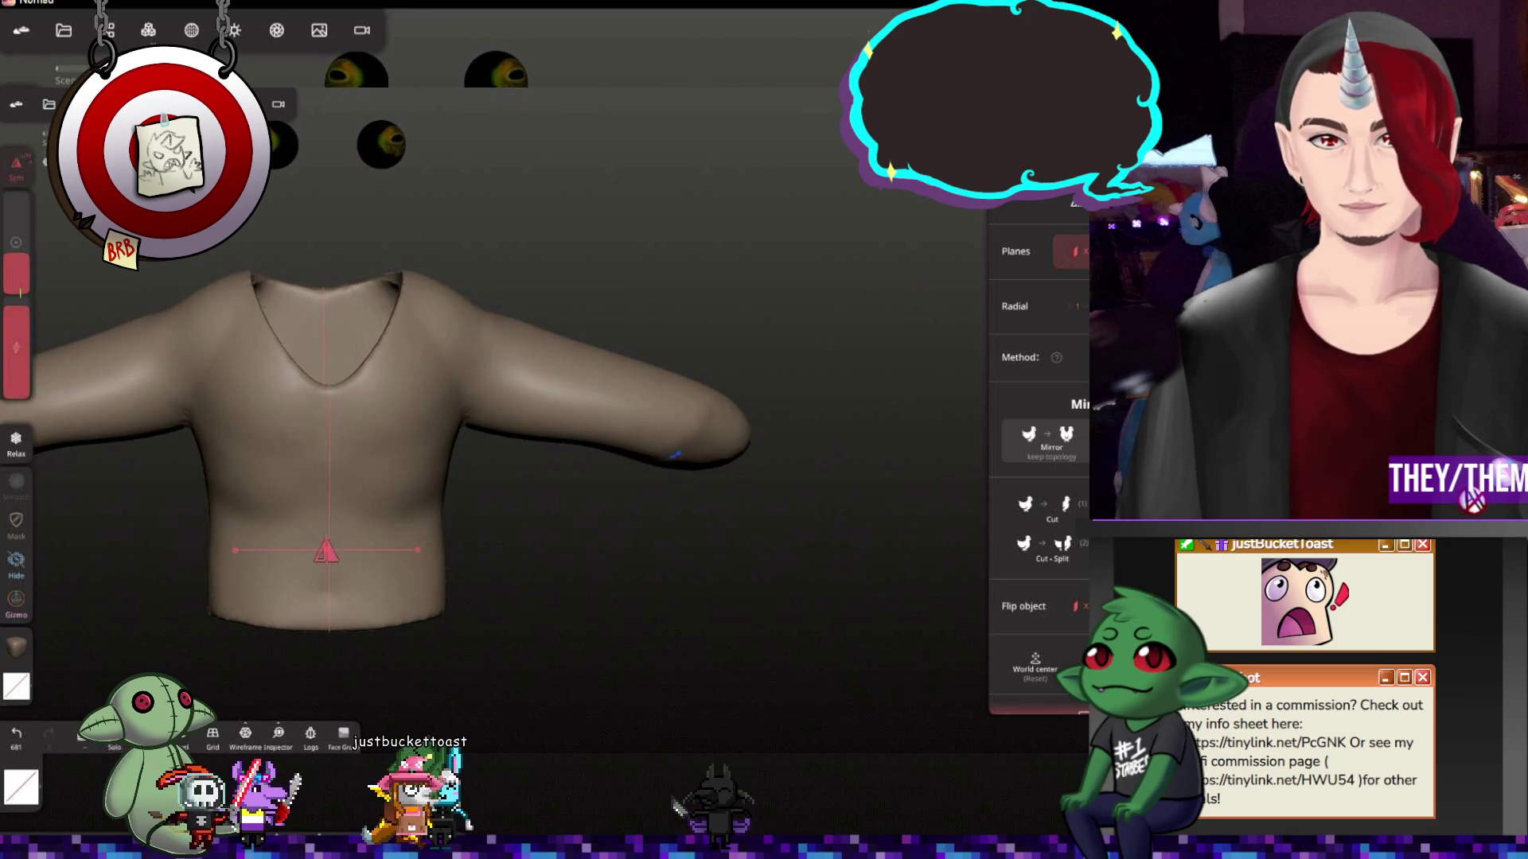
drag(746, 556, 967, 566)
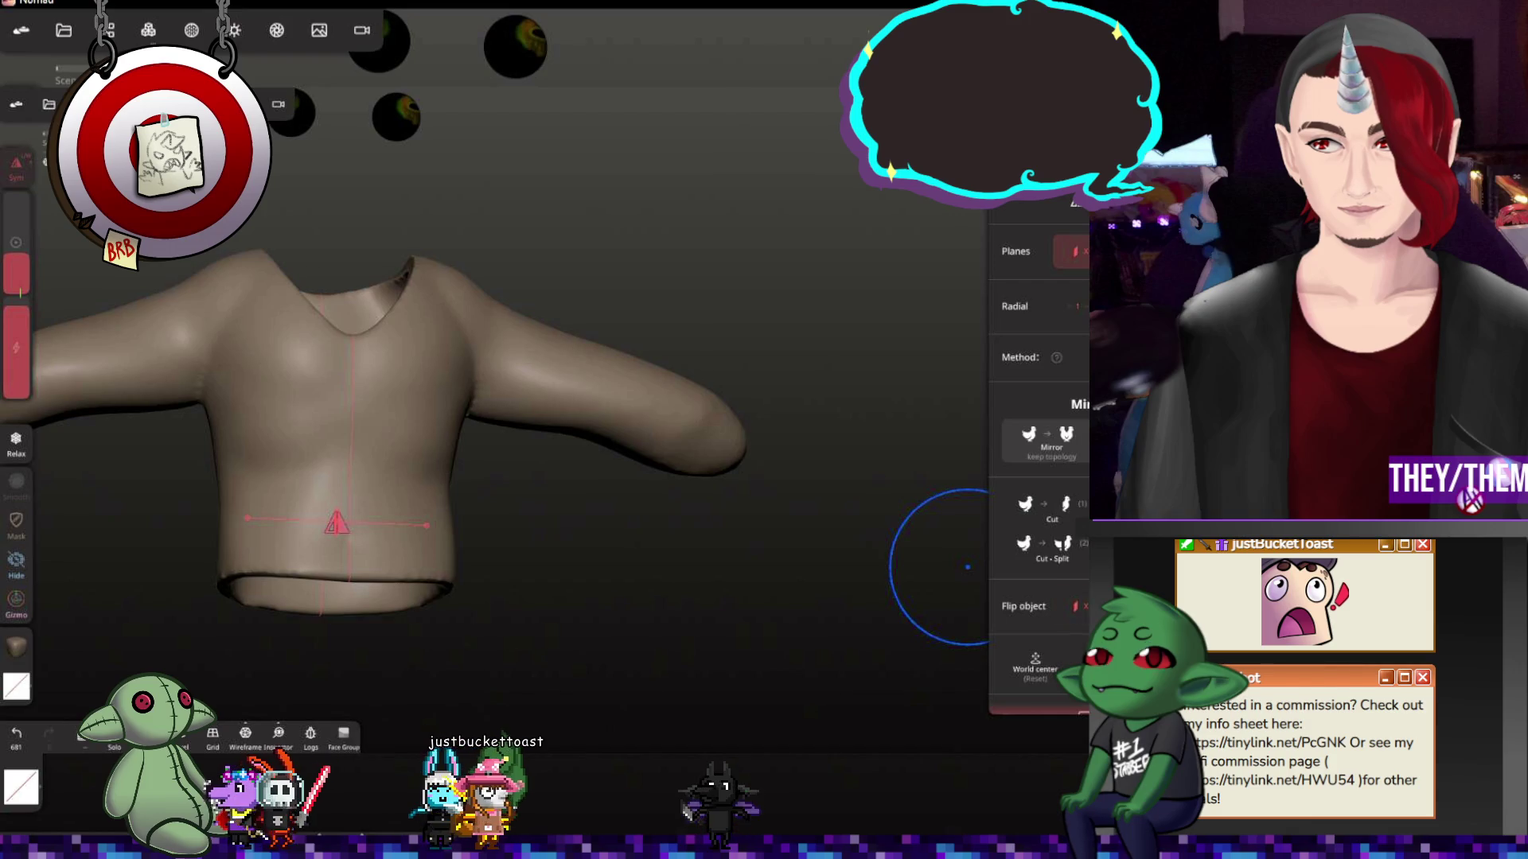
drag(700, 372, 670, 432)
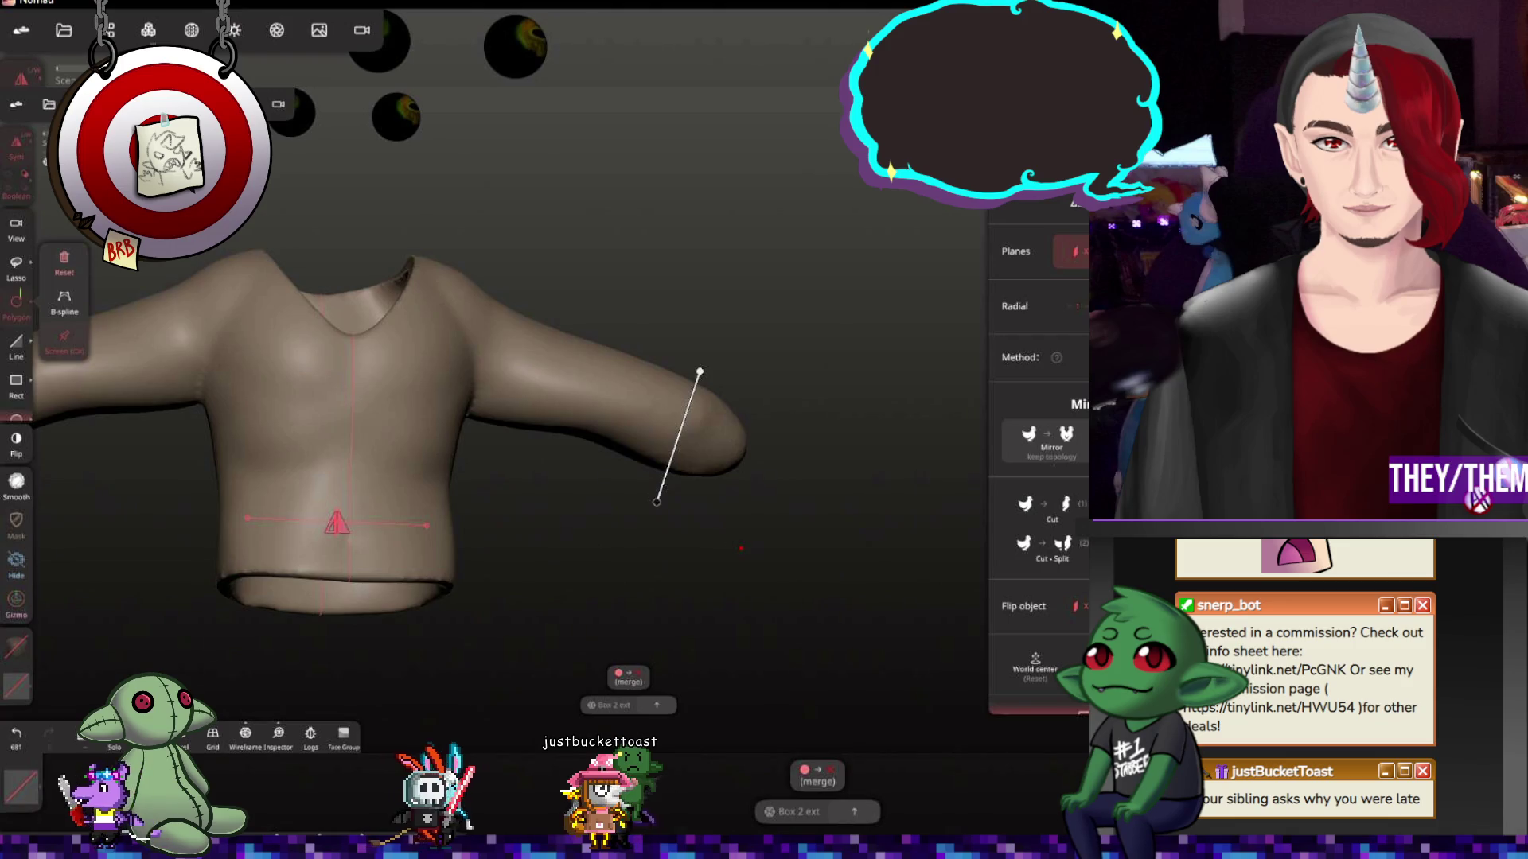
Trim the rounded tip off the sleeve into an open cuff and return to a sculpting brush
click(798, 483)
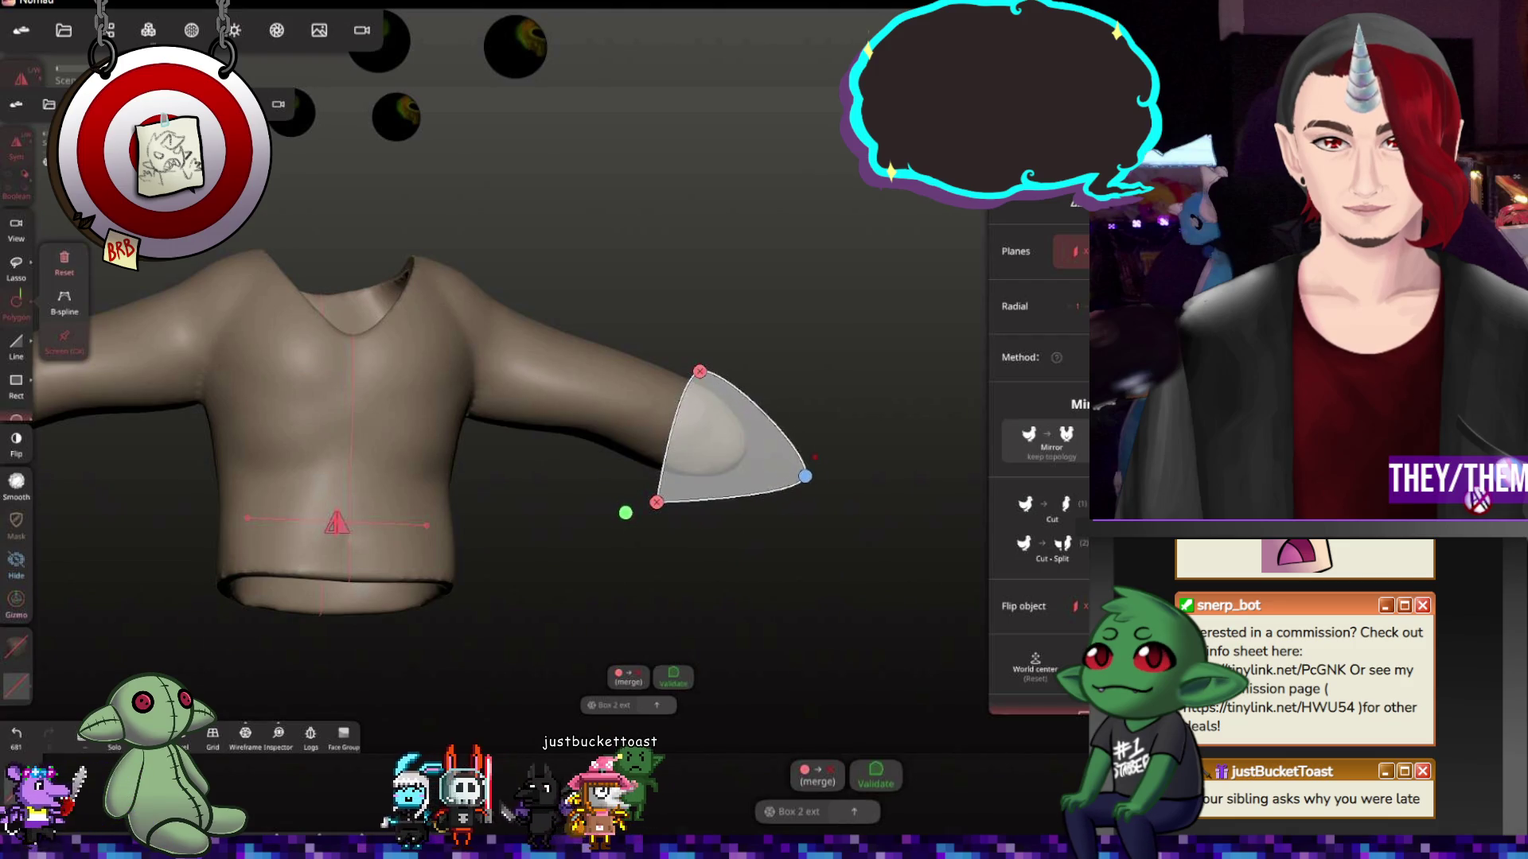
drag(888, 323, 888, 285)
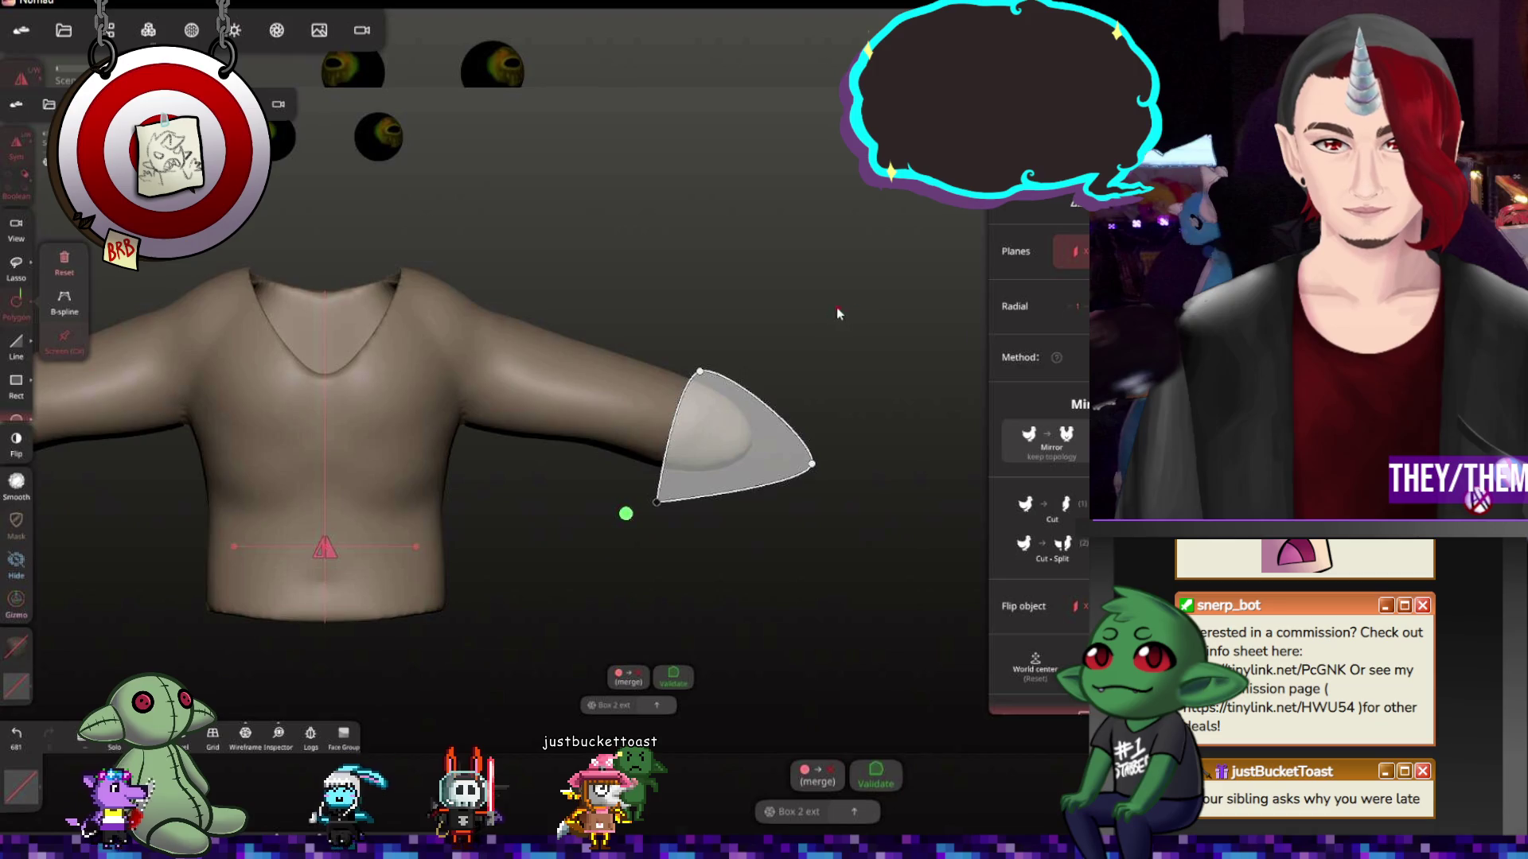
click(641, 513)
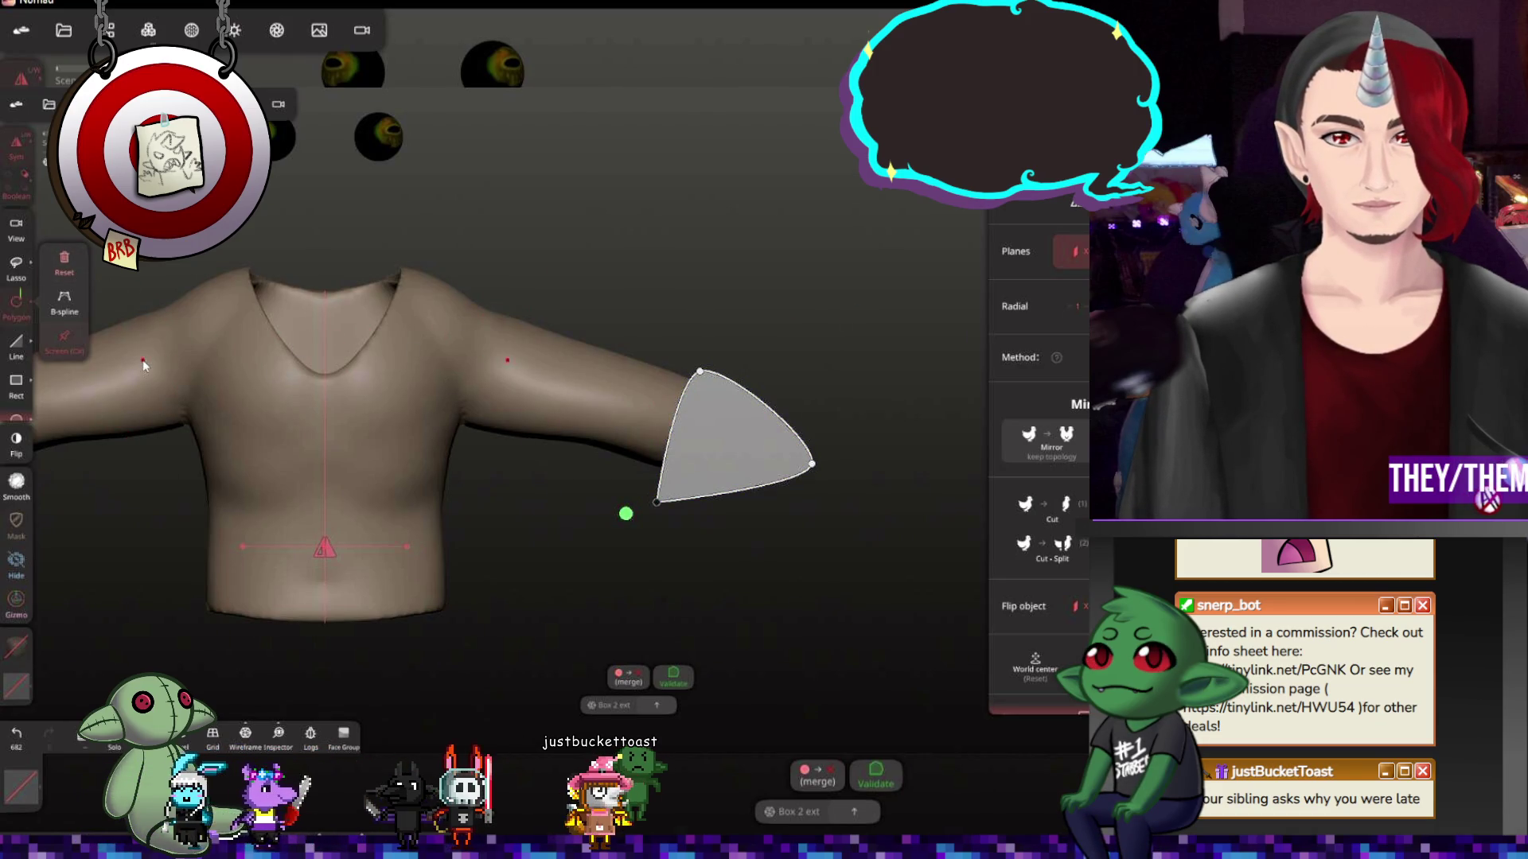
click(68, 259)
mouse_move(819, 454)
mouse_down()
mouse_move(545, 422)
mouse_move(708, 447)
mouse_move(835, 407)
mouse_up()
key(c)
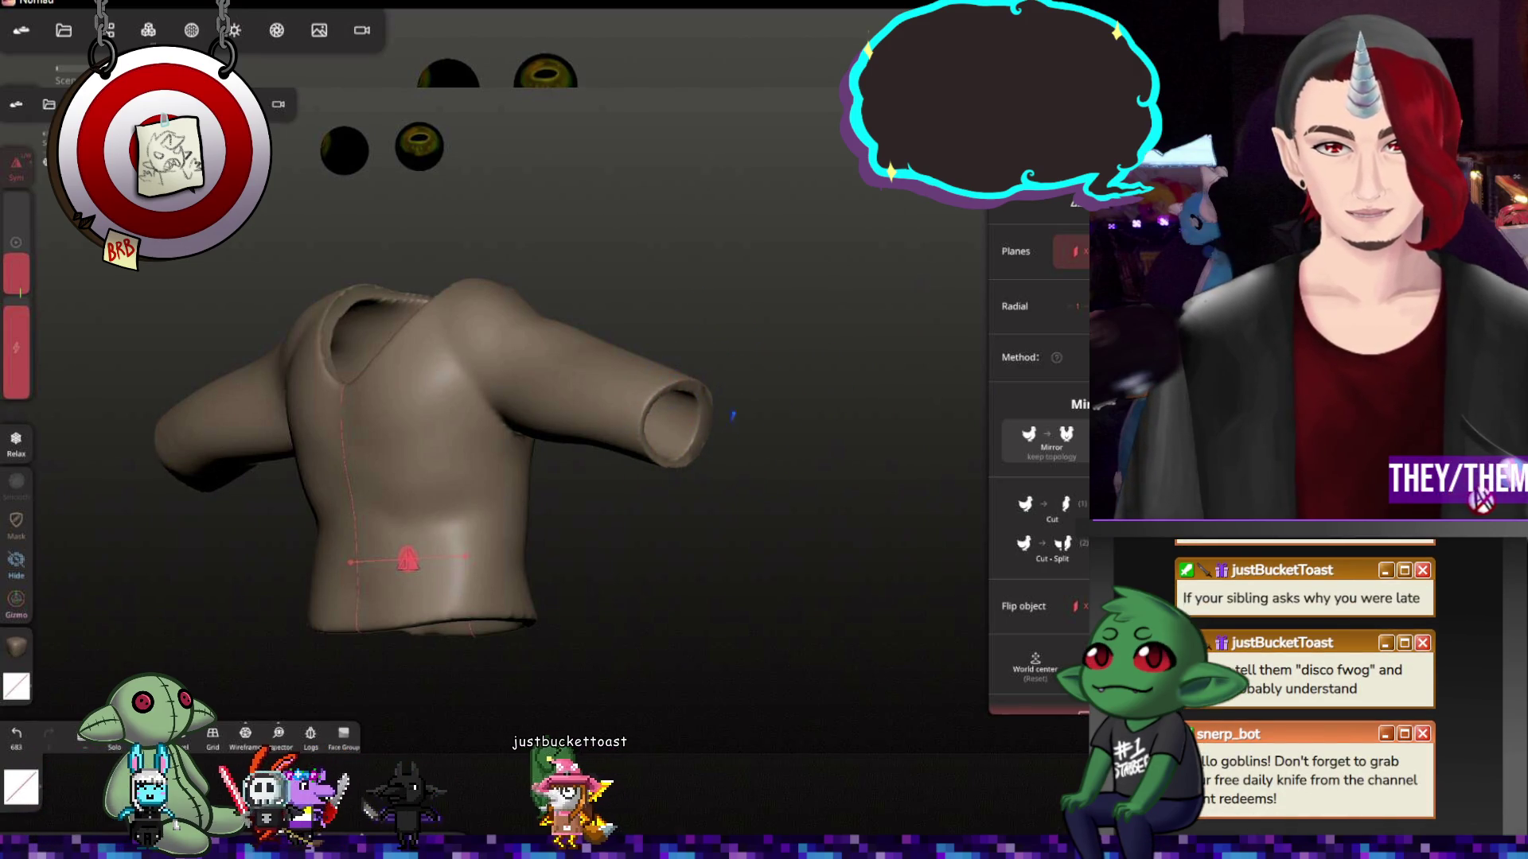
Smooth and reshape the rim of the trimmed sleeve cuff with a sculpting stroke
drag(836, 507, 501, 478)
drag(686, 495, 984, 483)
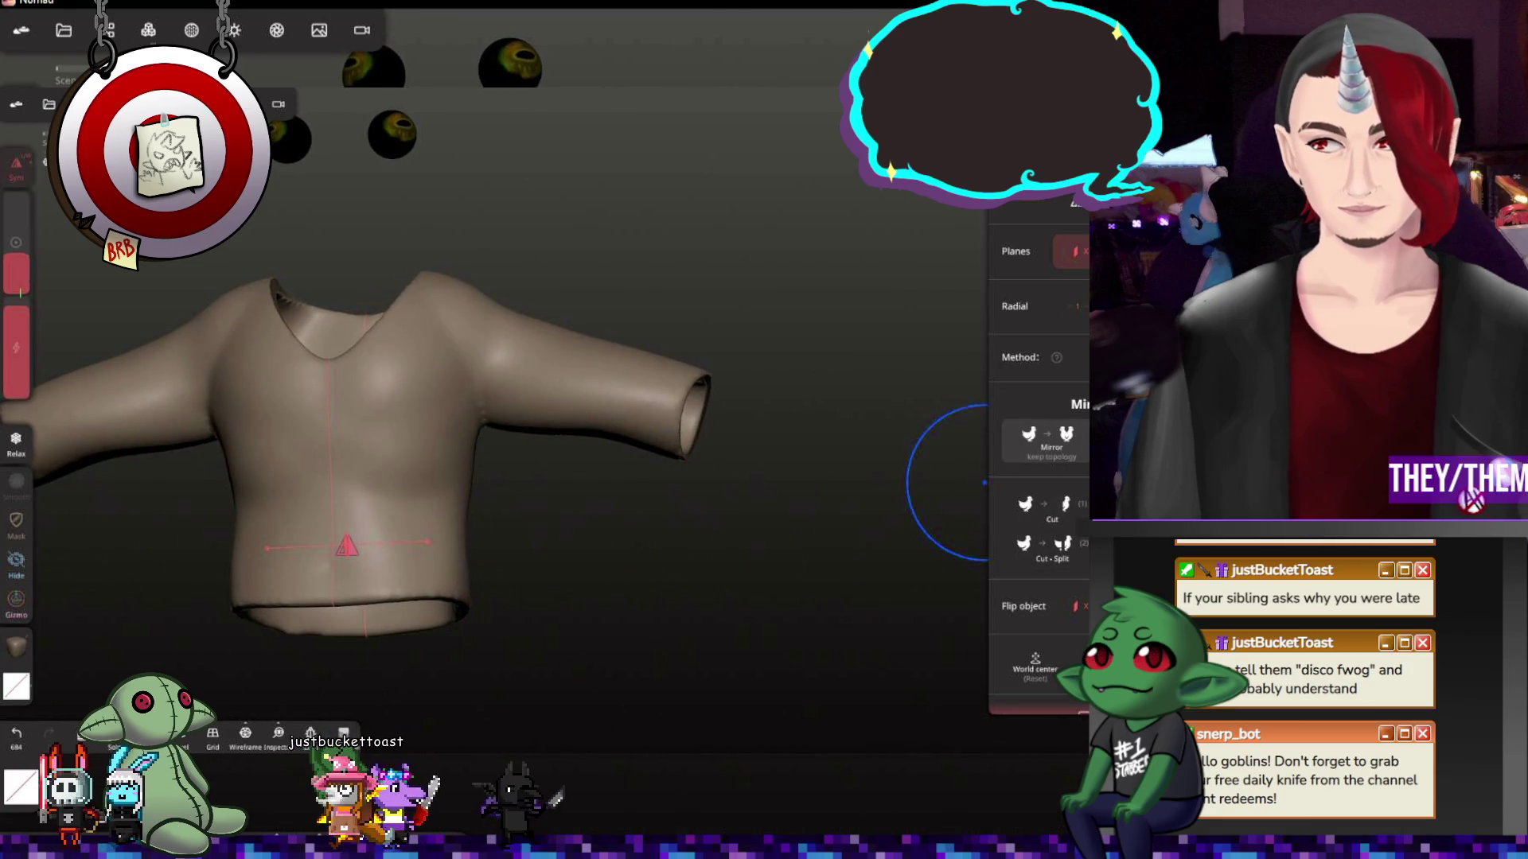
key(shift)
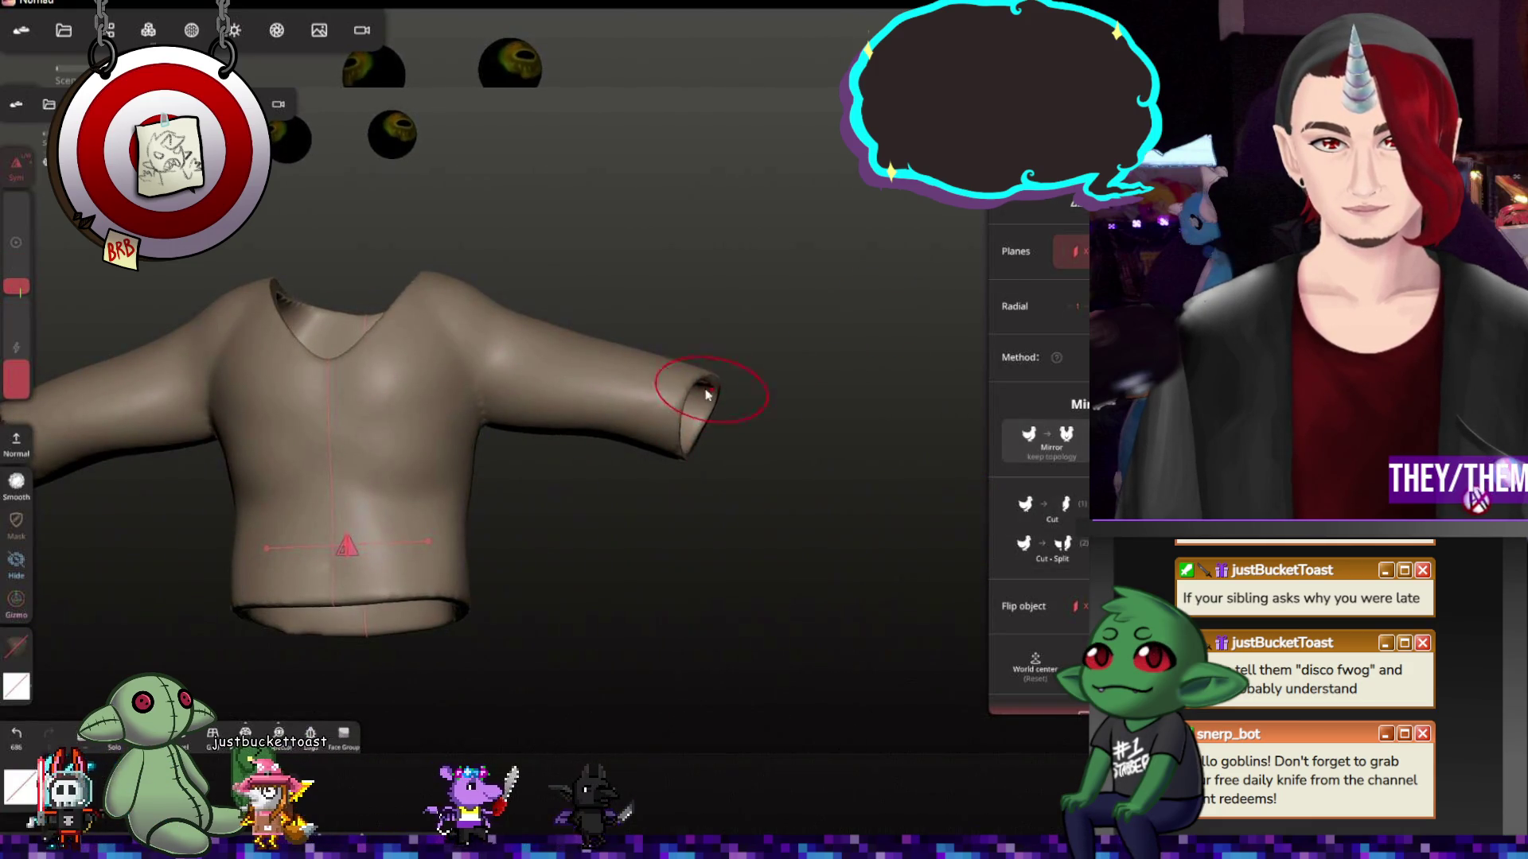
click(704, 459)
mouse_move(689, 464)
mouse_down()
mouse_move(736, 409)
mouse_move(557, 563)
mouse_move(770, 408)
mouse_up()
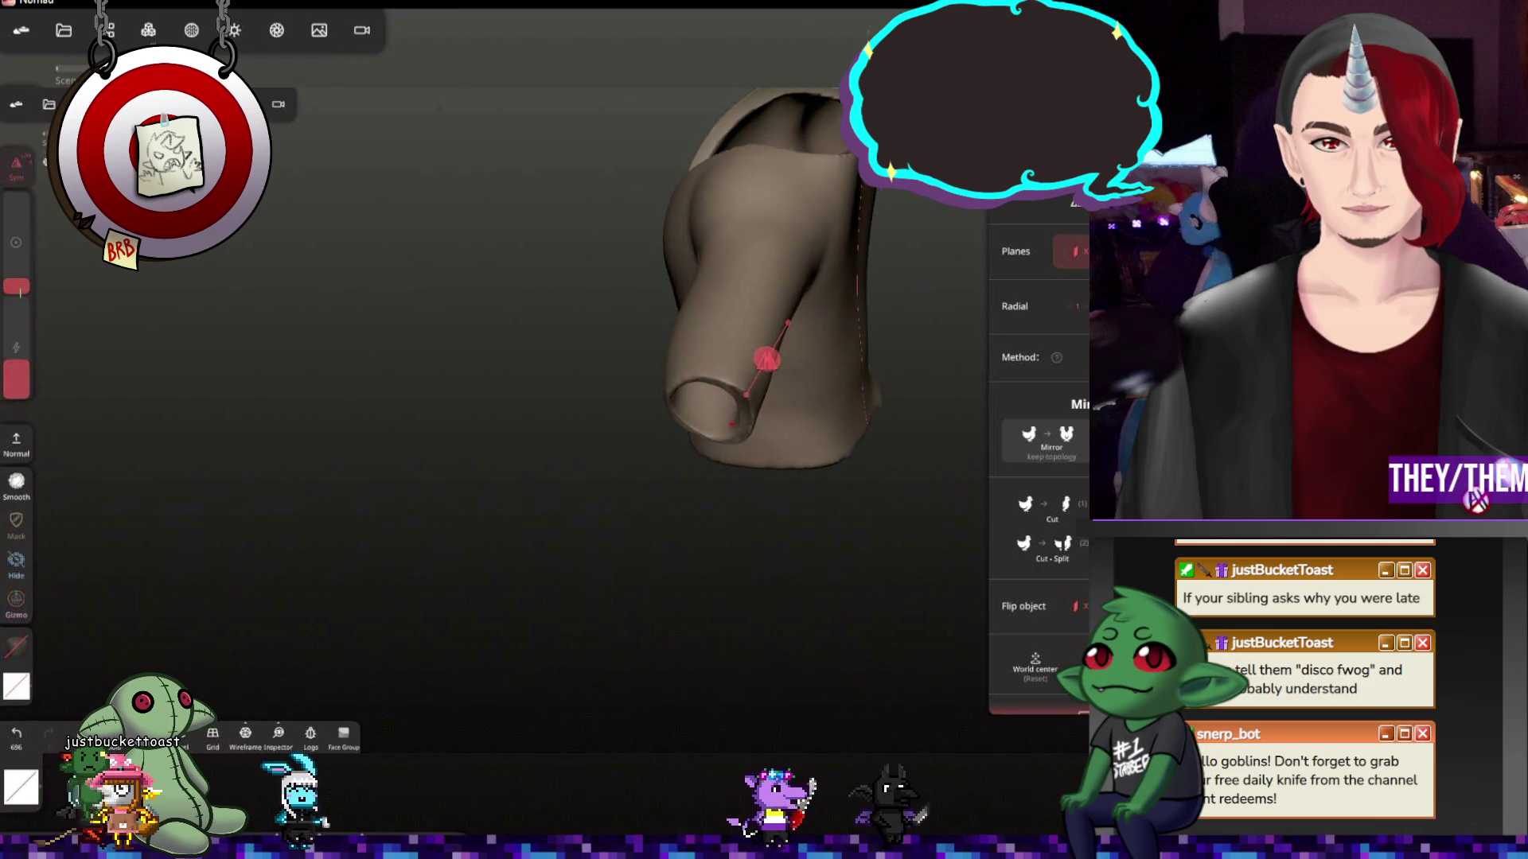
Return to a front view of the shirt and show the Scene layer list
drag(801, 466, 947, 403)
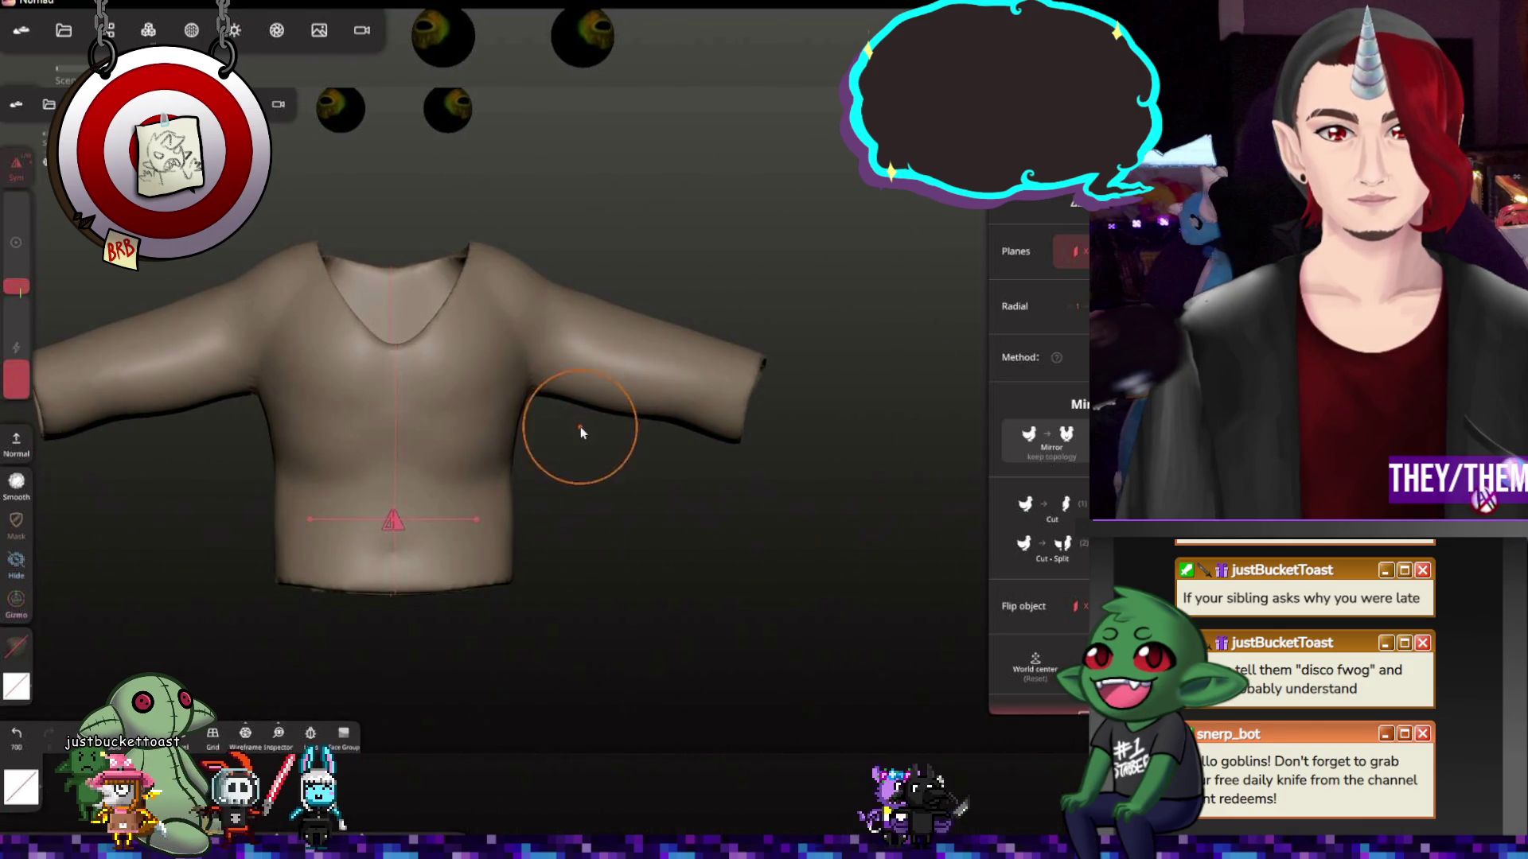
scroll(624, 464, down, 5)
scroll(613, 518, down, 4)
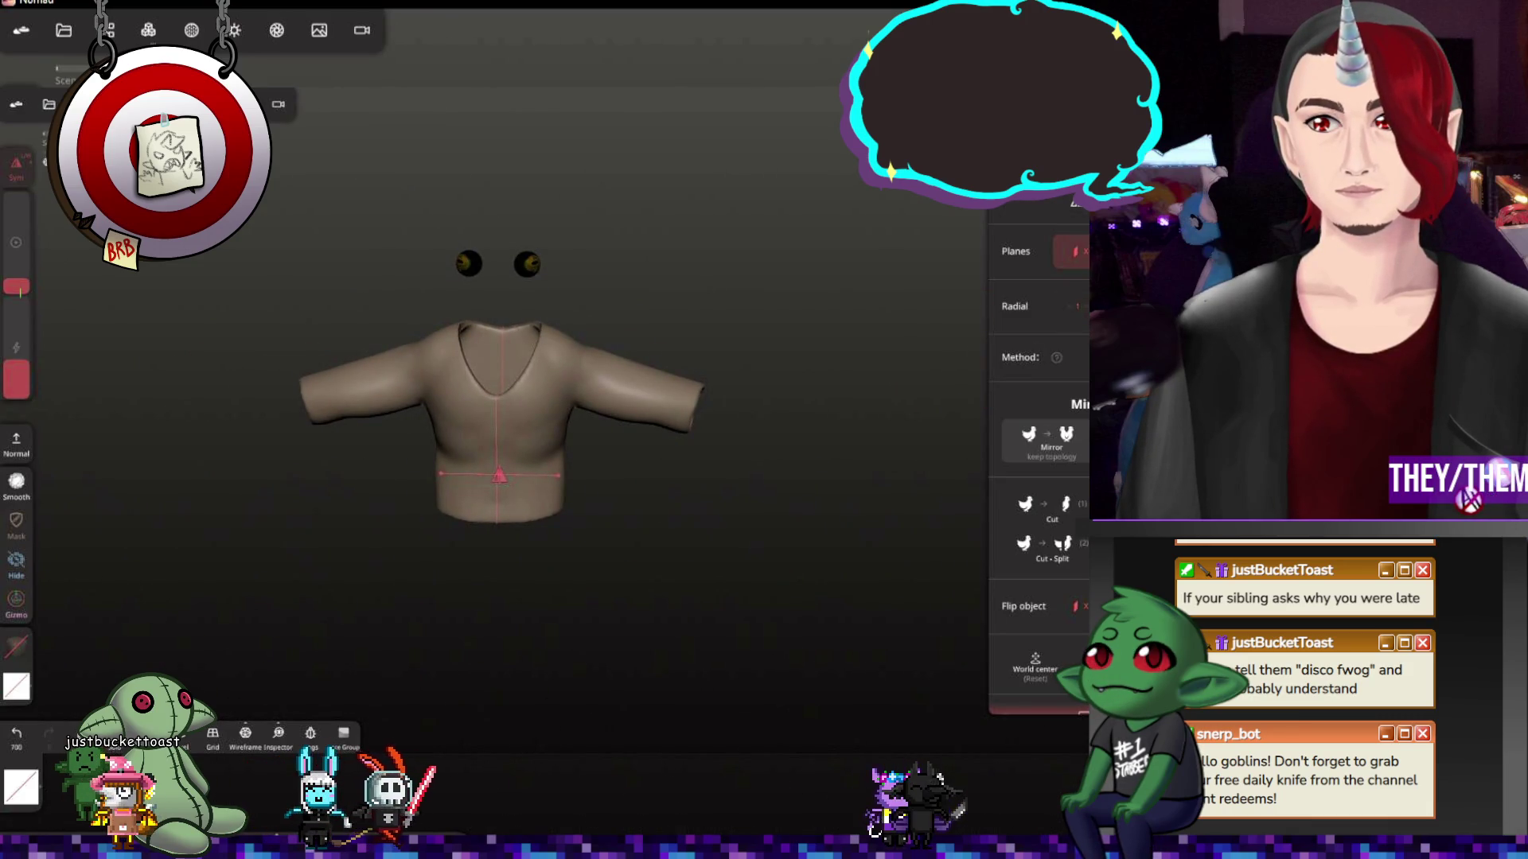
click(105, 30)
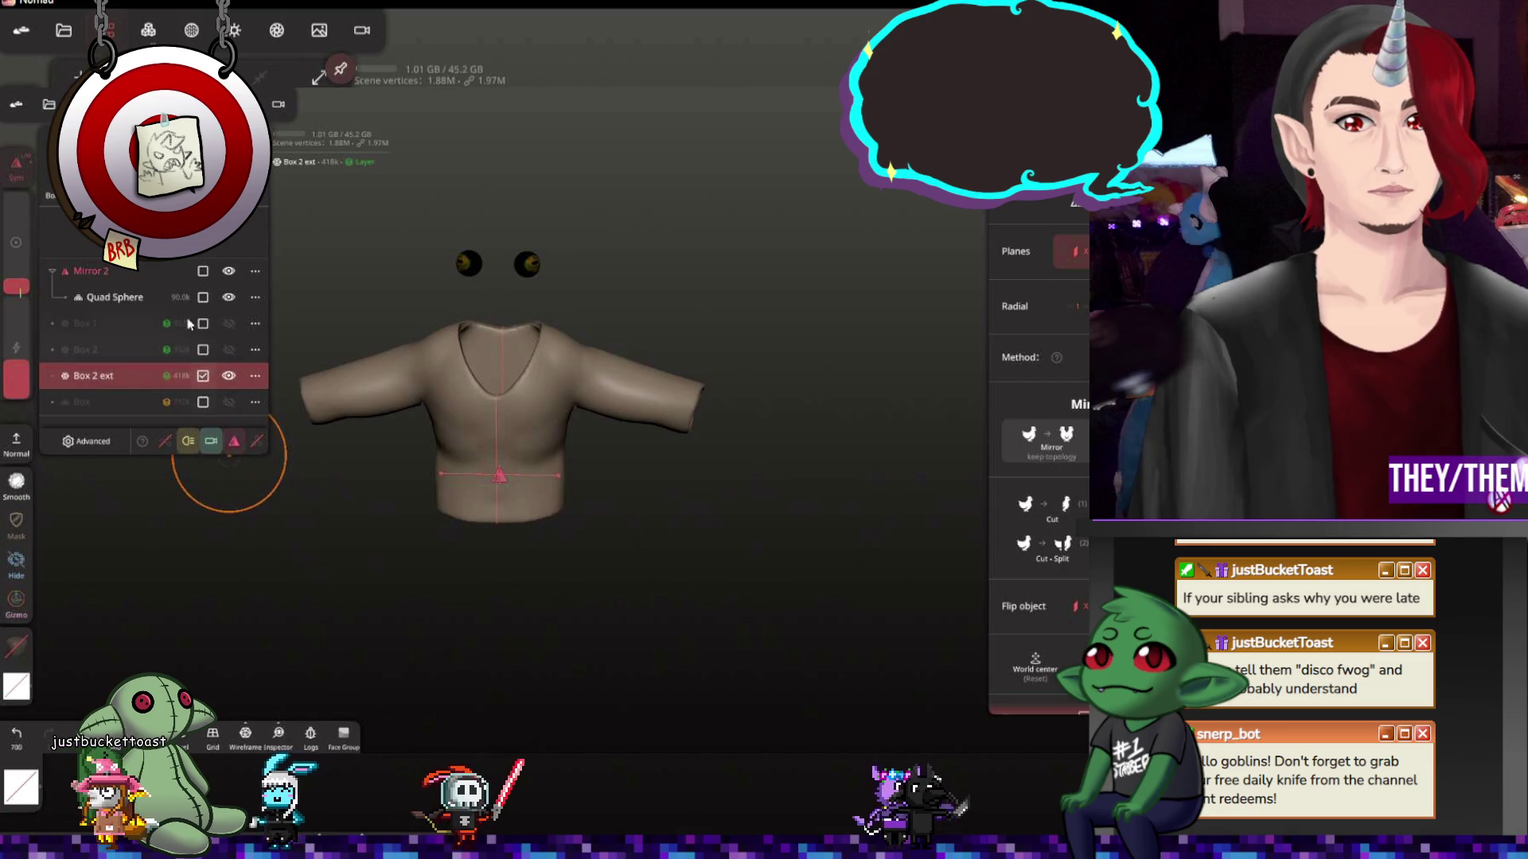
Unhide the frog body layers, close the Scene list, and undo an accidental chest stroke
click(229, 350)
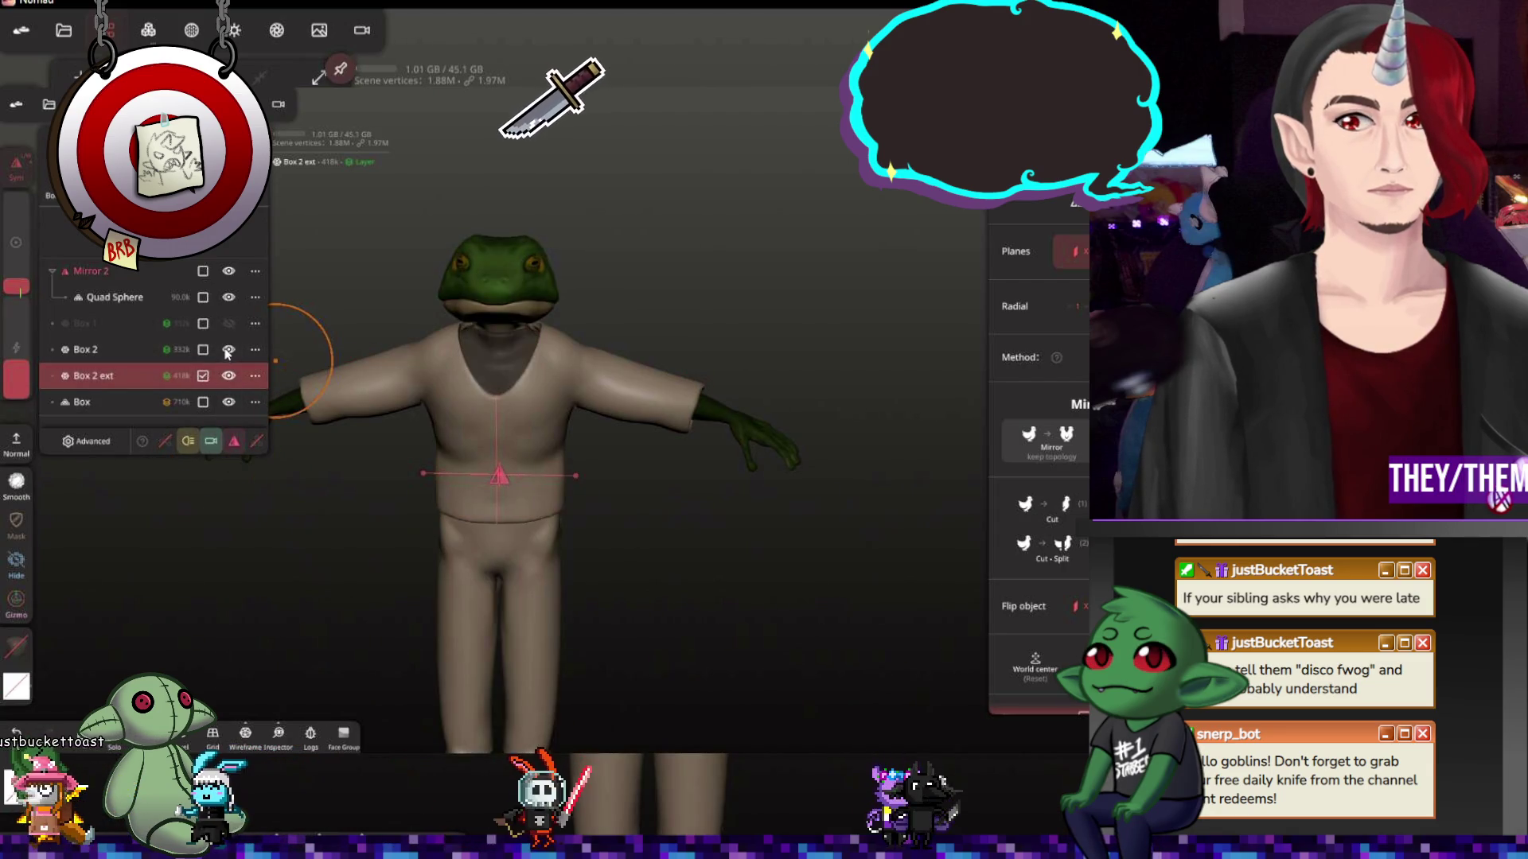
click(227, 376)
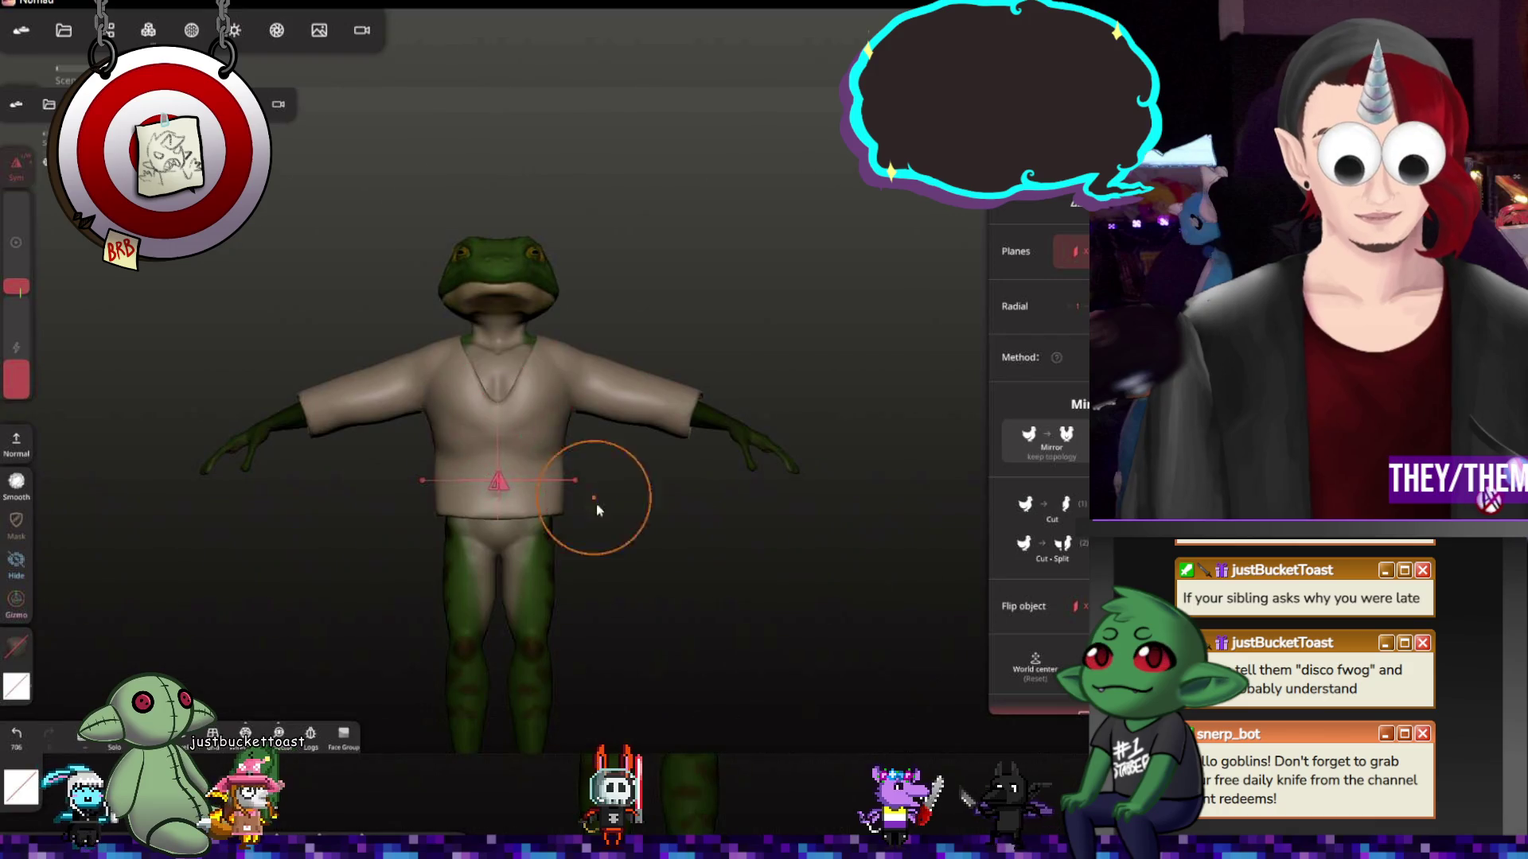
drag(595, 503, 646, 506)
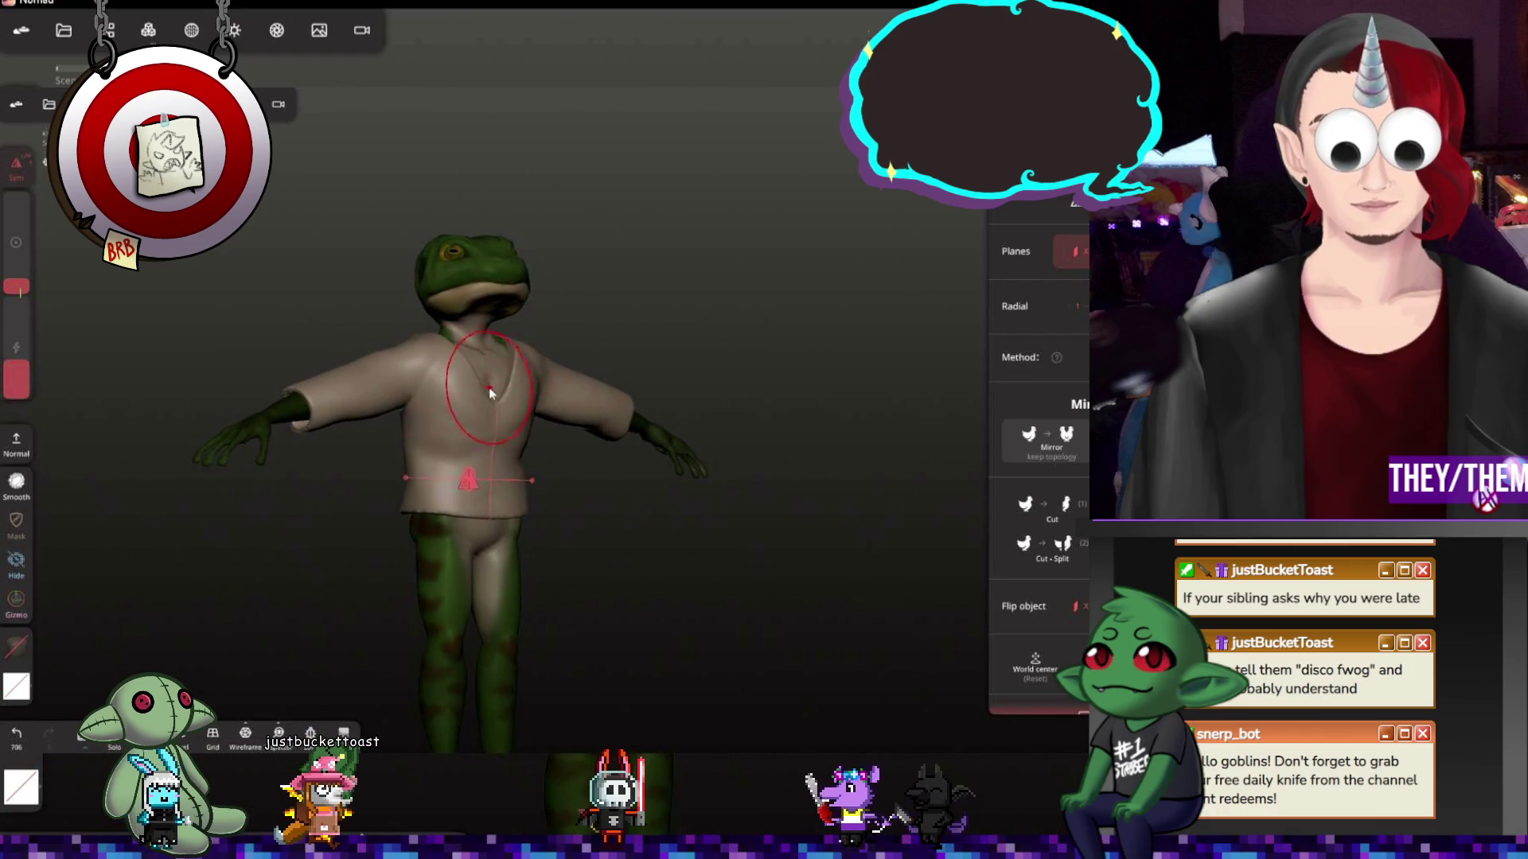
drag(496, 394, 670, 556)
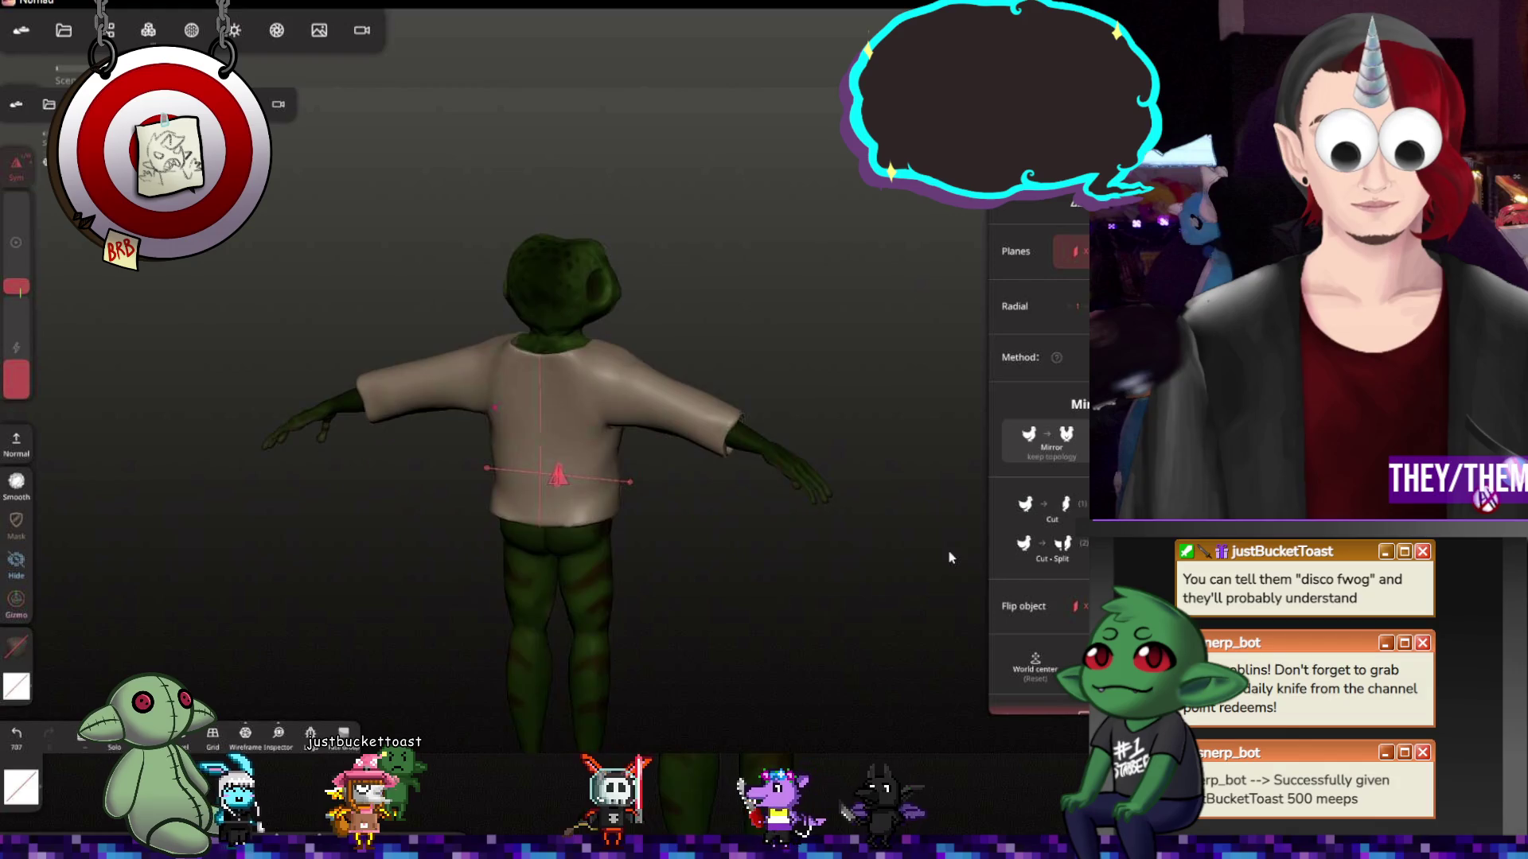
key(ctrl+z)
Inspect the frog in its shirt from several angles with the Relax brush selected
drag(596, 481, 483, 412)
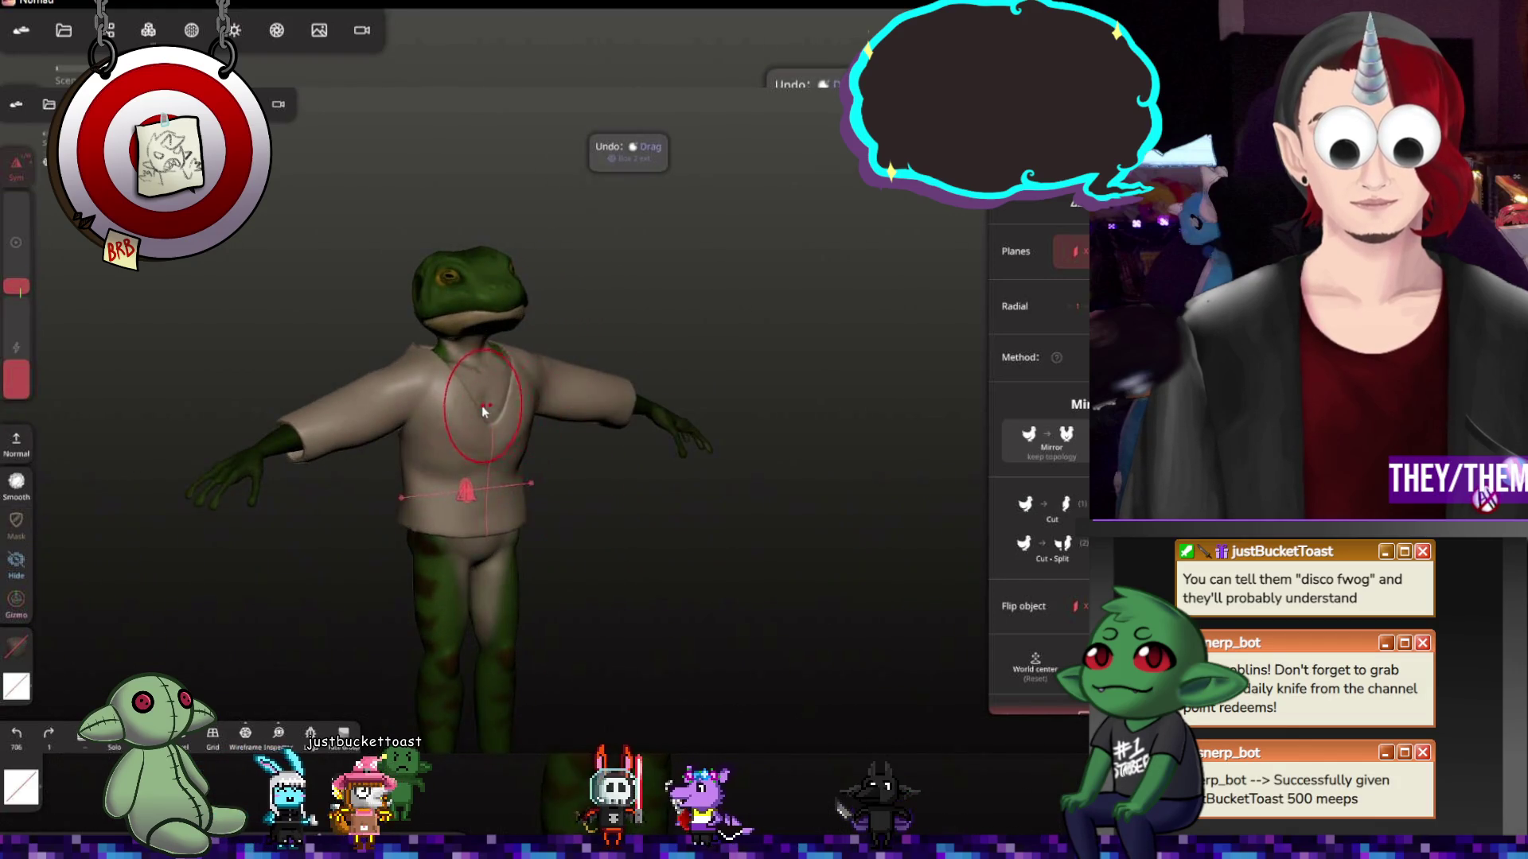
drag(577, 494, 961, 374)
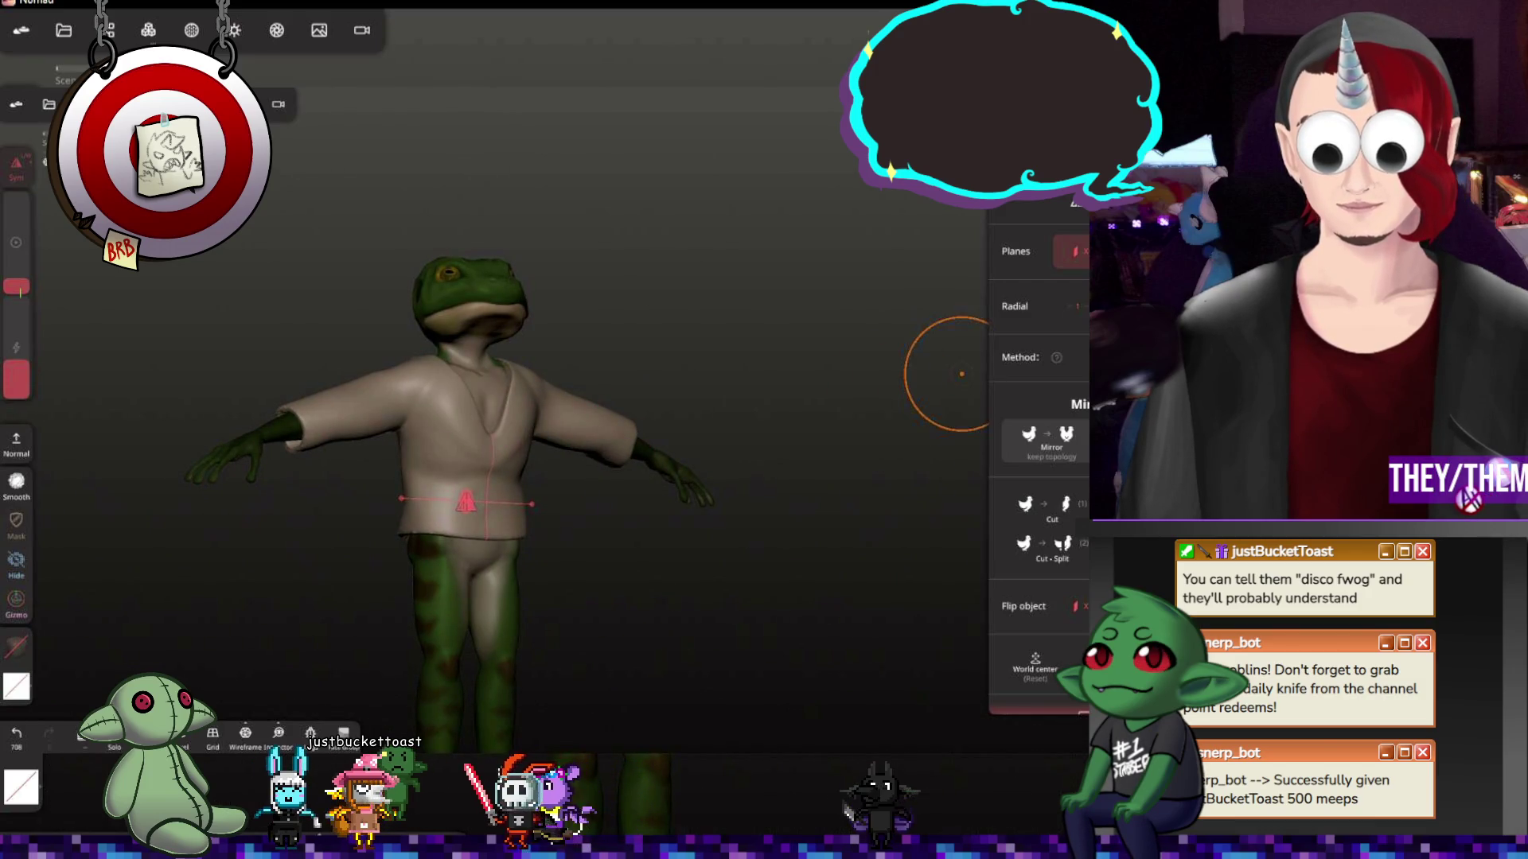
key(shift)
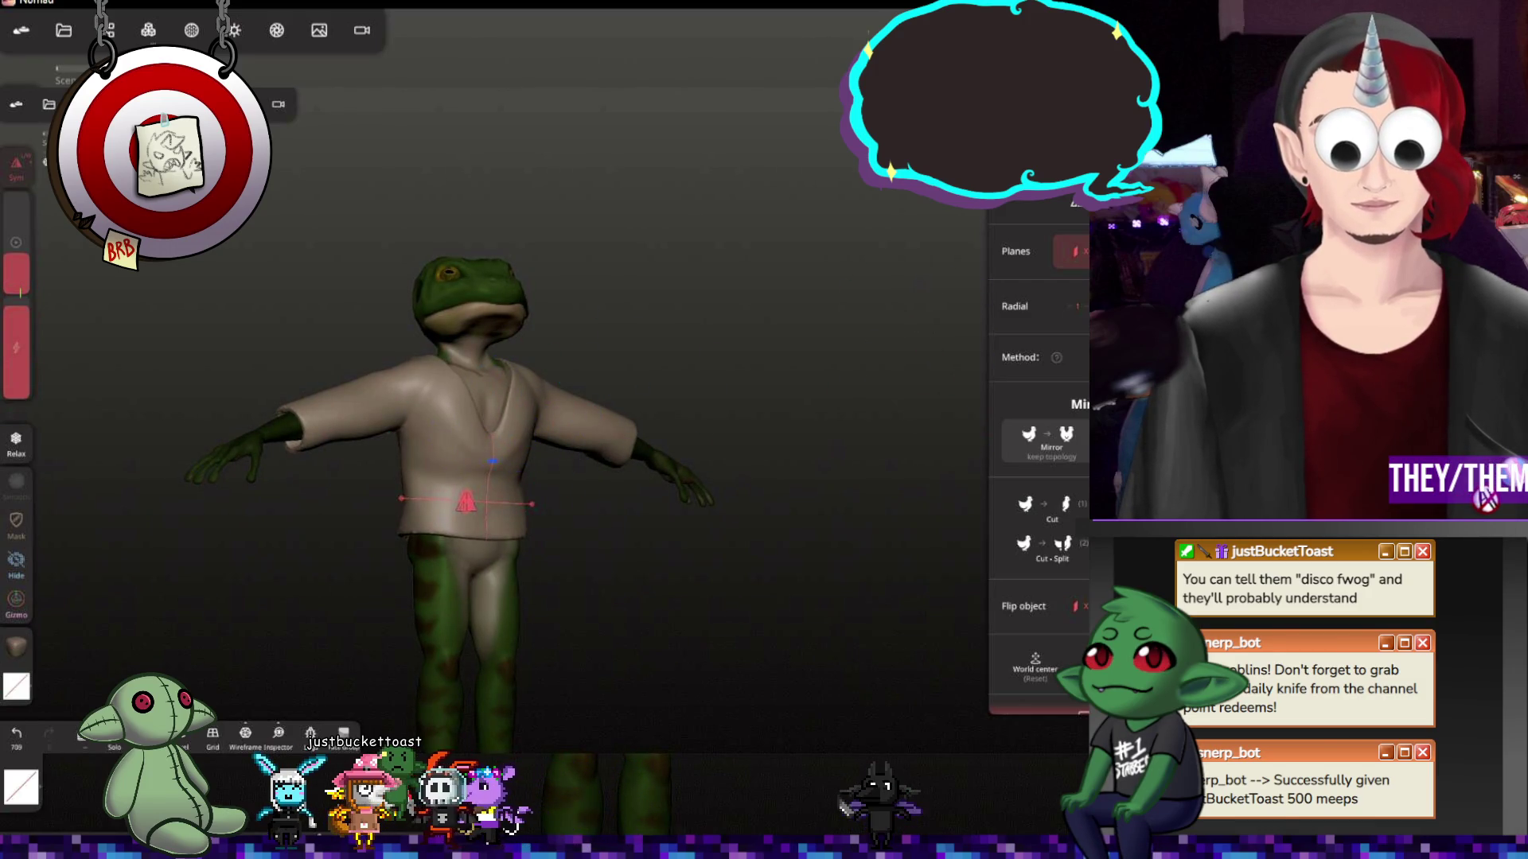
drag(580, 529, 717, 525)
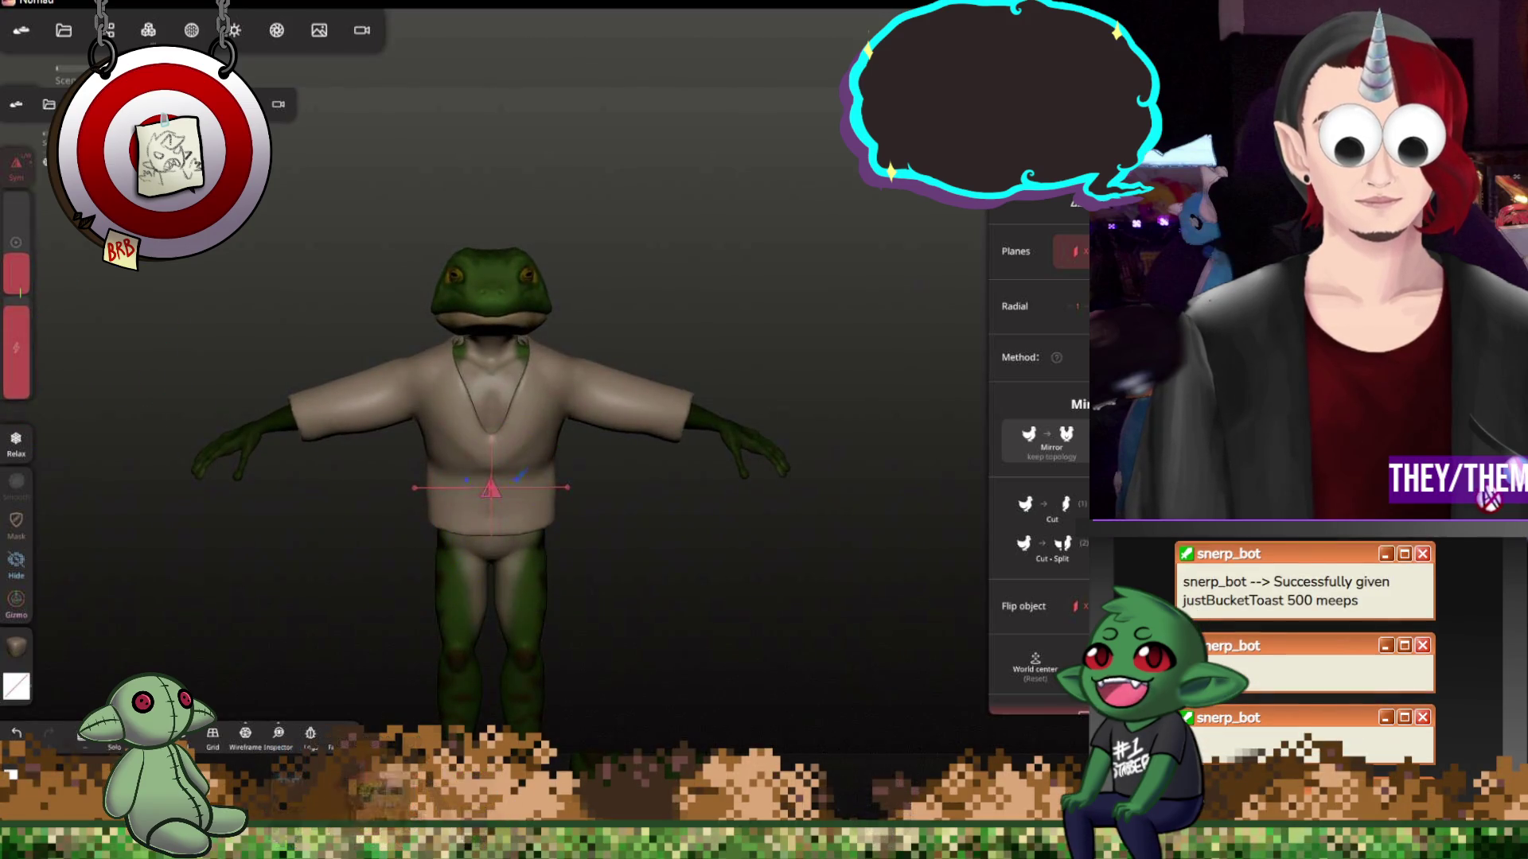
drag(956, 537, 873, 539)
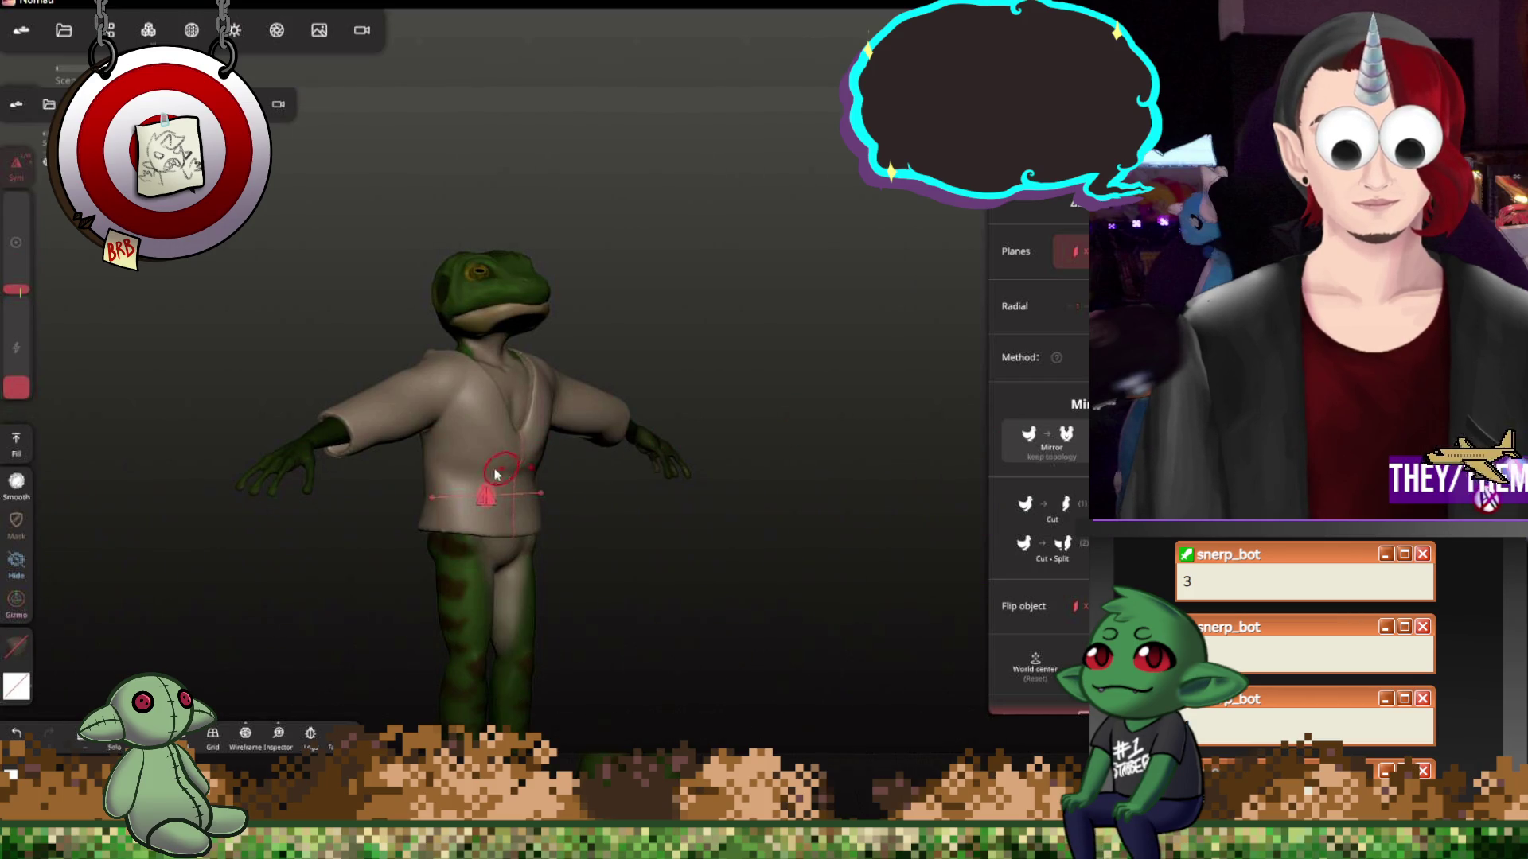
scroll(478, 477, up, 5)
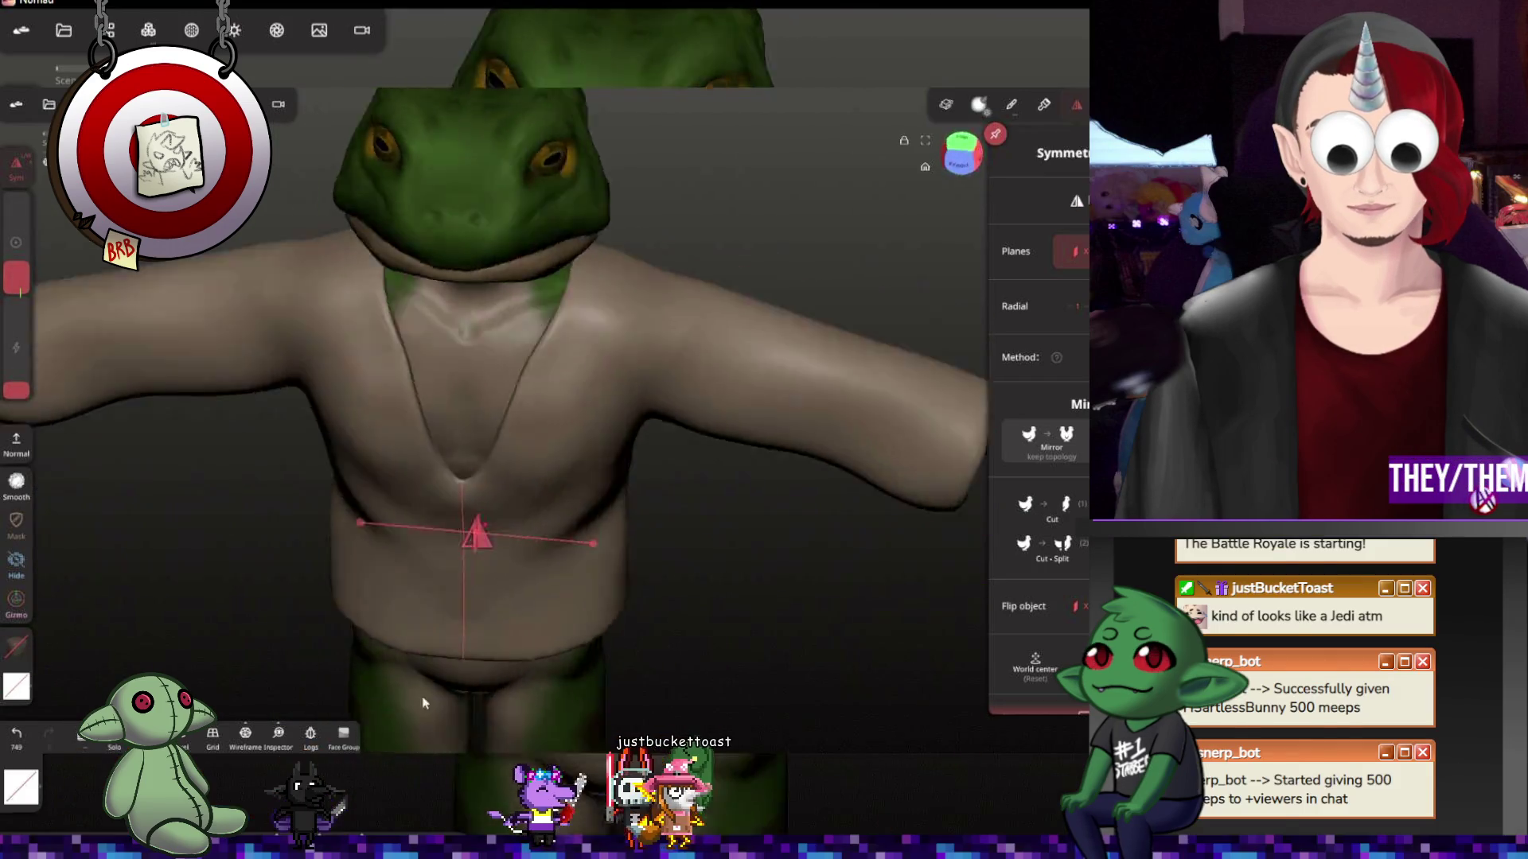
Switch to Trim and try a first cut line at the shirt's front hem
drag(256, 638, 408, 418)
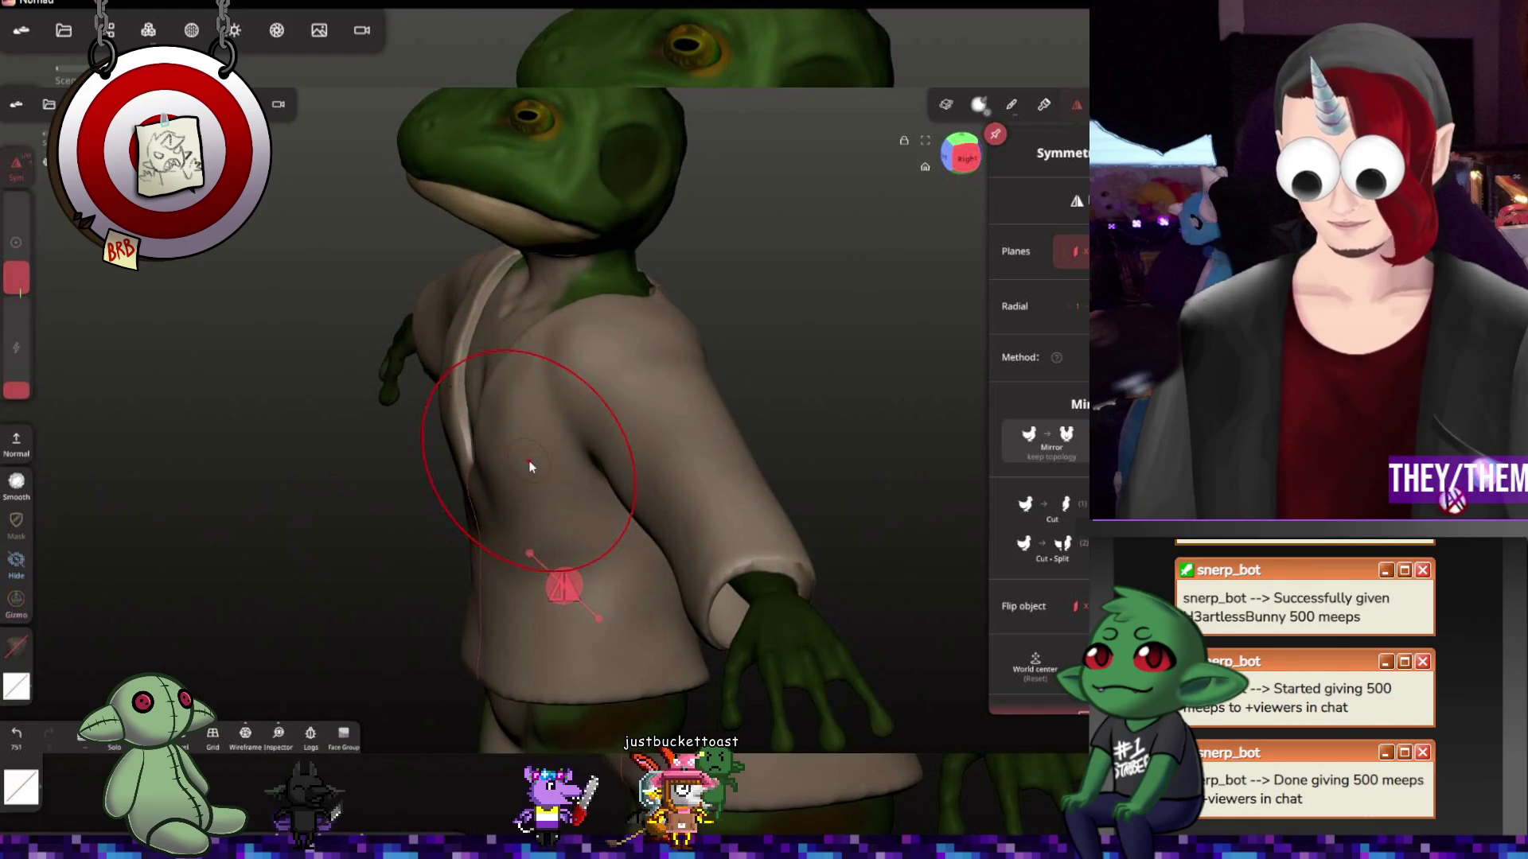
mouse_move(626, 597)
mouse_down()
mouse_move(854, 547)
mouse_move(819, 563)
mouse_up()
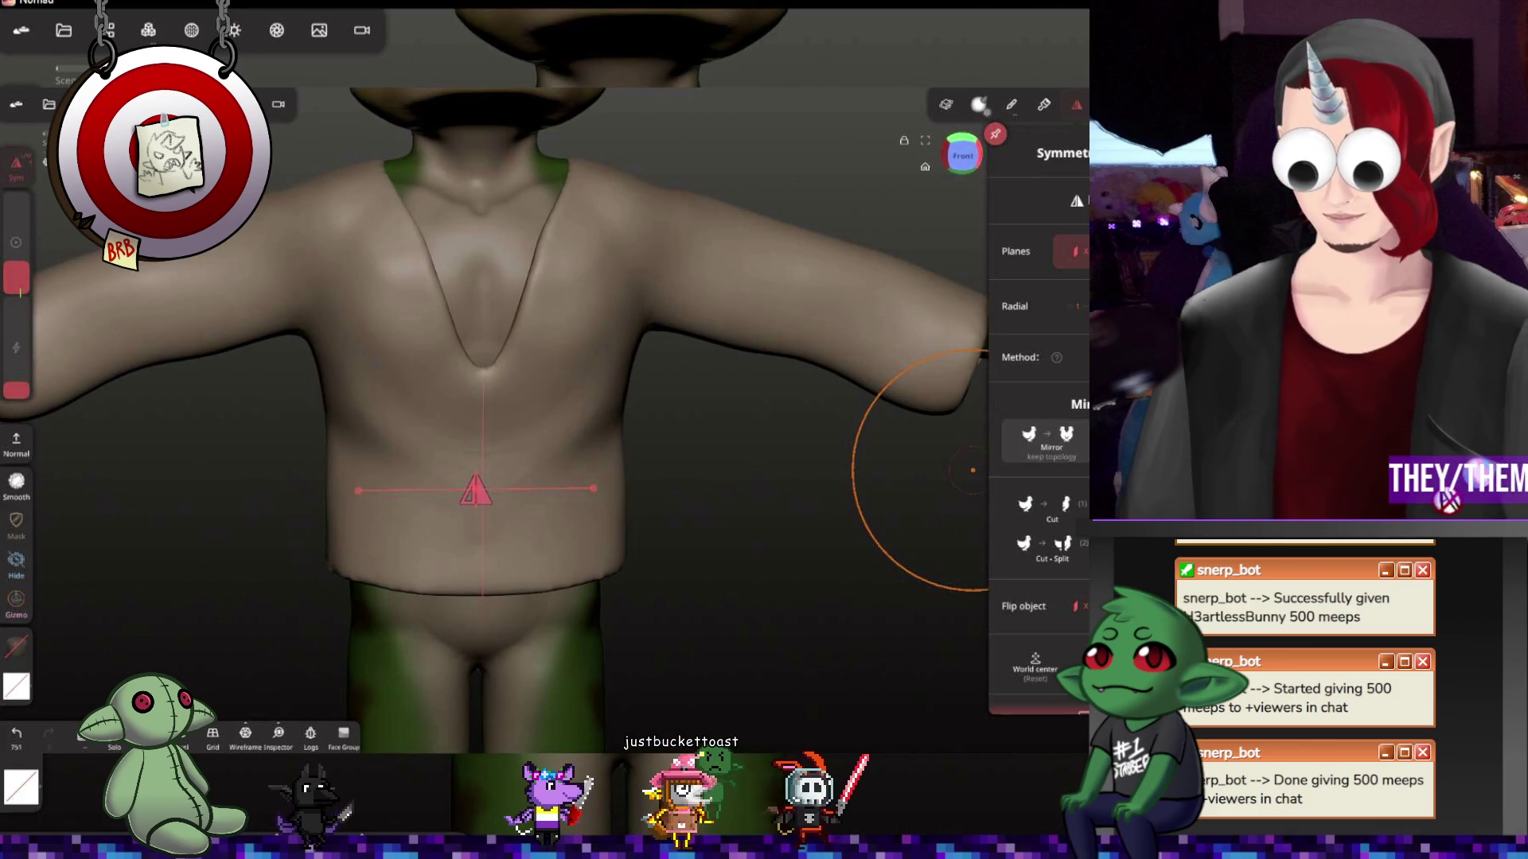
key(t)
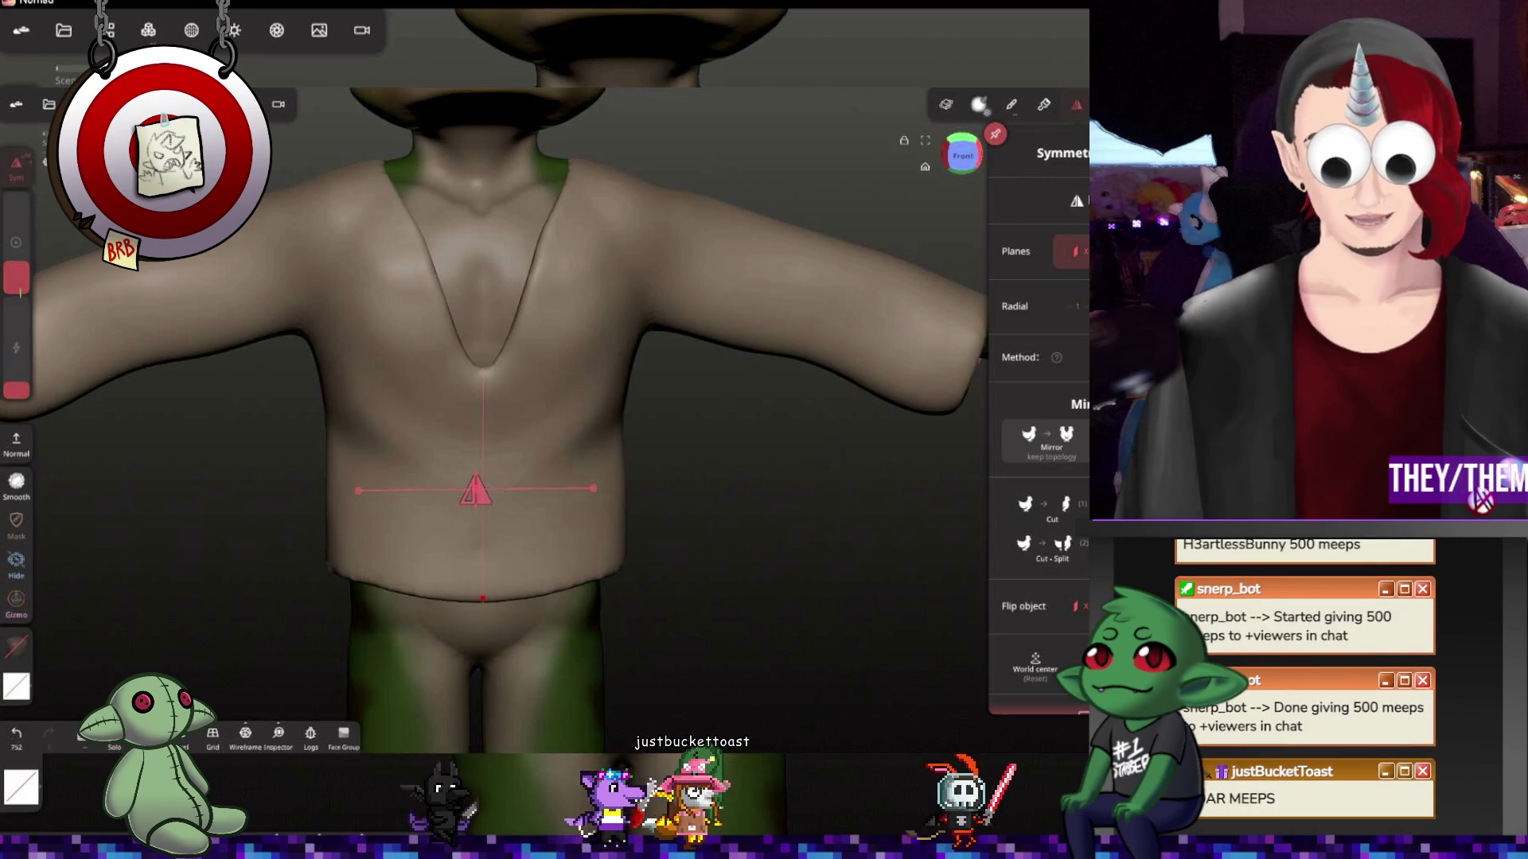
drag(591, 586, 592, 606)
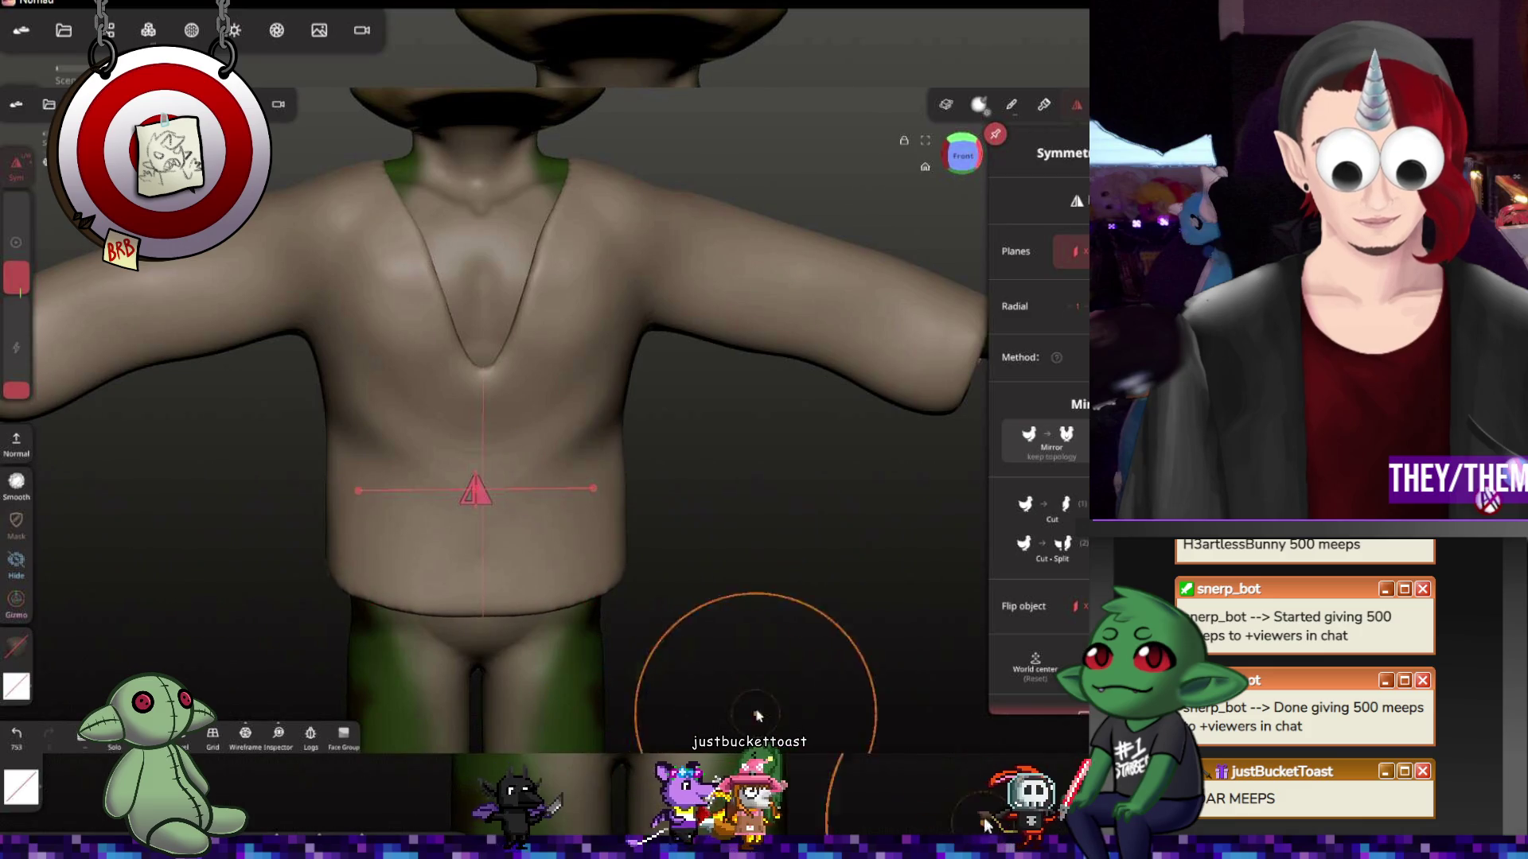
drag(757, 715, 696, 829)
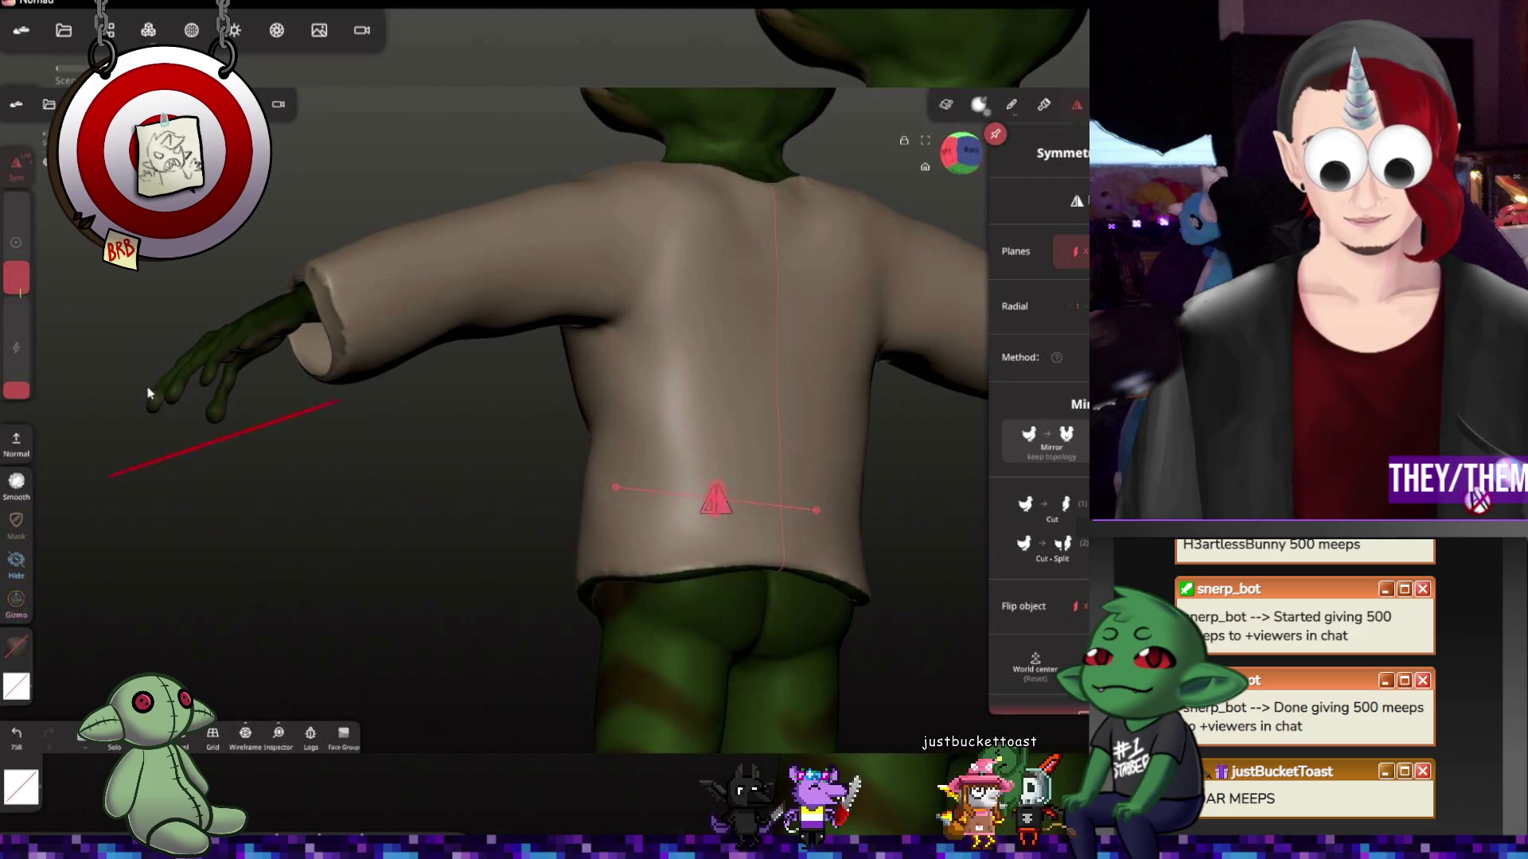
drag(18, 281, 22, 276)
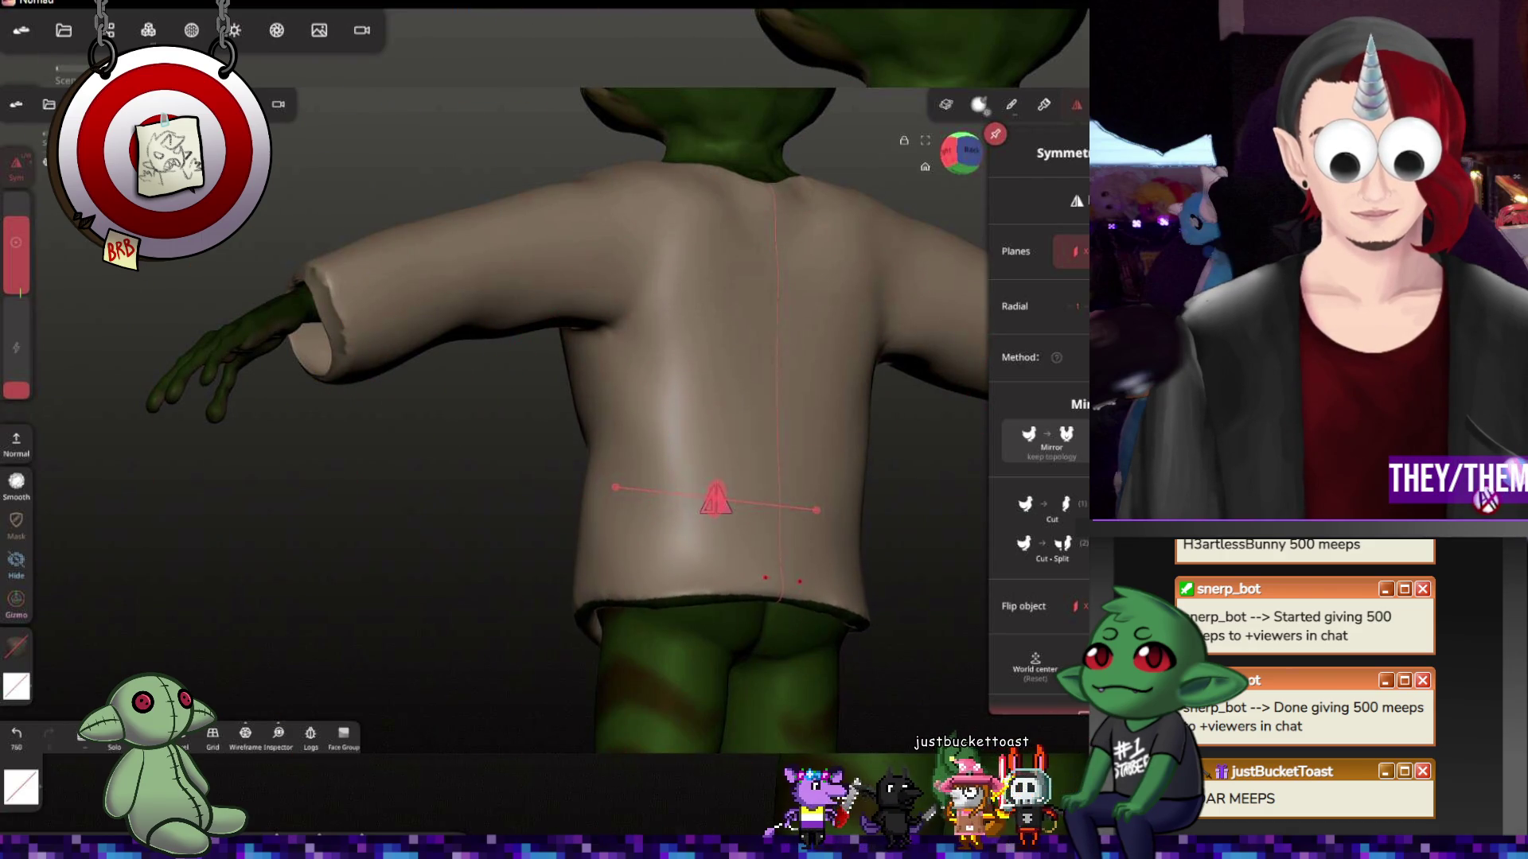
Orbit back to a front view and re-enable the Trim tool with its shape options
drag(480, 521, 619, 582)
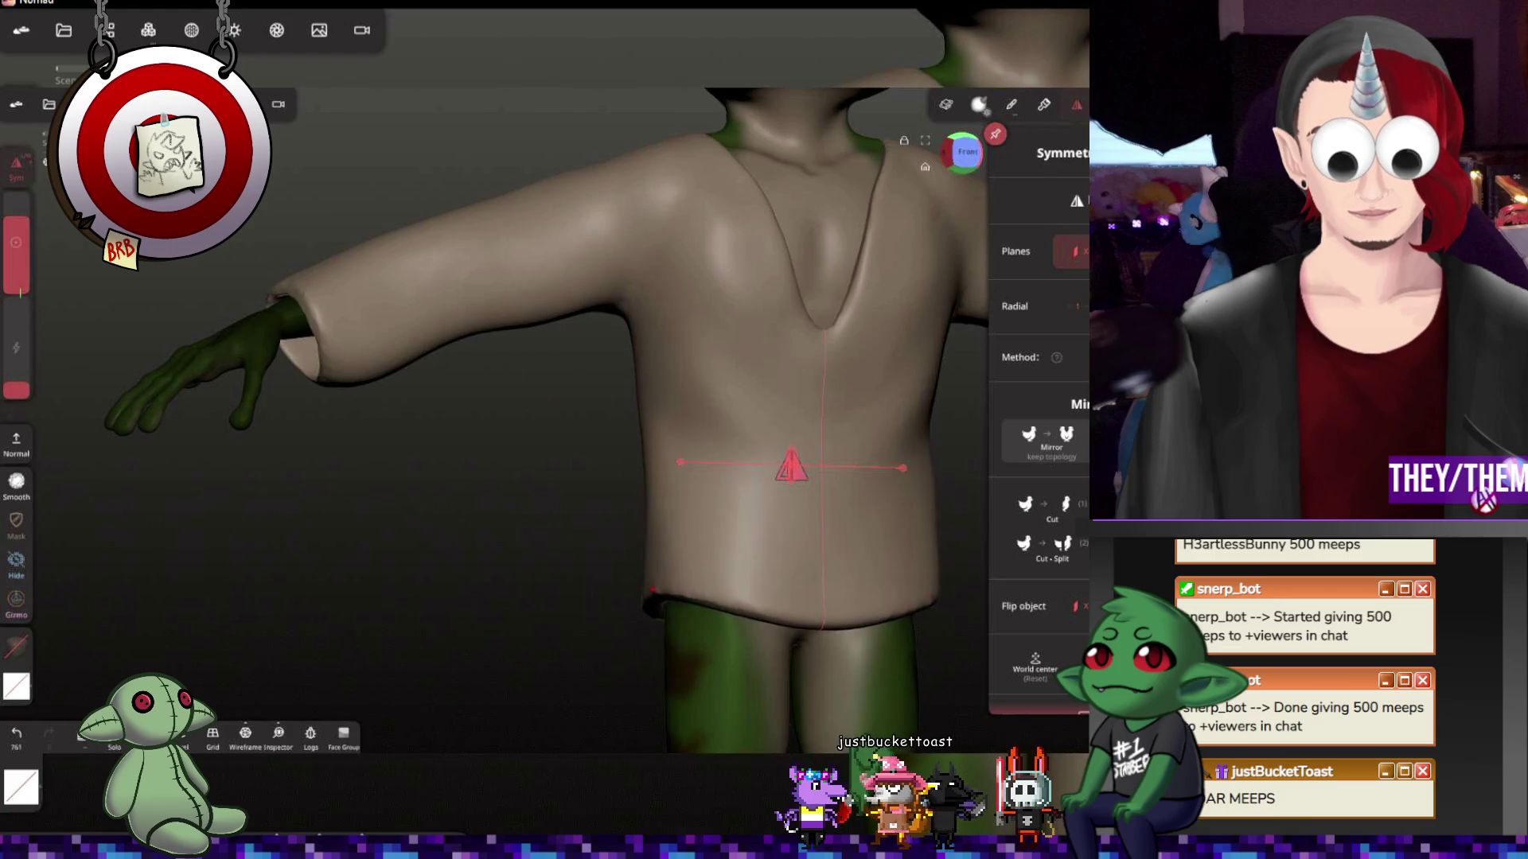
mouse_move(732, 552)
mouse_down()
mouse_move(578, 421)
mouse_move(397, 331)
mouse_move(720, 403)
mouse_move(464, 434)
mouse_move(987, 504)
mouse_up()
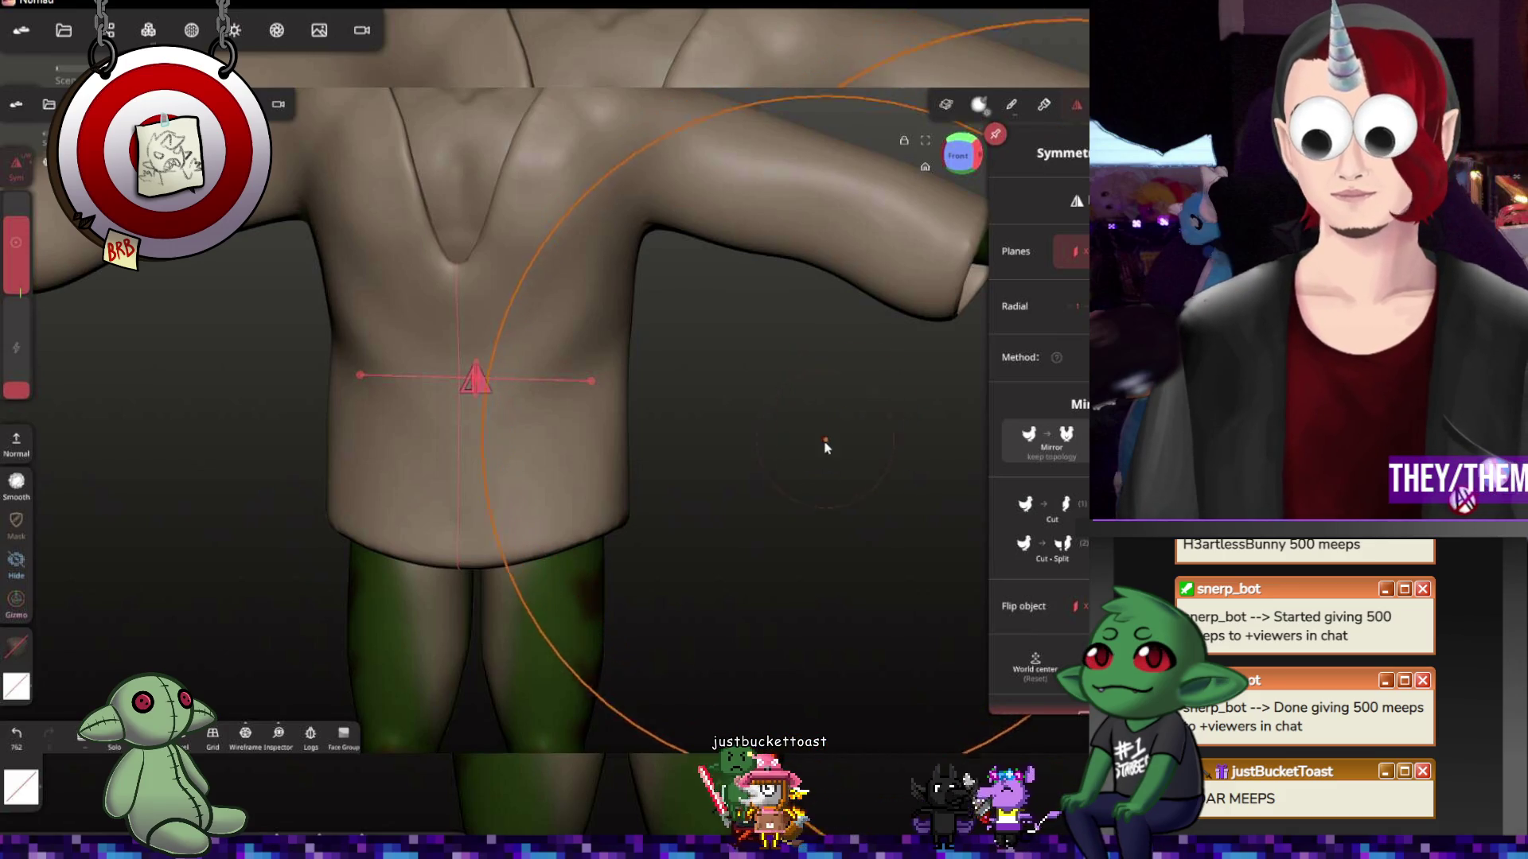
drag(989, 302, 765, 583)
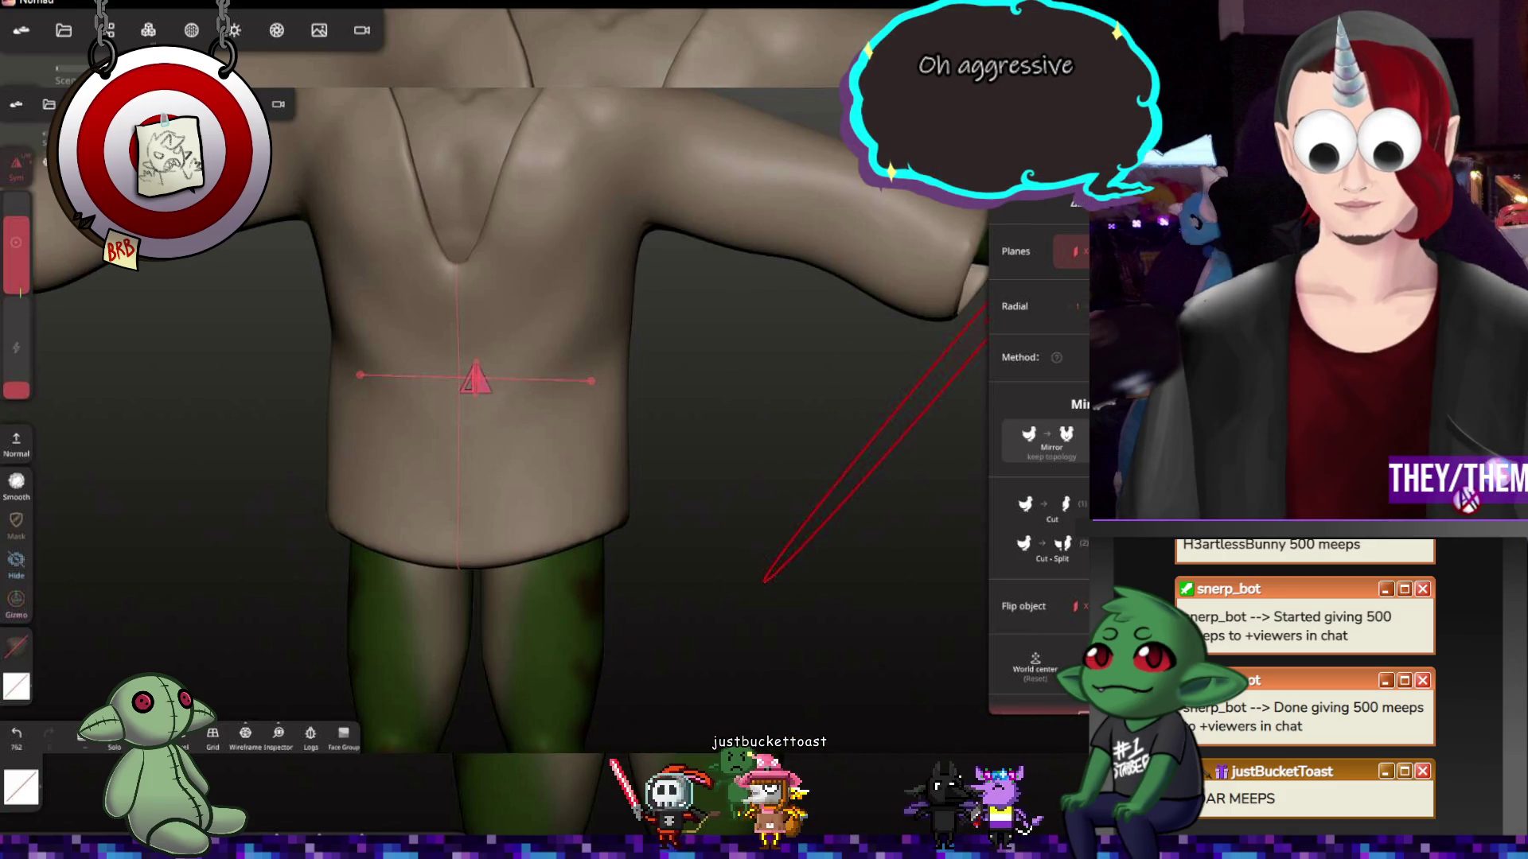
drag(477, 375, 979, 560)
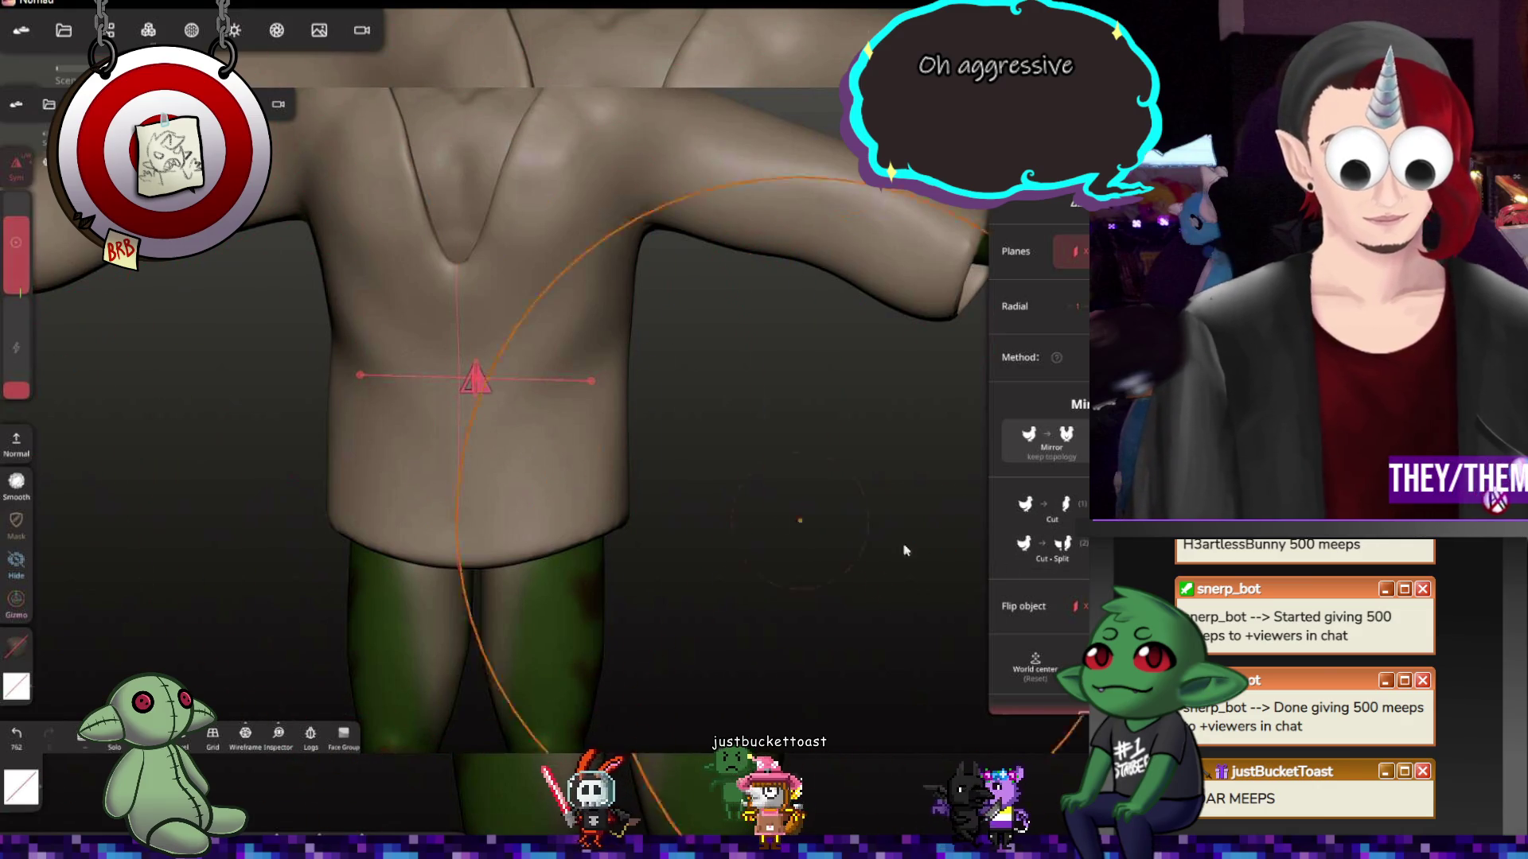
click(522, 450)
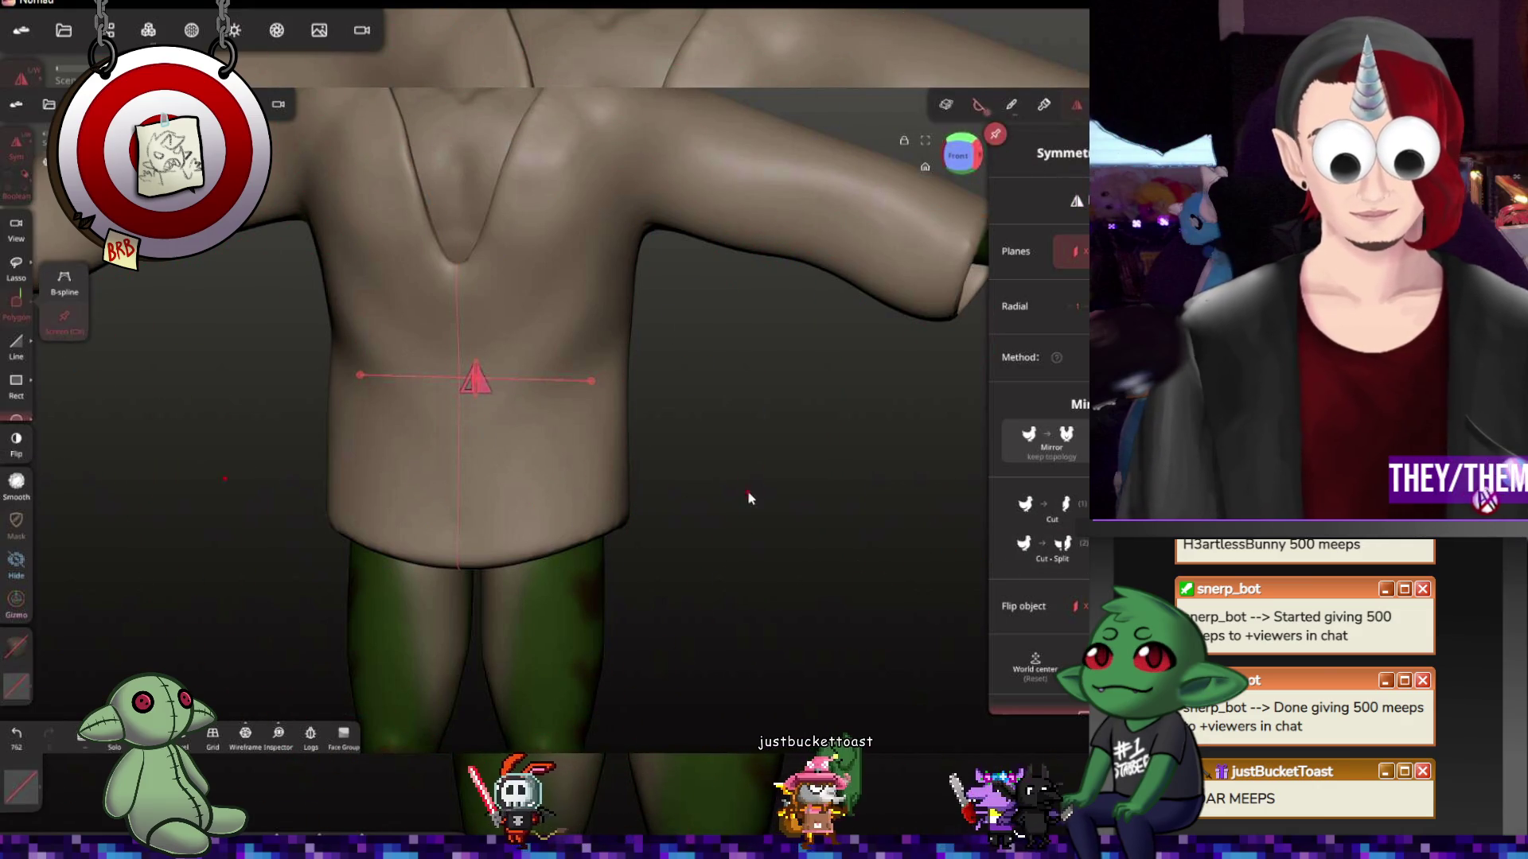
click(962, 163)
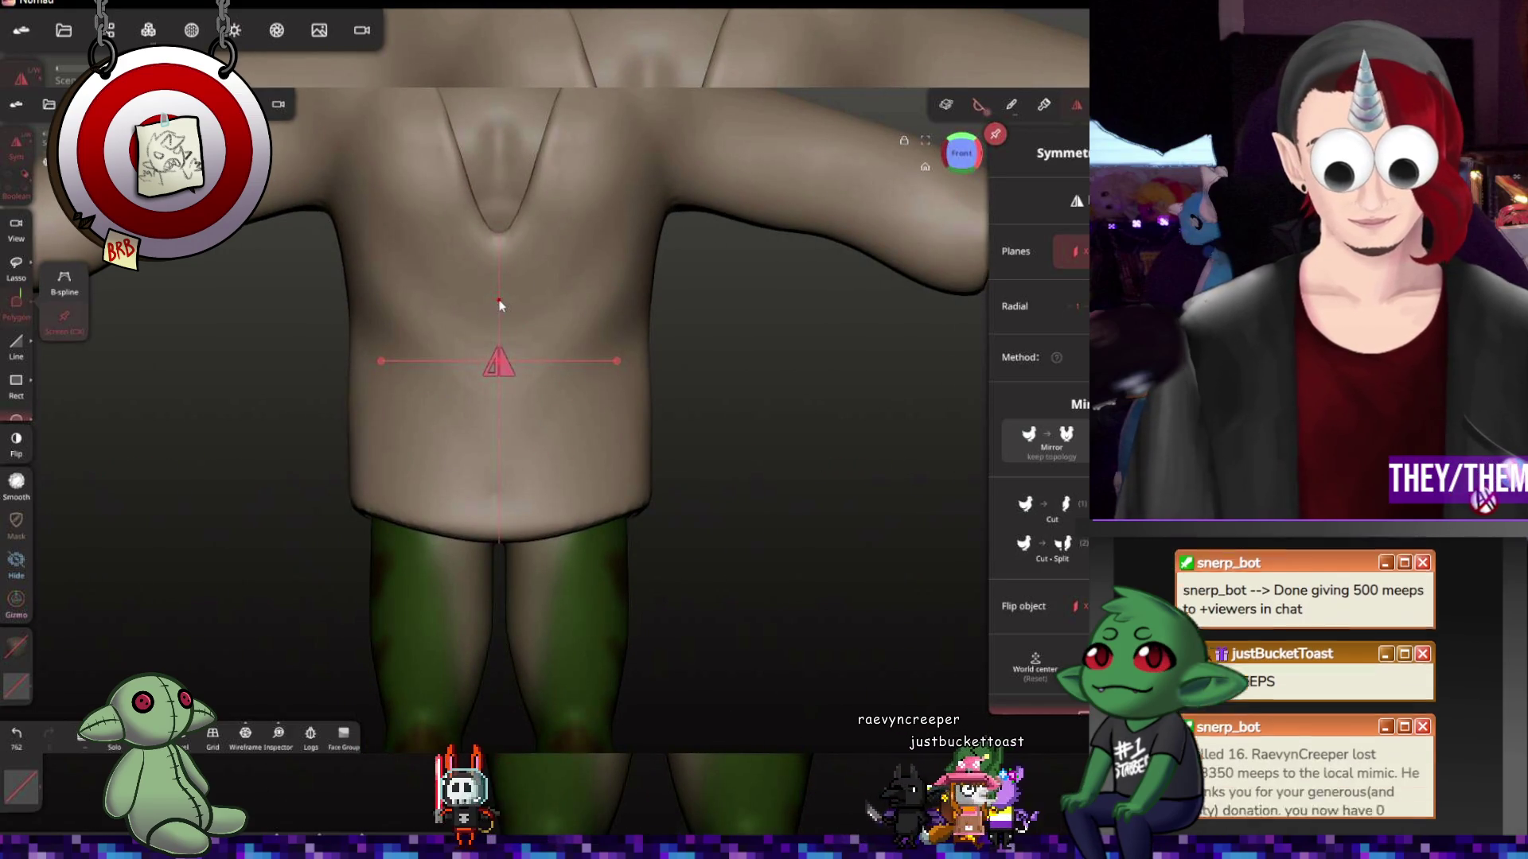
drag(497, 307, 480, 389)
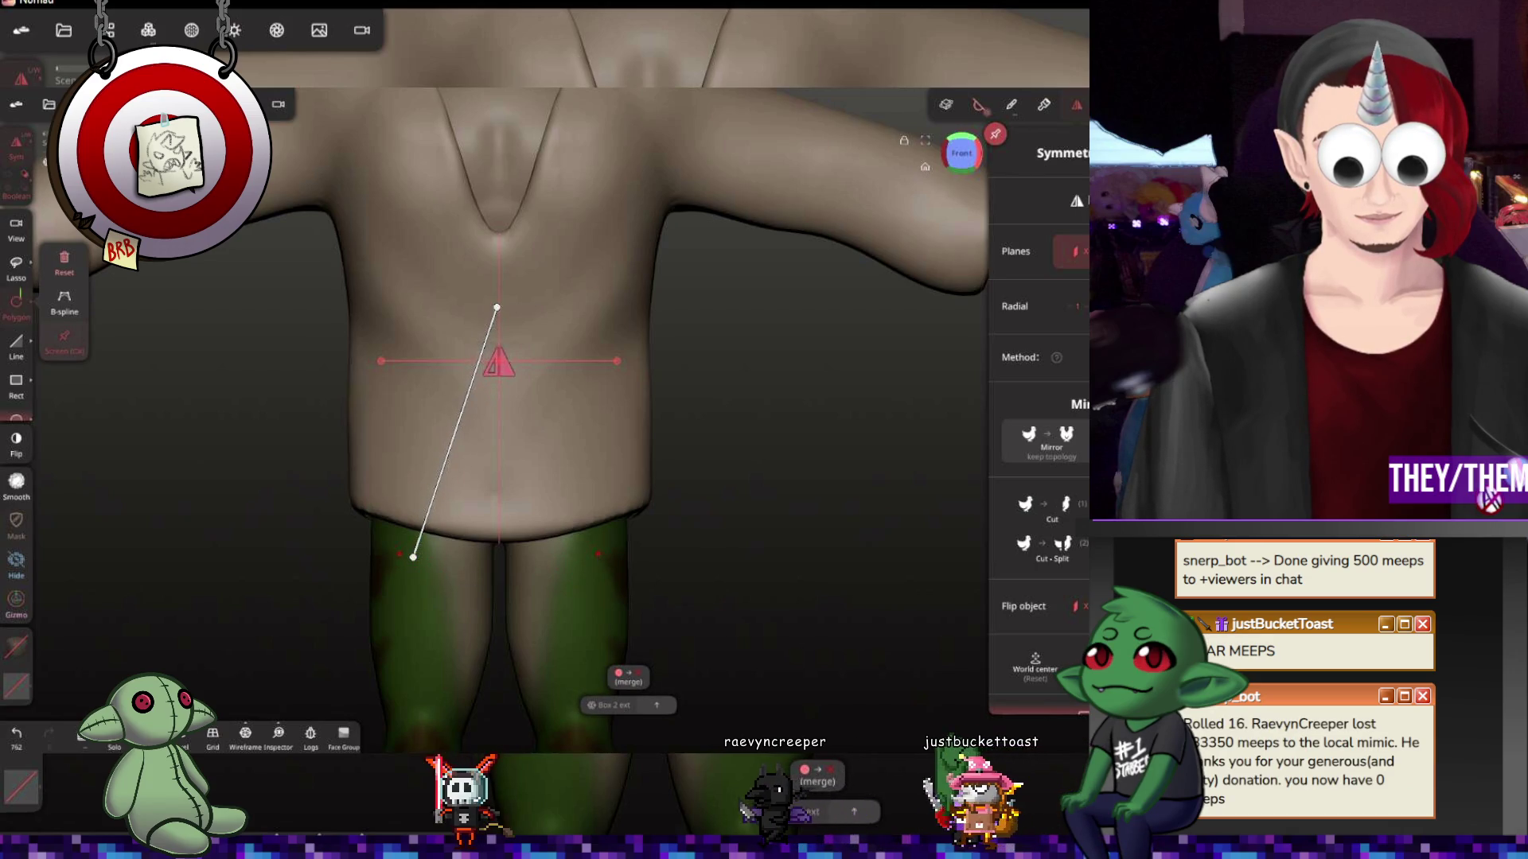
click(583, 554)
drag(581, 552, 576, 556)
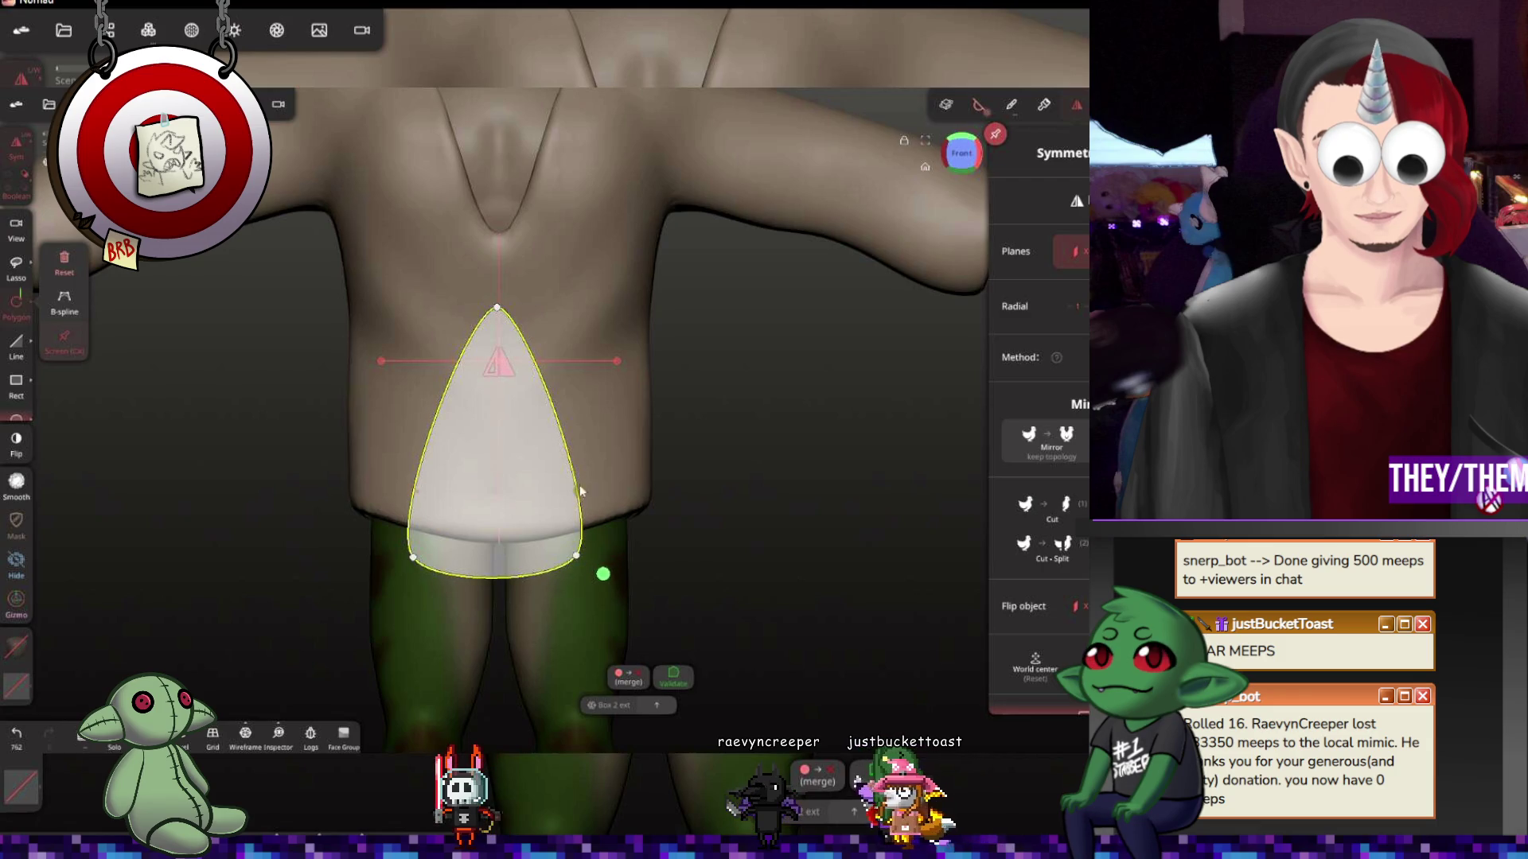
click(500, 308)
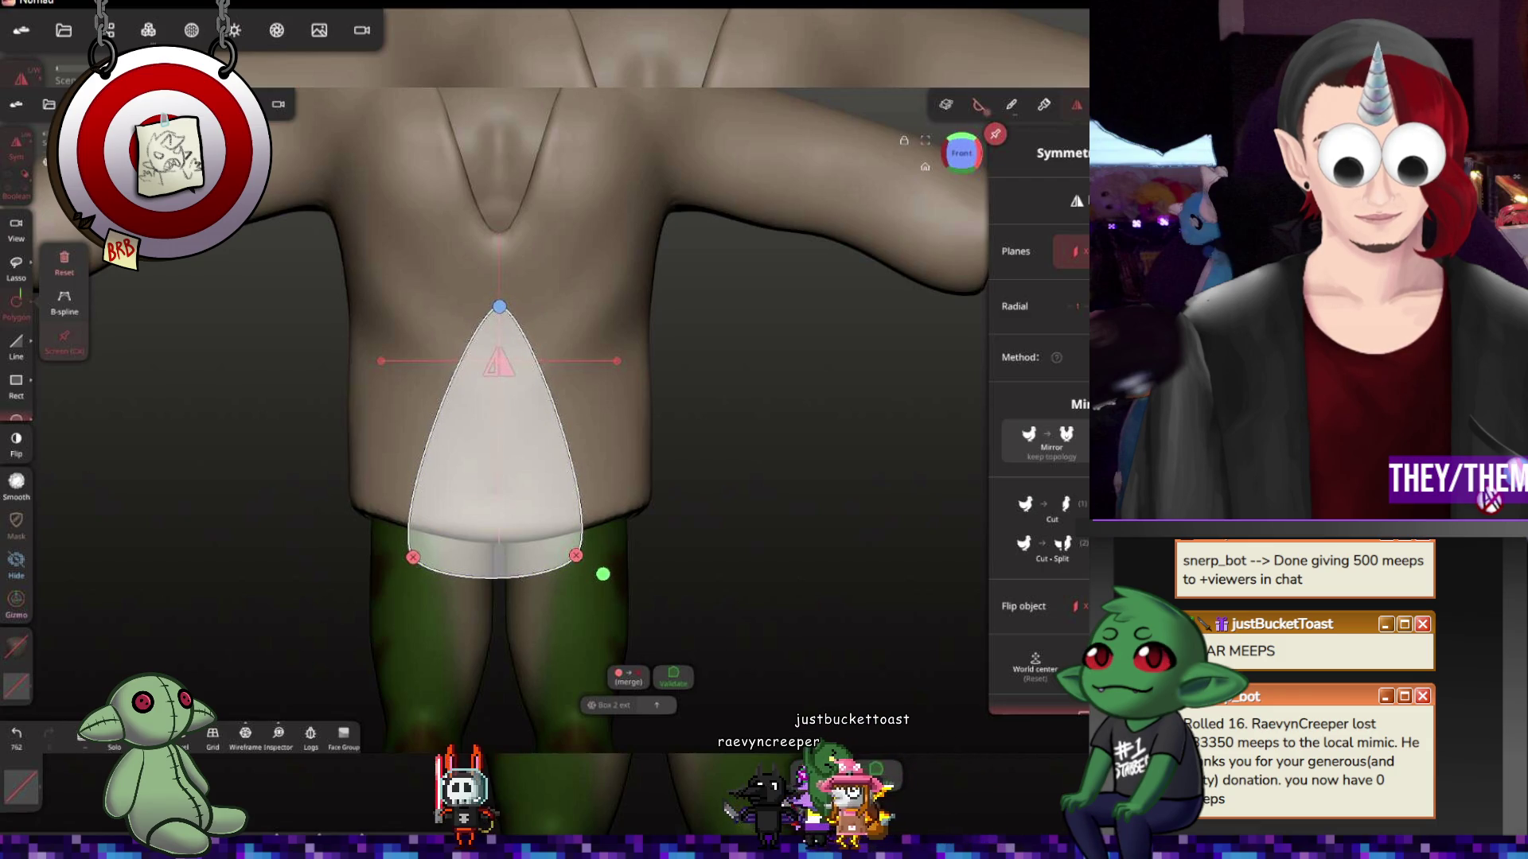
drag(970, 155, 963, 168)
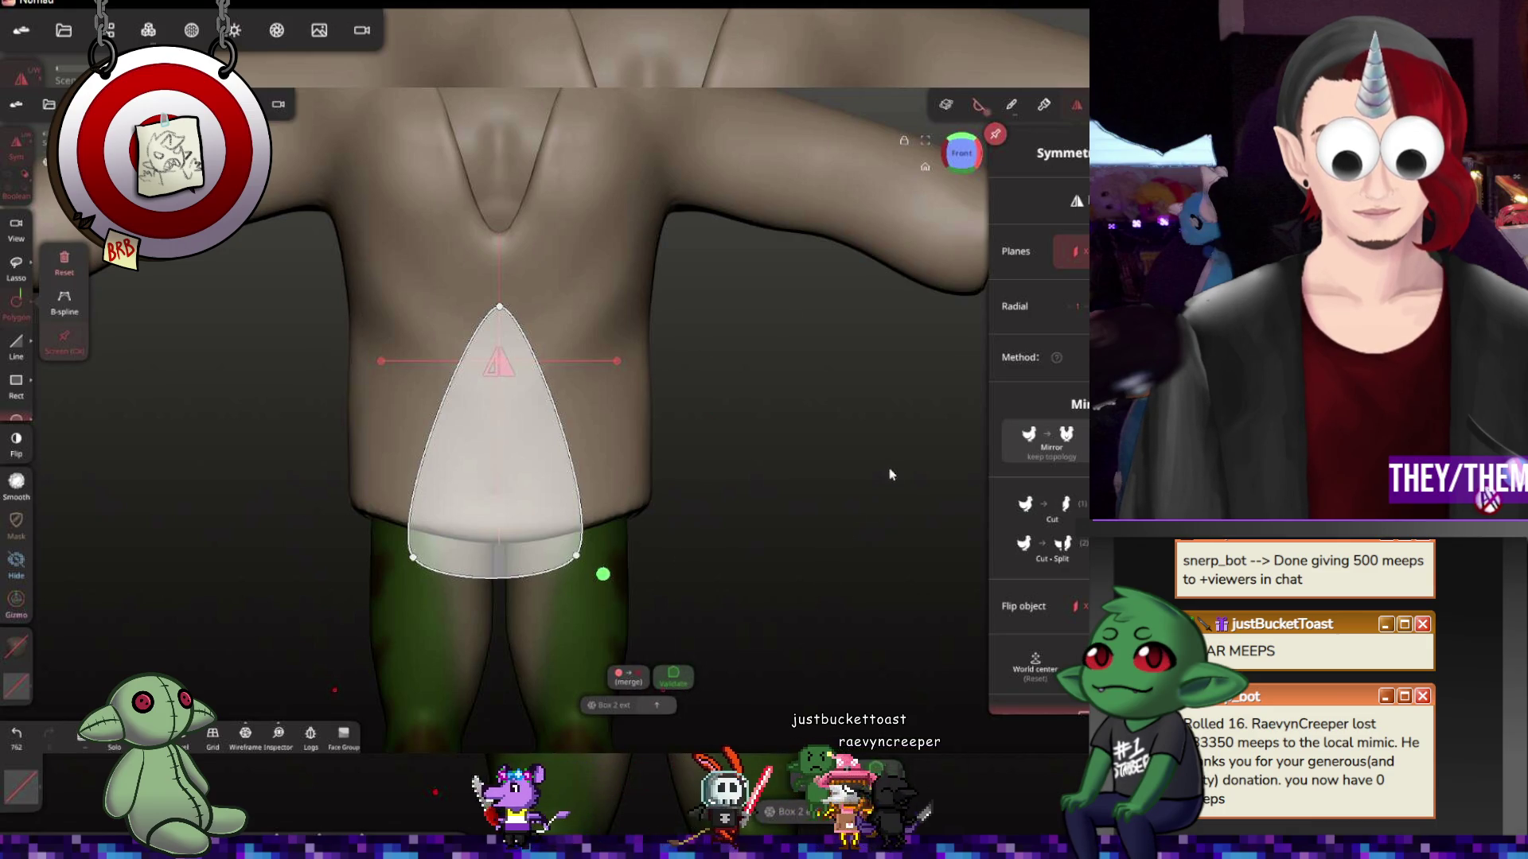
key(ctrl+z)
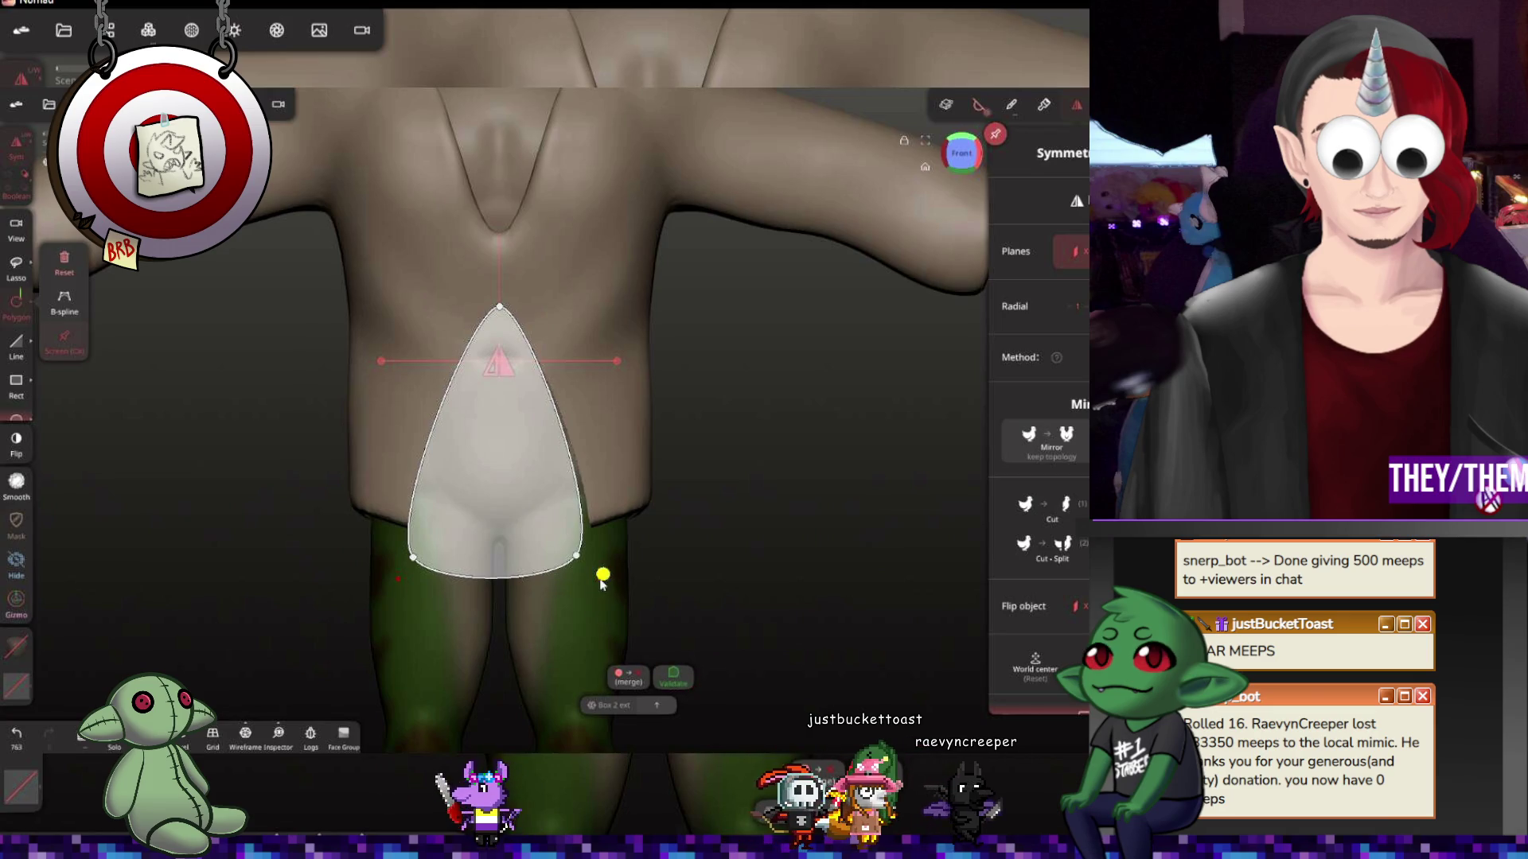
click(671, 677)
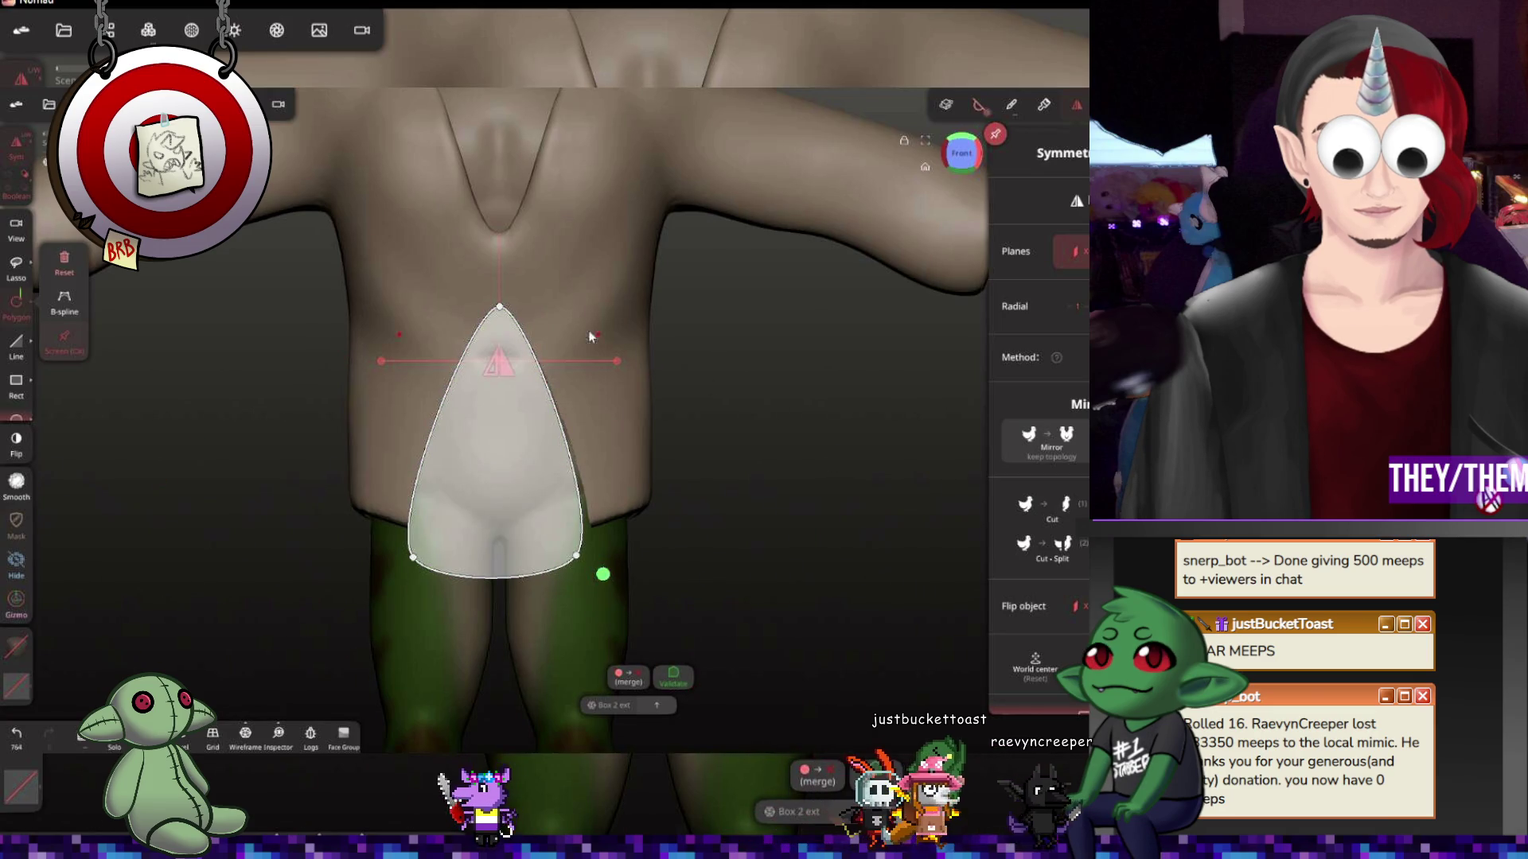
click(79, 272)
mouse_move(829, 416)
mouse_down()
mouse_move(412, 430)
mouse_move(545, 420)
mouse_move(749, 432)
mouse_move(482, 446)
mouse_move(517, 436)
mouse_up()
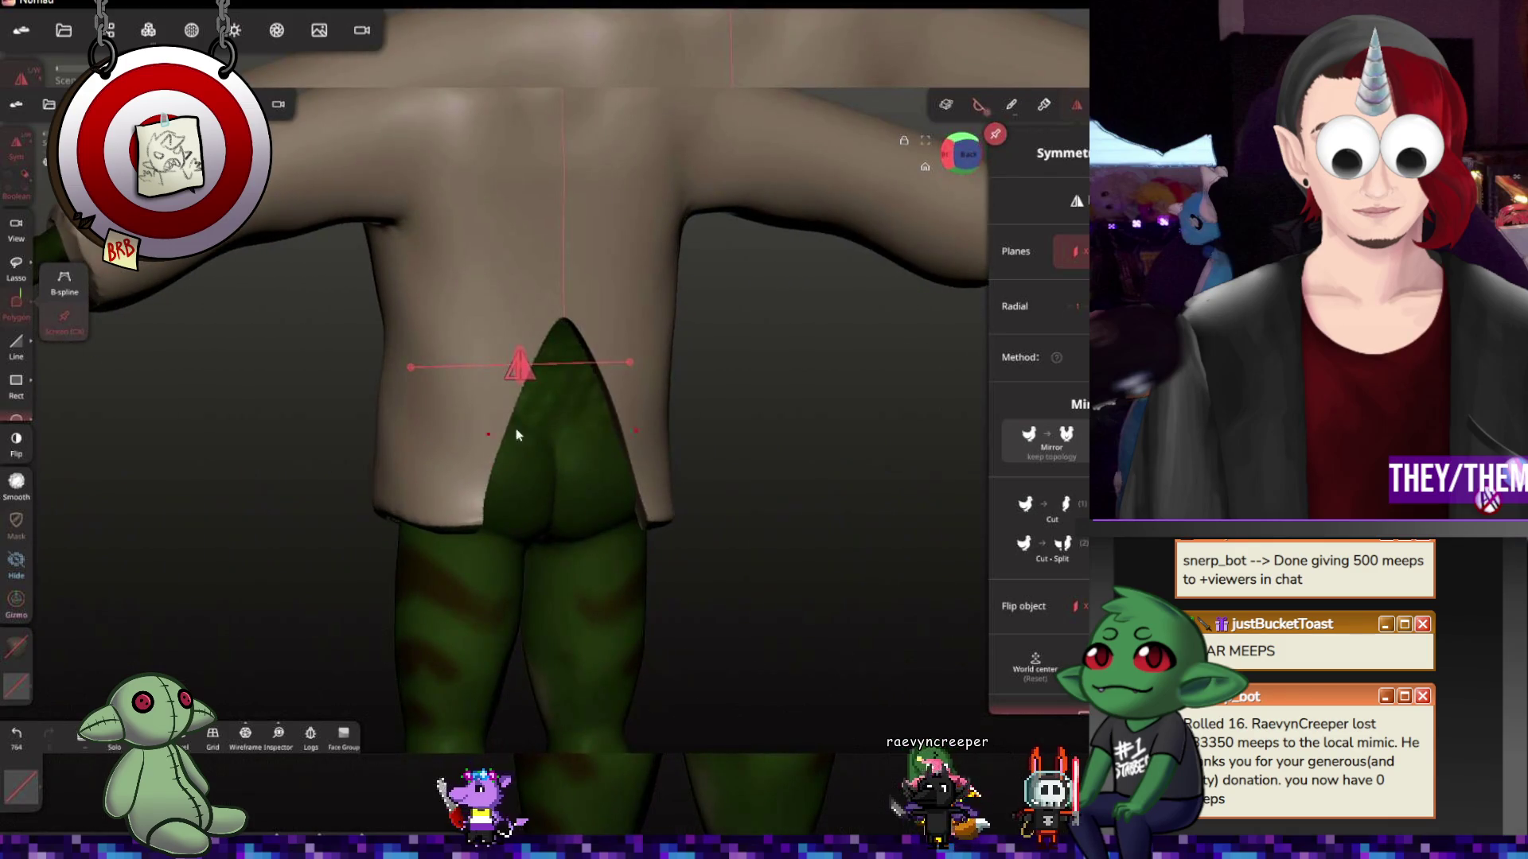
key(ctrl+z)
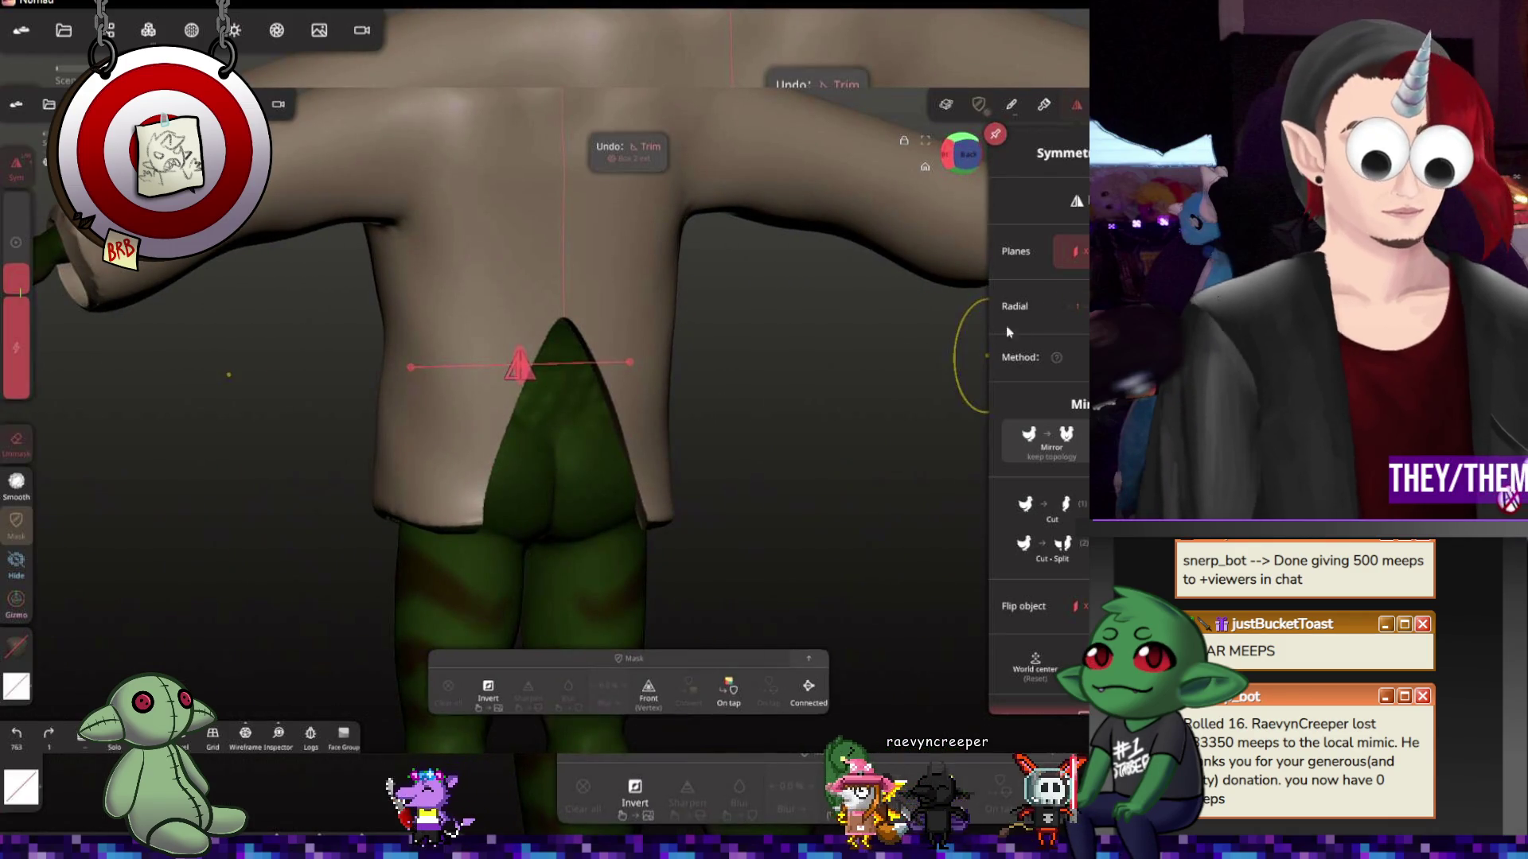
Mask the lower front of the shirt, invert it so only that area is editable, and return to Trim
mouse_move(789, 458)
mouse_down()
mouse_move(1062, 457)
mouse_move(355, 492)
mouse_up()
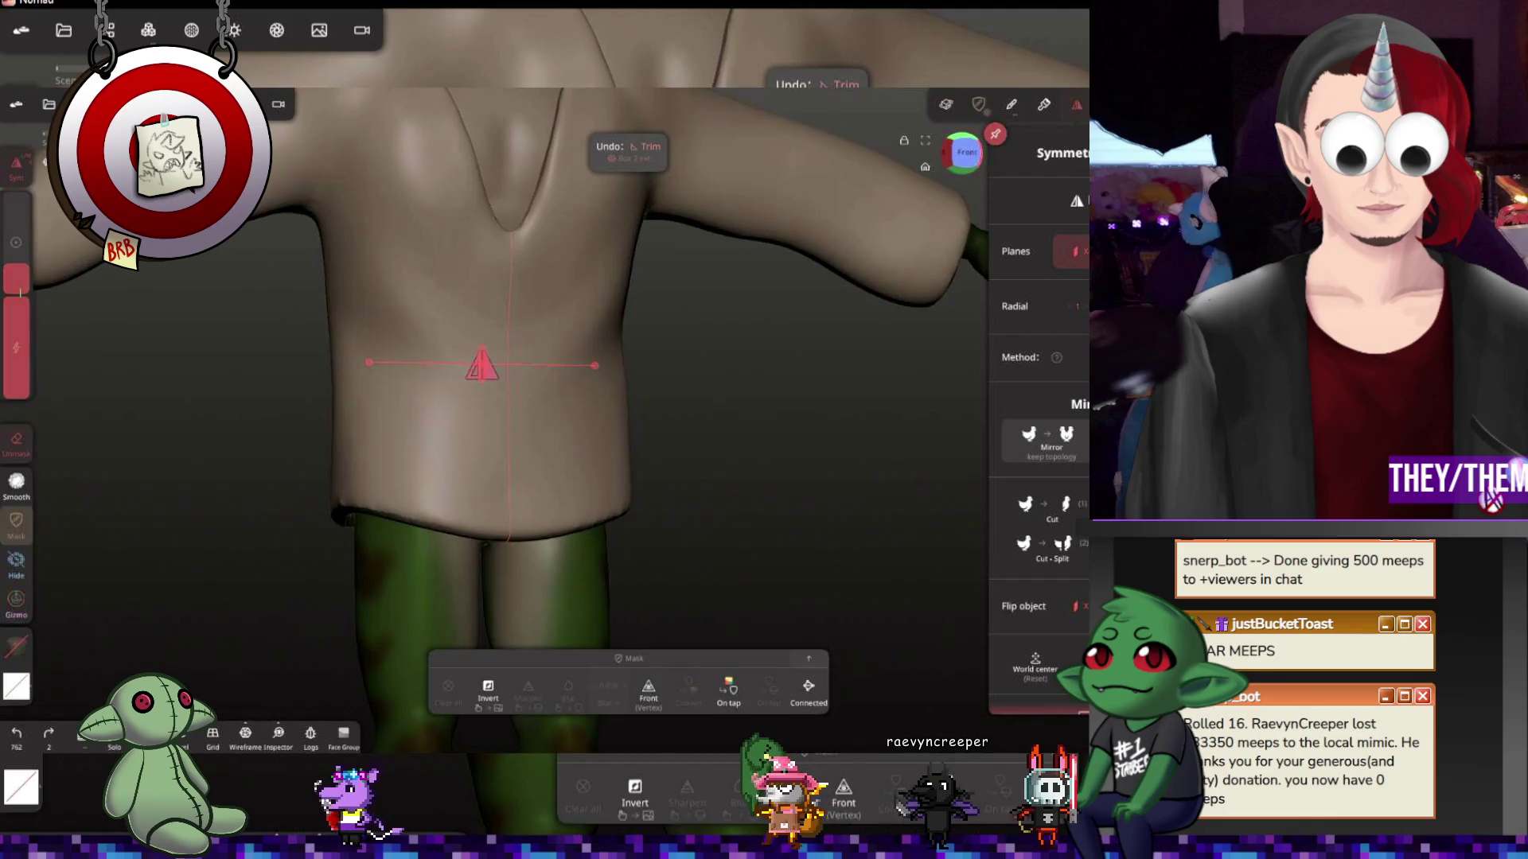
click(20, 537)
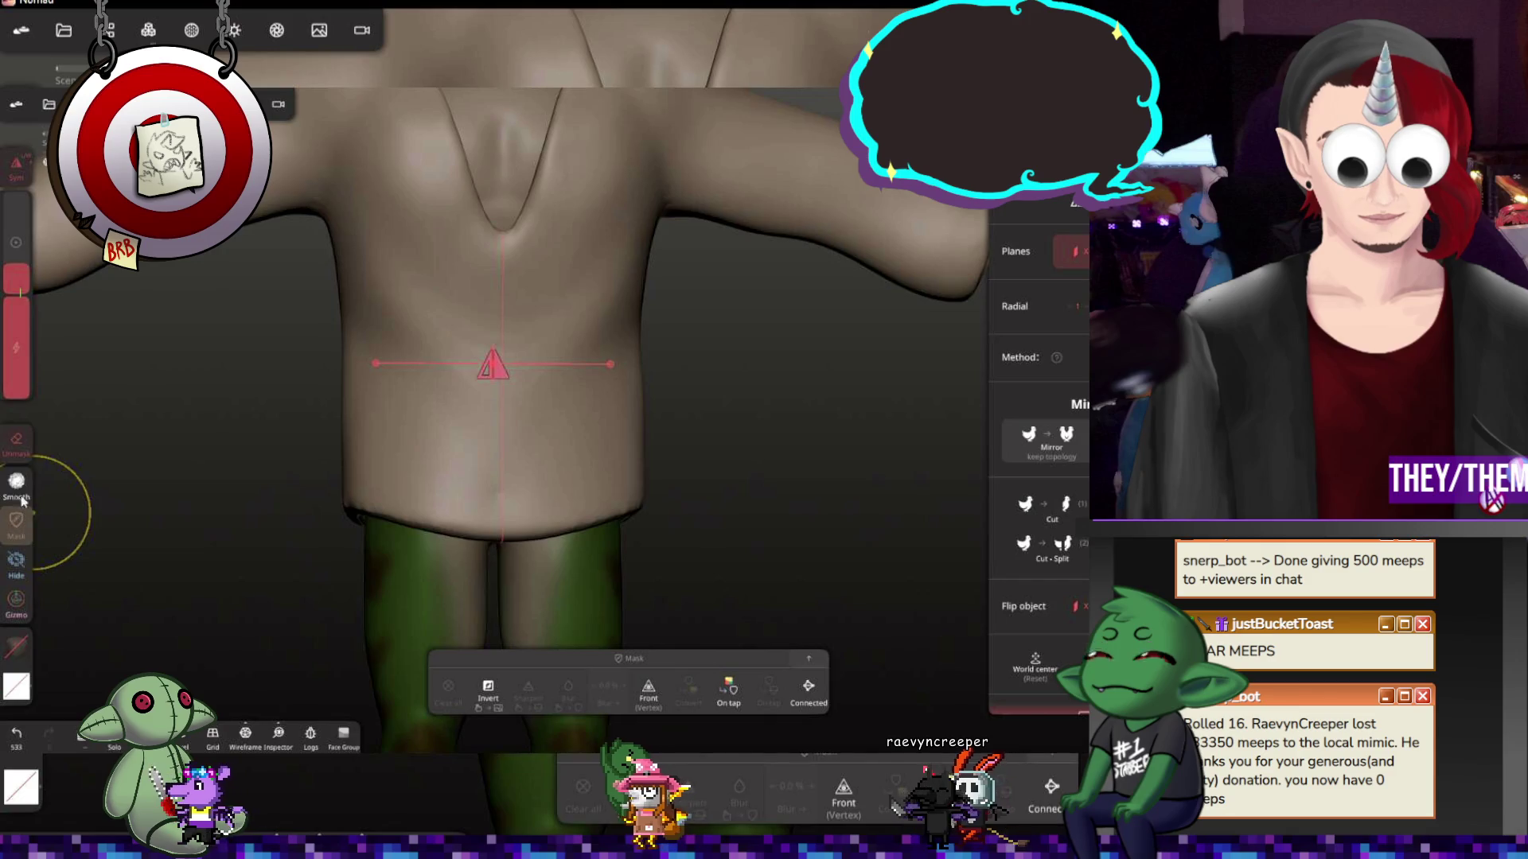
drag(435, 457, 407, 502)
mouse_move(779, 494)
mouse_down()
mouse_move(201, 511)
mouse_move(511, 514)
mouse_up()
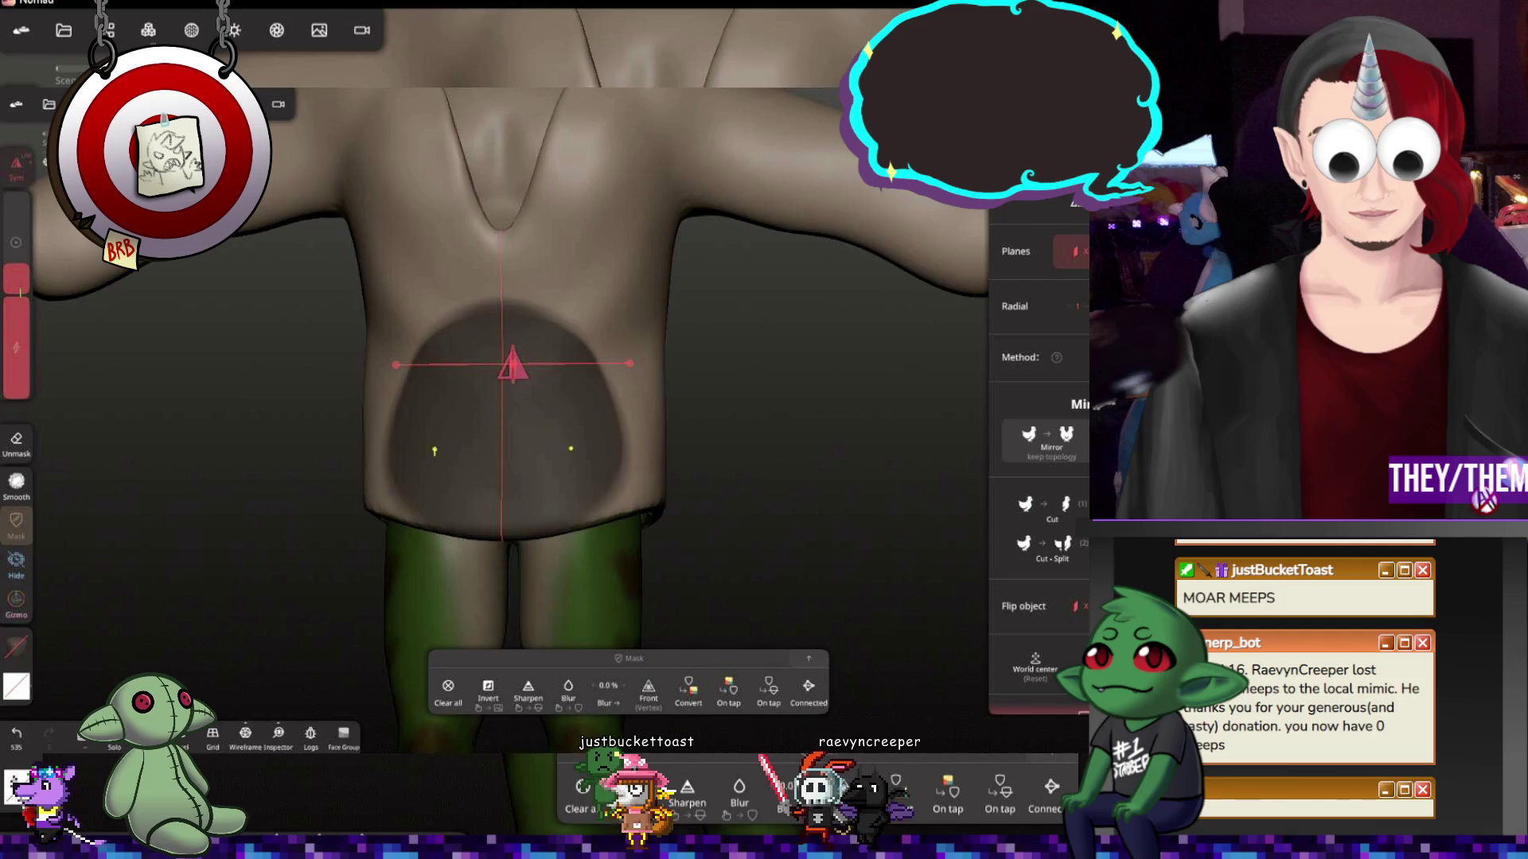
click(487, 685)
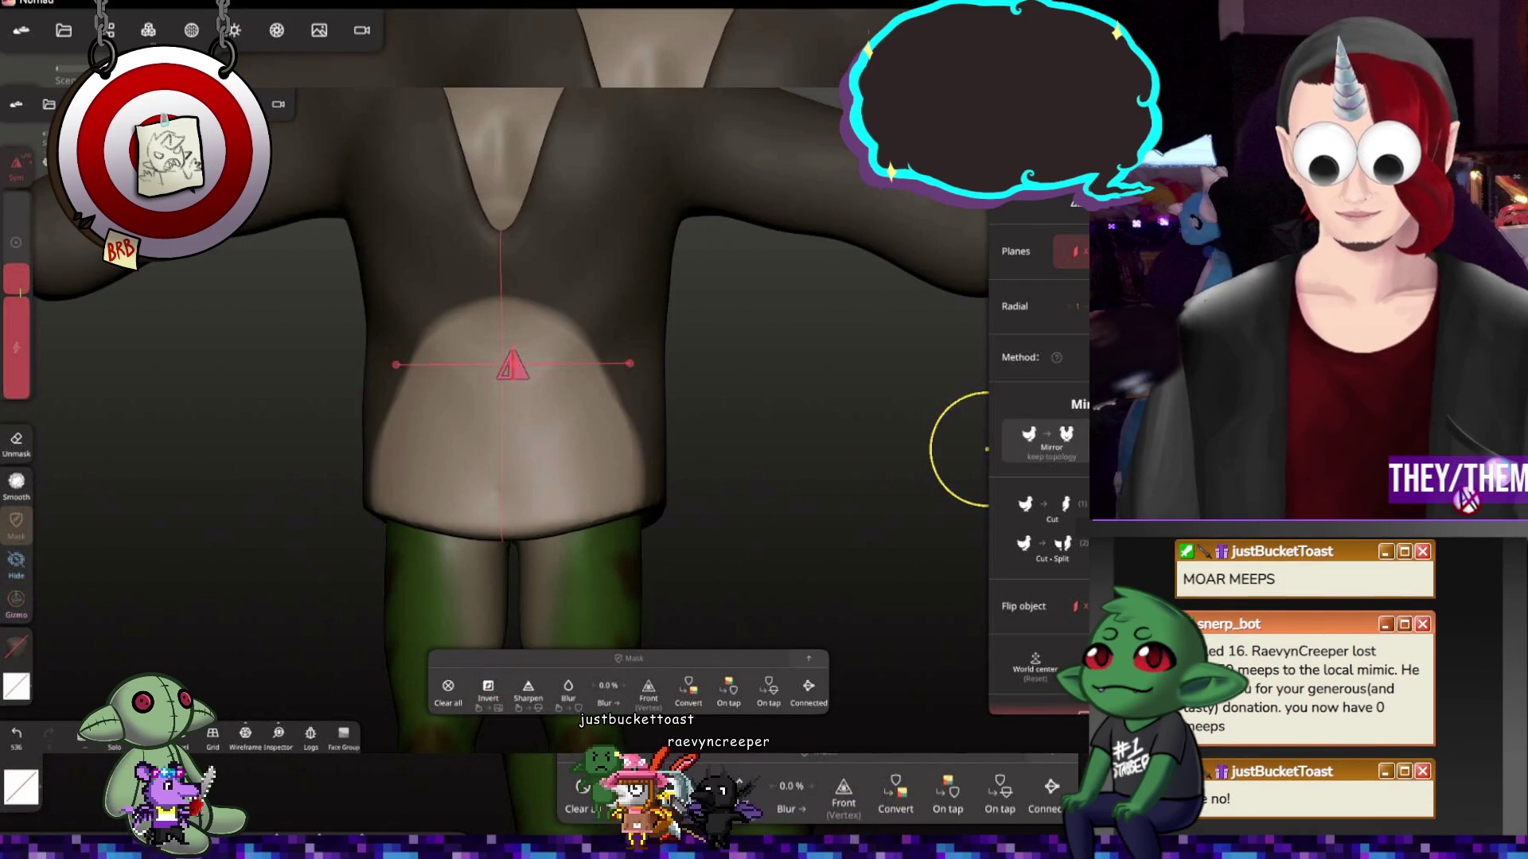
click(1498, 358)
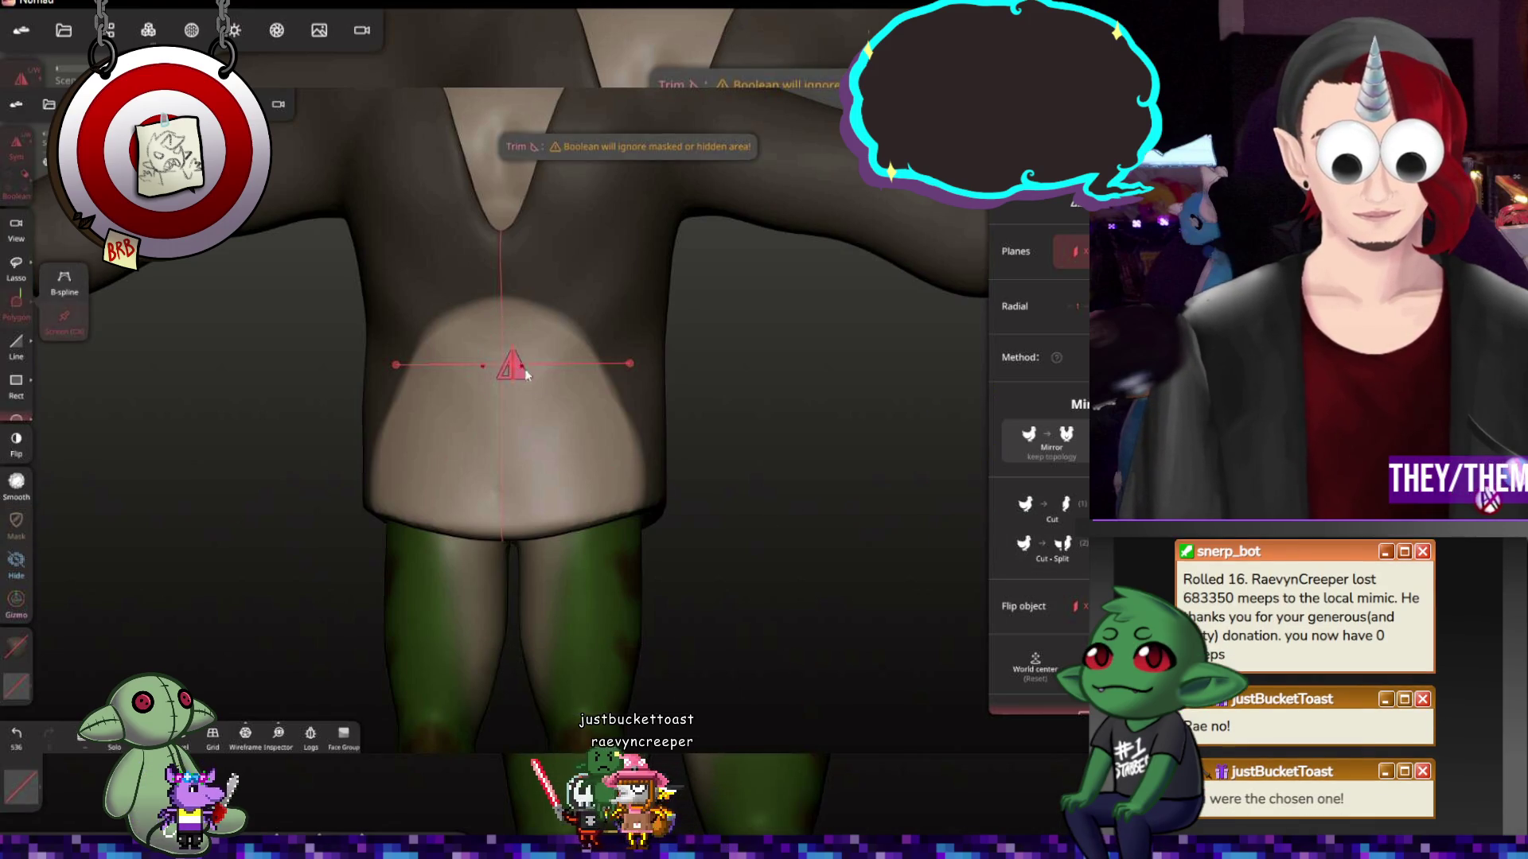
Draw a three-point pointed B-spline trim outline over the shirt's lower front hem
drag(531, 336, 549, 339)
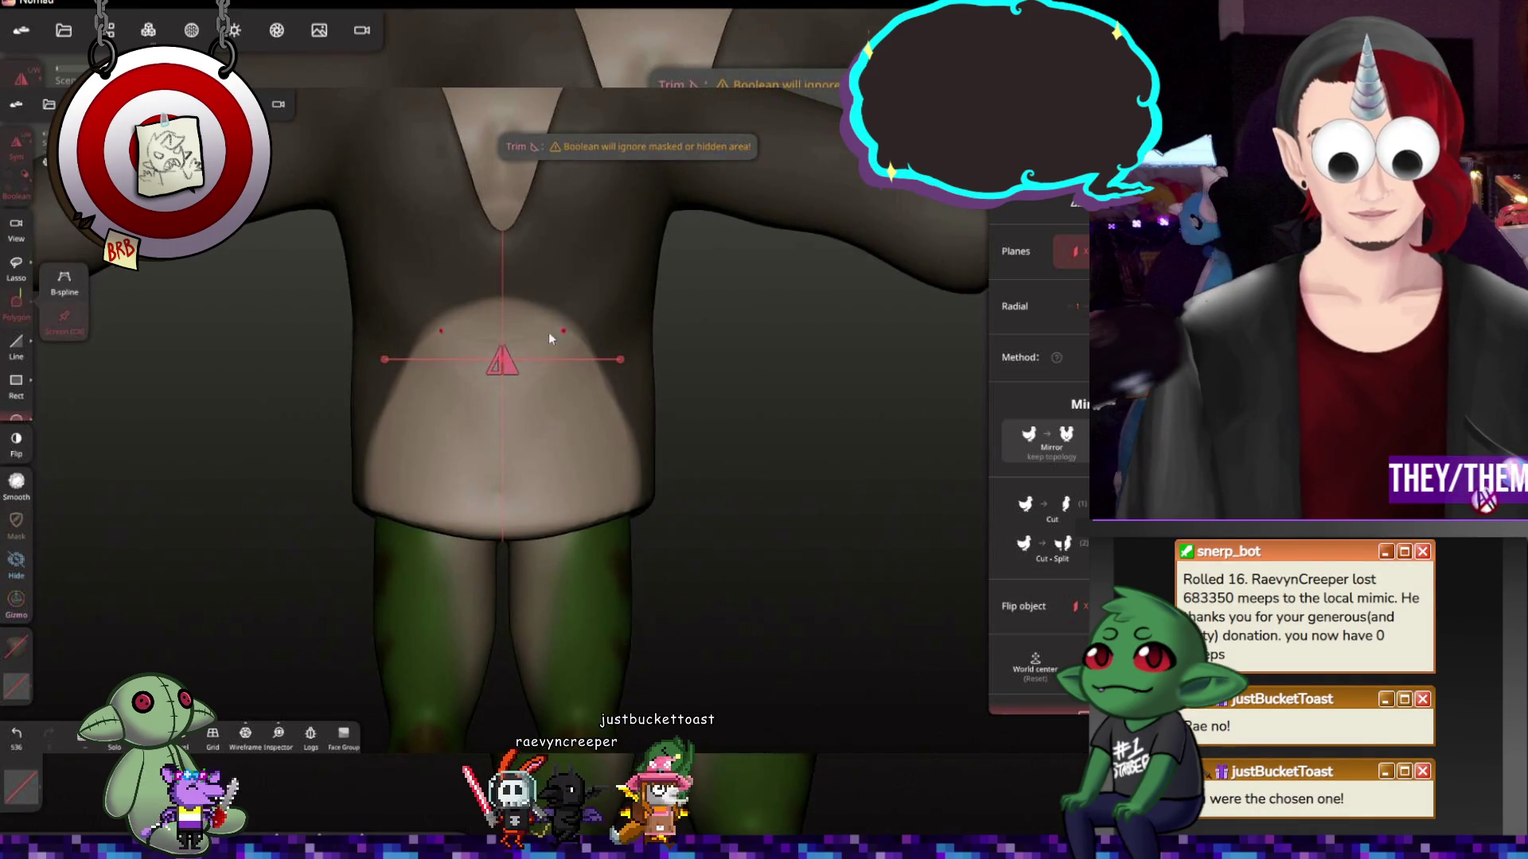
click(506, 341)
click(602, 551)
click(420, 551)
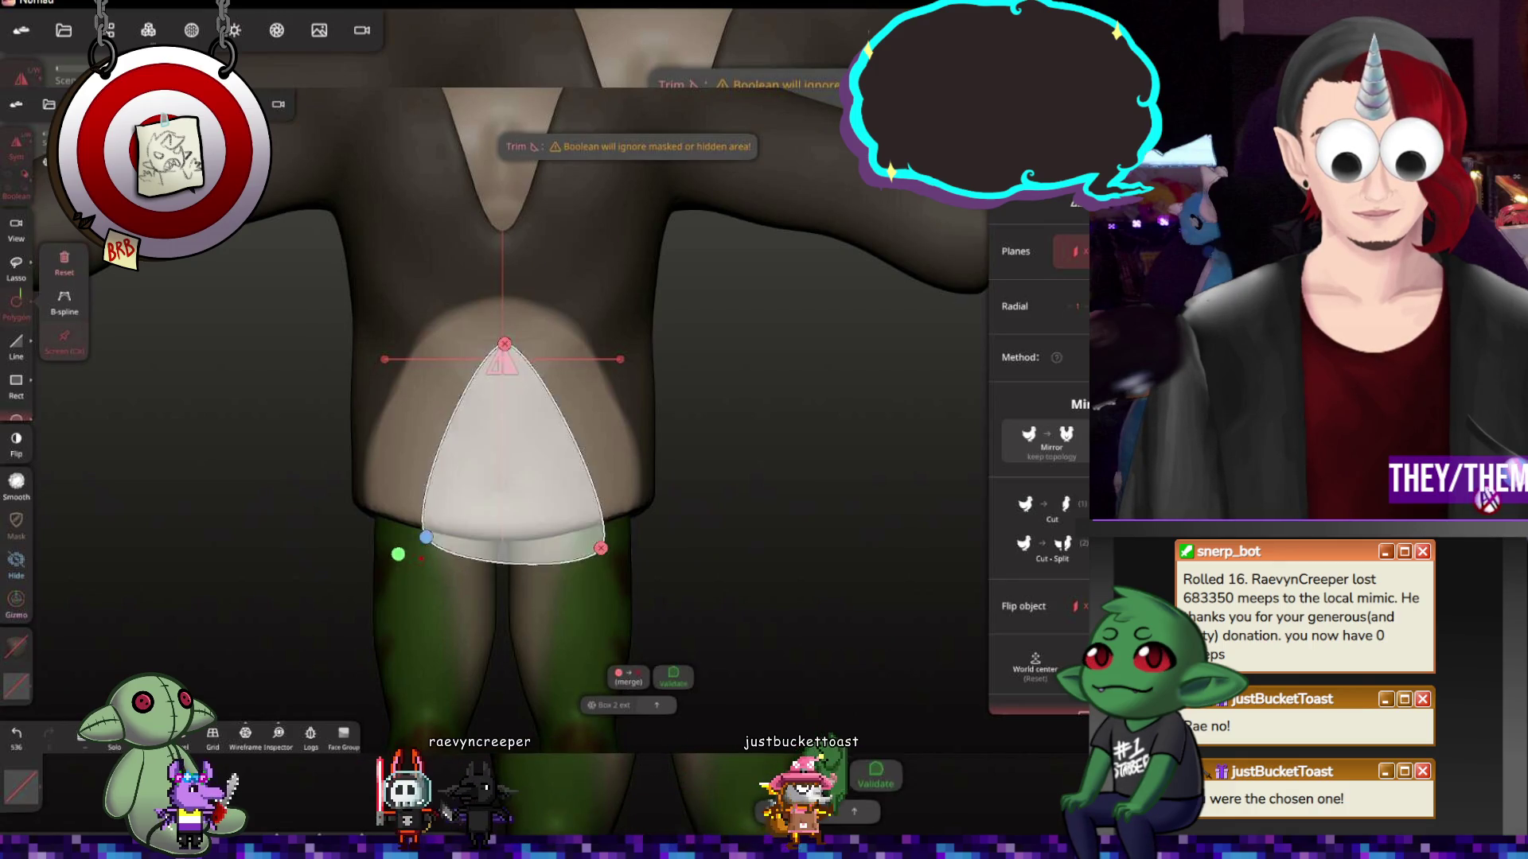
drag(505, 345, 497, 343)
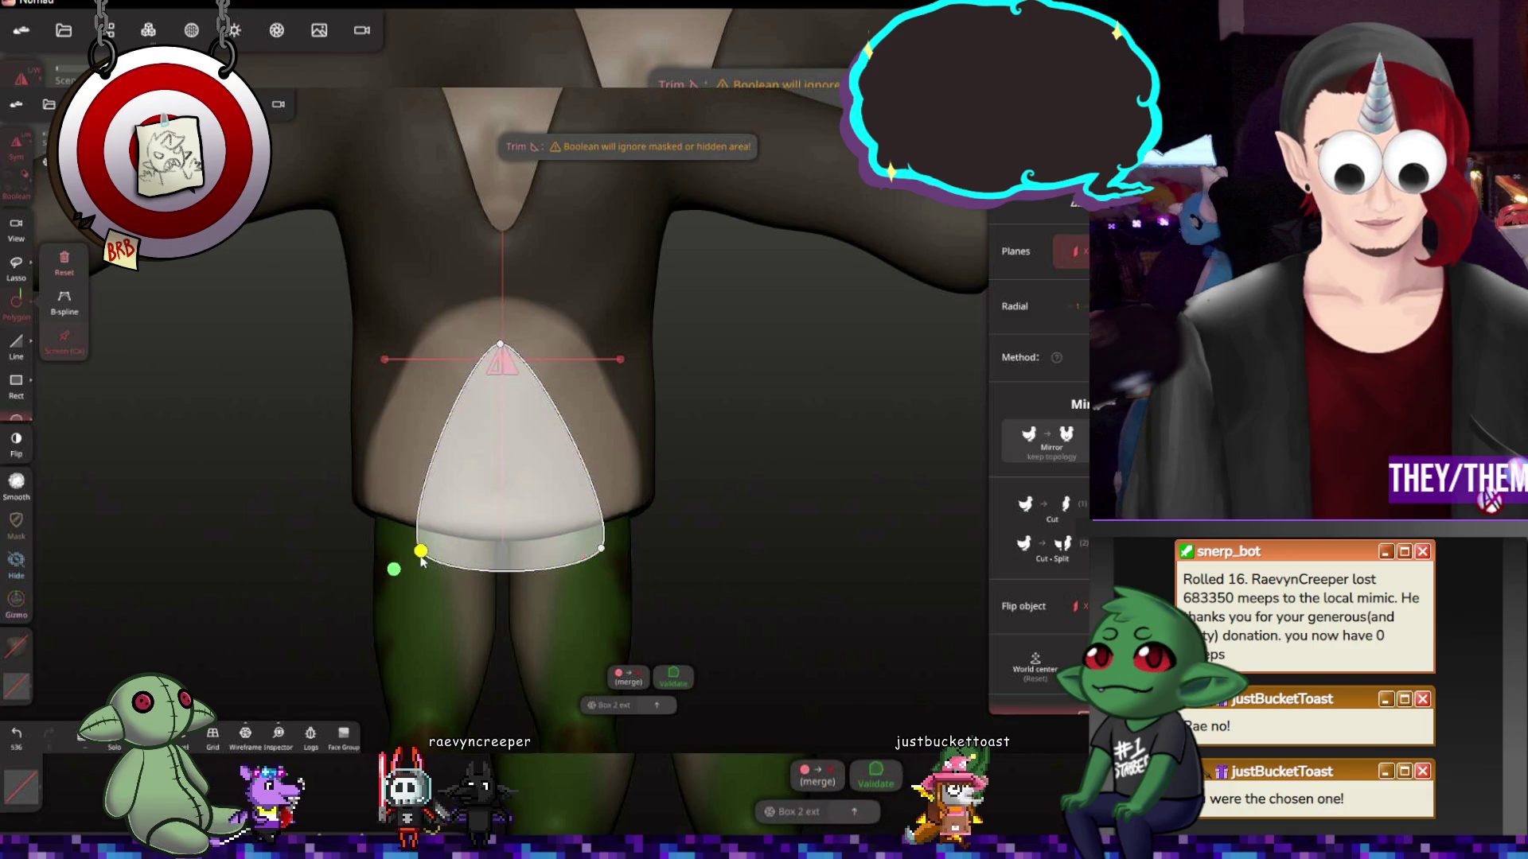
drag(421, 556, 440, 574)
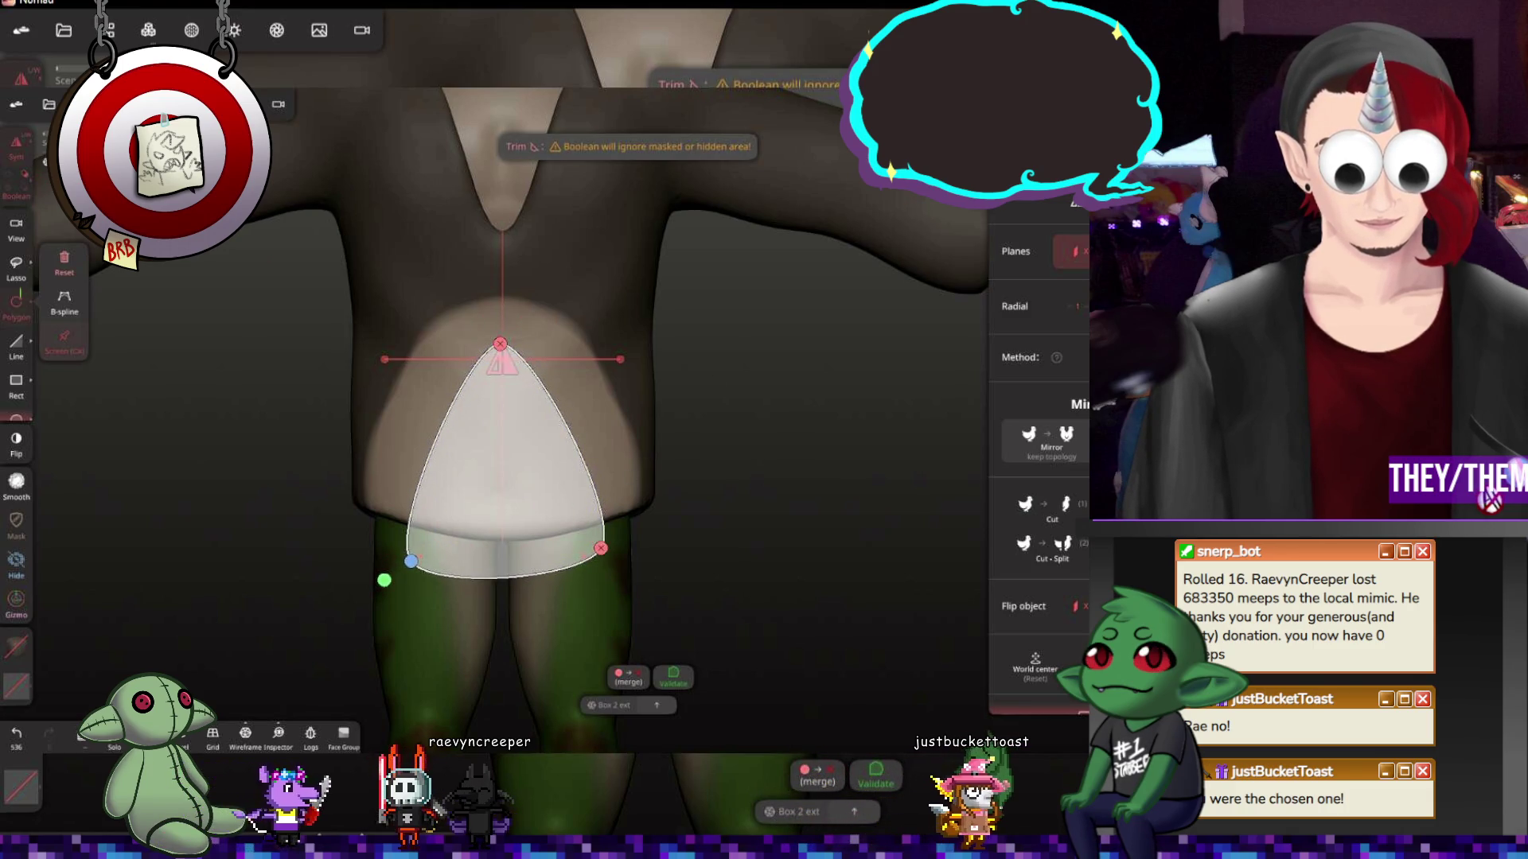
Validate a trial cut, check it from the side, and undo it
click(439, 575)
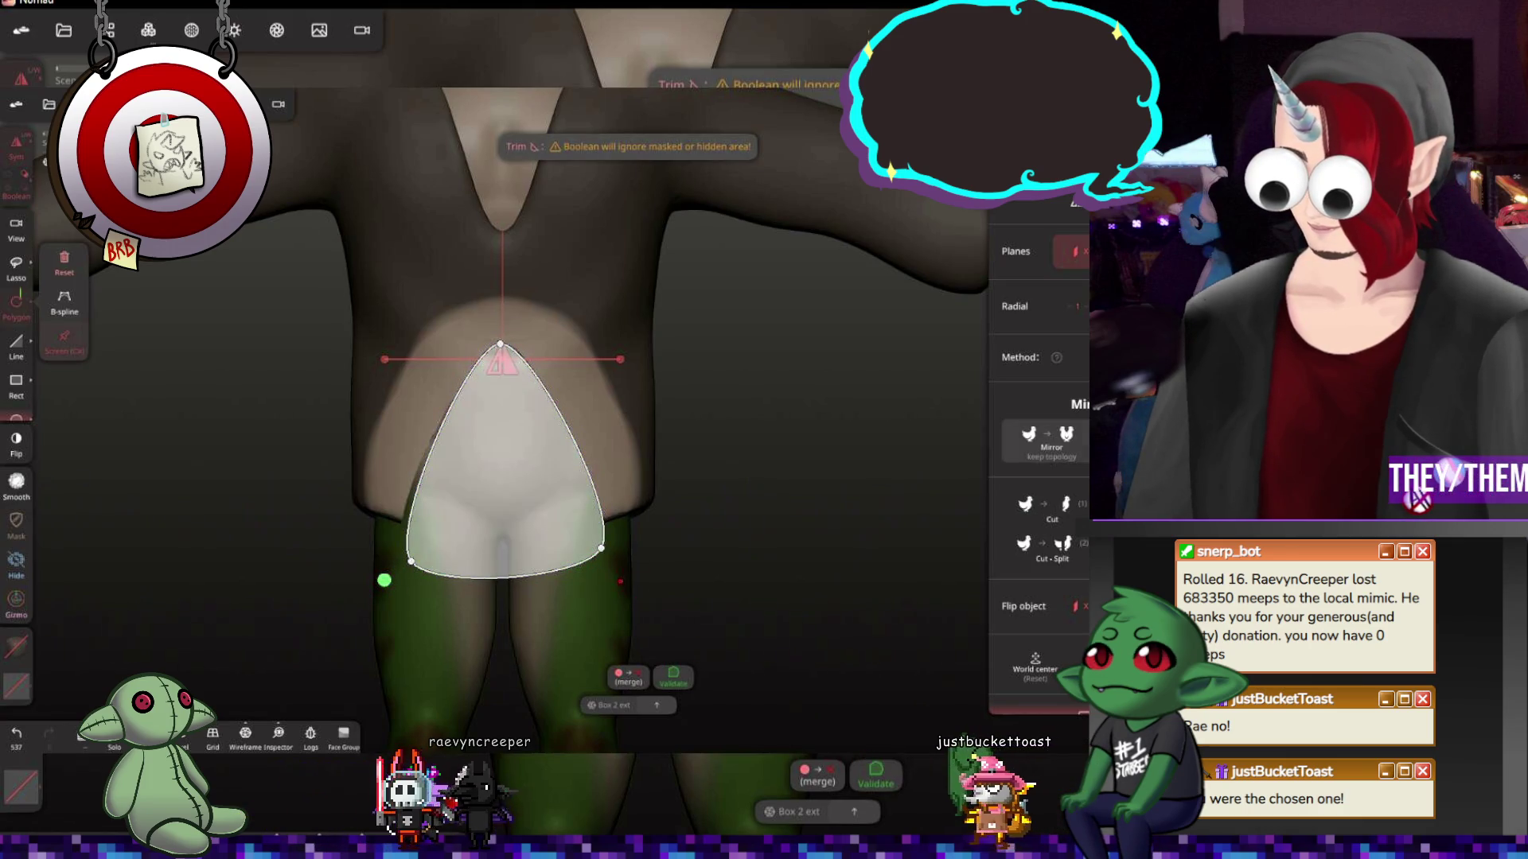
mouse_move(573, 406)
middle_down()
mouse_move(401, 397)
mouse_move(478, 394)
mouse_move(687, 487)
middle_up()
key(ctrl+z)
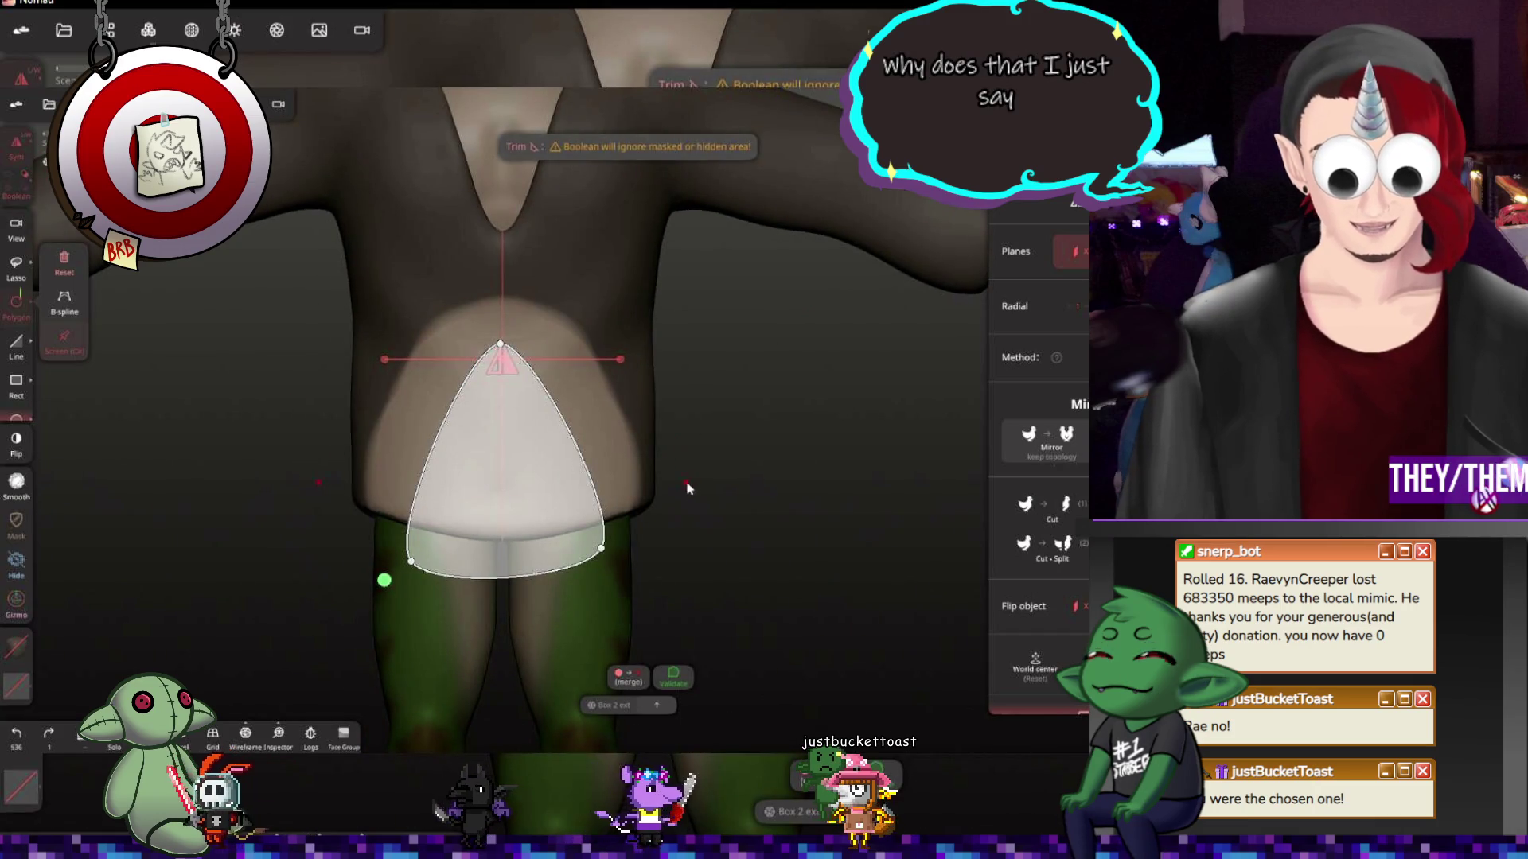
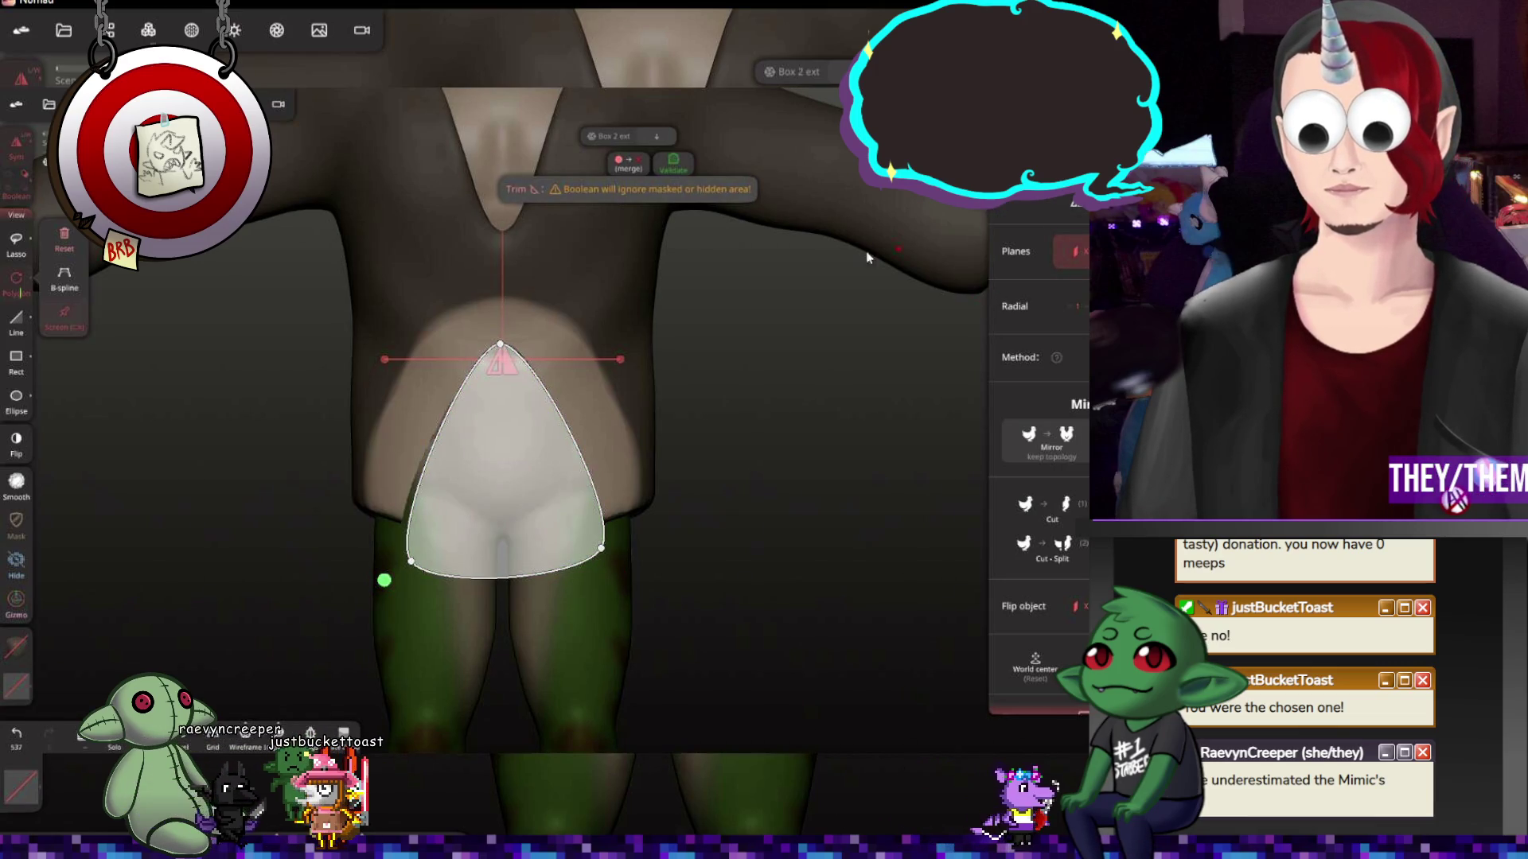
Validate the trim cut on the tunic front and clear the mask from the body
click(677, 160)
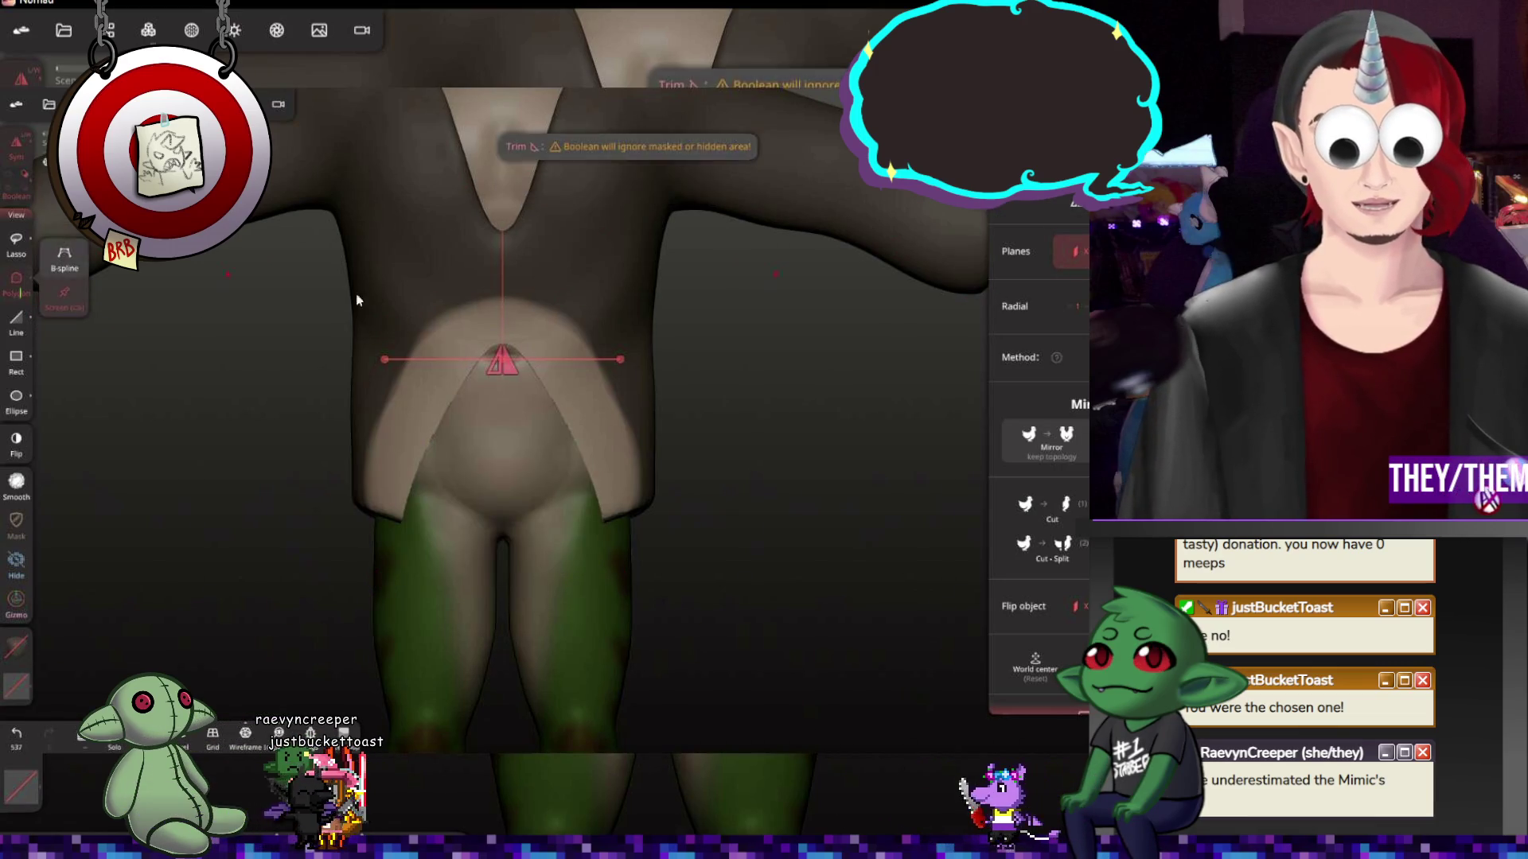
drag(835, 454, 331, 451)
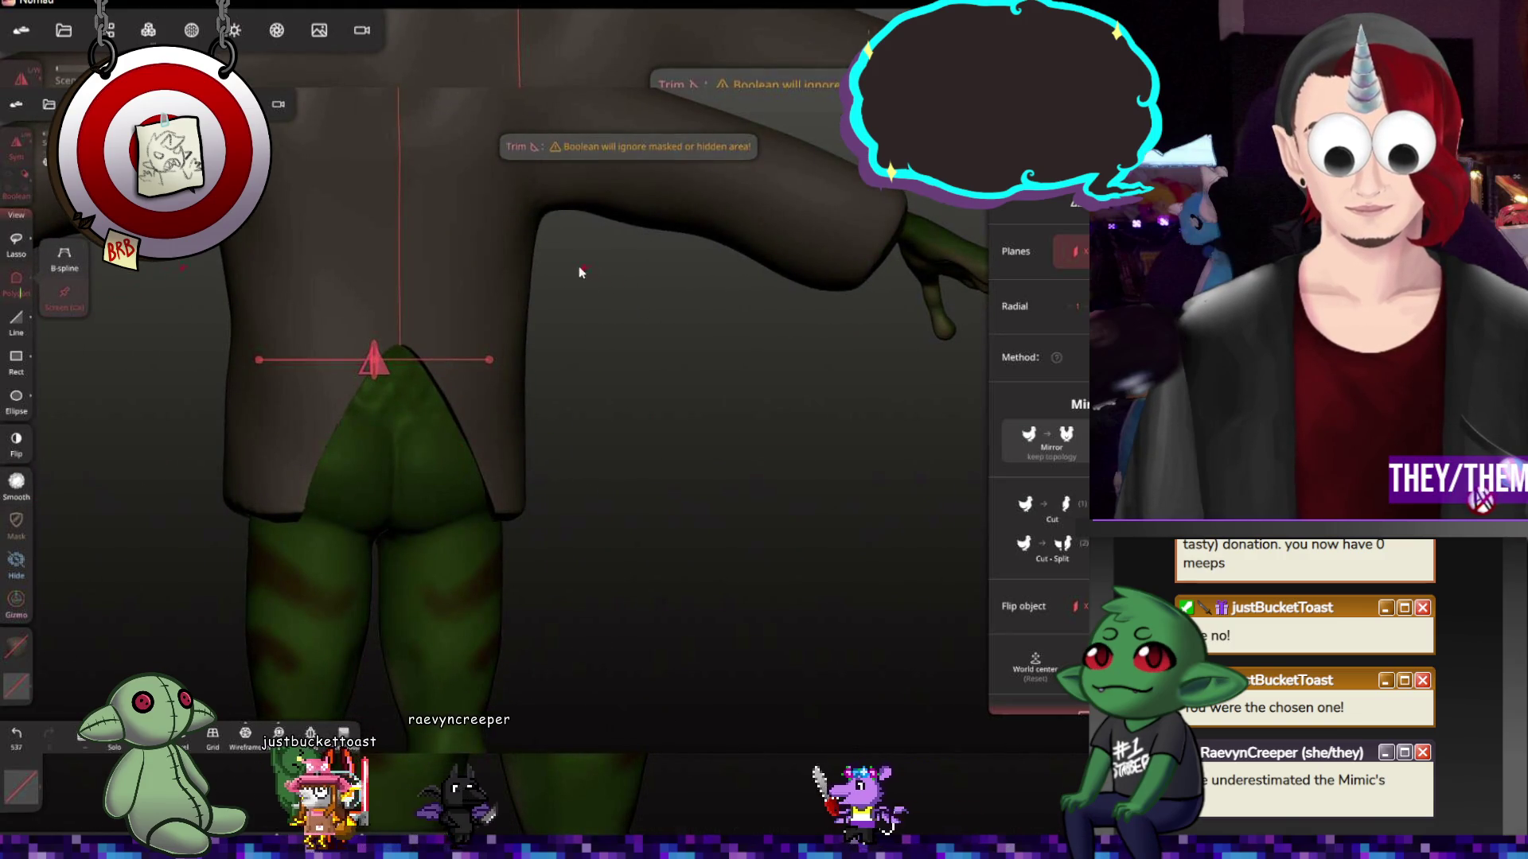
click(17, 520)
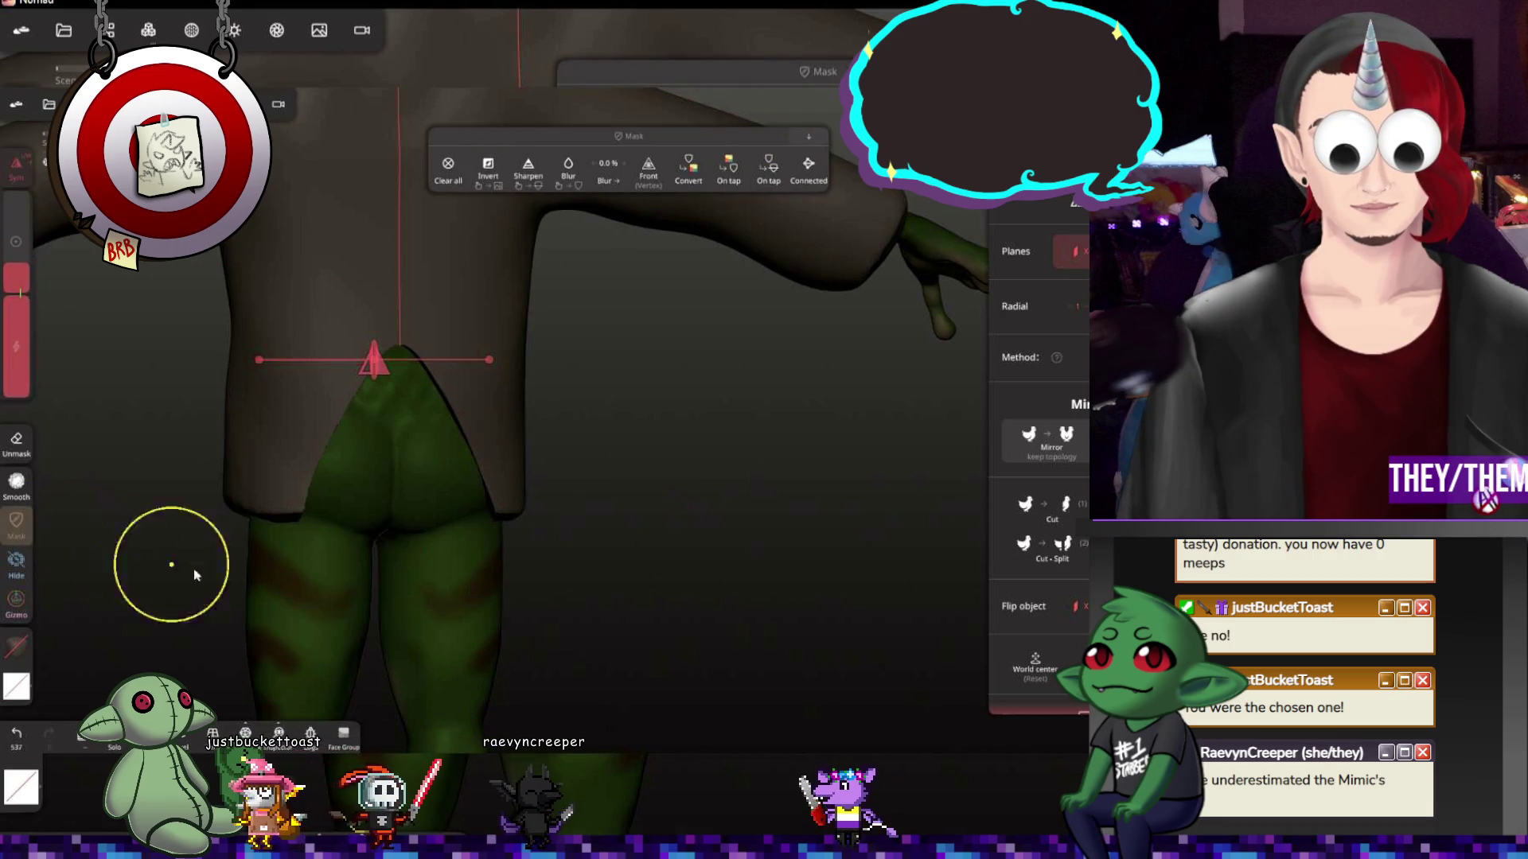
click(516, 211)
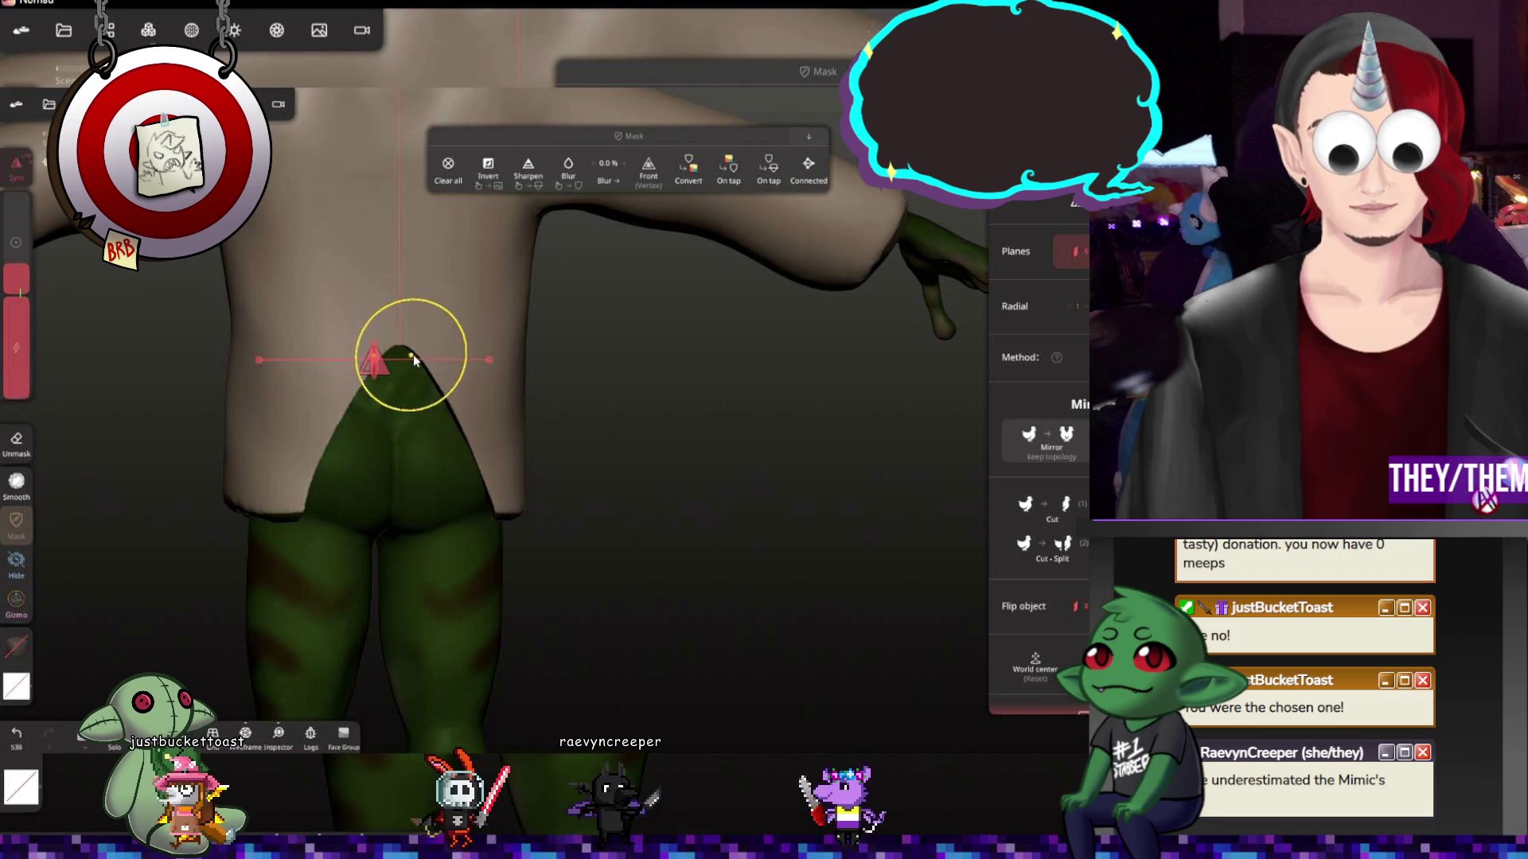
key(g)
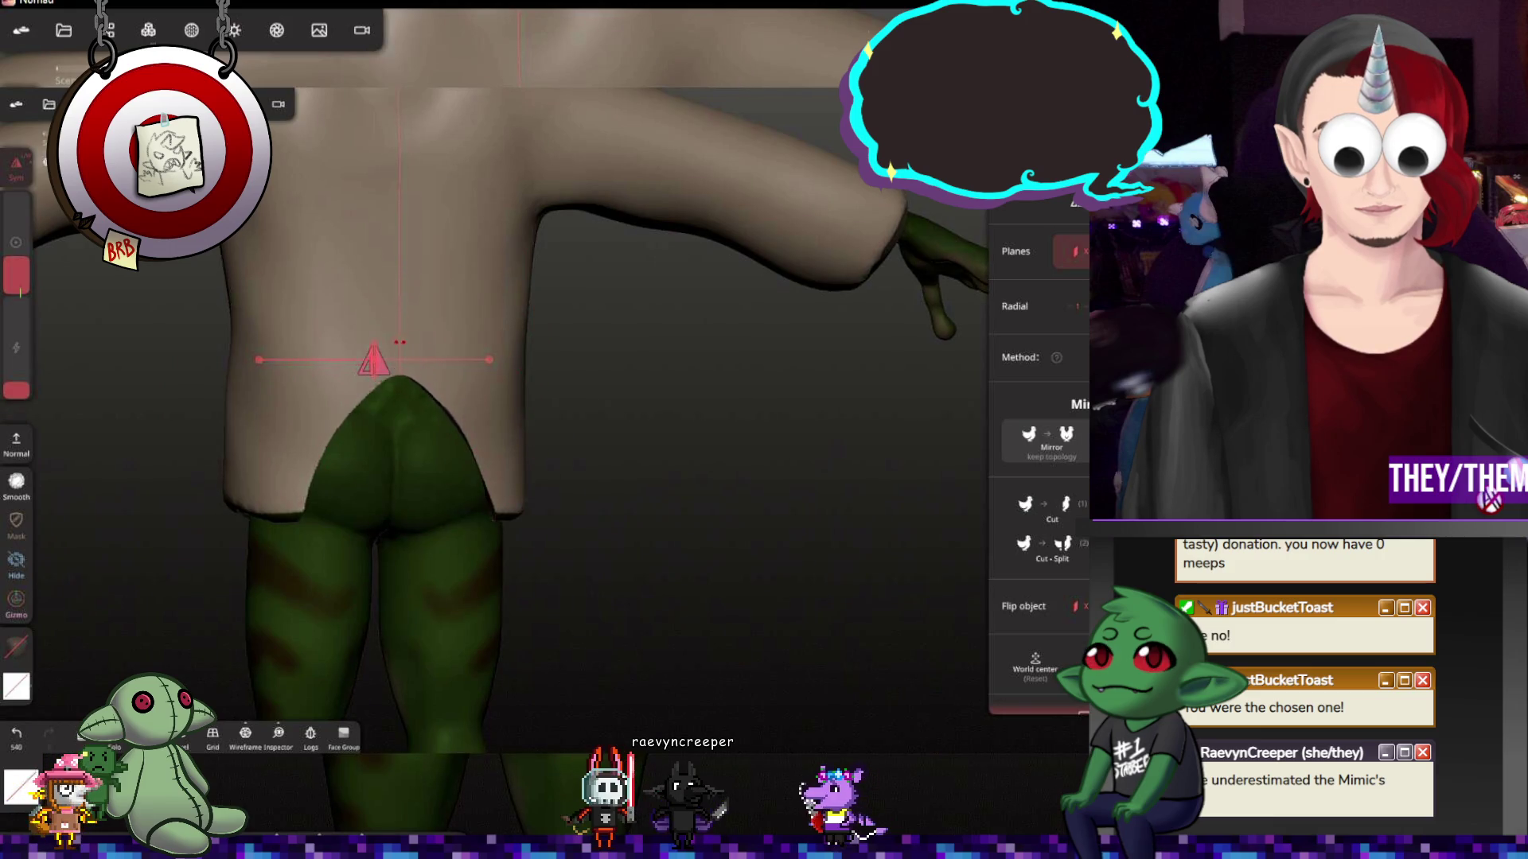
Pull the tunic's back hem down over the hips with the Move brush
drag(377, 415, 380, 449)
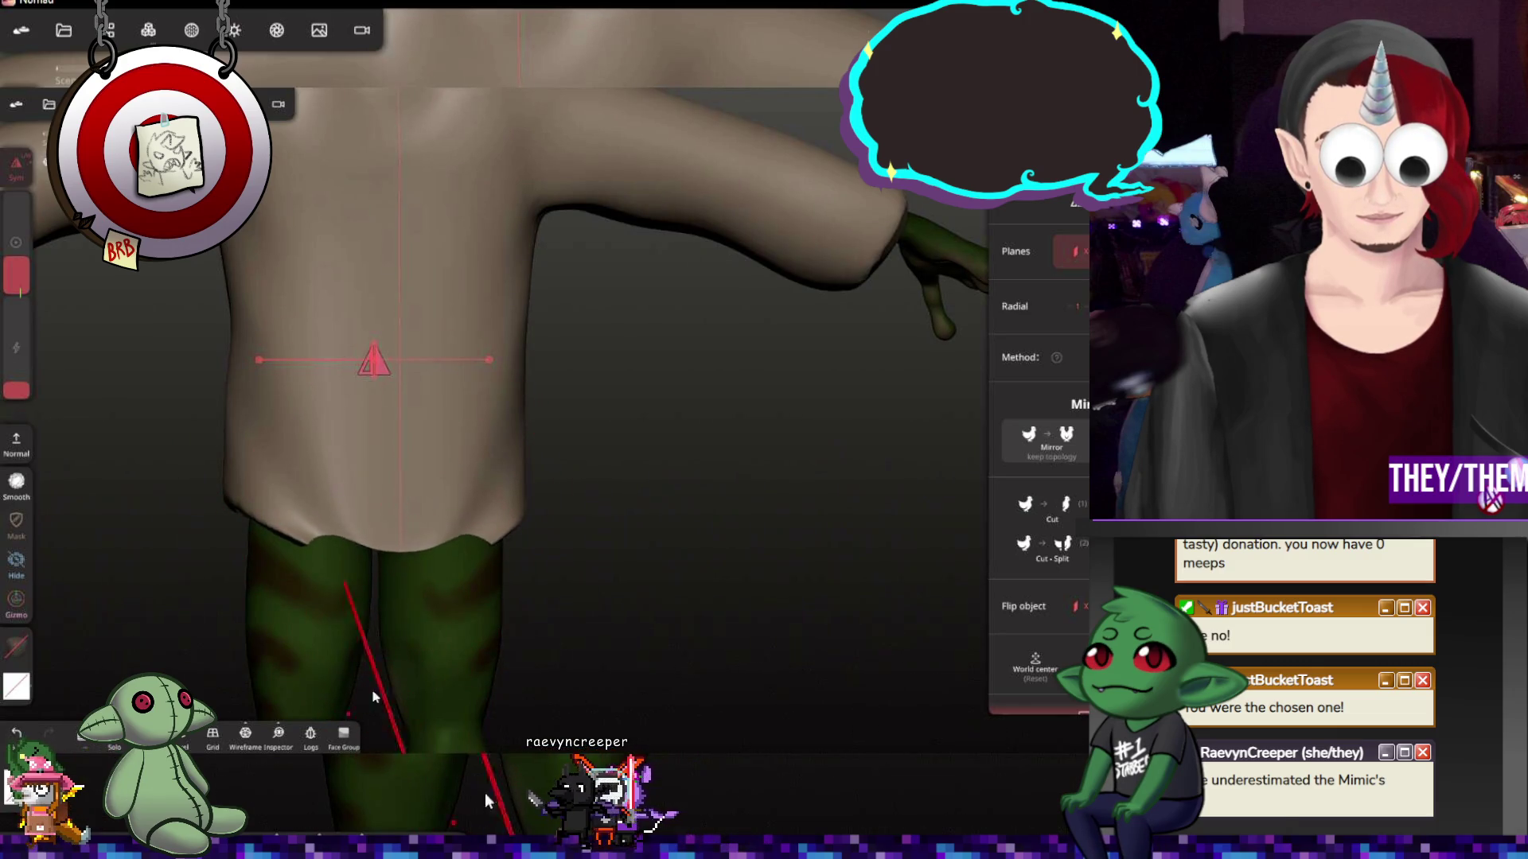
mouse_move(393, 512)
middle_down()
mouse_move(399, 622)
mouse_move(420, 616)
middle_up()
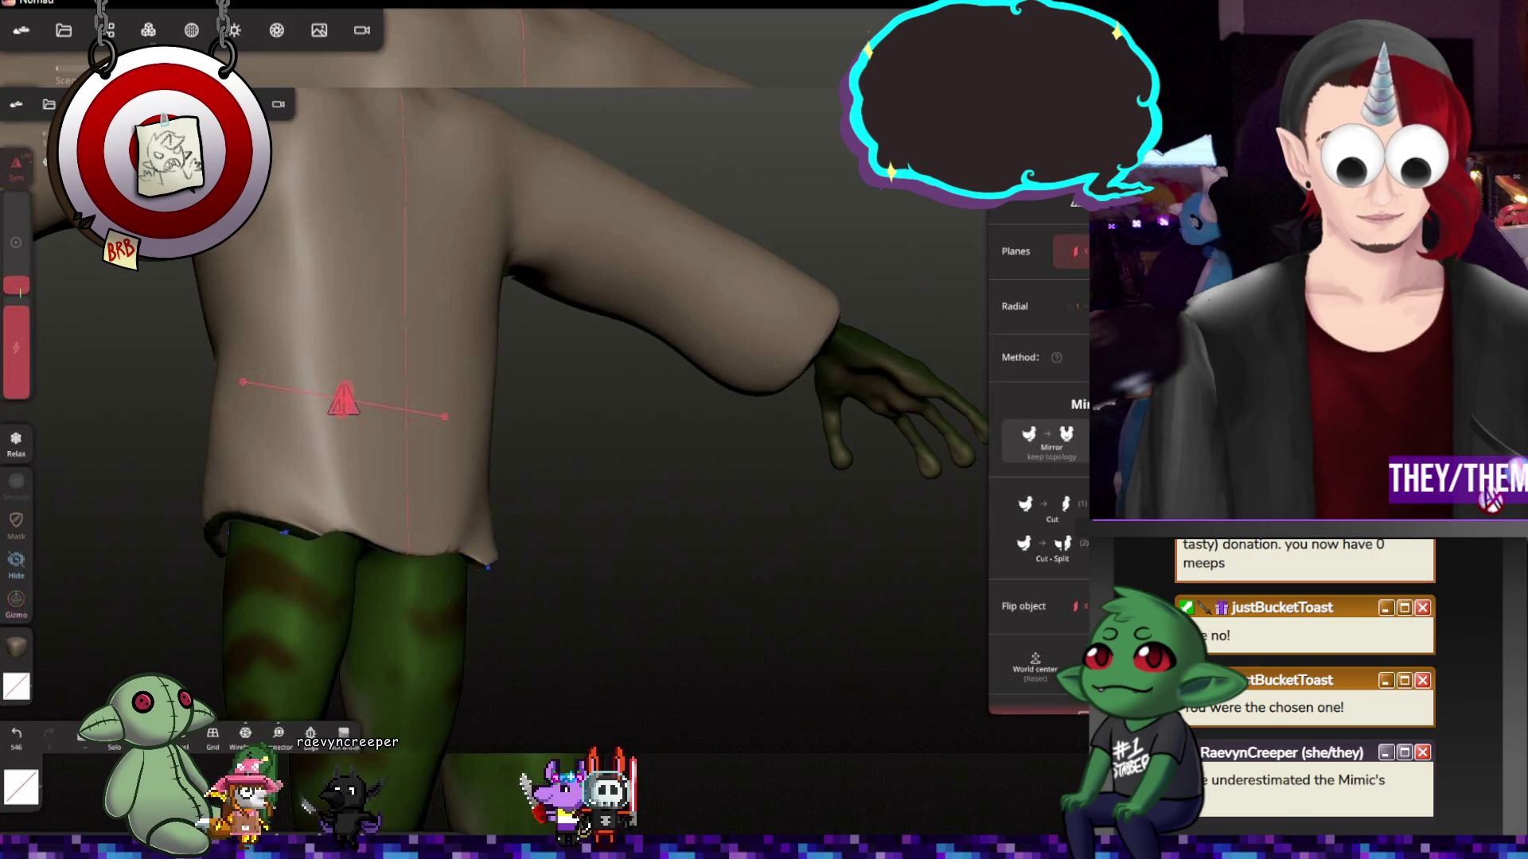
Work around the front, arm and back of the torso smoothing the tunic hem
mouse_move(442, 562)
middle_down()
mouse_move(365, 386)
mouse_move(386, 420)
mouse_move(494, 399)
mouse_move(543, 444)
middle_up()
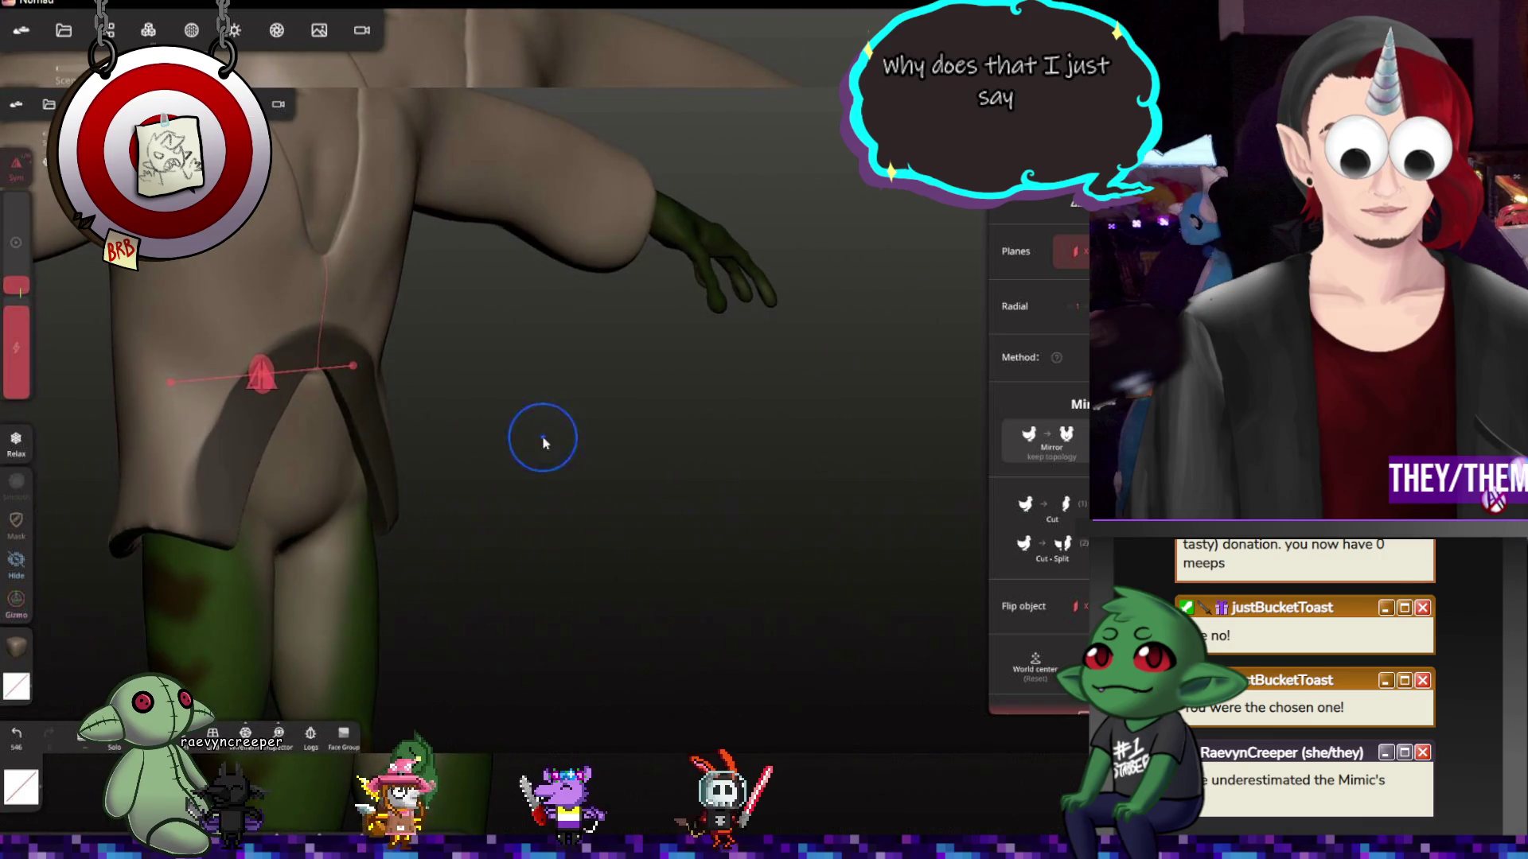
click(16, 521)
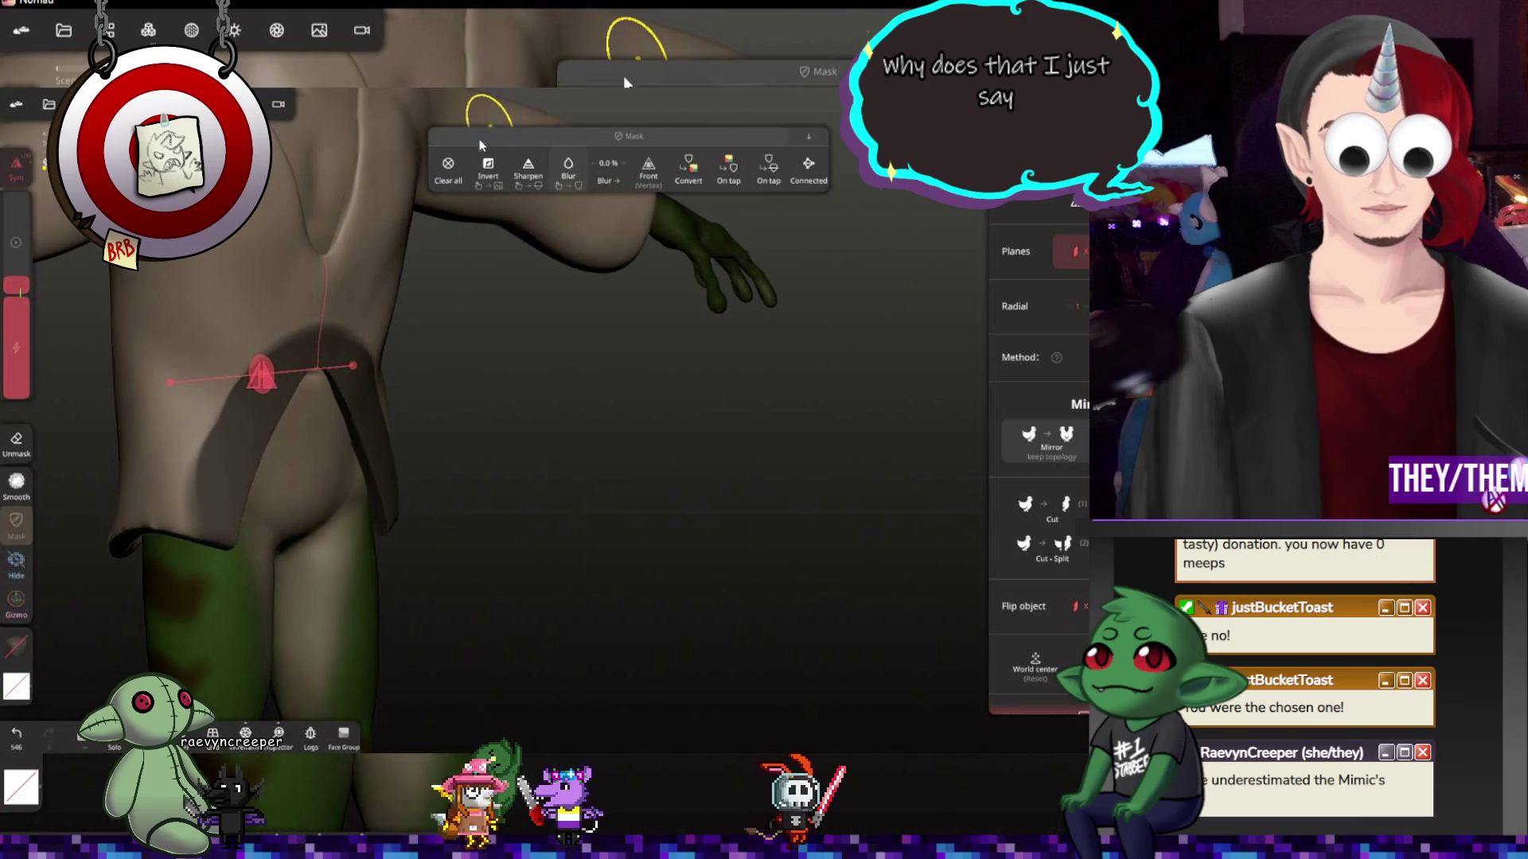
mouse_move(495, 283)
middle_down()
mouse_move(374, 476)
mouse_move(518, 409)
mouse_move(518, 467)
mouse_move(964, 266)
middle_up()
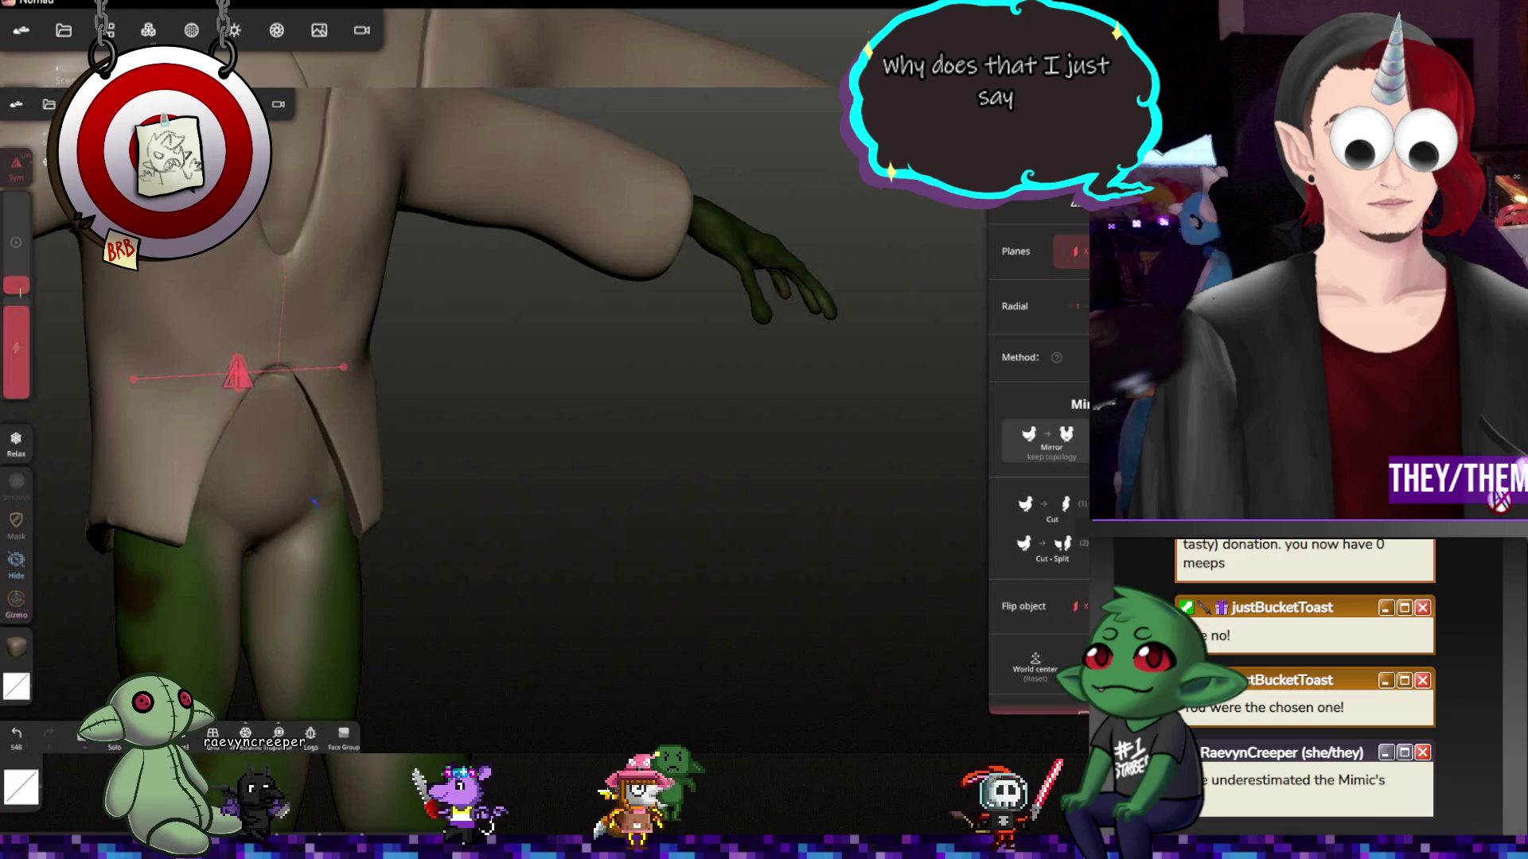
mouse_move(347, 459)
middle_down()
mouse_move(333, 424)
mouse_move(212, 443)
mouse_move(531, 549)
middle_up()
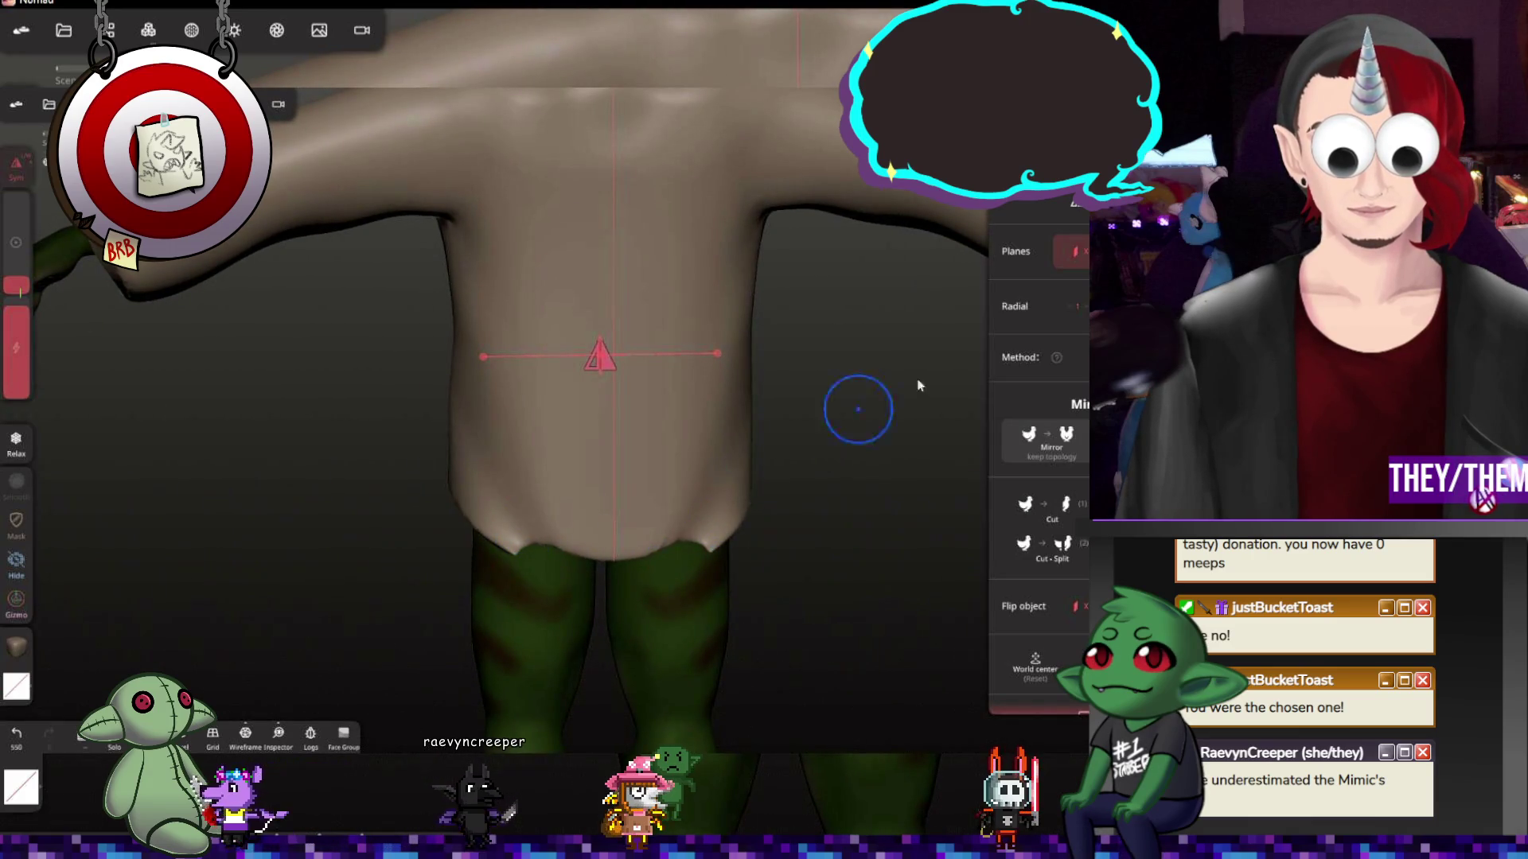
Raise the brush intensity and continue relaxing the hem from the back, shoulder and sides
drag(18, 284, 18, 268)
mouse_move(519, 558)
middle_down()
mouse_move(478, 525)
mouse_move(556, 514)
middle_up()
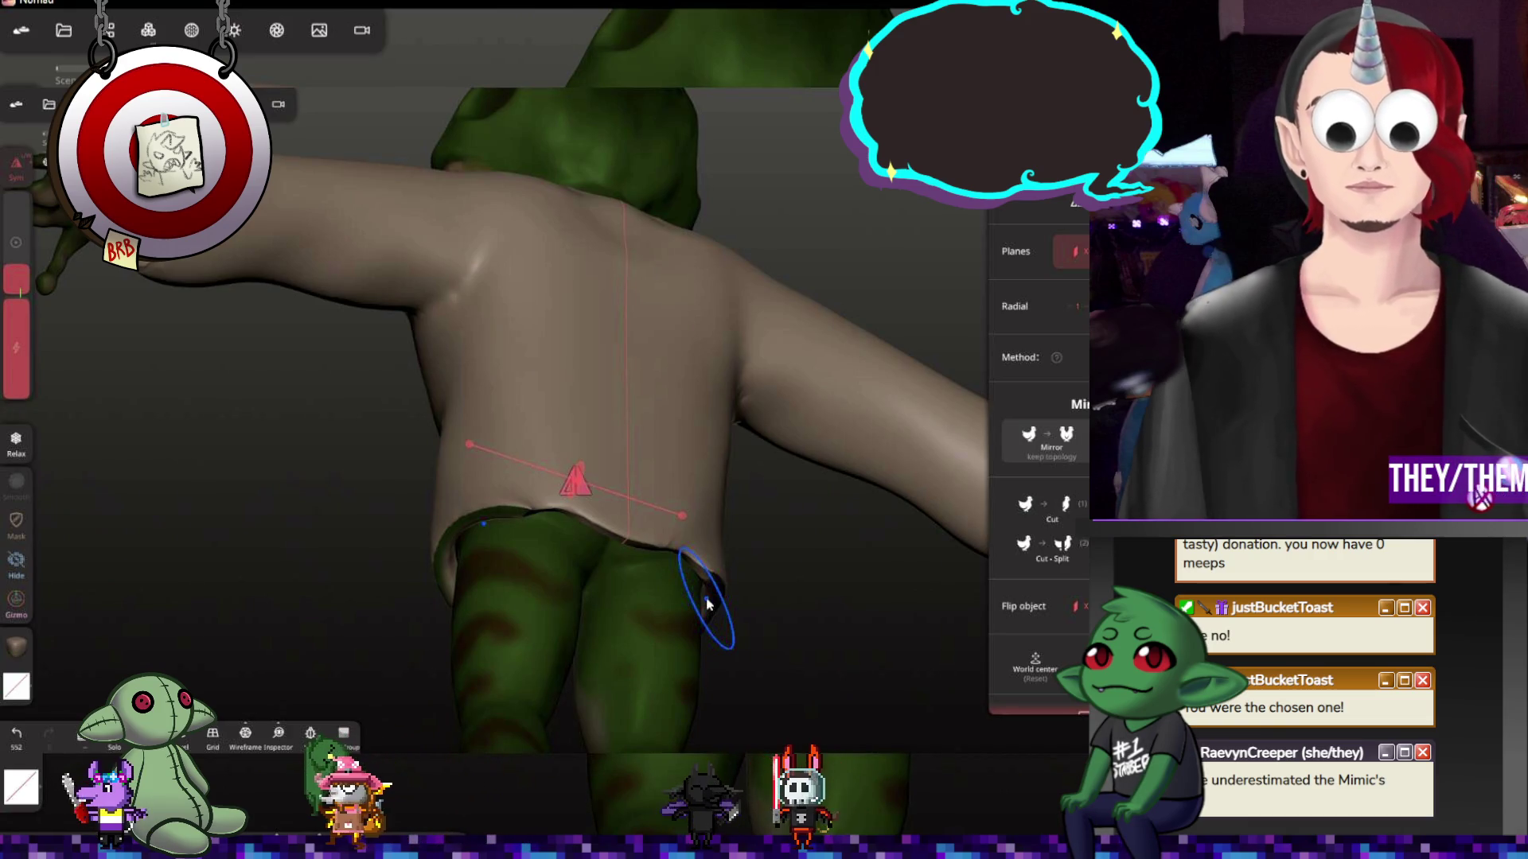
mouse_move(579, 444)
middle_down()
mouse_move(797, 484)
mouse_move(629, 482)
mouse_move(606, 395)
middle_up()
scroll(629, 482, up, 2)
mouse_move(424, 308)
middle_down()
mouse_move(783, 395)
mouse_move(716, 412)
mouse_move(895, 400)
mouse_move(706, 416)
mouse_move(312, 386)
mouse_move(478, 171)
mouse_move(555, 324)
mouse_move(607, 285)
mouse_move(358, 179)
middle_up()
Hide the tunic mesh in the Scene list and clear the mask on the frog body
click(110, 30)
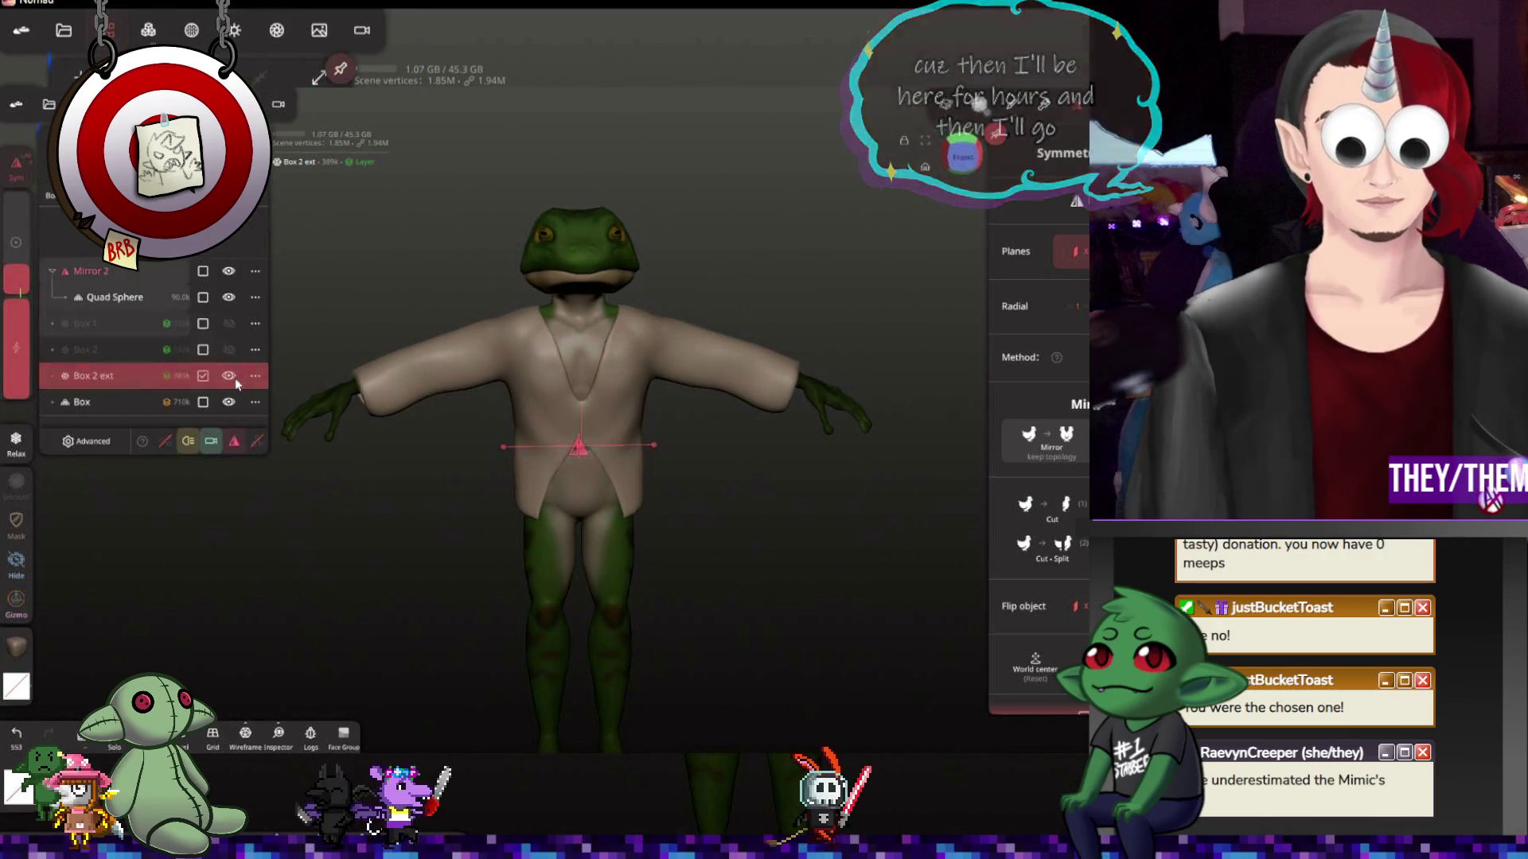
click(238, 299)
click(440, 390)
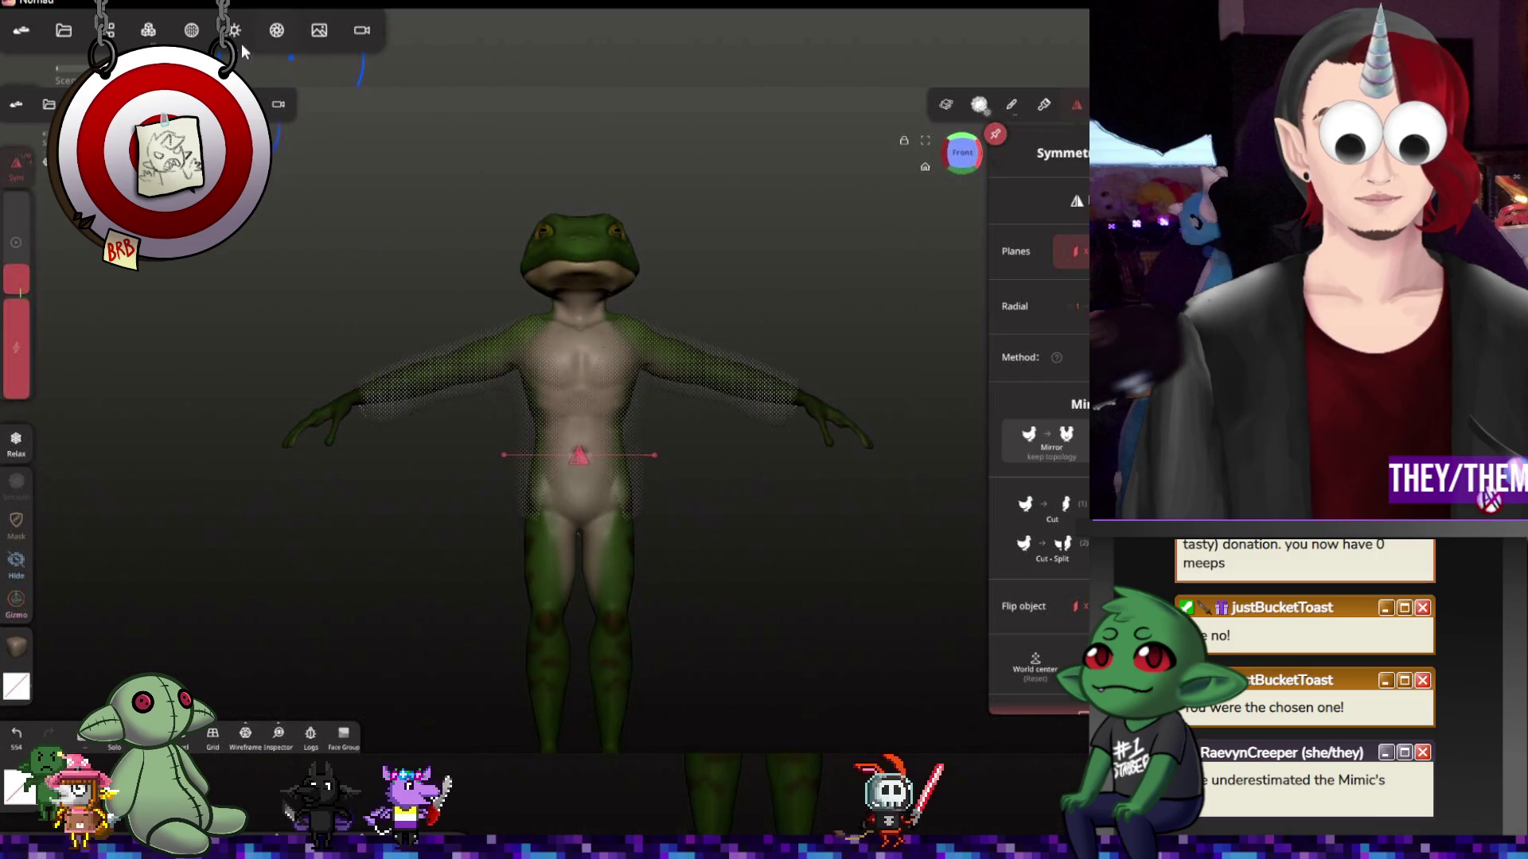
click(700, 300)
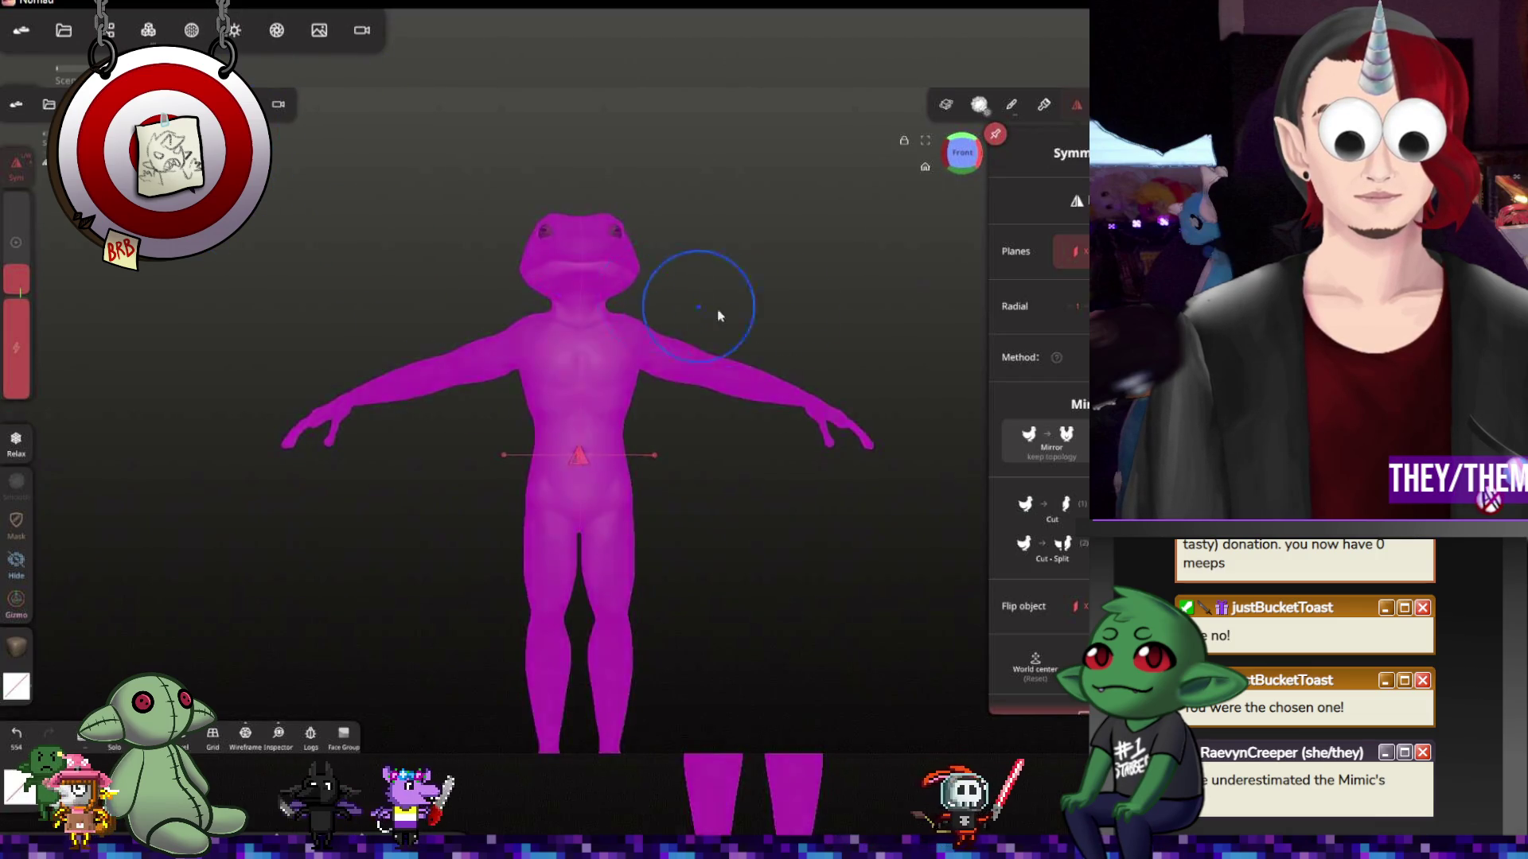
drag(784, 313, 698, 303)
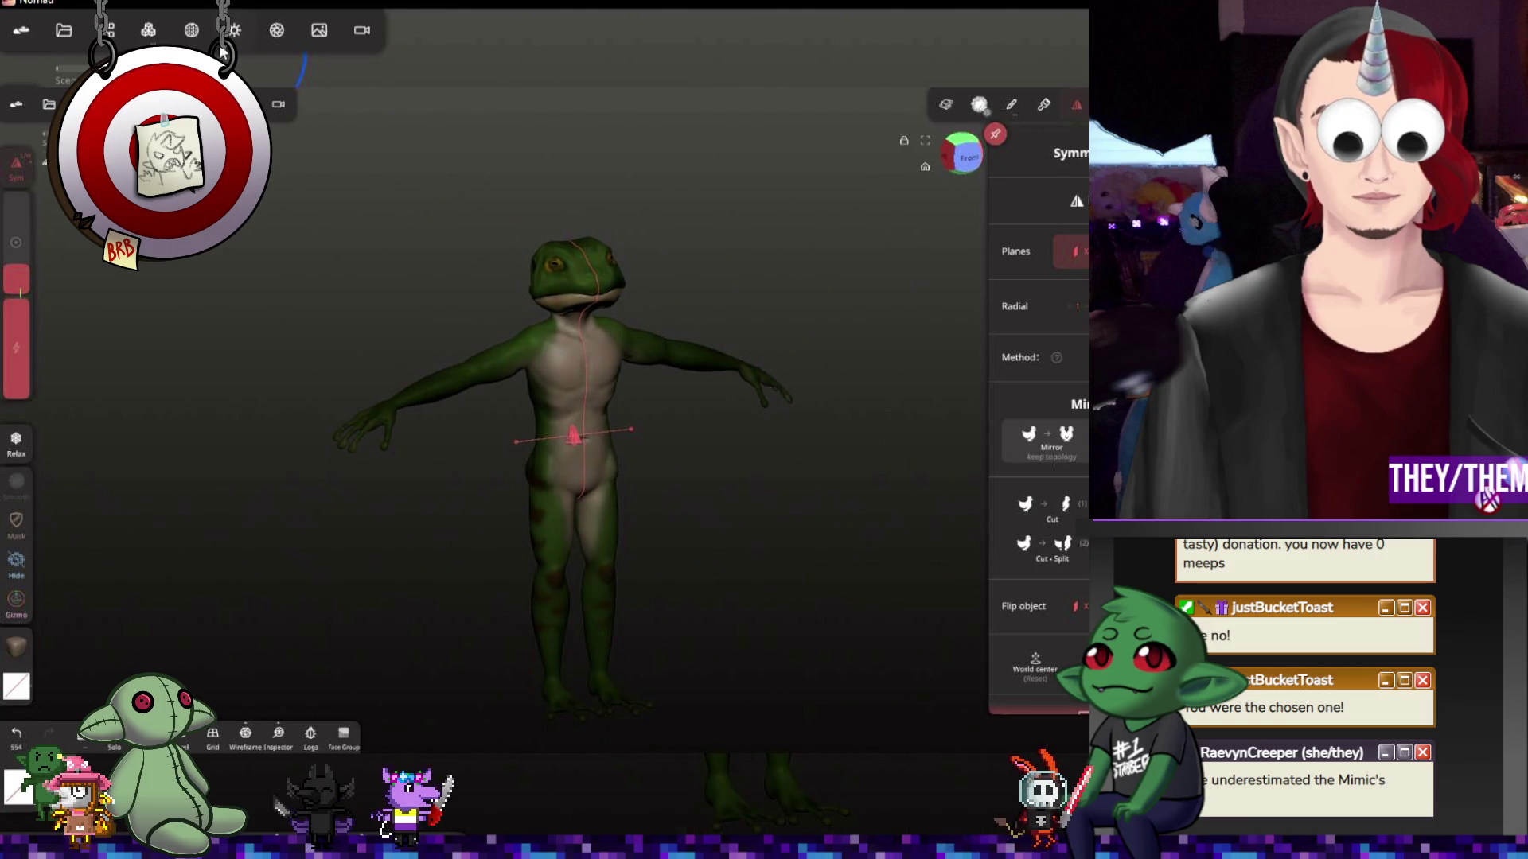
Switch the body to a glossy MatCap and hide the interface to preview the figure
click(191, 30)
click(235, 30)
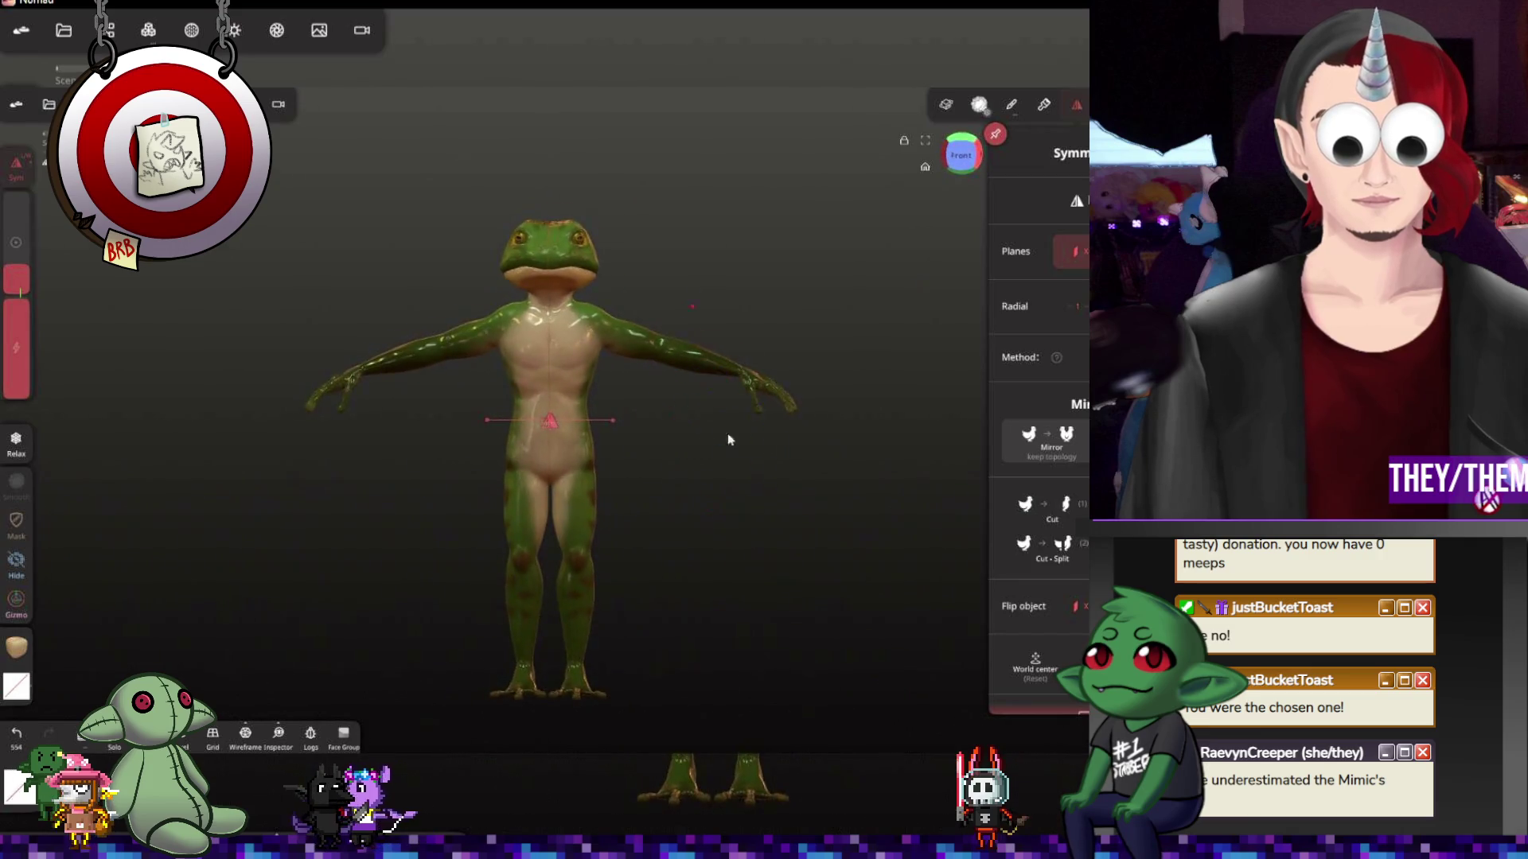
drag(642, 426, 808, 407)
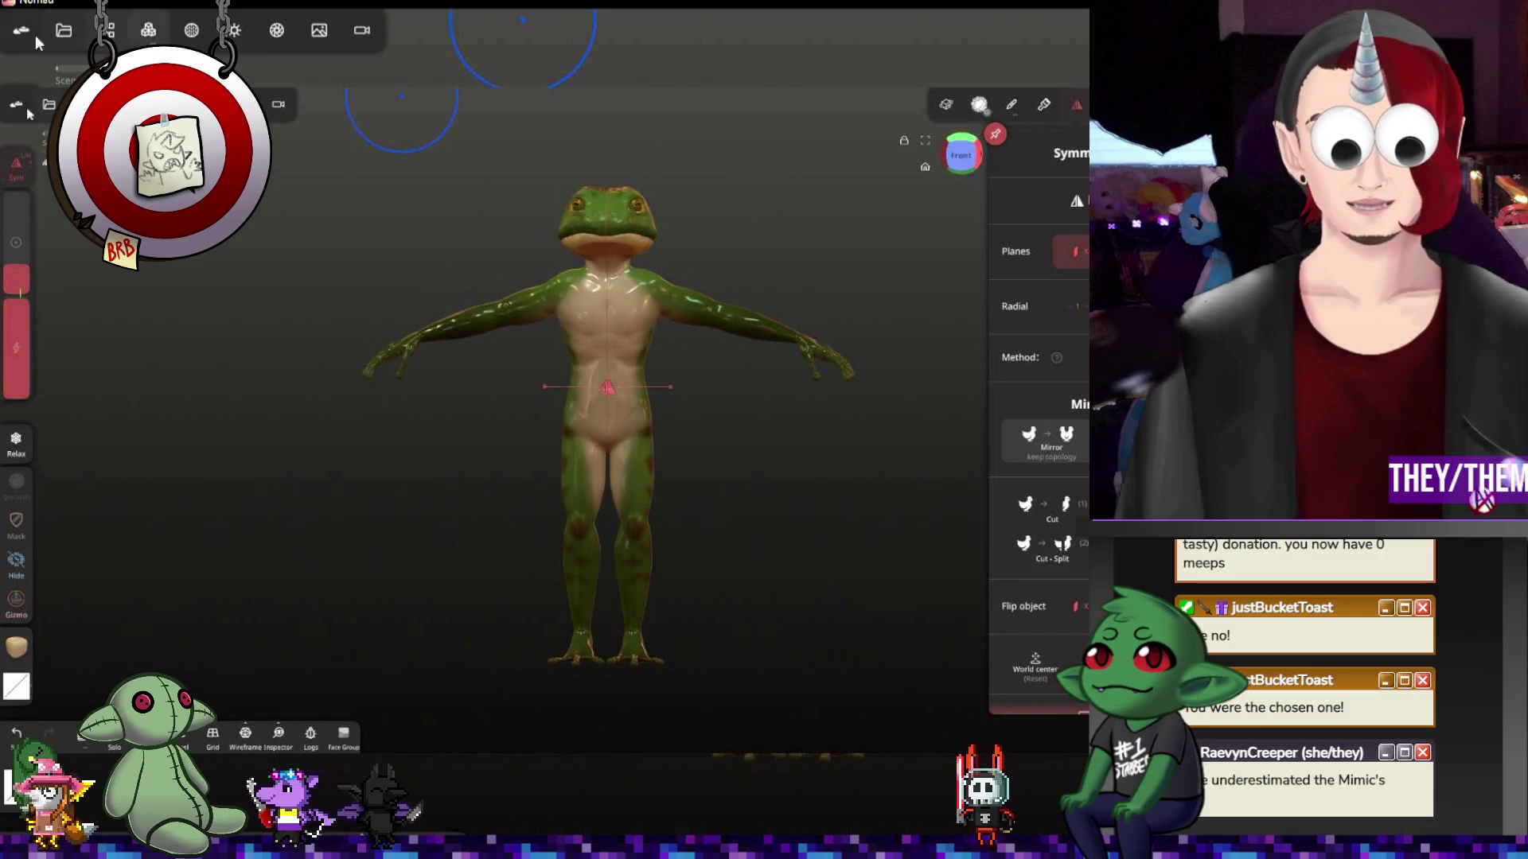
click(405, 31)
click(808, 329)
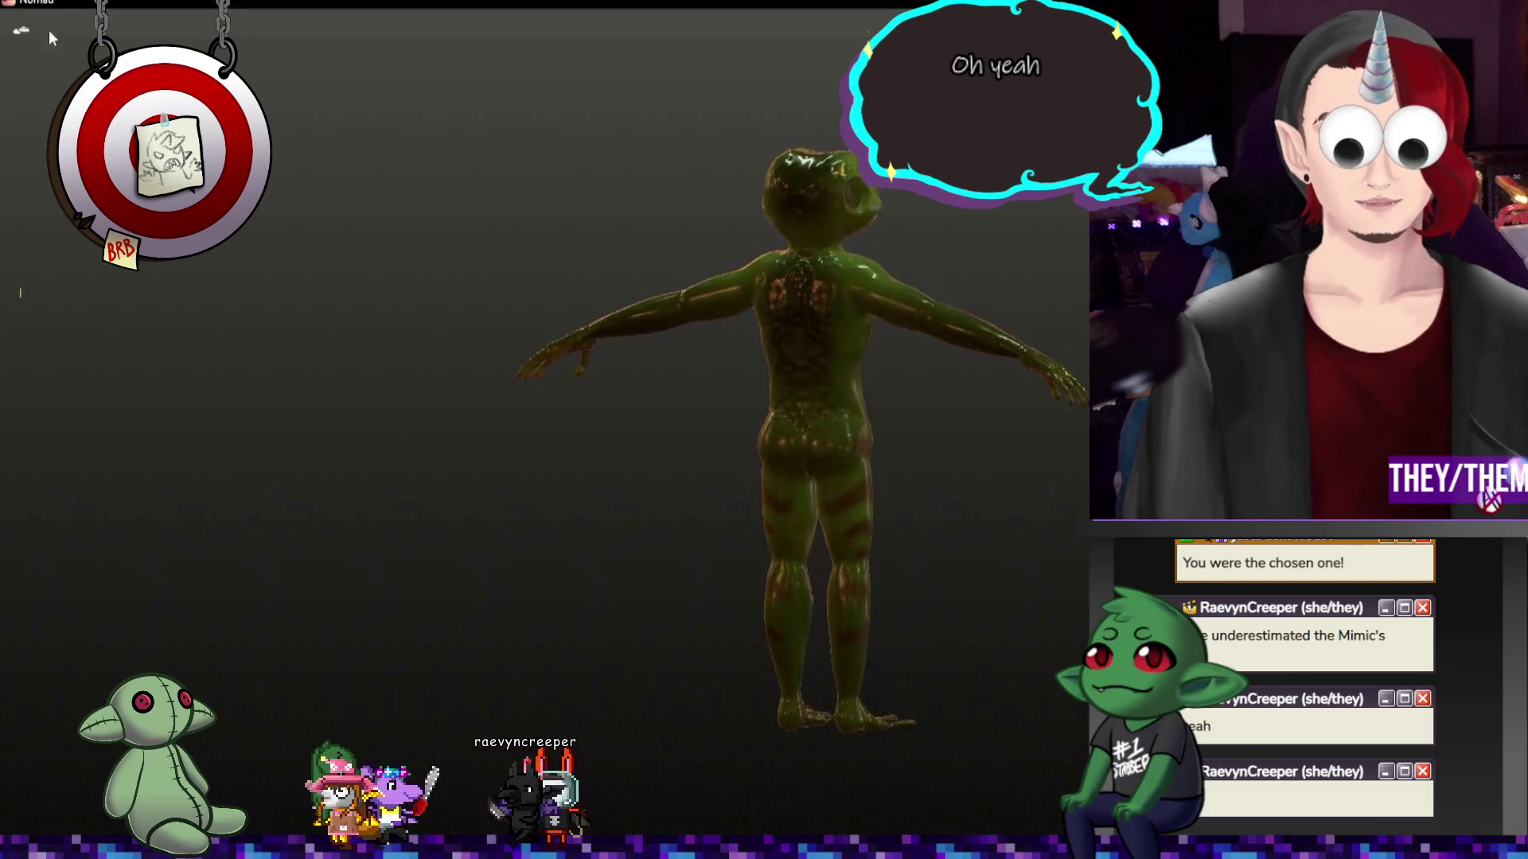
Restore the interface and save the scene with Ctrl+S
click(25, 22)
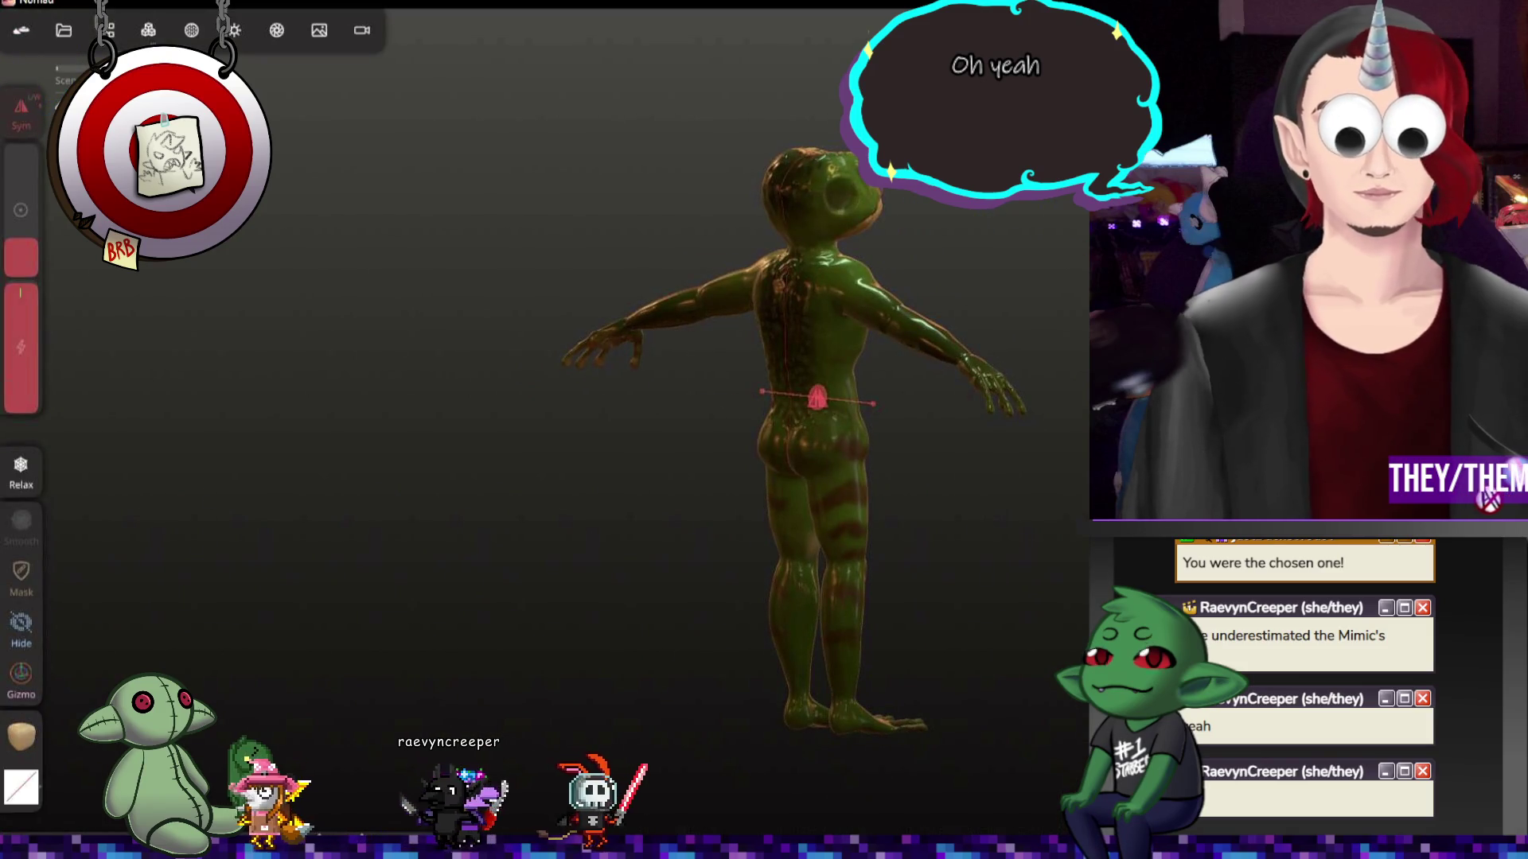
key(ctrl+s)
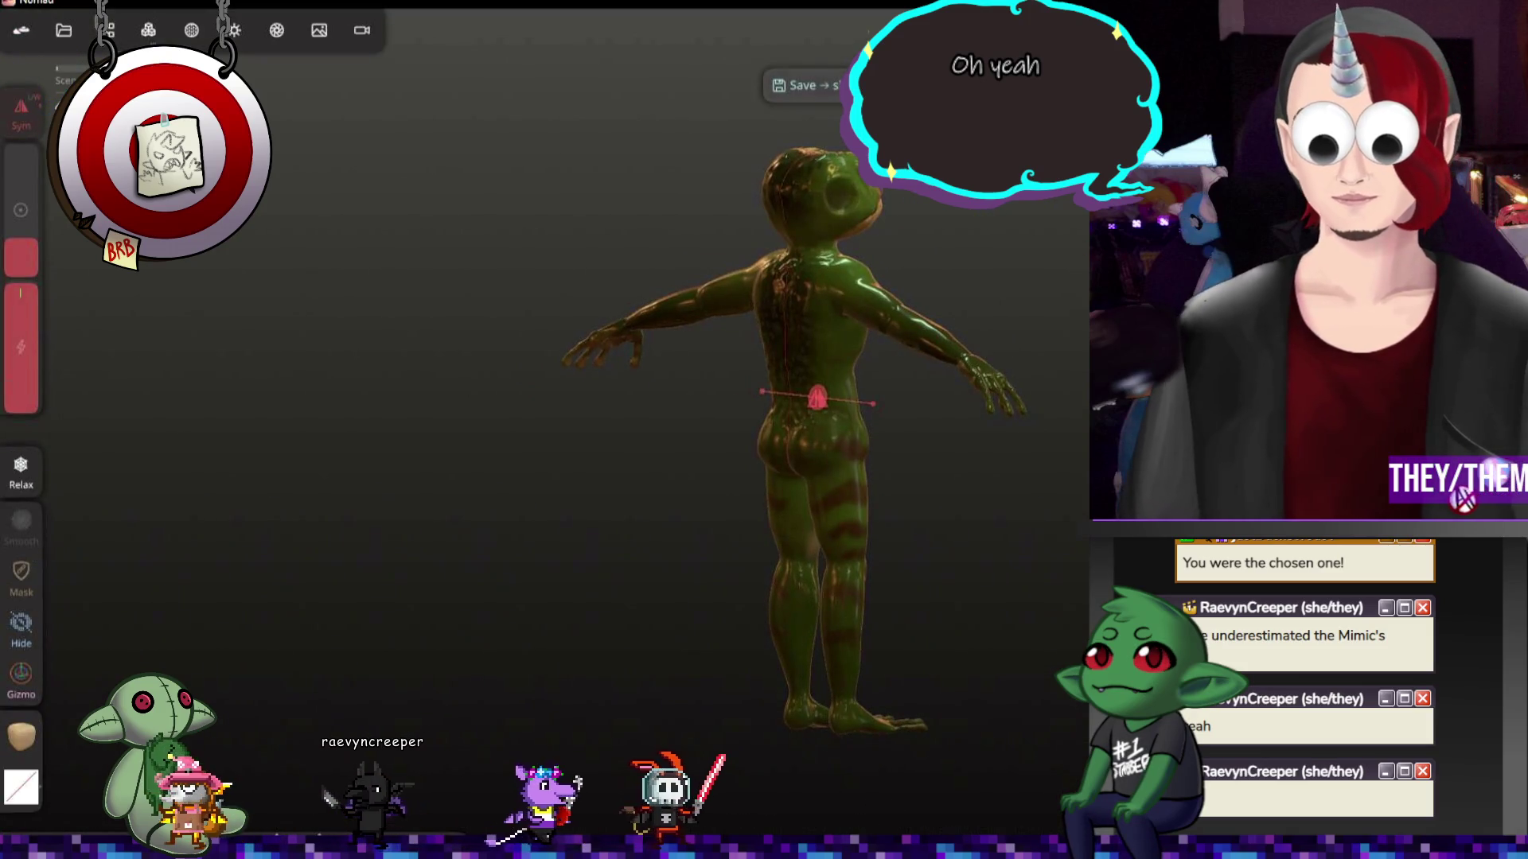